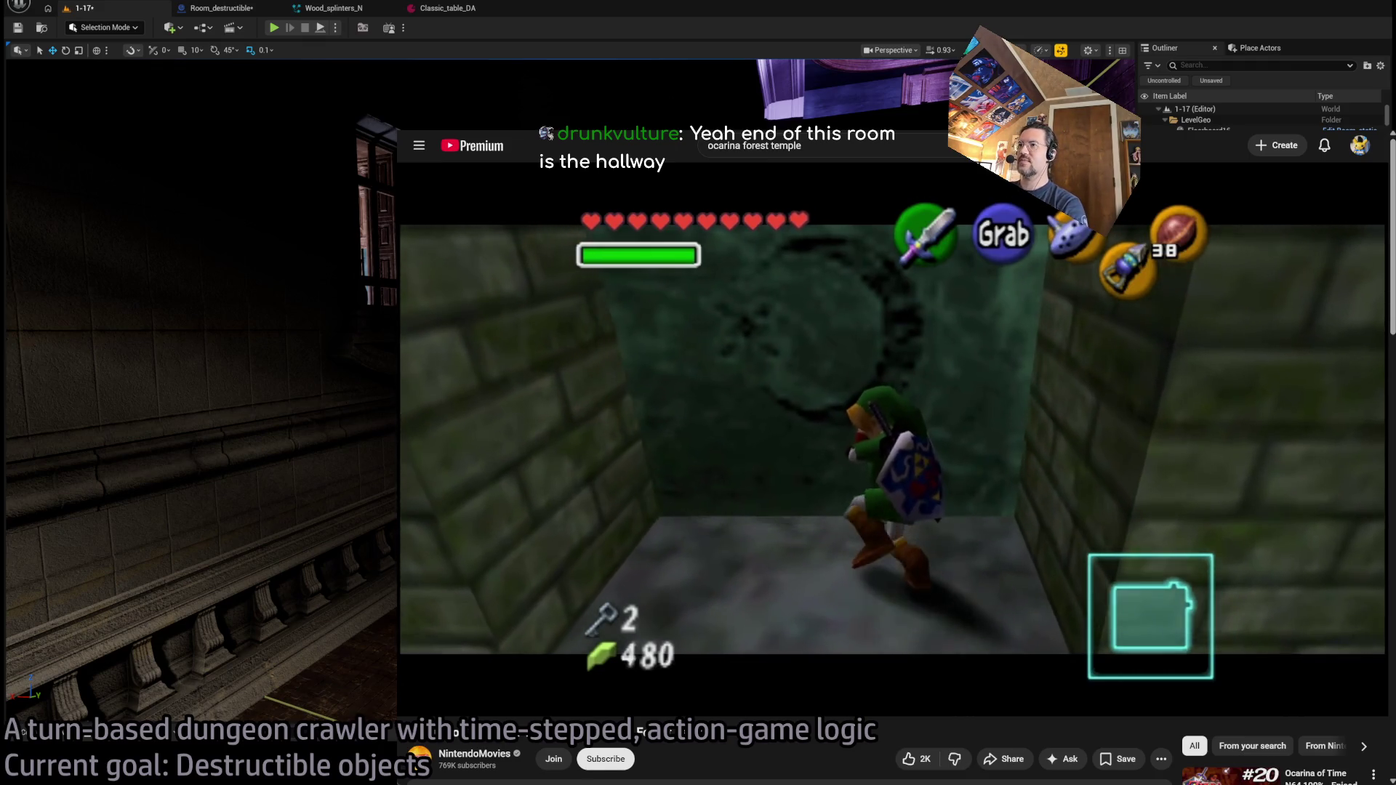
- Pause and resume the Ocarina of Time video from the keyboard
key(space)
key(space)
key(Left)
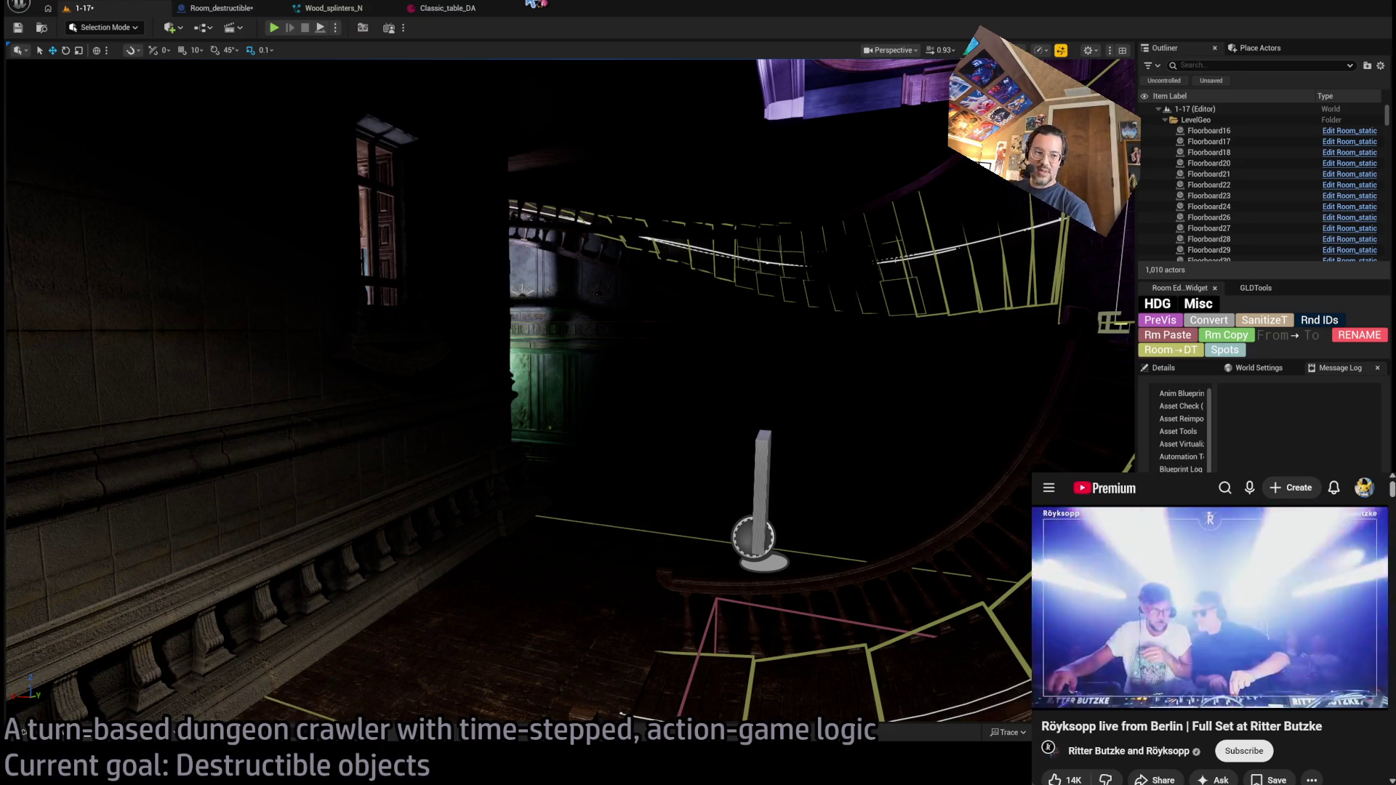
- Play-test the level so the wooden table breaks, then bring up the Room_destructible event graph
click(275, 28)
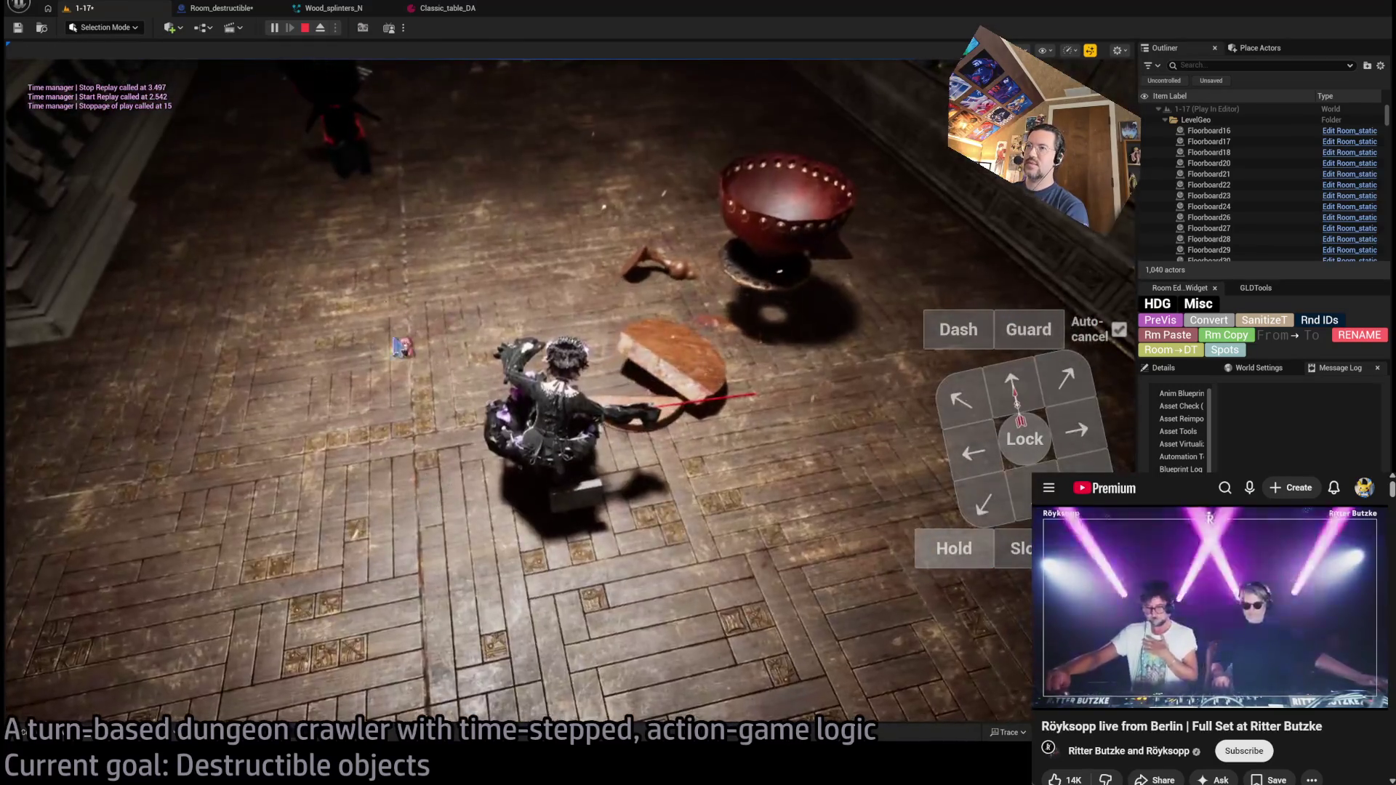
key(Escape)
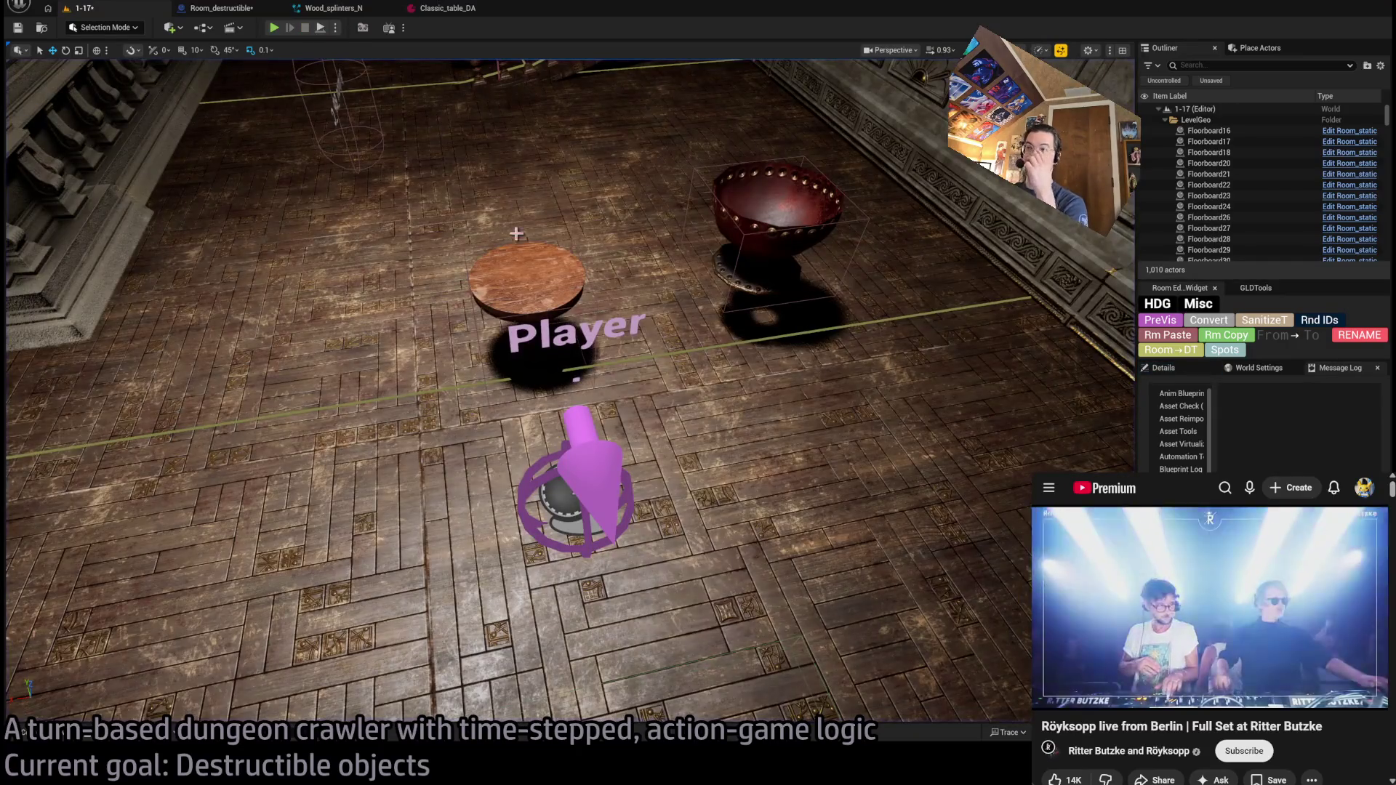
scroll(570, 390, down, 3)
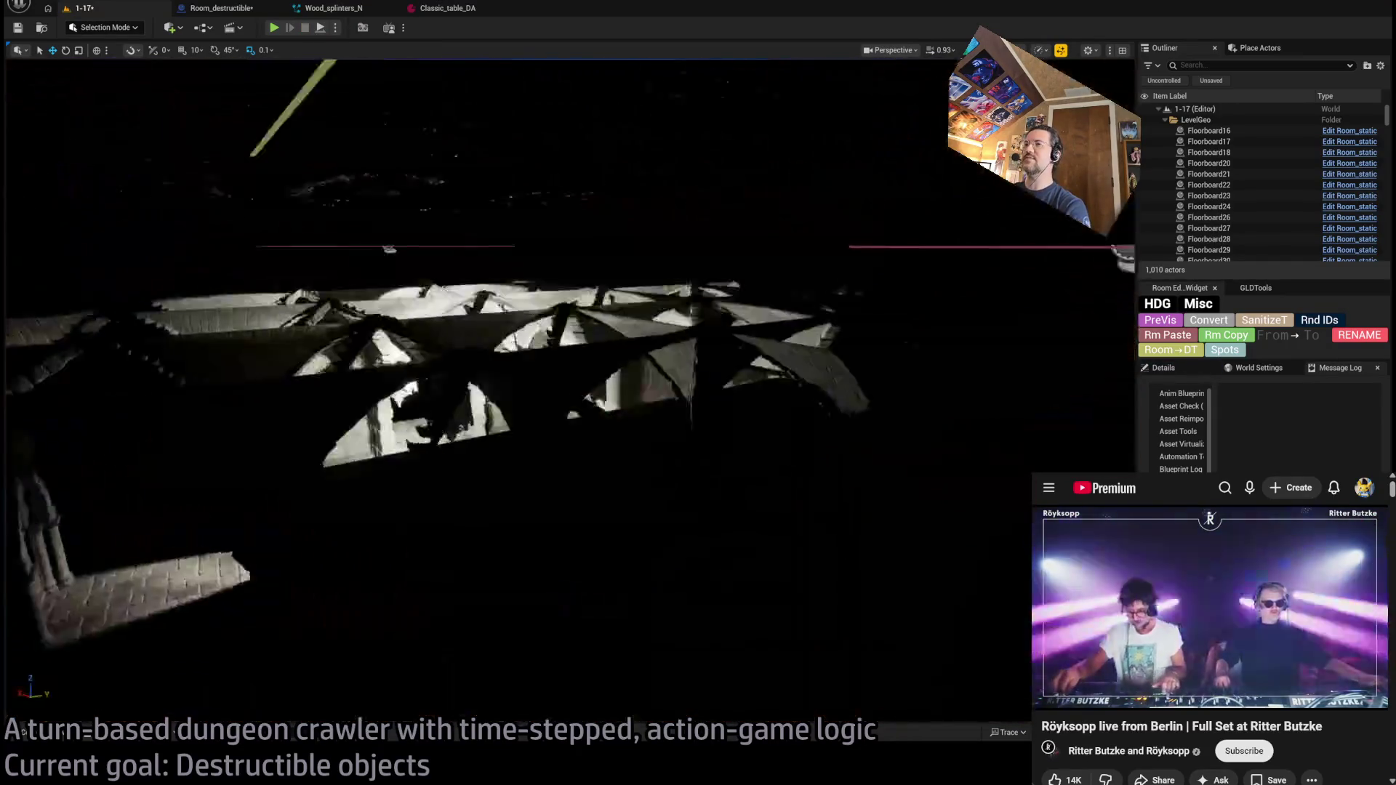
scroll(570, 390, down, 5)
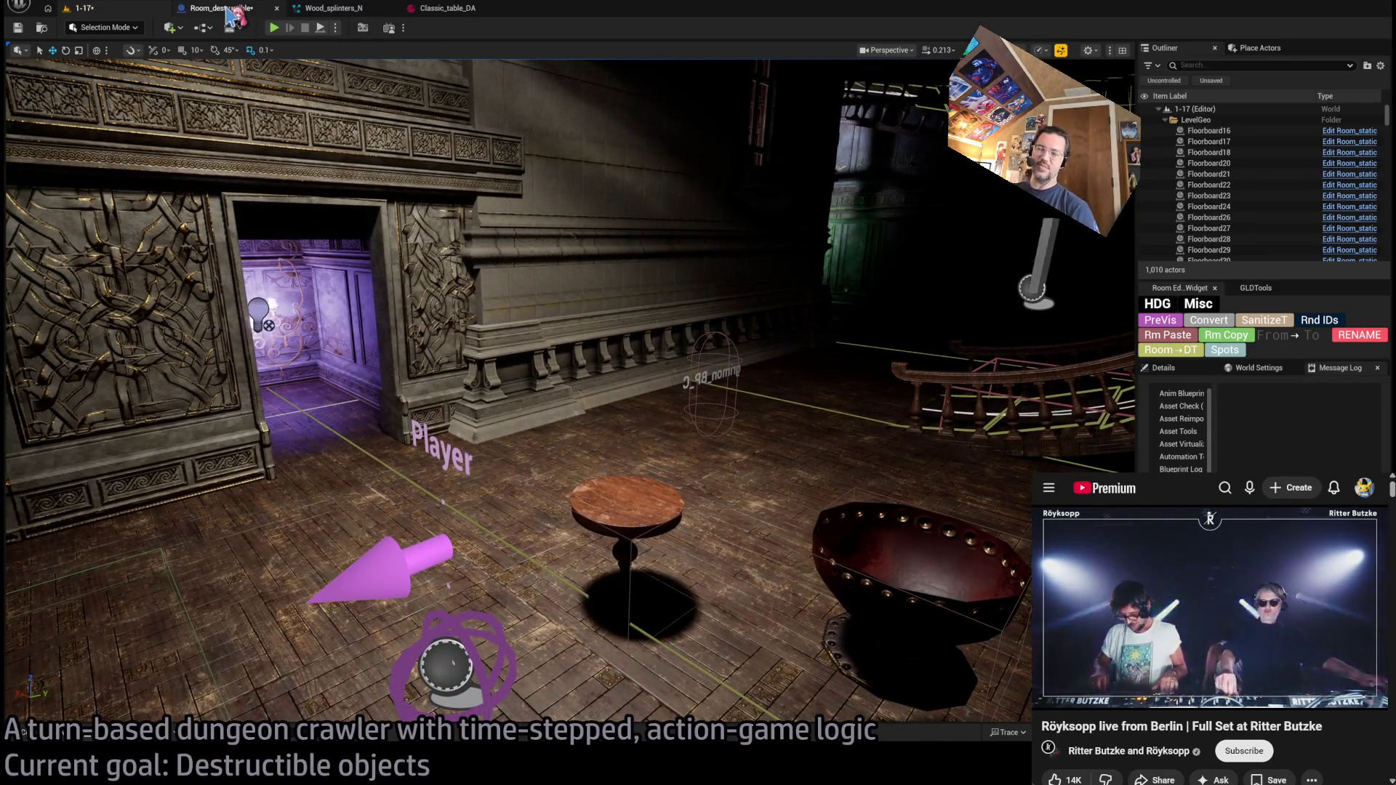
click(228, 11)
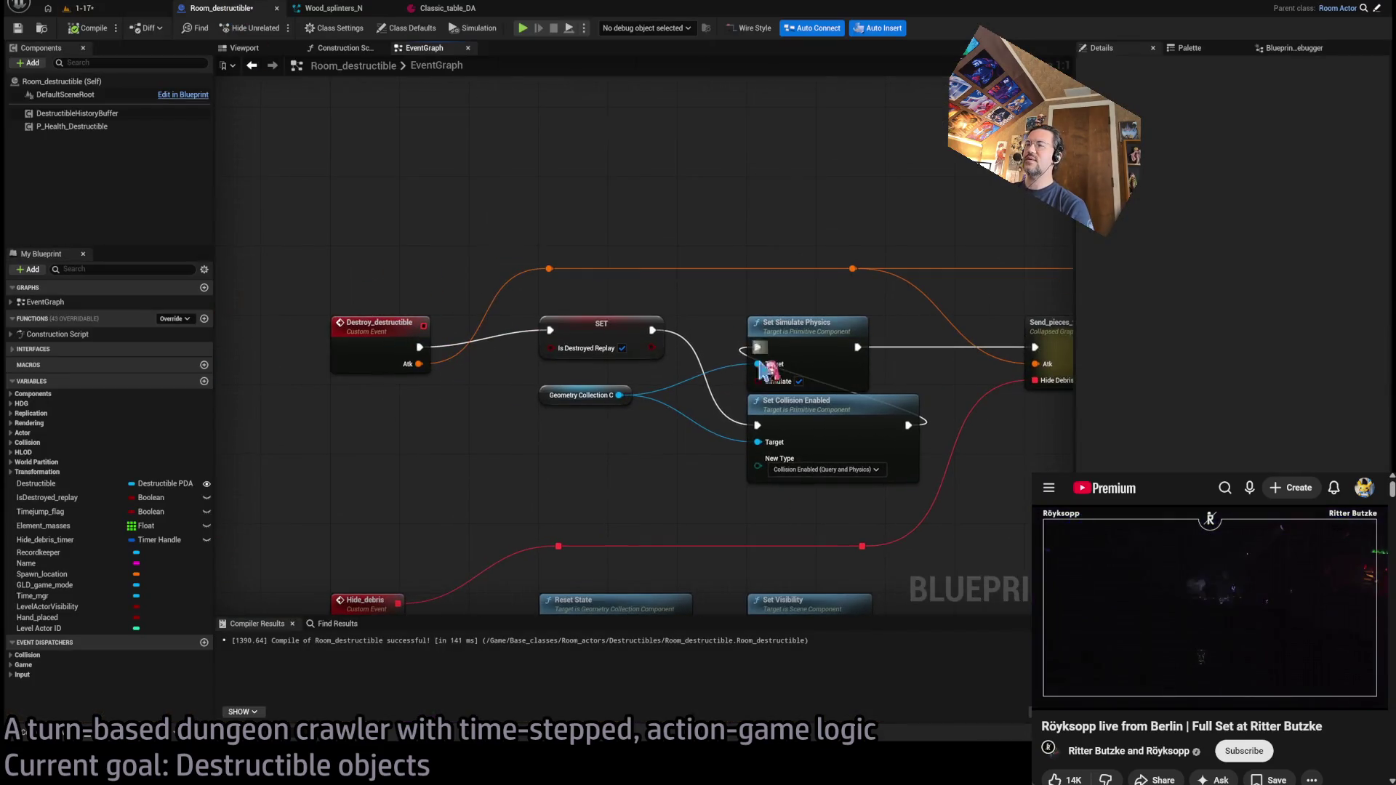
click(120, 9)
key(f)
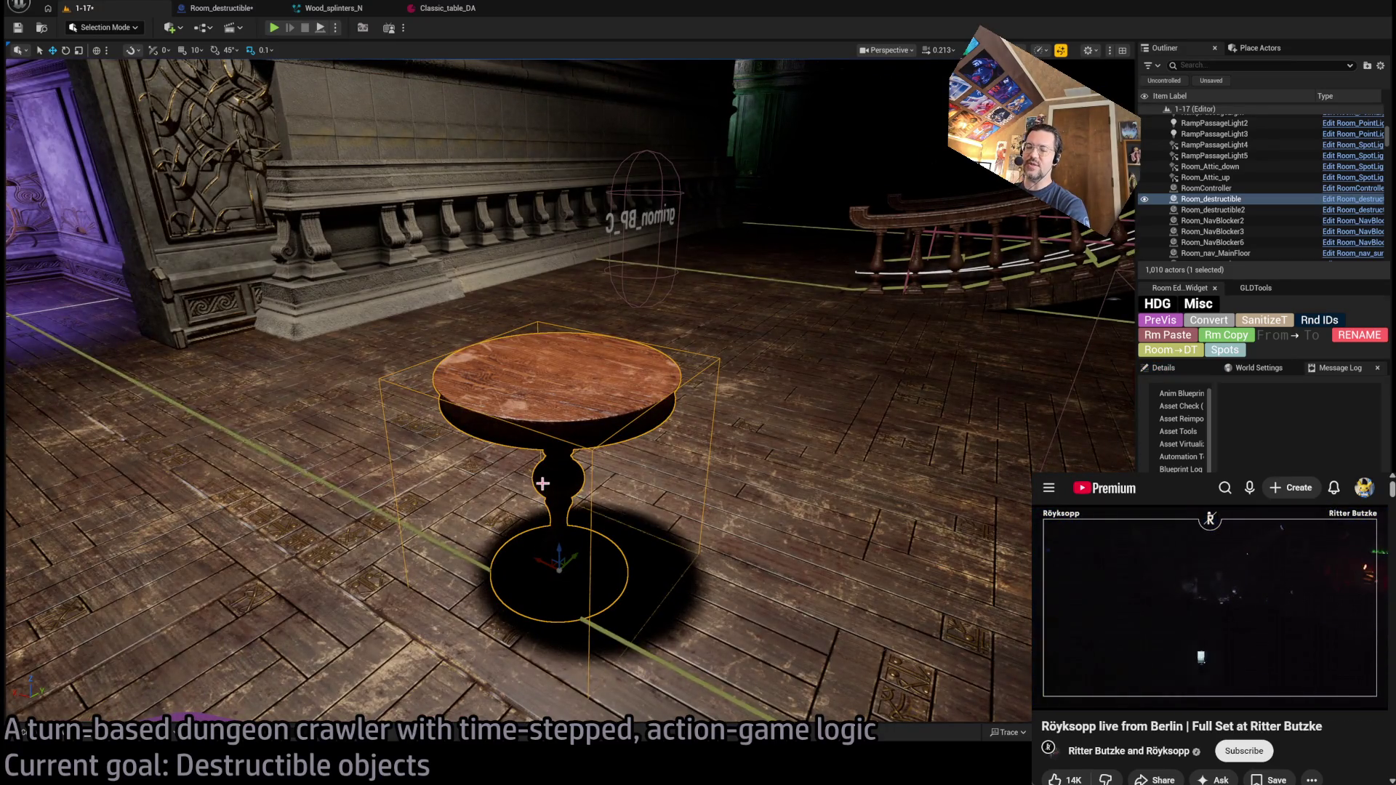
mouse_move(543, 484)
mouse_down()
mouse_move(543, 509)
mouse_move(560, 461)
mouse_up()
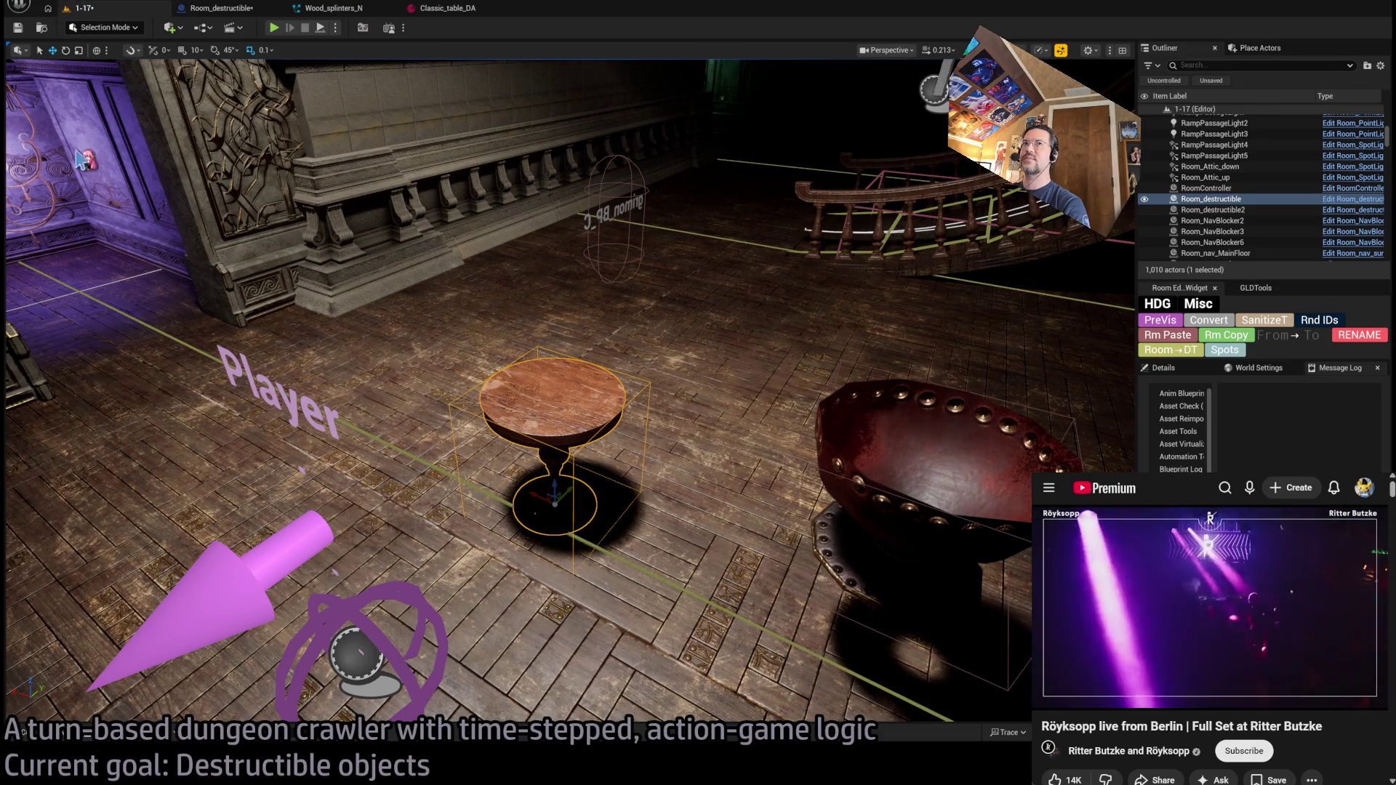
click(222, 8)
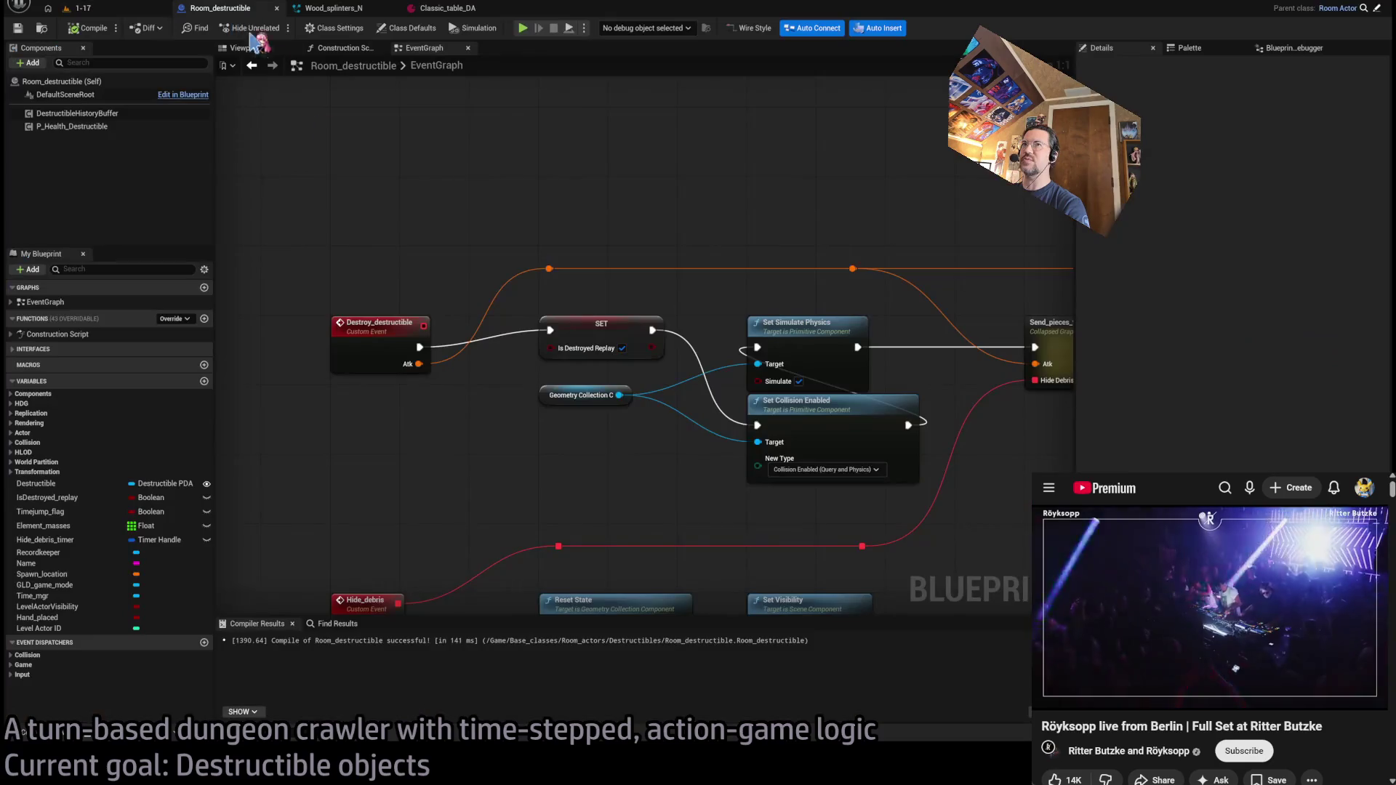
scroll(445, 286, down, 3)
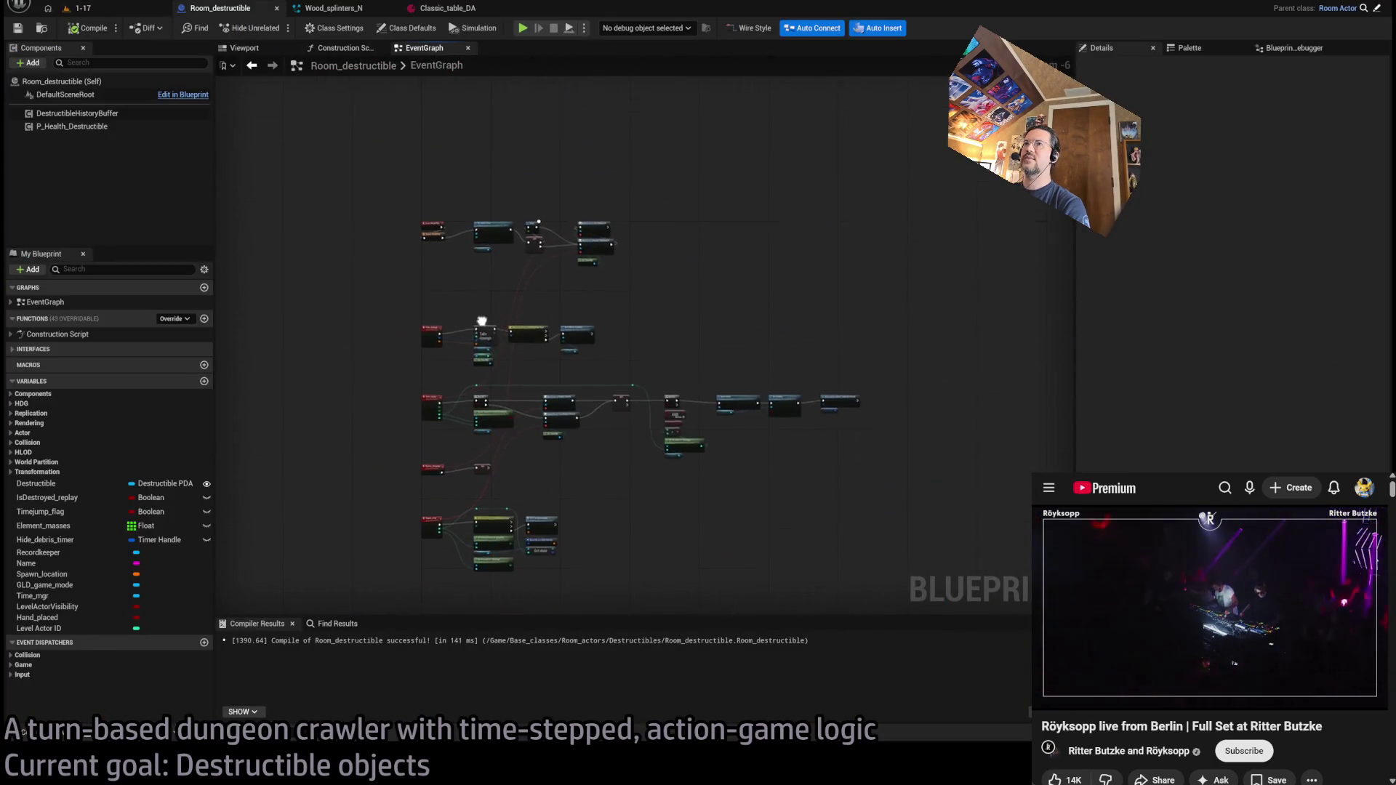
scroll(502, 340, up, 4)
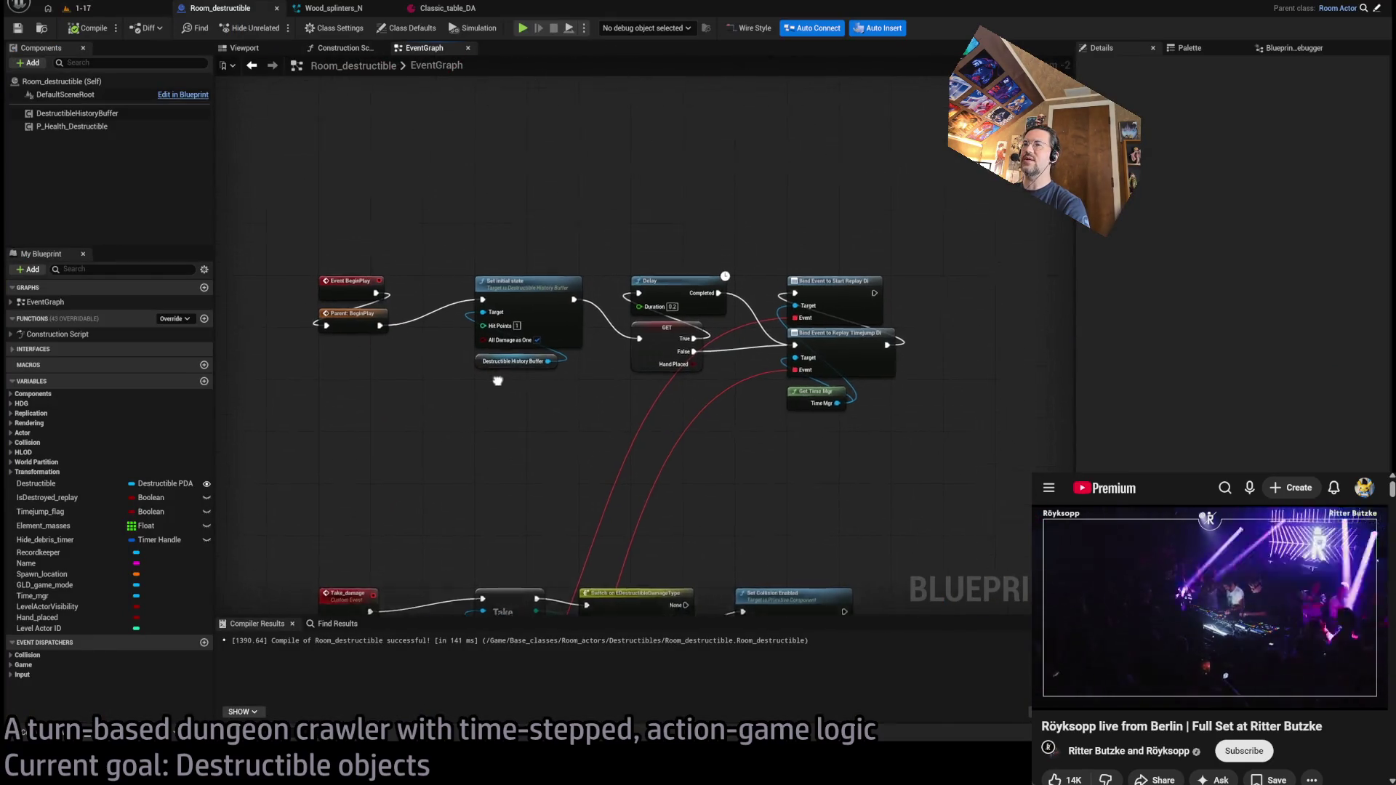
click(340, 47)
scroll(626, 414, up, 3)
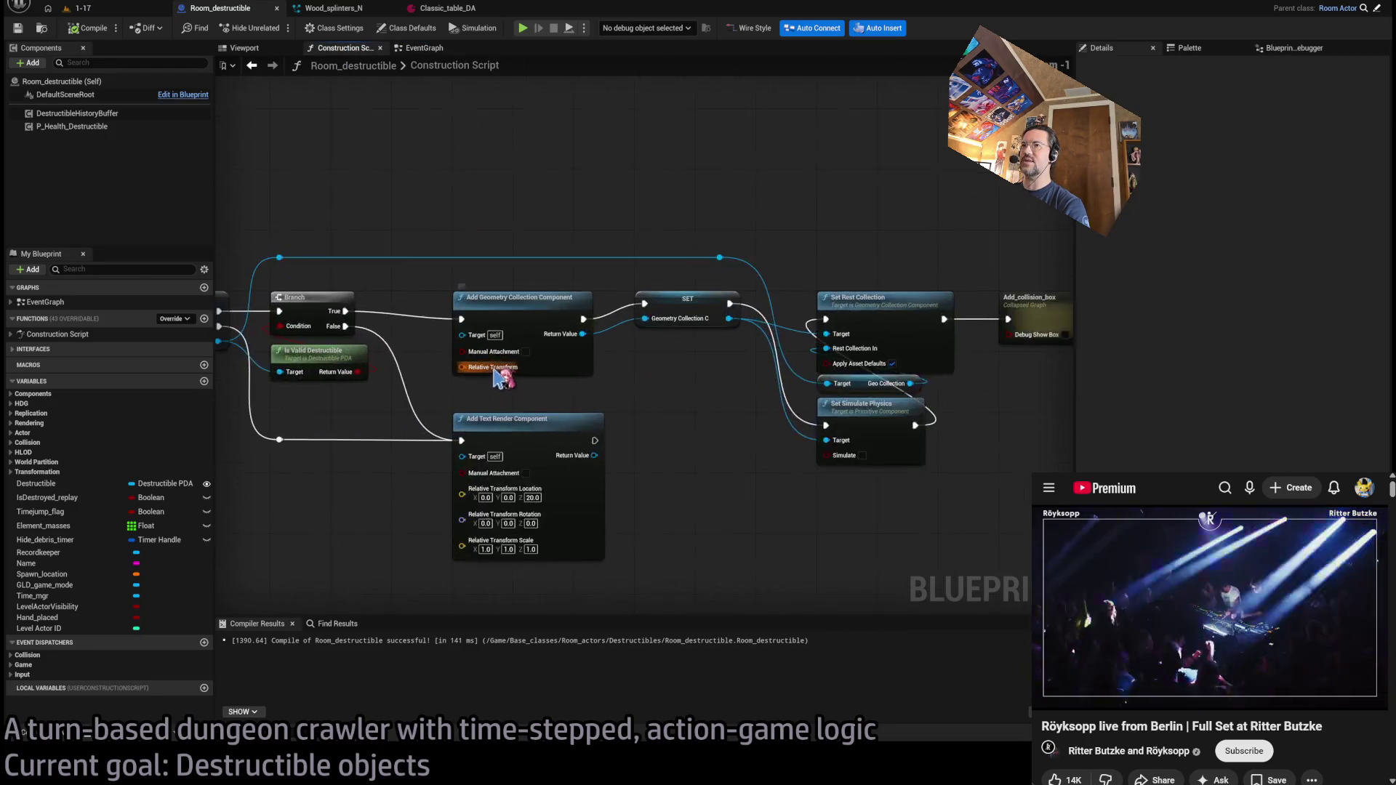
mouse_move(668, 405)
mouse_down()
mouse_move(615, 421)
mouse_move(615, 405)
mouse_move(573, 386)
mouse_up()
scroll(614, 413, down, 1)
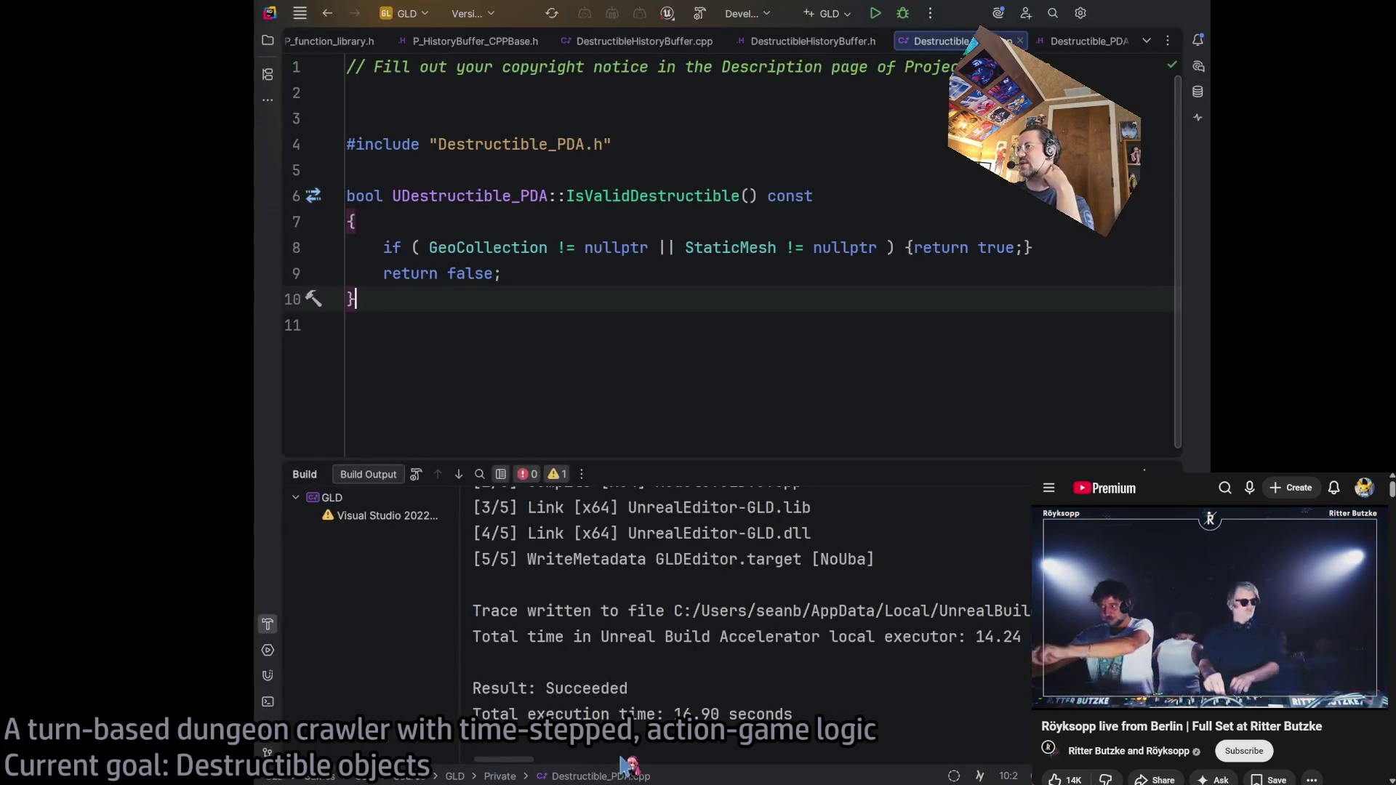
- Bring Destructible_PDA.cpp's IsValidDestructible implementation into focus, ending on its return false line
click(586, 275)
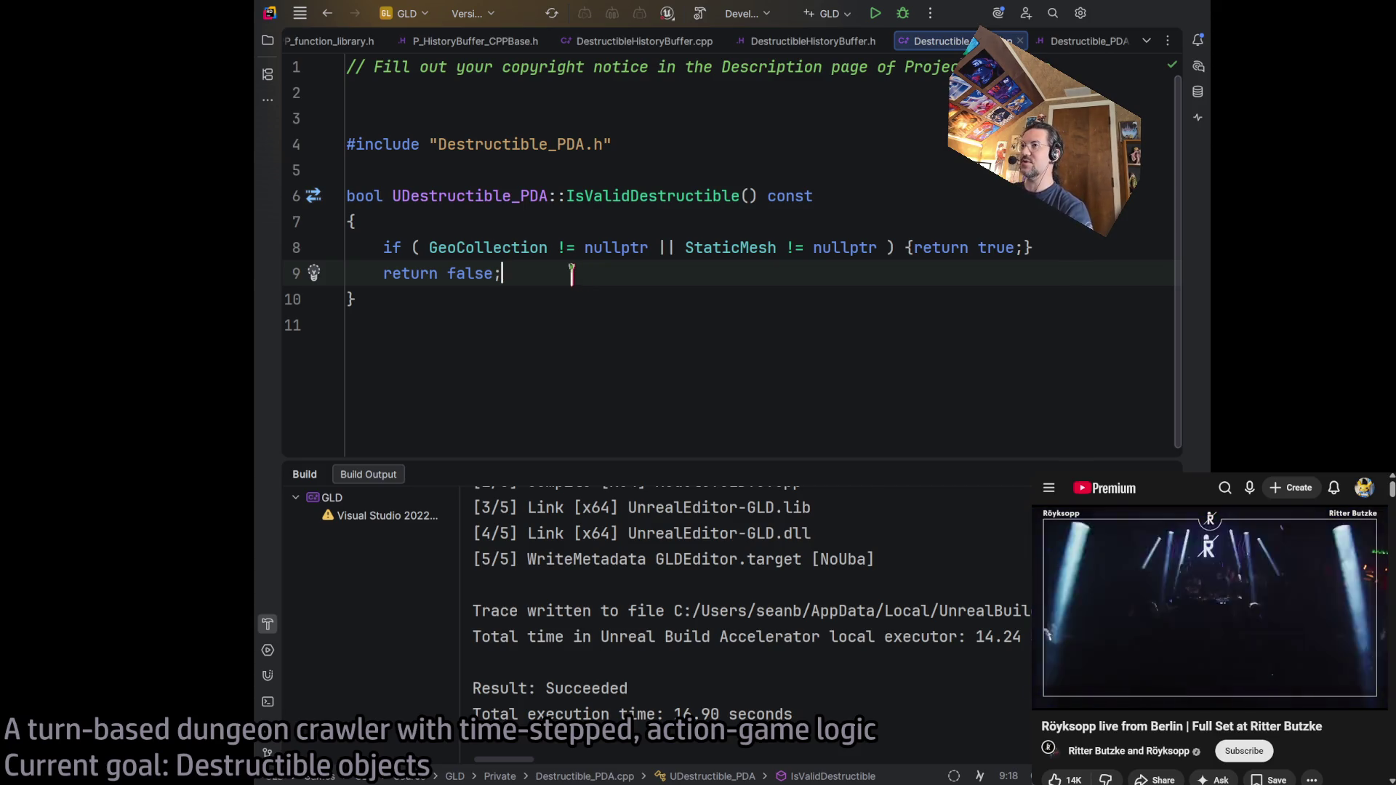
click(545, 324)
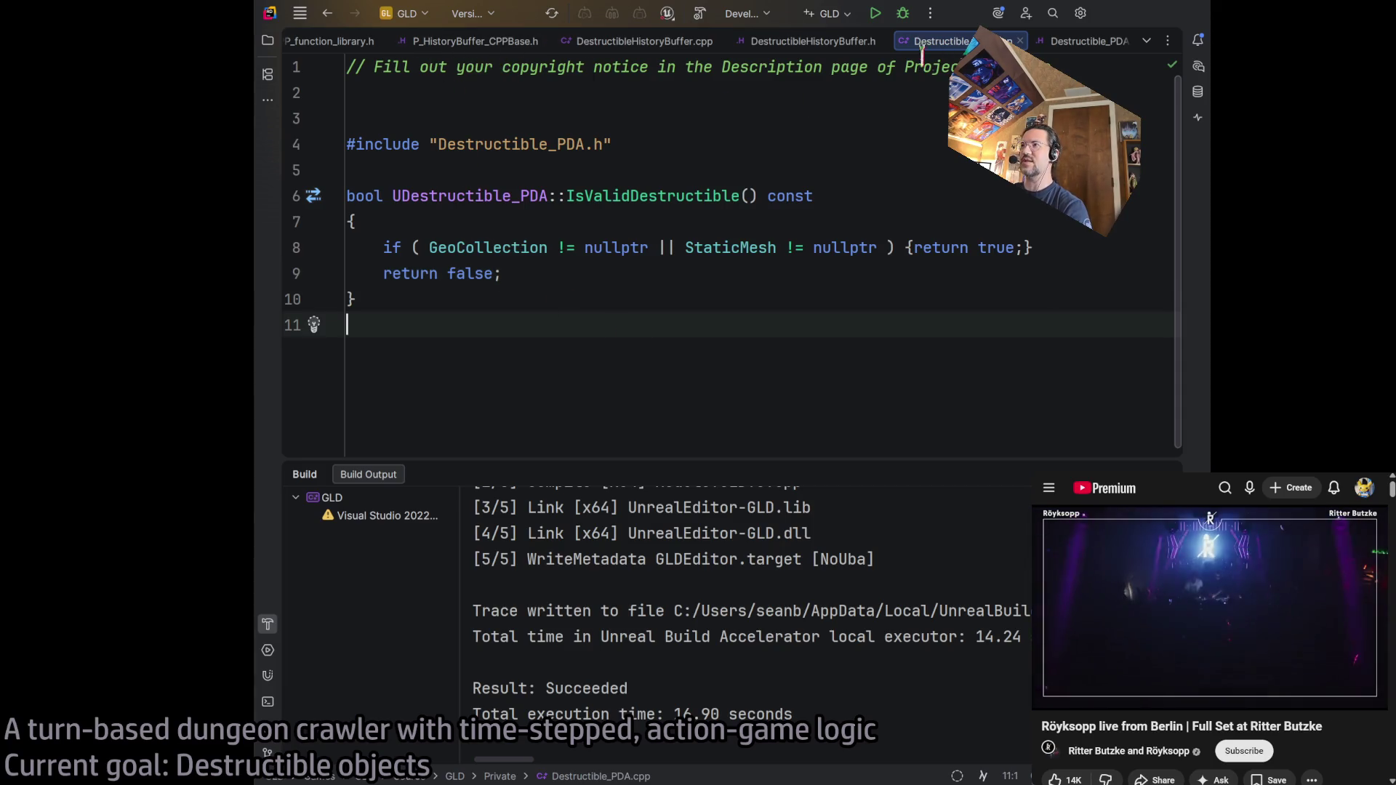
scroll(1061, 43, down, 1)
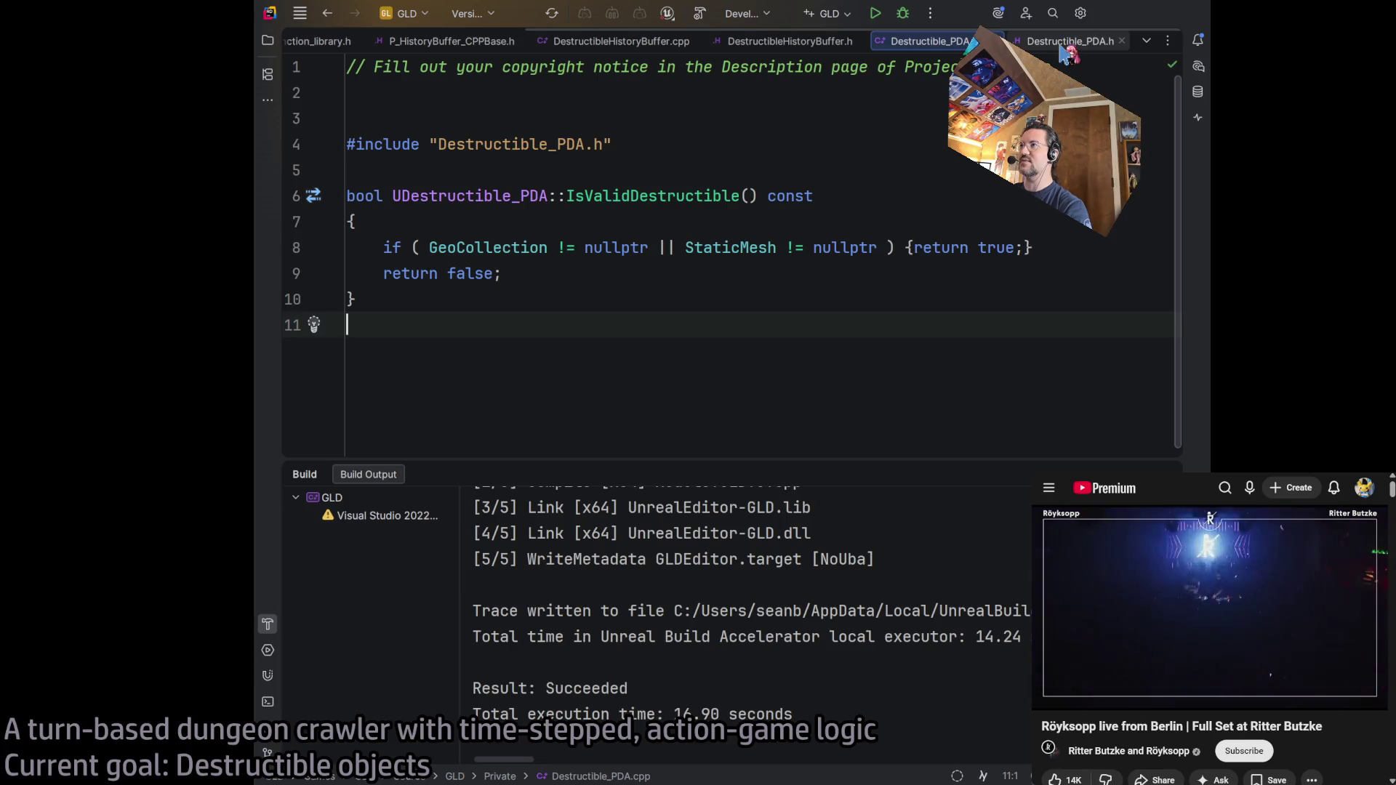
click(555, 274)
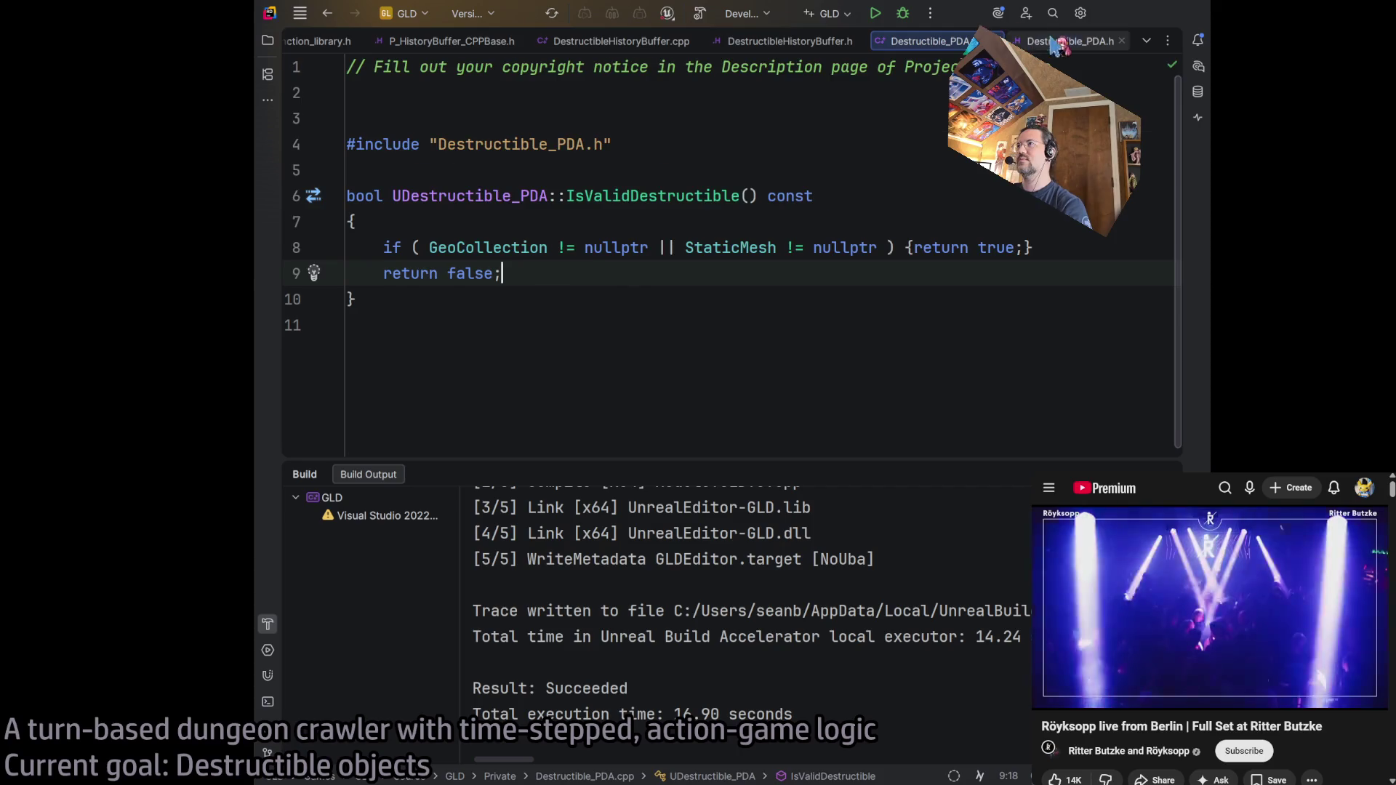
- In Destructible_PDA.h, start a new UFUNCTION line below the IsValidDestructible declaration
key(ctrl+alt+Home)
scroll(725, 385, up, 4)
scroll(726, 386, down, 5)
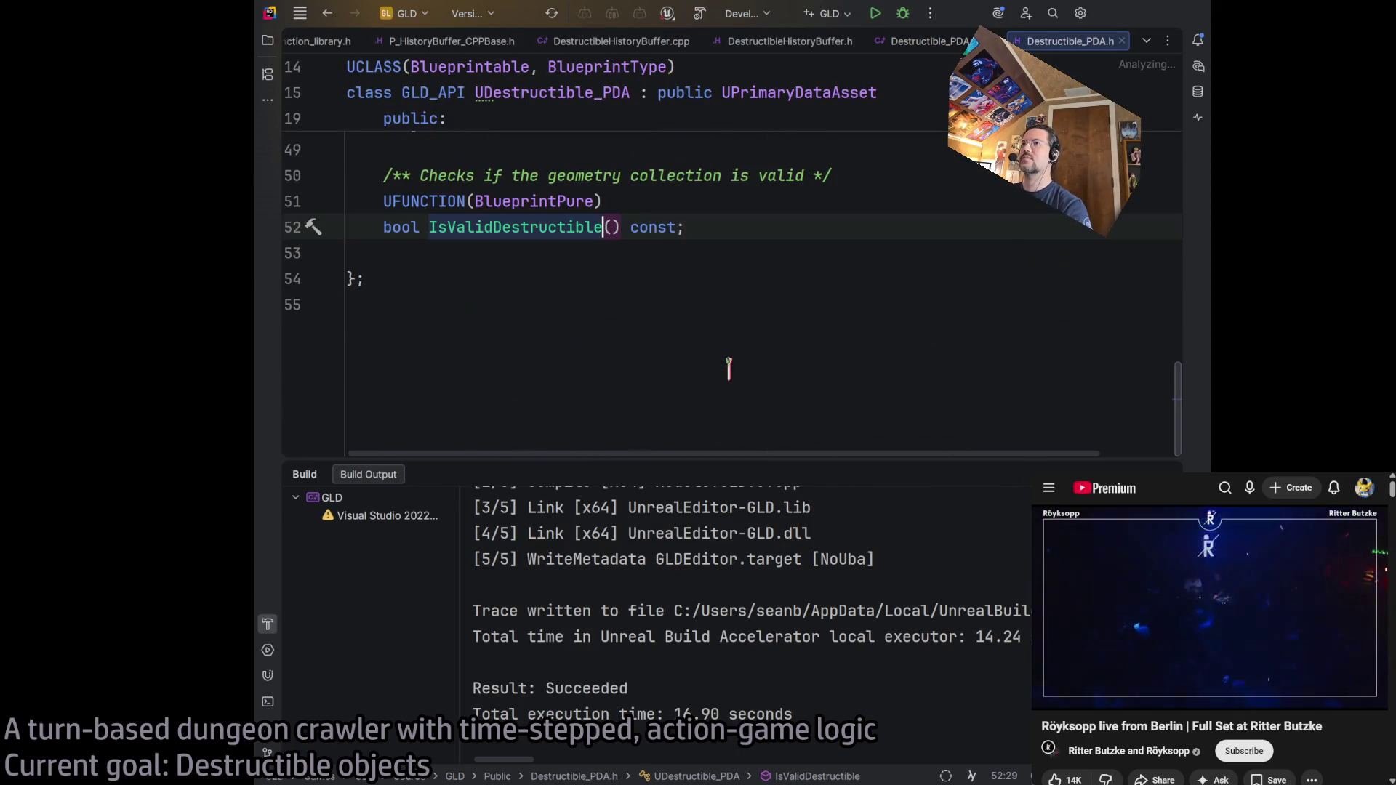
scroll(771, 240, up, 4)
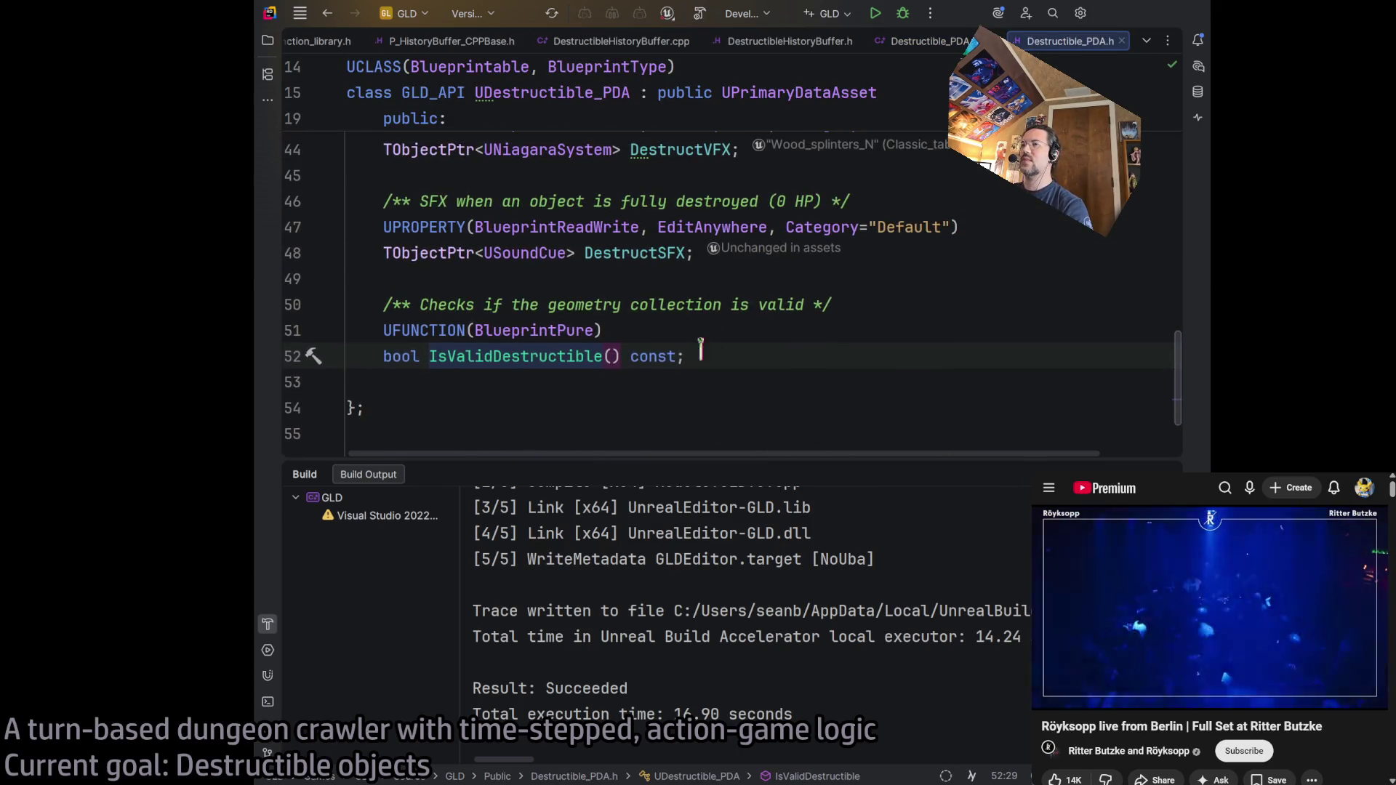
scroll(803, 313, up, 10)
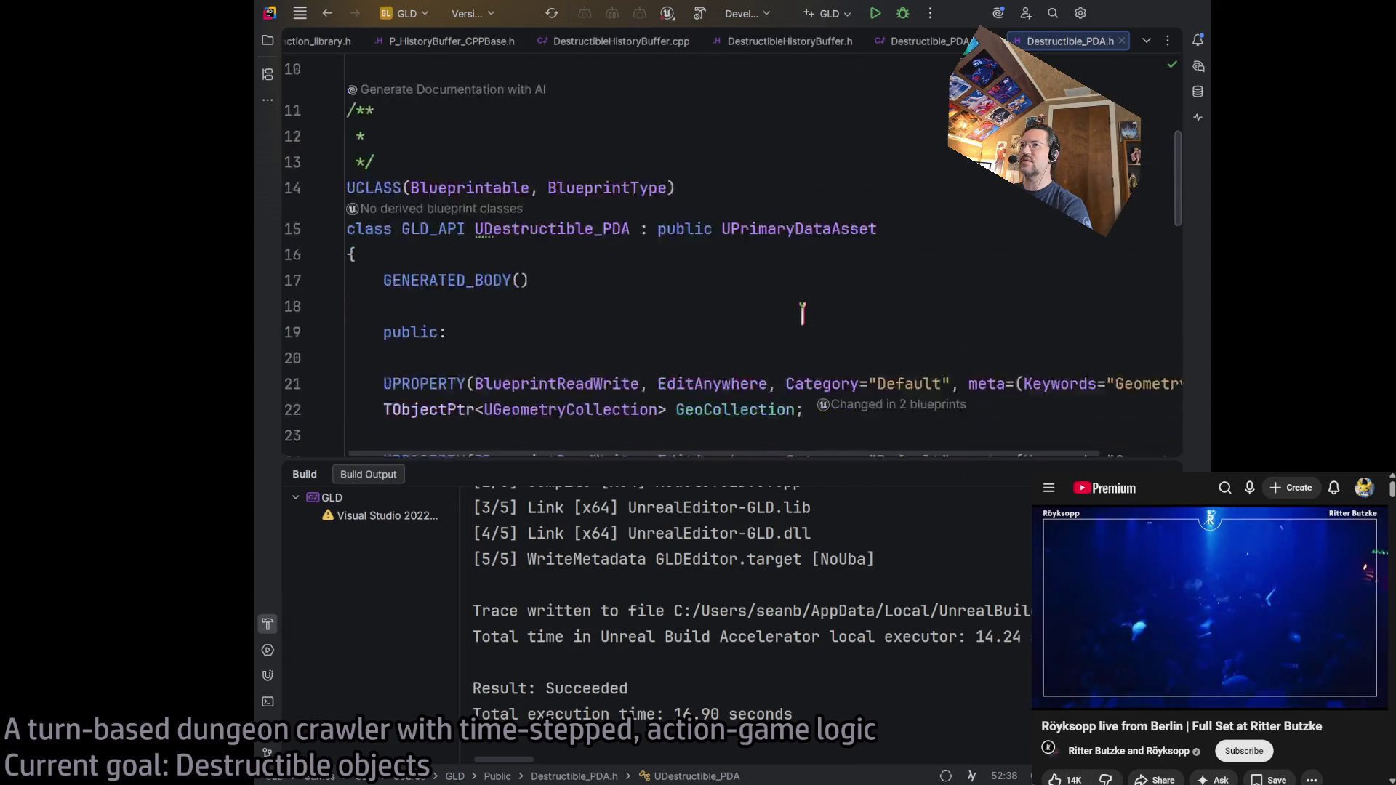
scroll(803, 313, down, 12)
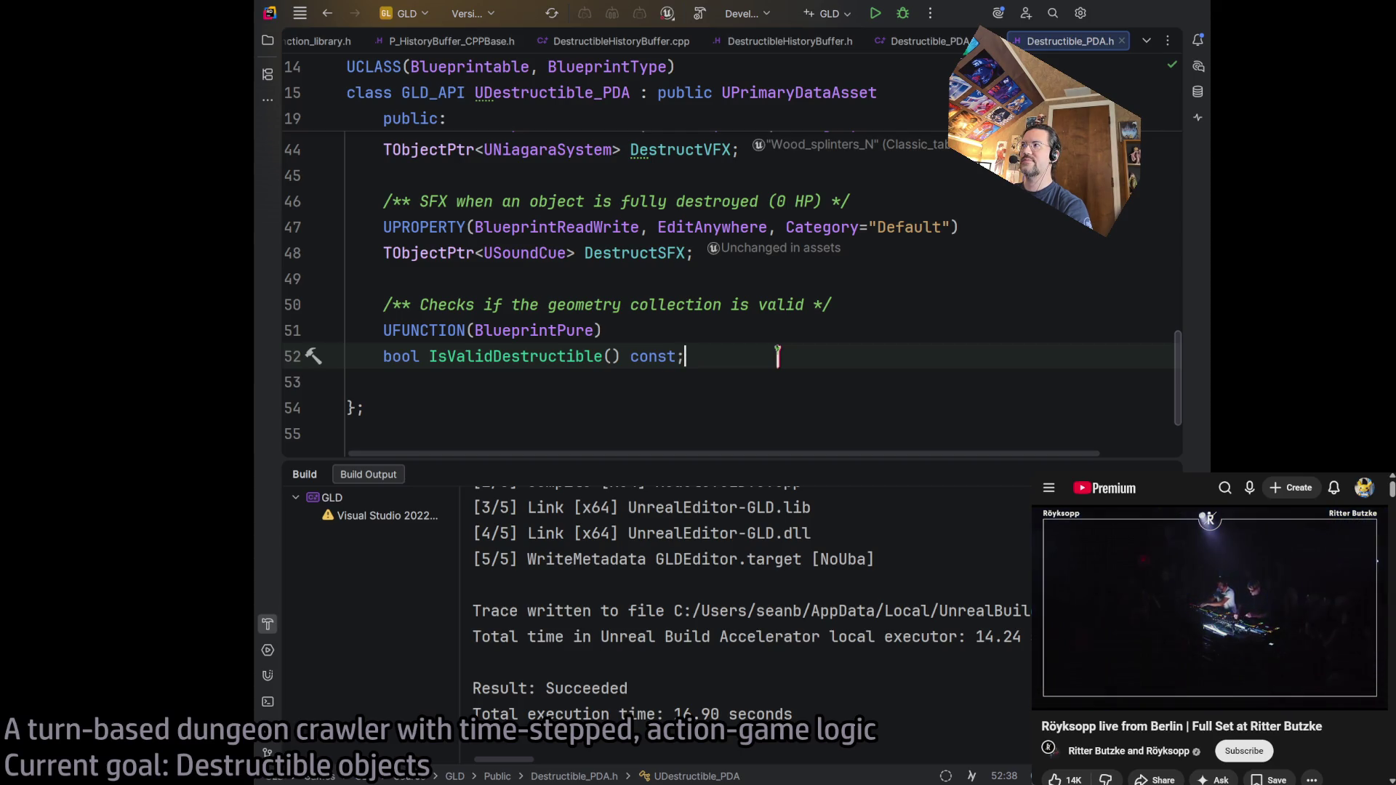
key(Return)
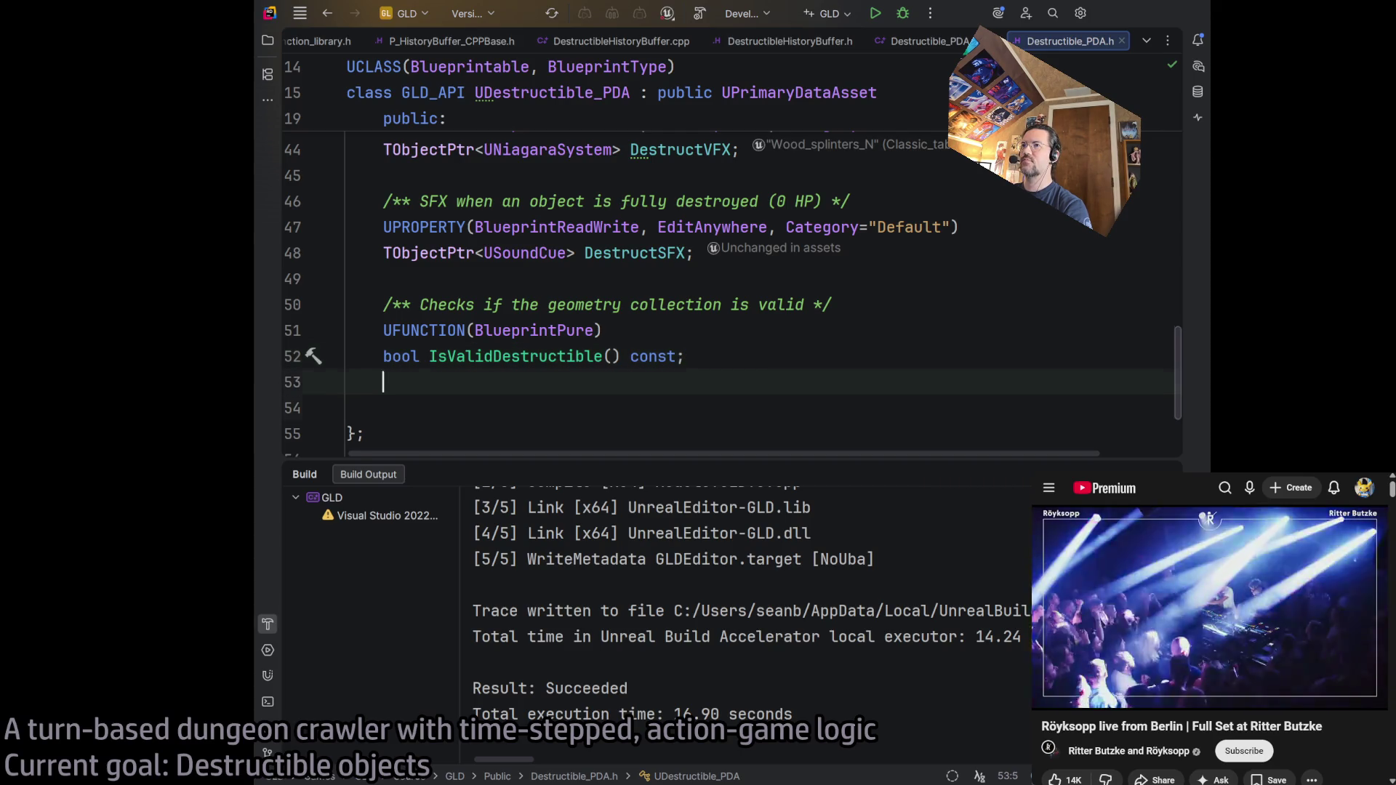
key(Return)
text(UFUNCTION)
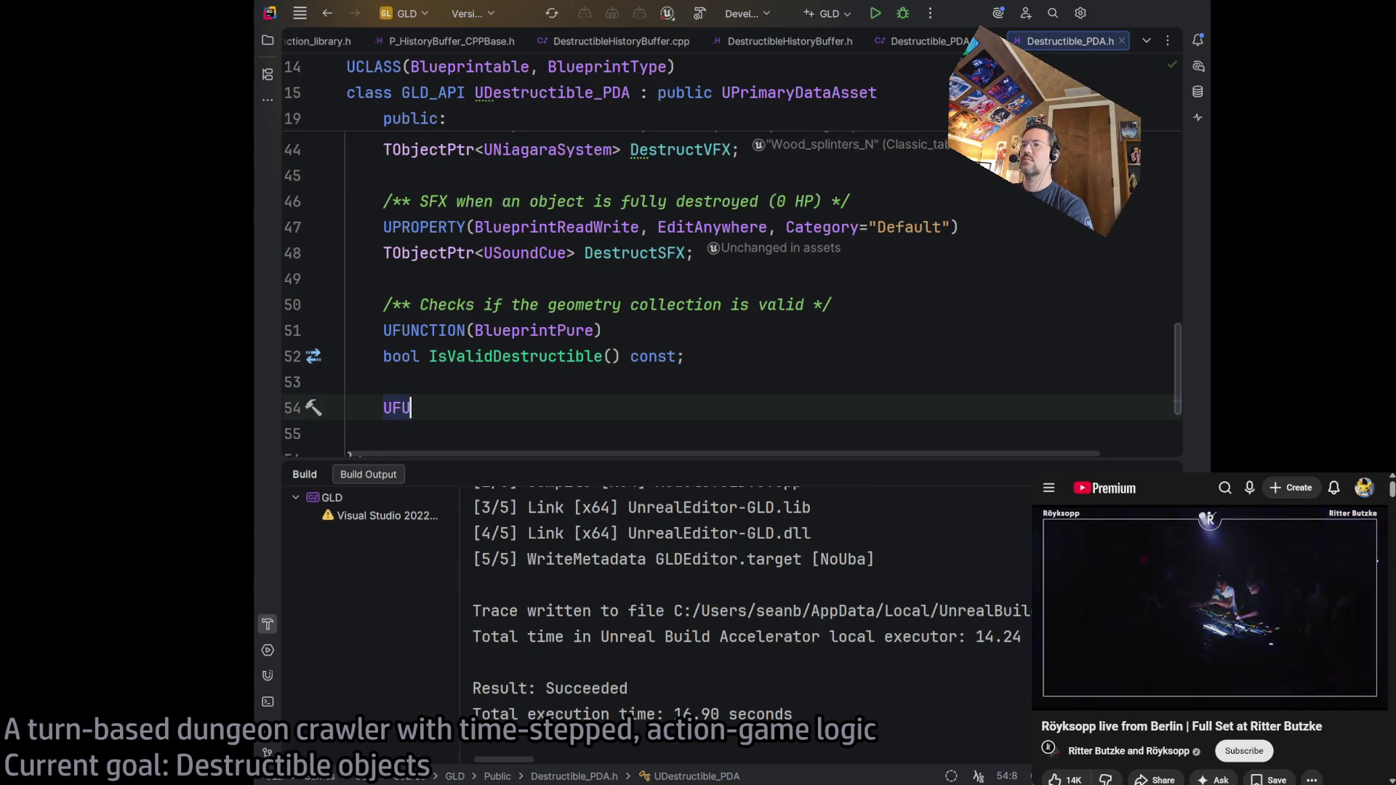
- Duplicate the BlueprintPure IsValidDestructible declaration block in place of the stray UFUNCTION text
click(682, 325)
key(ctrl+w)
key(ctrl+w)
key(ctrl+w)
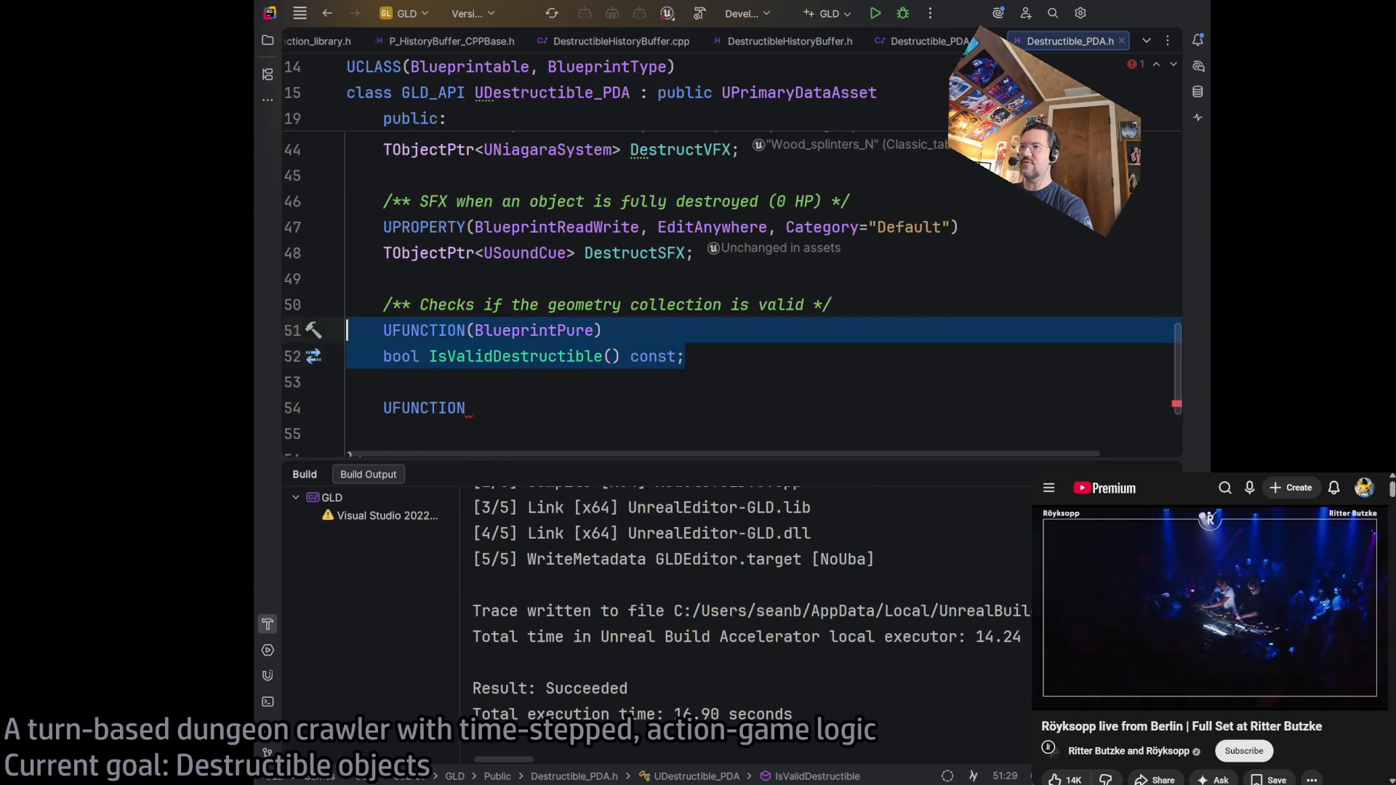
key(ctrl+w)
key(ctrl+c)
click(516, 408)
key(ctrl+v)
key(ctrl+z)
drag(524, 368, 275, 369)
key(ctrl+v)
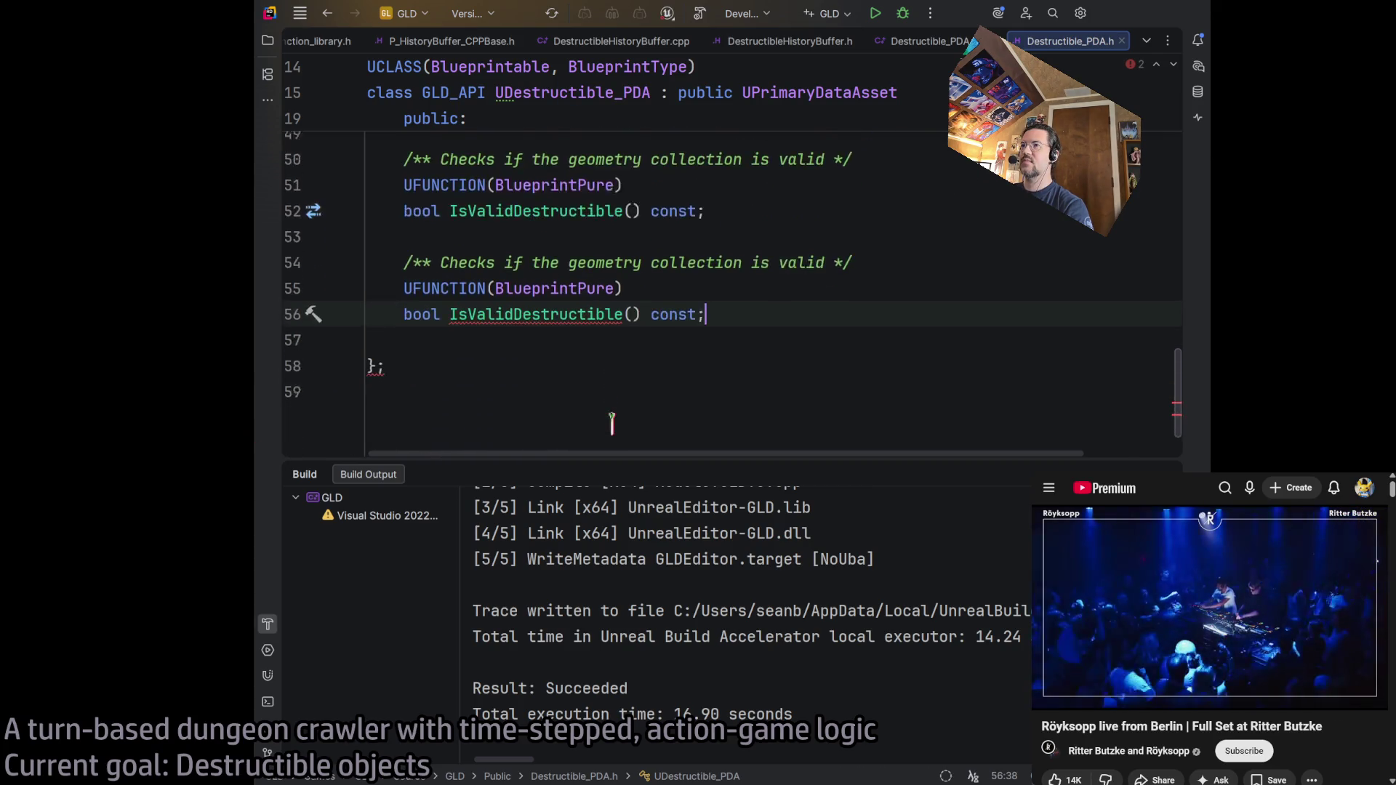
- Rename the copy to IsStaticMesh and generate its empty definition in Destructible_PDA.cpp
key(ctrl+Left)
key(ctrl+Left)
key(ctrl+Left)
key(ctrl+w)
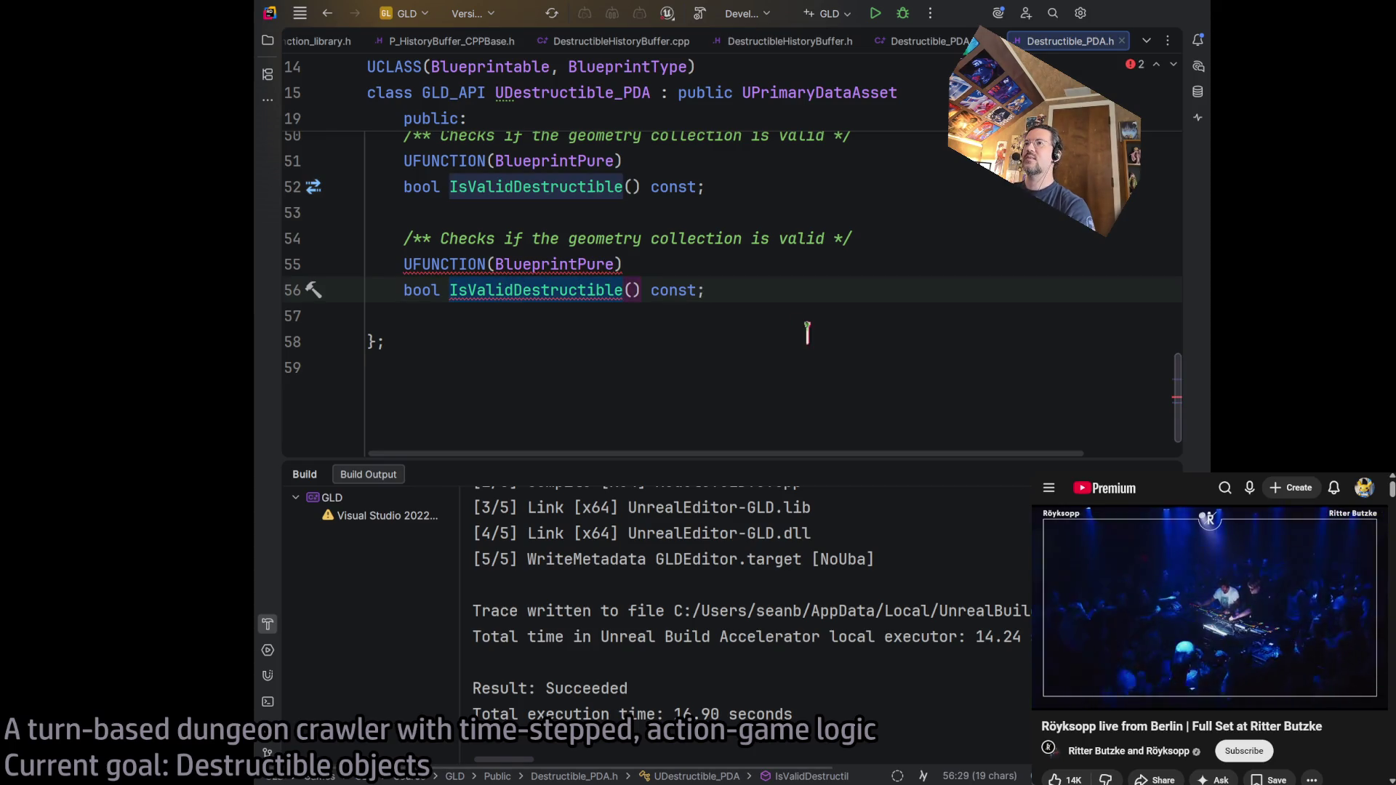
text(IsStaticMesh)
key(End)
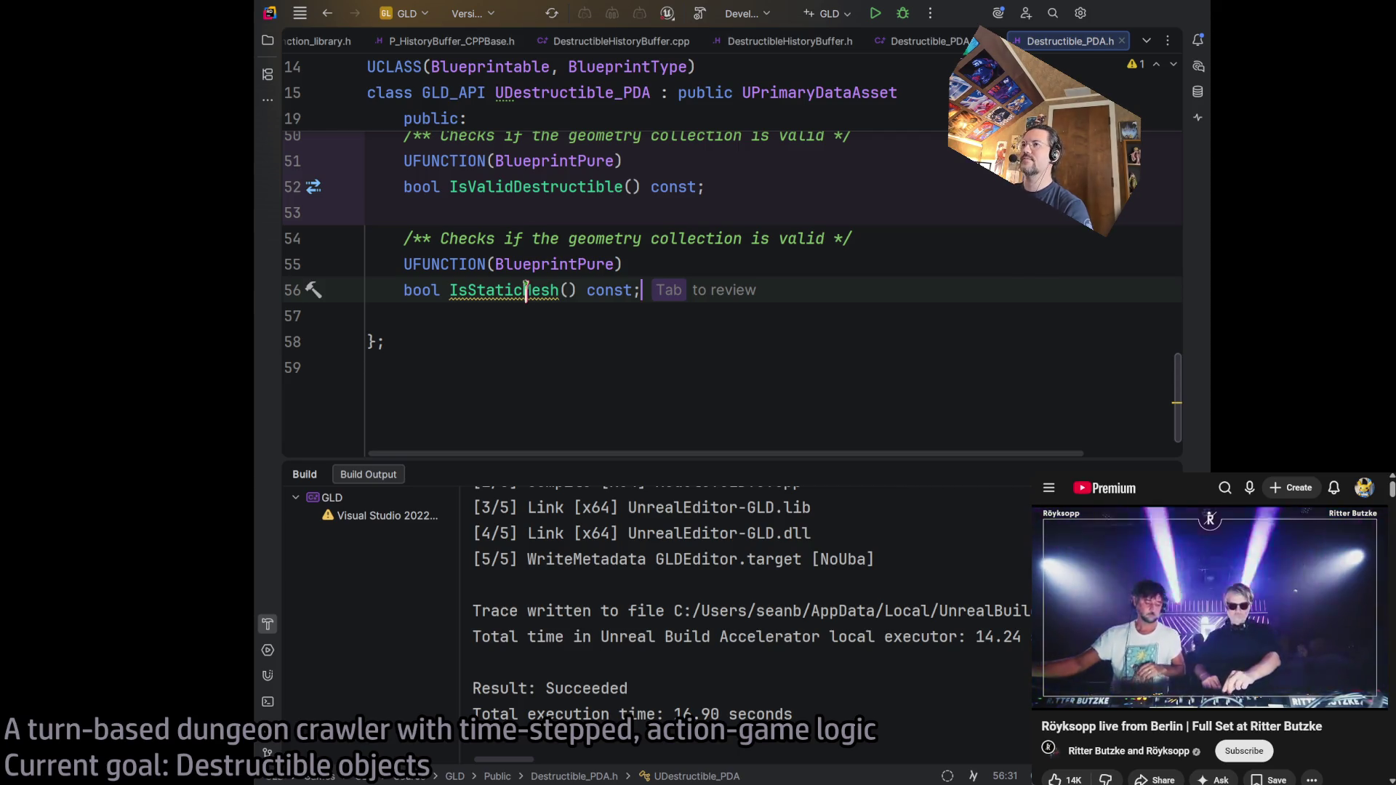
click(526, 290)
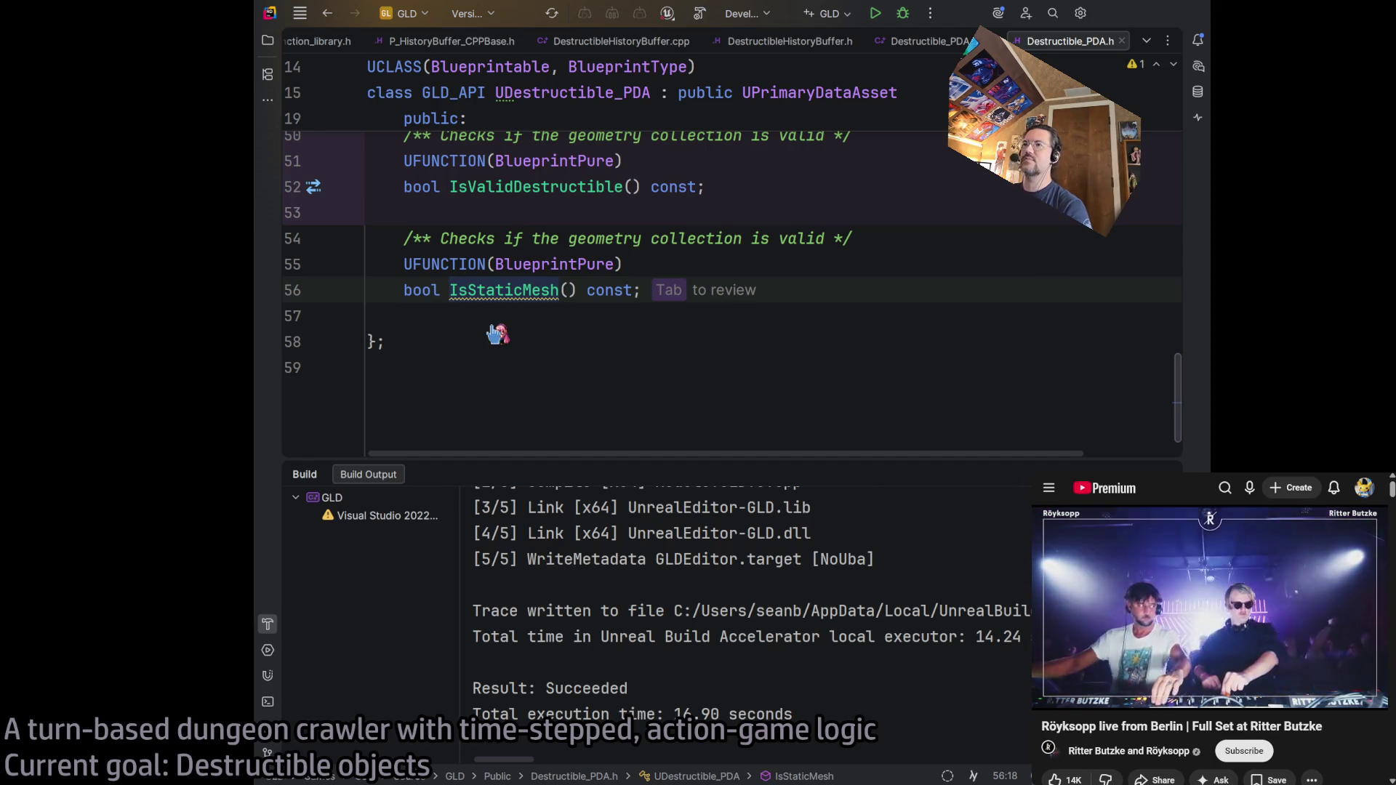
key(Tab)
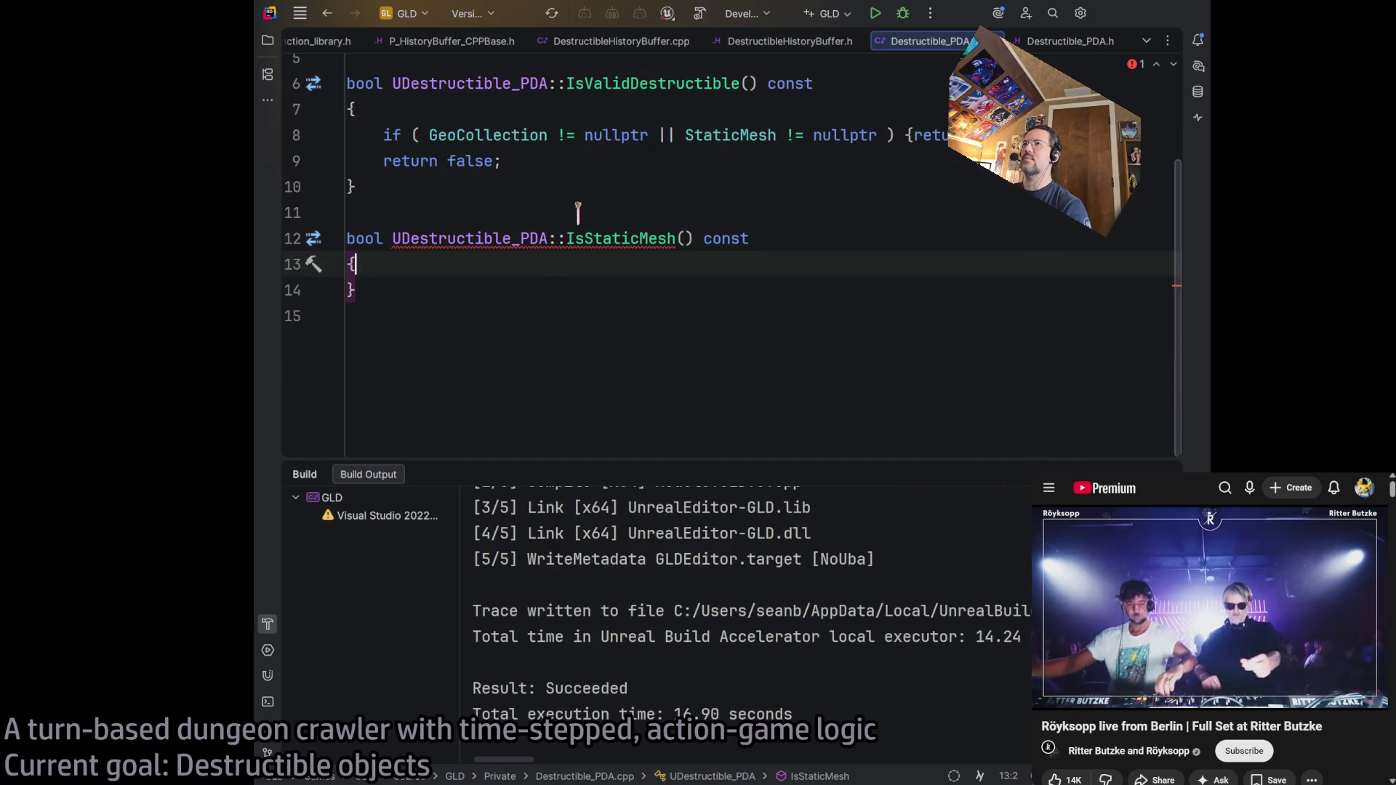
- Give IsStaticMesh the body return GeoCollection == nullptr;
drag(467, 134, 648, 134)
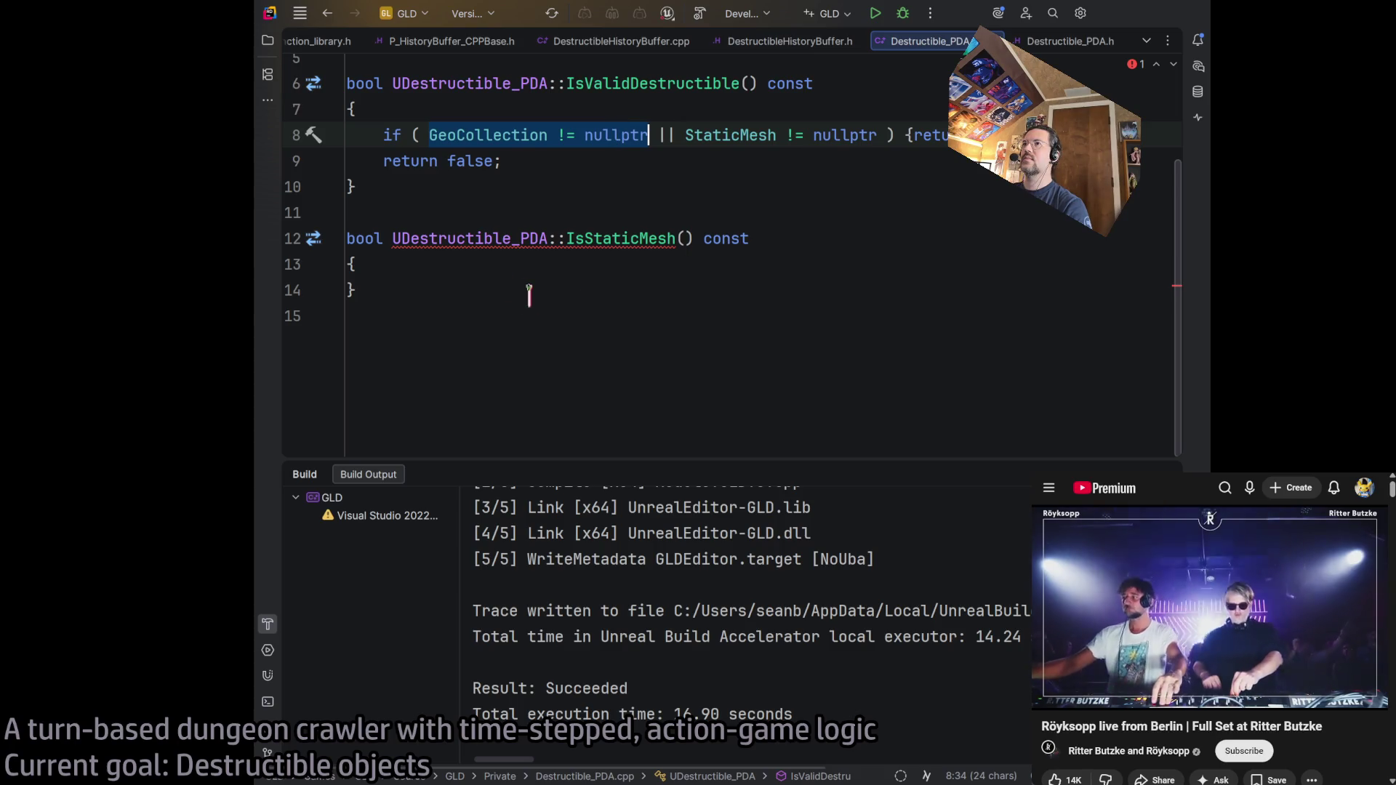
click(491, 264)
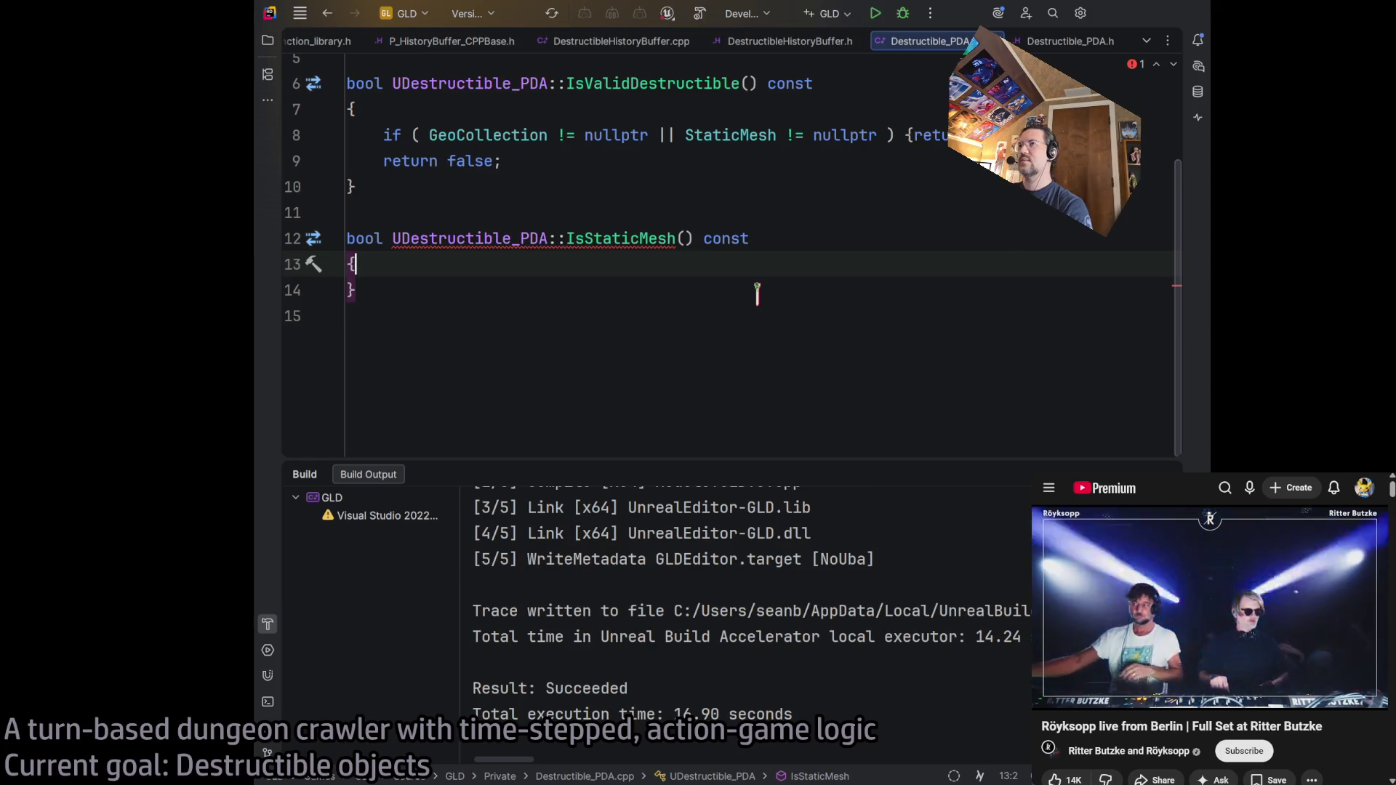
text(return GeoCollection != nullptr;)
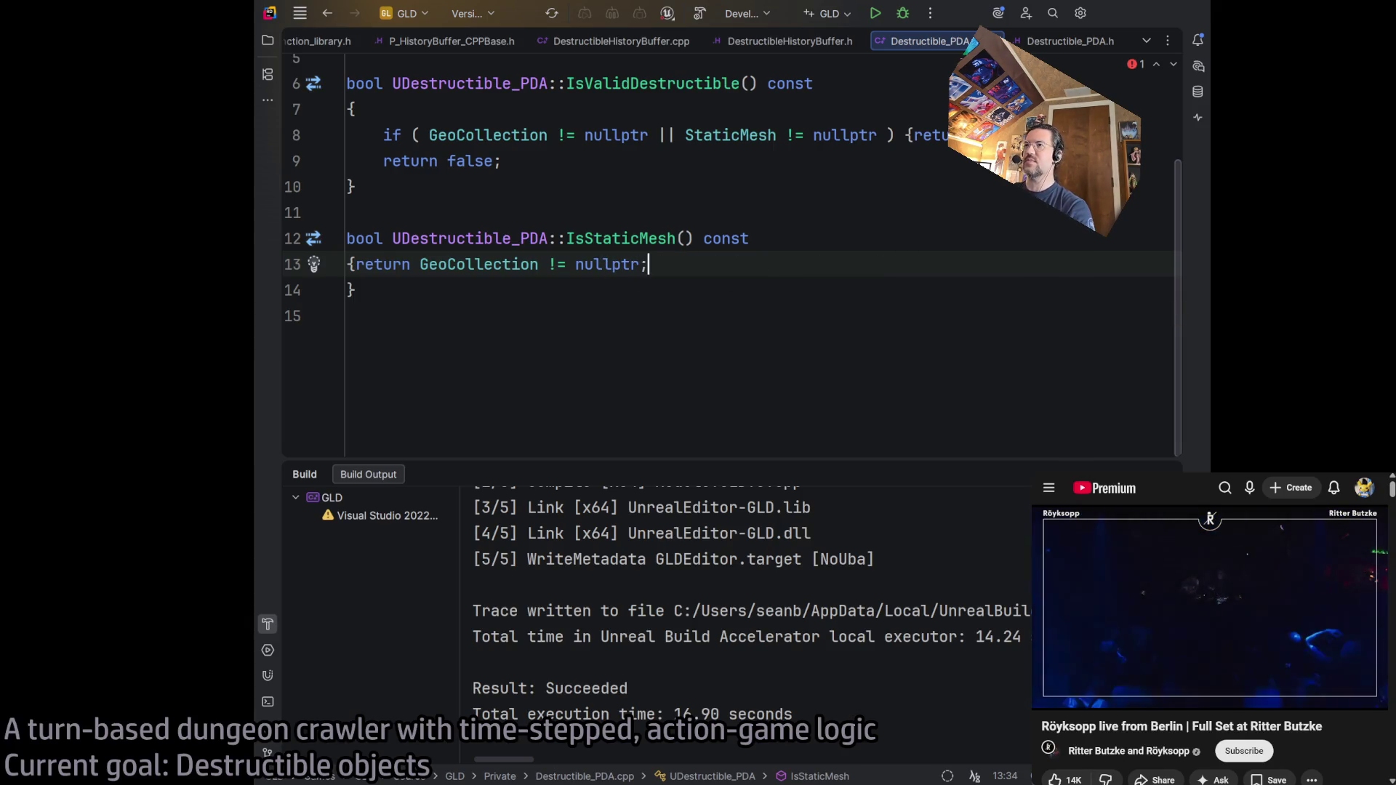
key(Delete)
click(355, 290)
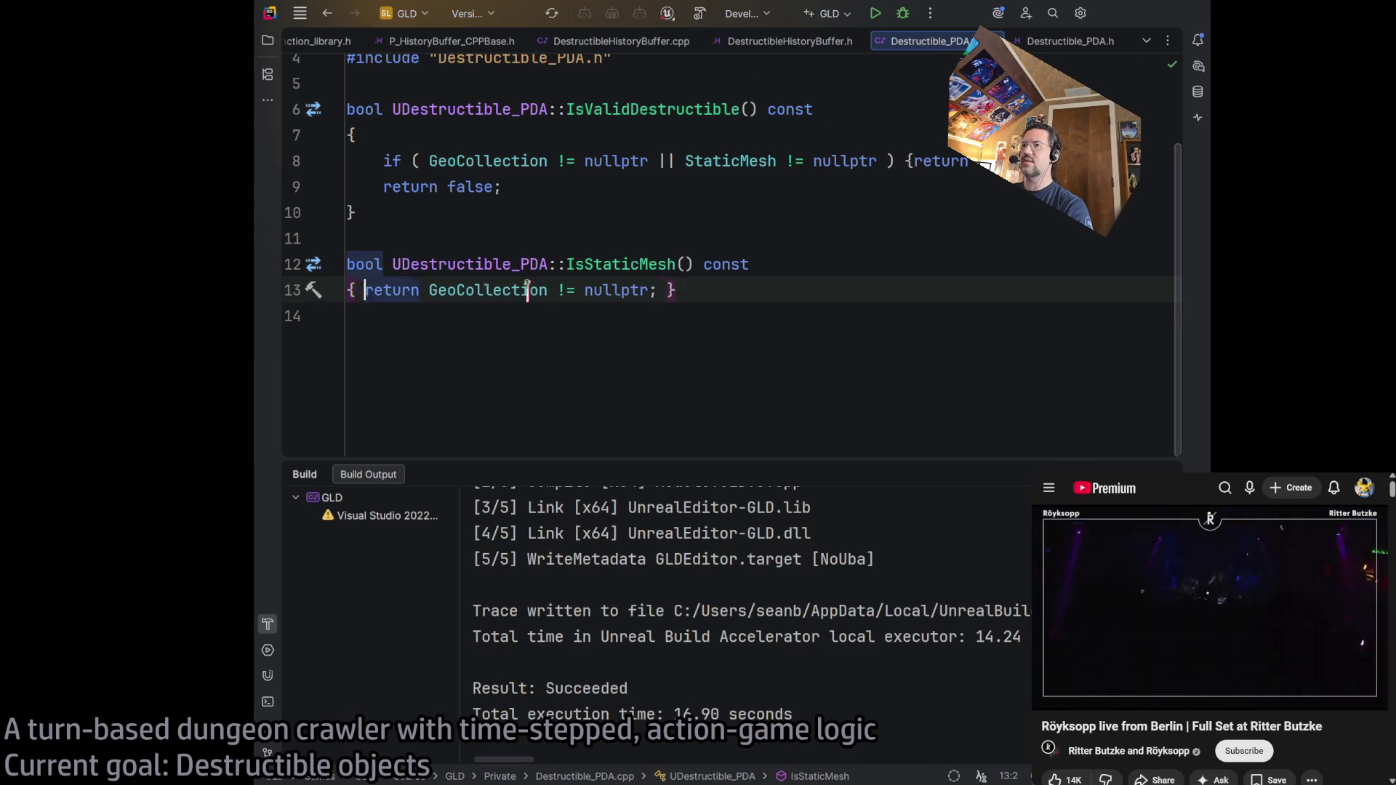
click(562, 290)
key(BackSpace)
text(=)
key(End)
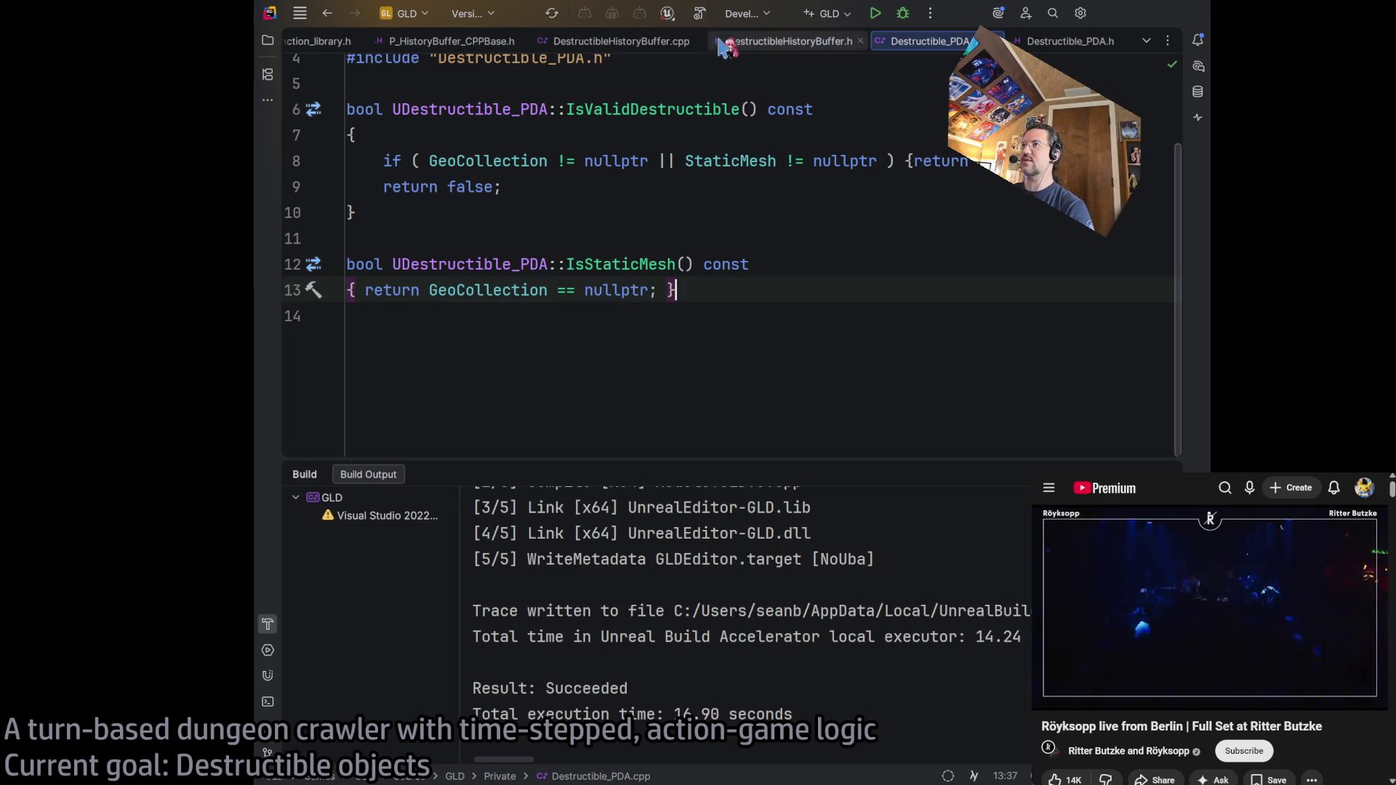
- Tidy the IsStaticMesh signature and one-line body layout, then build the project
click(843, 260)
key(Delete)
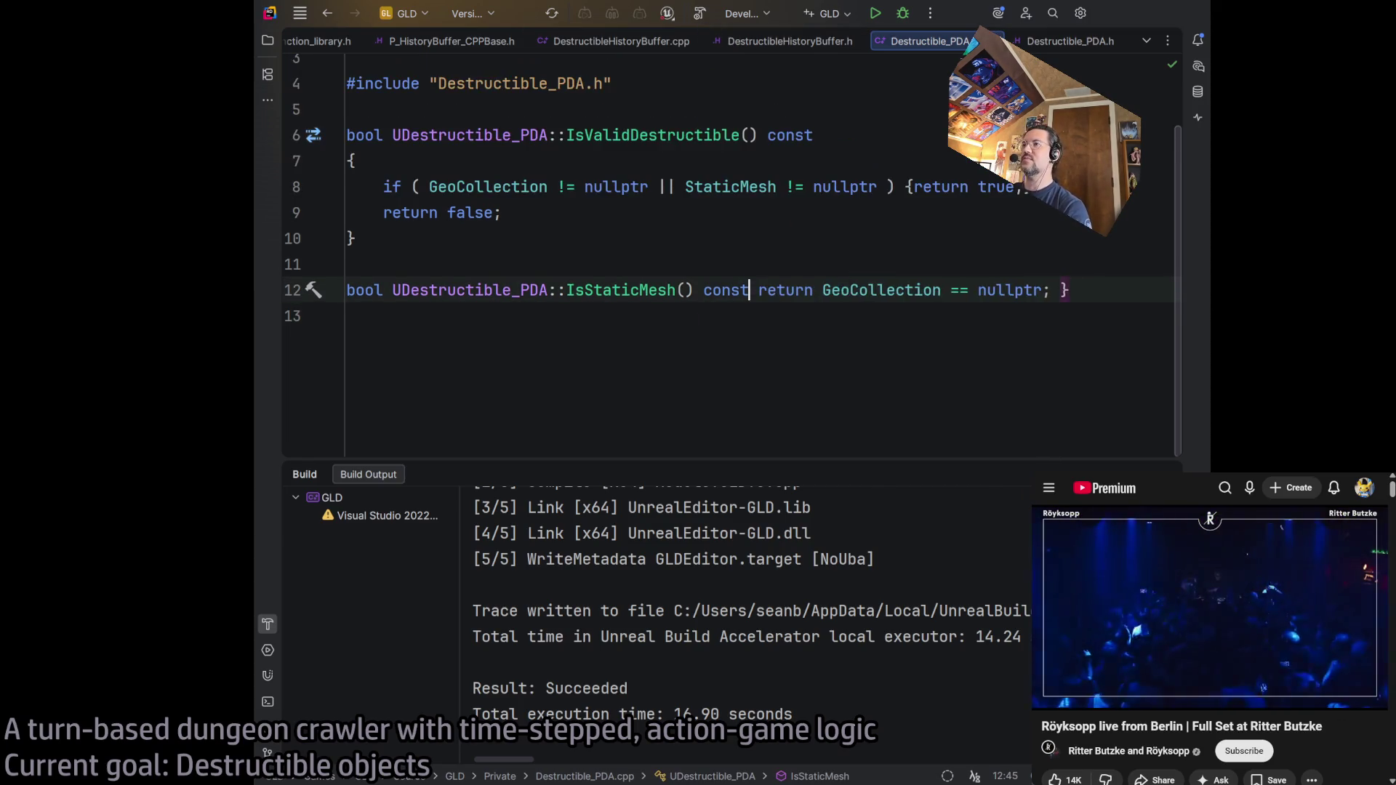
click(879, 341)
key(Return)
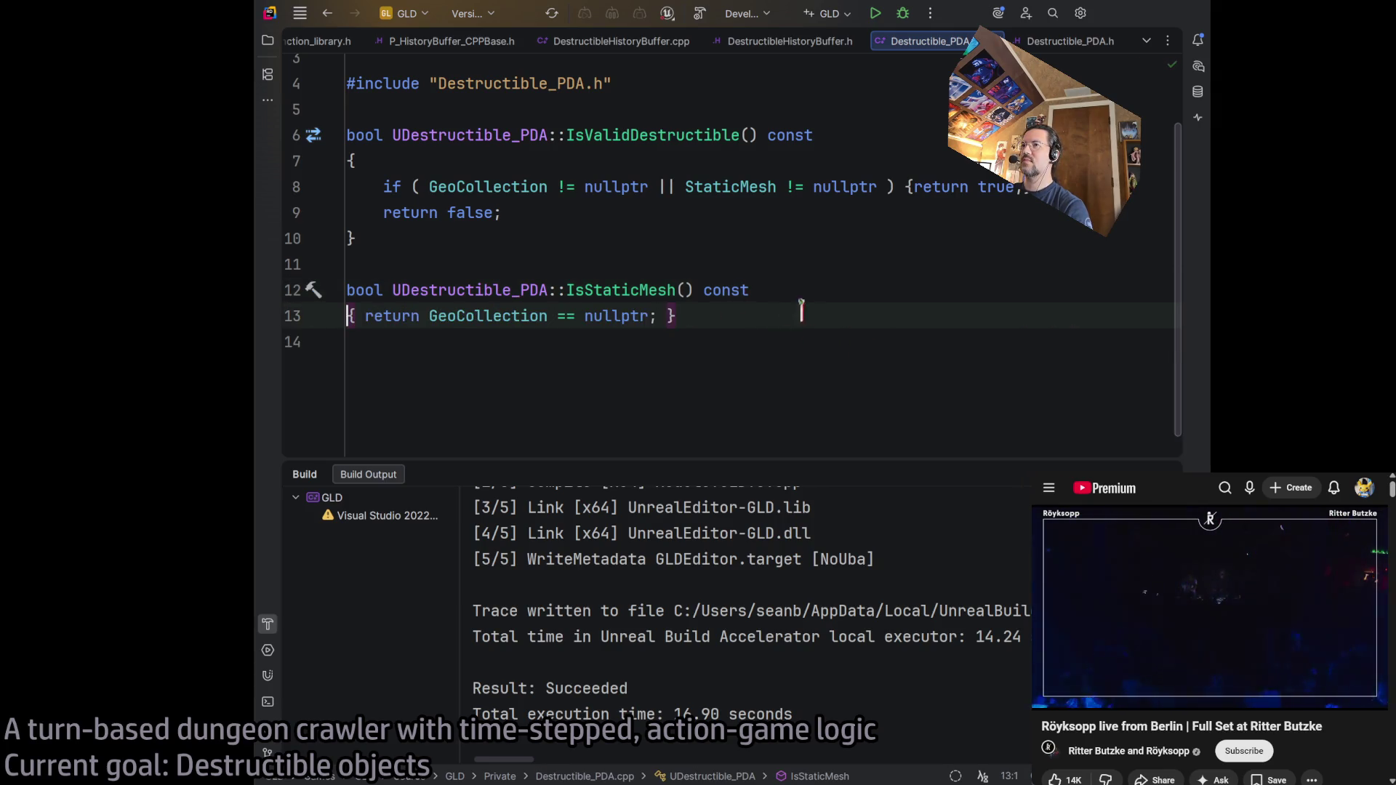
click(700, 14)
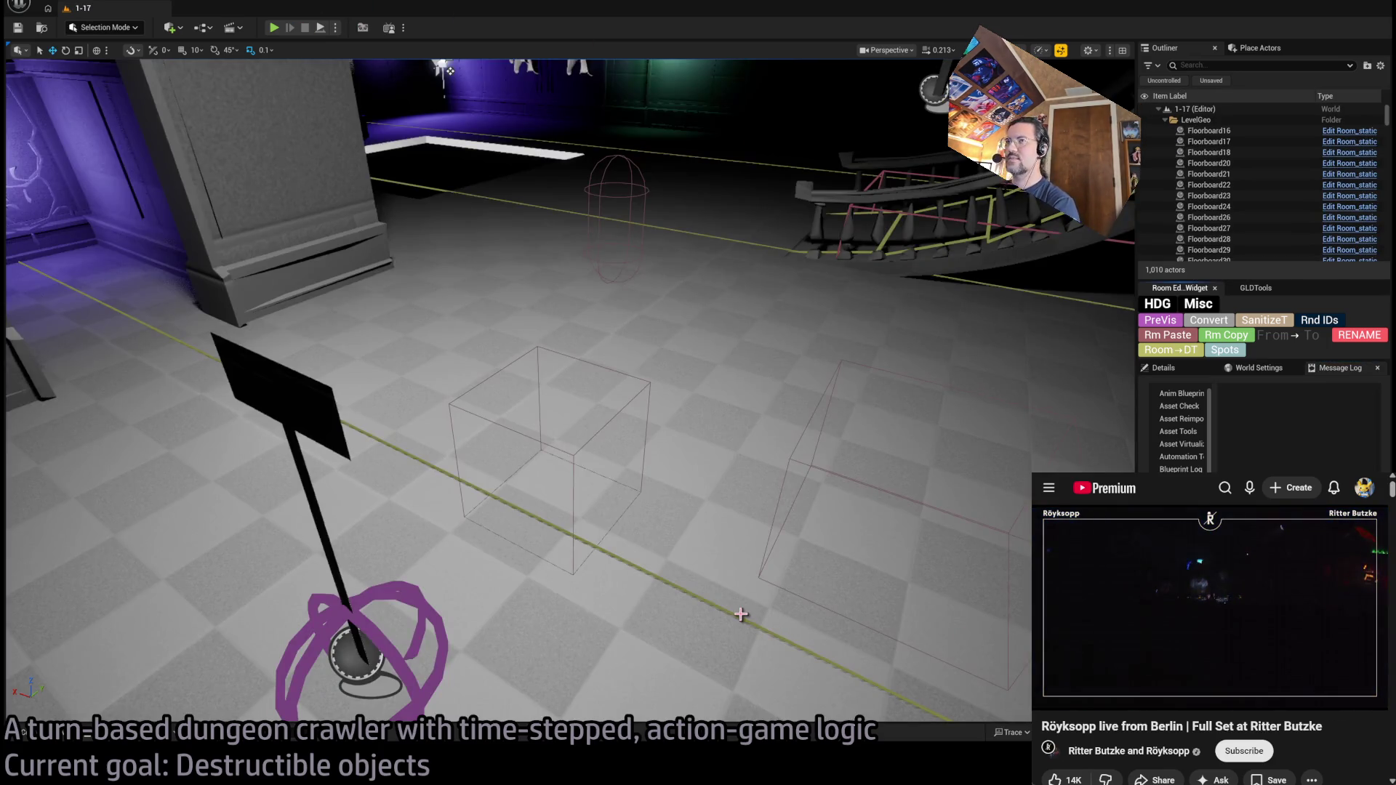
- Frame the table and chair, play-test the level, then open the Classic_table_DA data asset
mouse_move(604, 472)
mouse_down()
mouse_move(586, 377)
mouse_move(736, 256)
mouse_move(241, 663)
mouse_up()
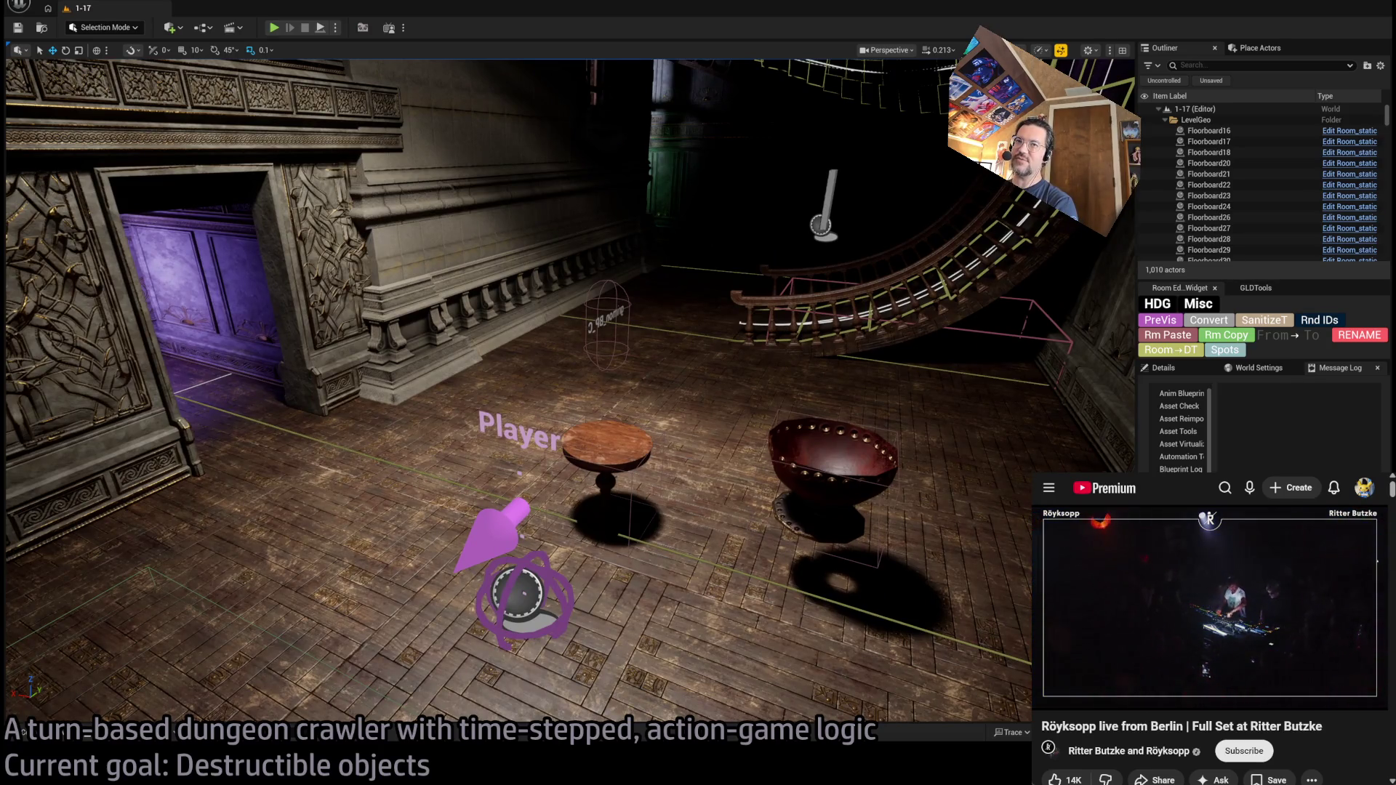
drag(736, 256, 736, 256)
drag(803, 225, 804, 226)
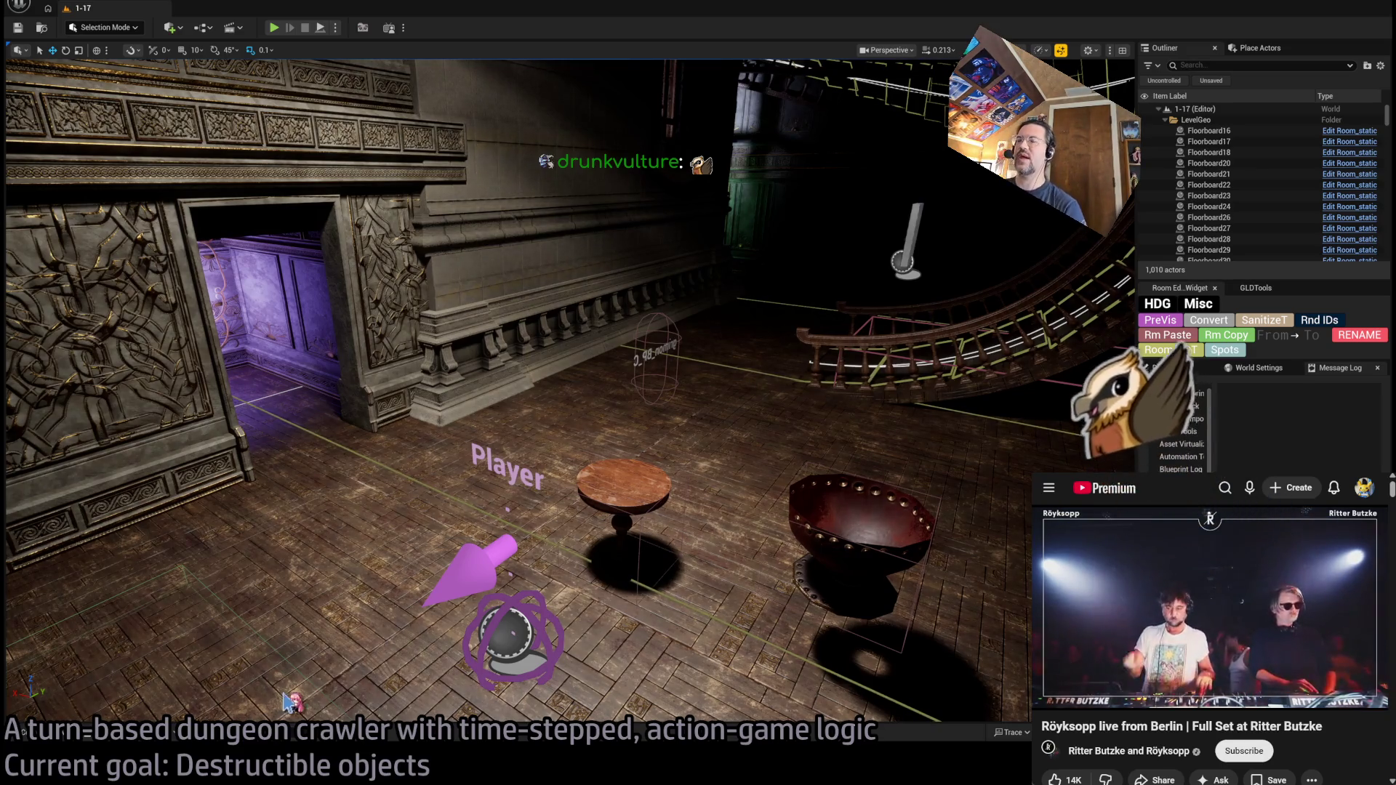
drag(287, 702, 660, 394)
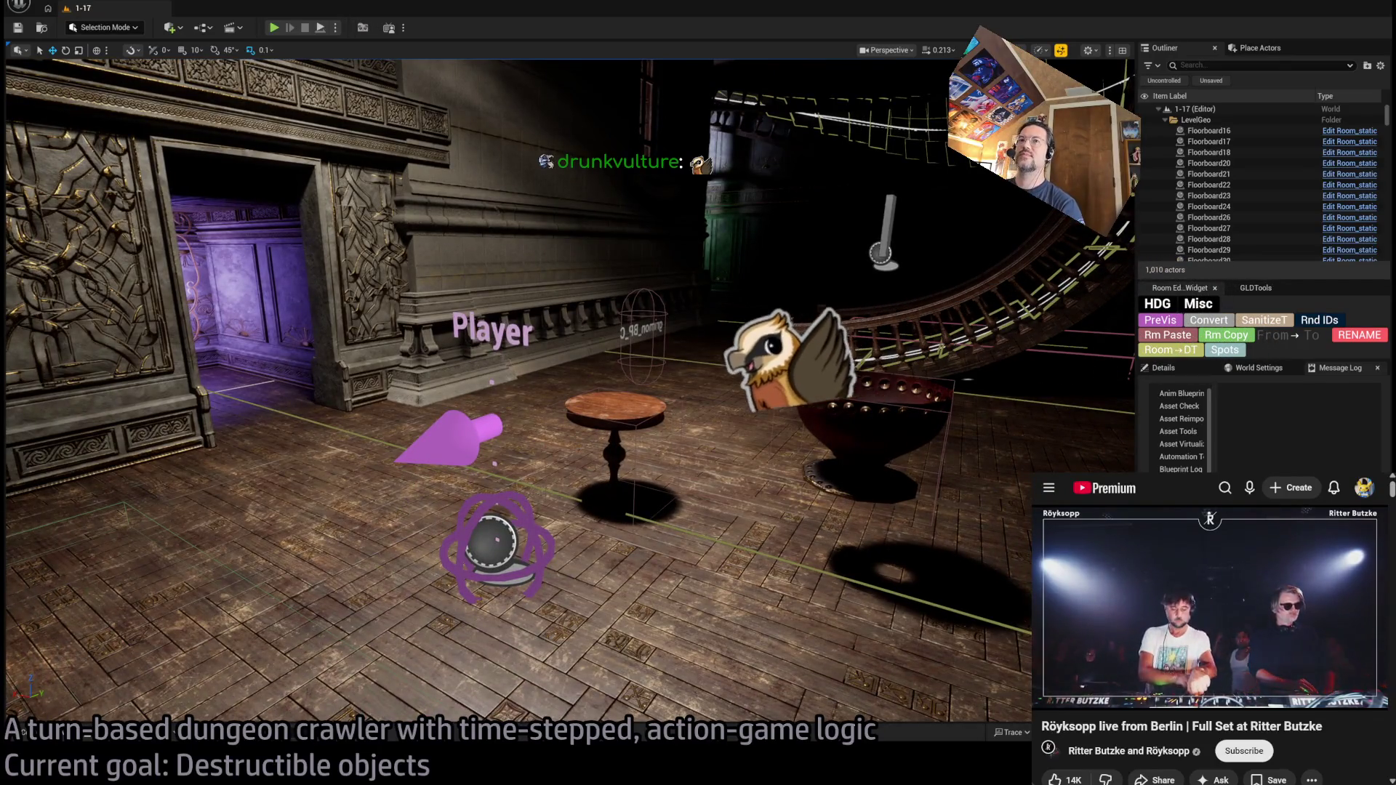
click(275, 29)
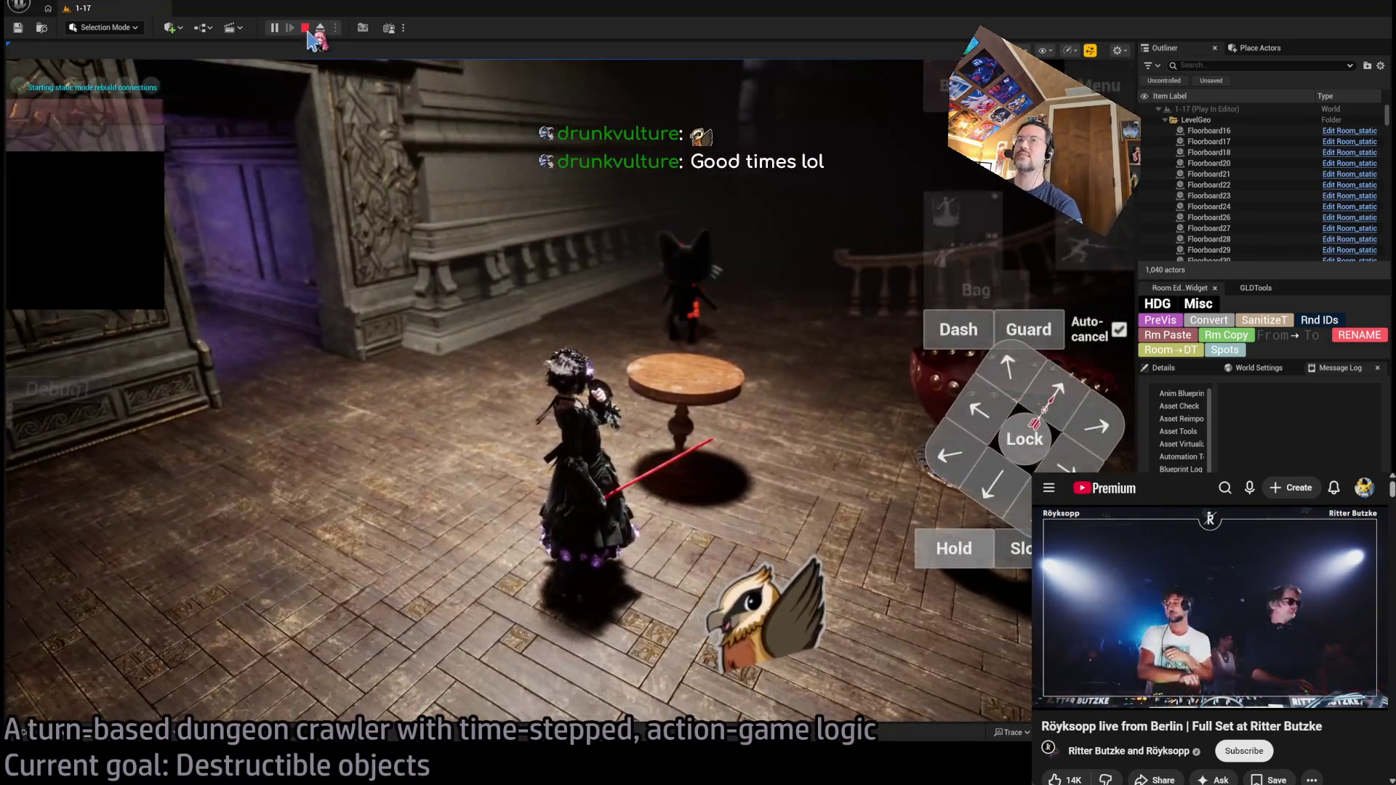
click(306, 29)
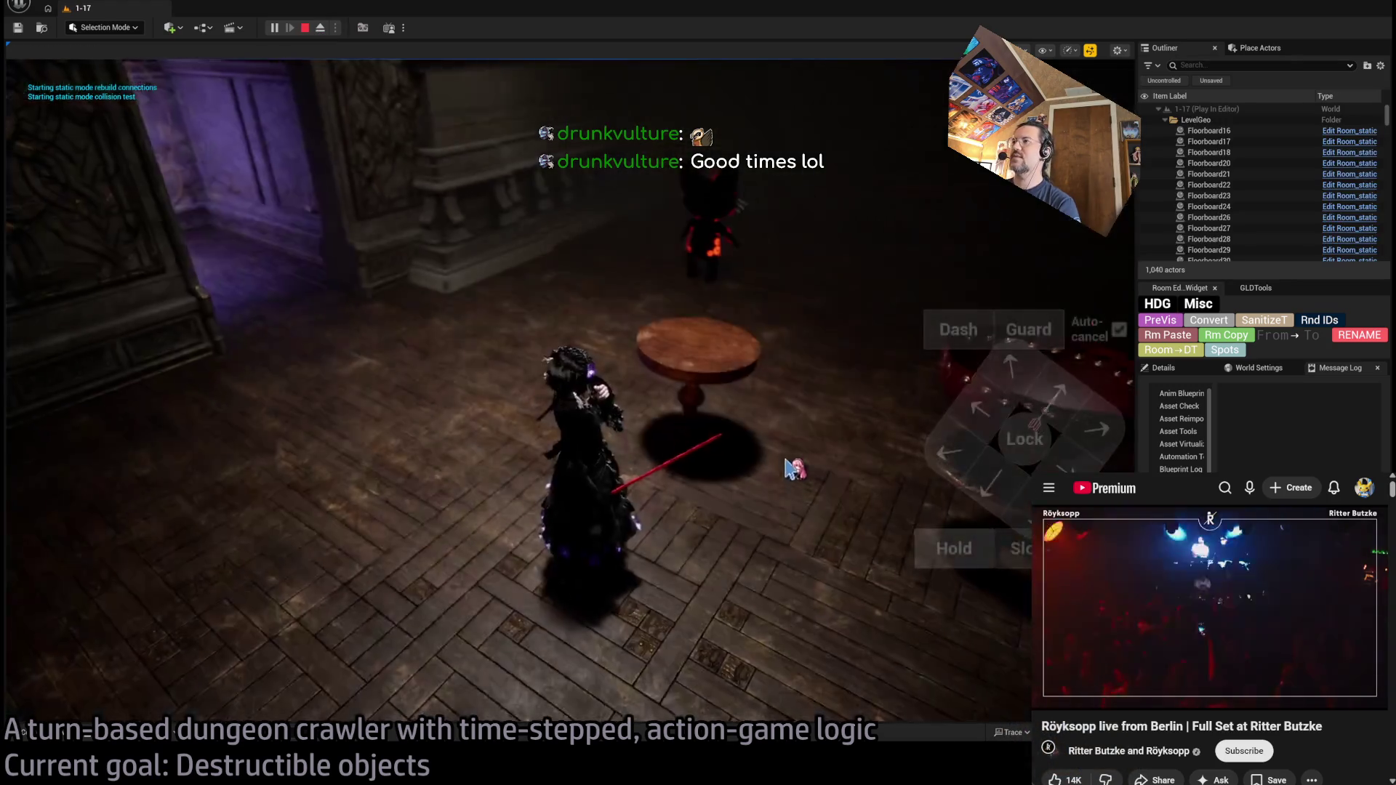
key(Escape)
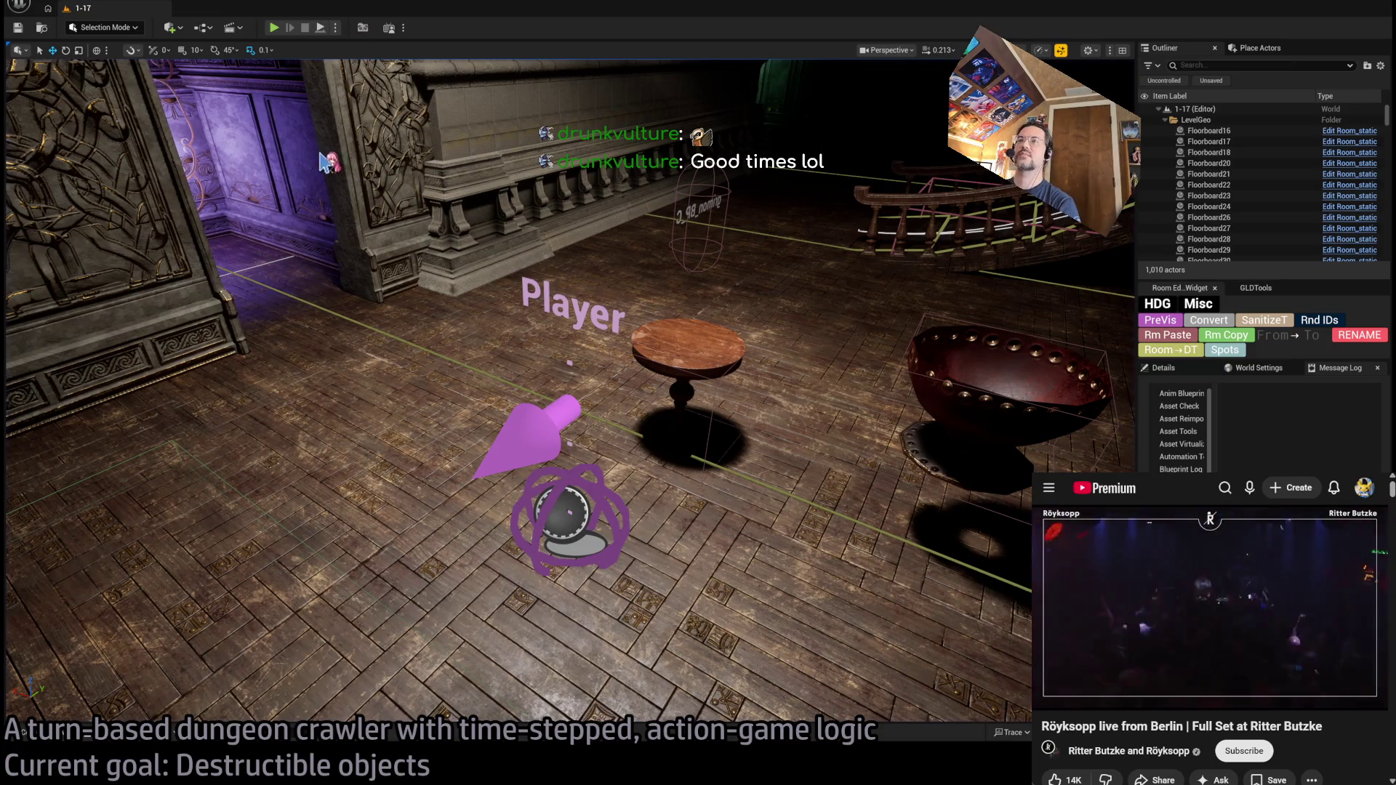
double_click(641, 348)
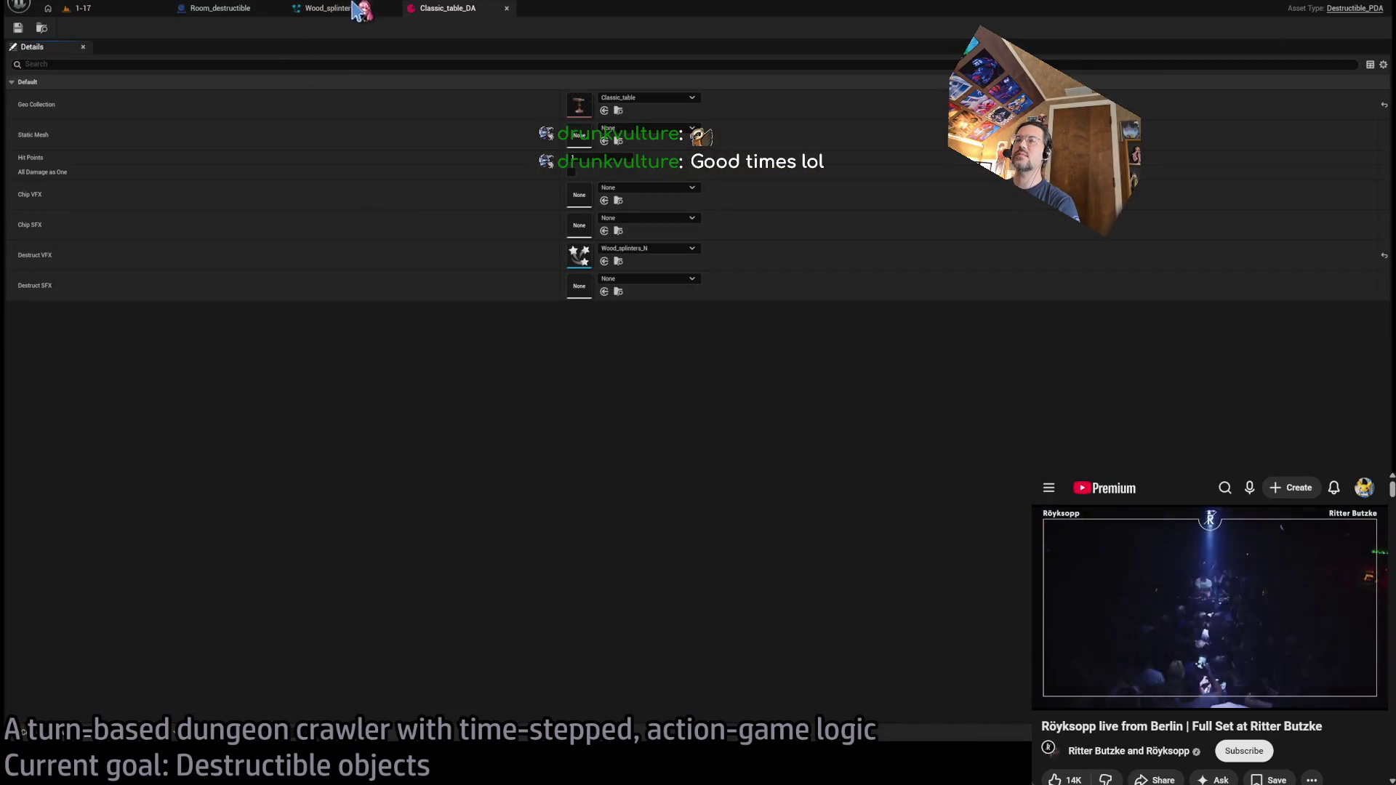
click(231, 10)
scroll(505, 426, down, 3)
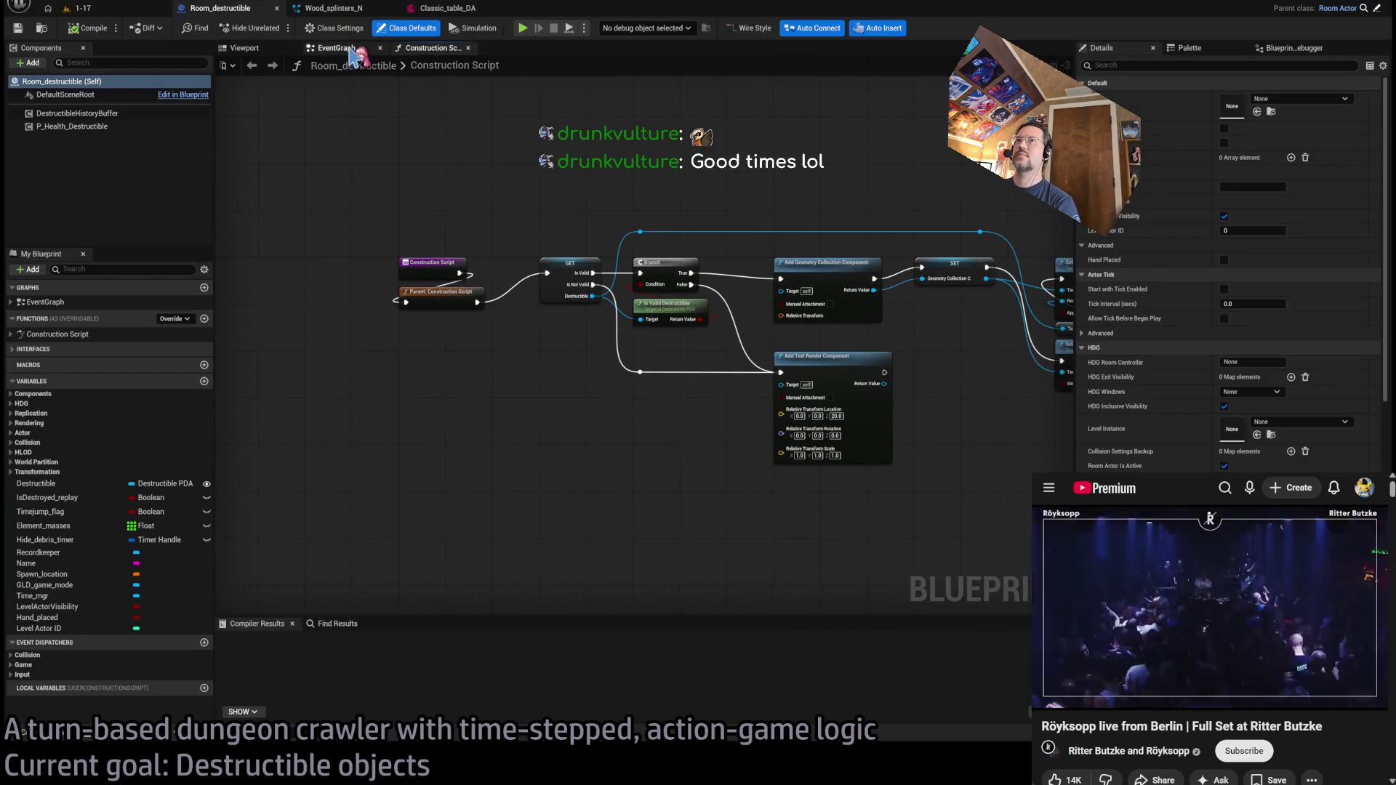
drag(432, 48, 356, 50)
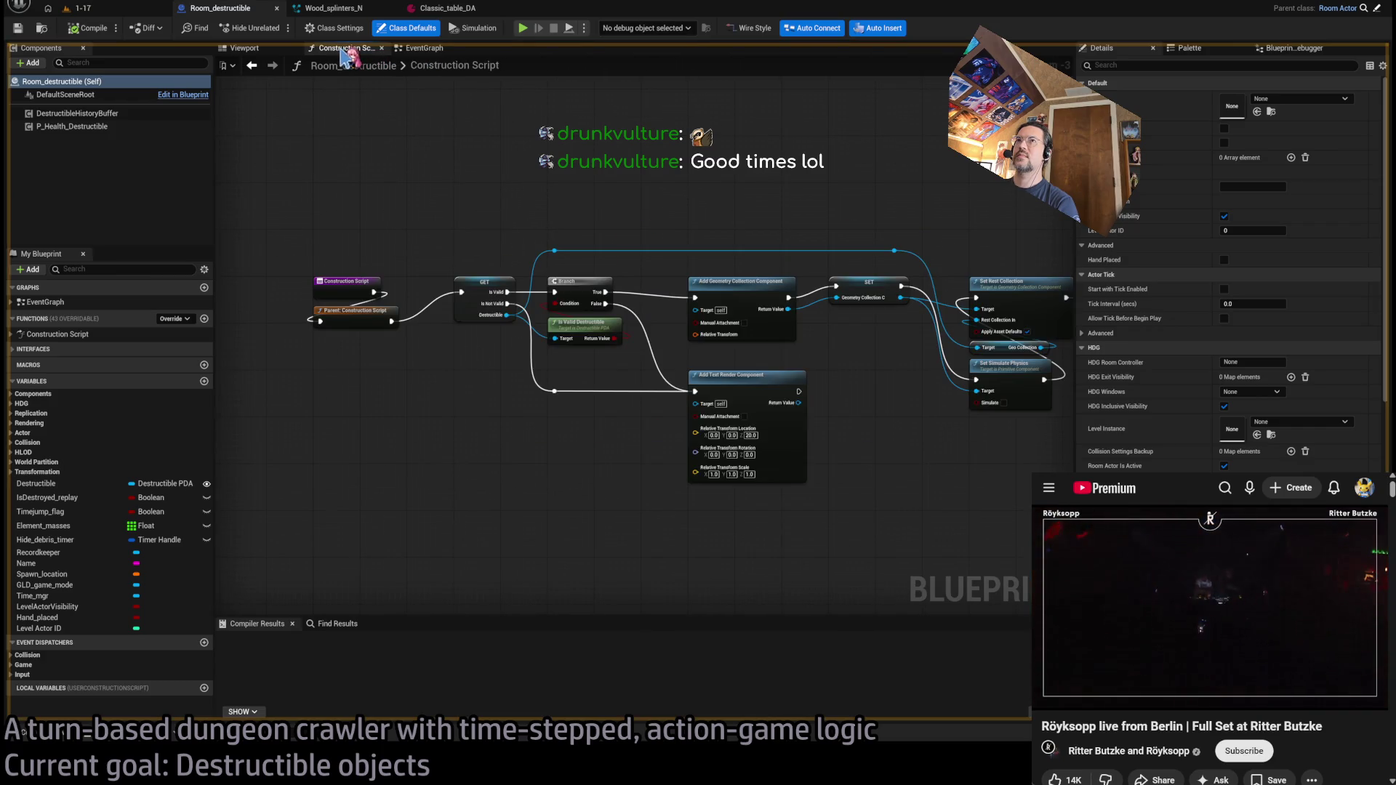
click(76, 8)
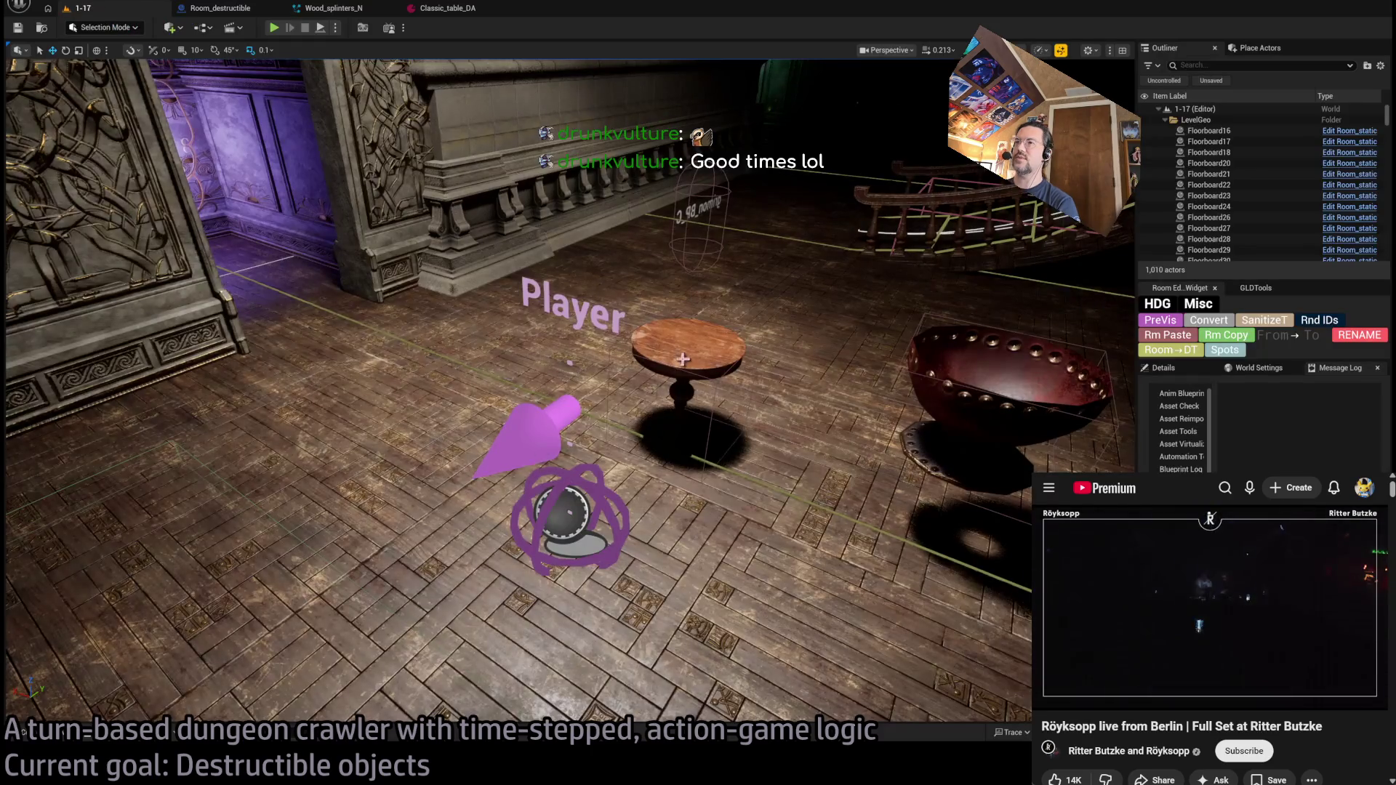
click(221, 8)
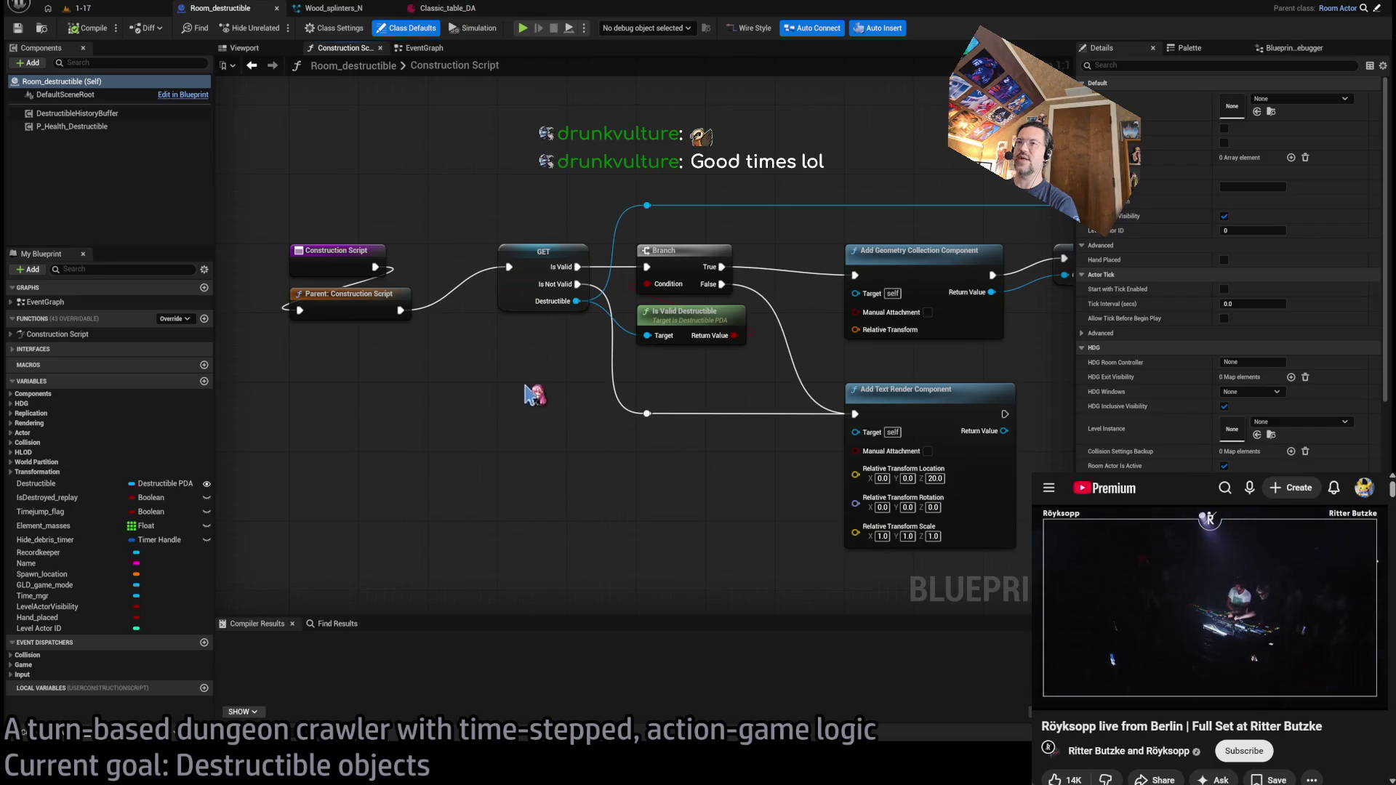
click(445, 8)
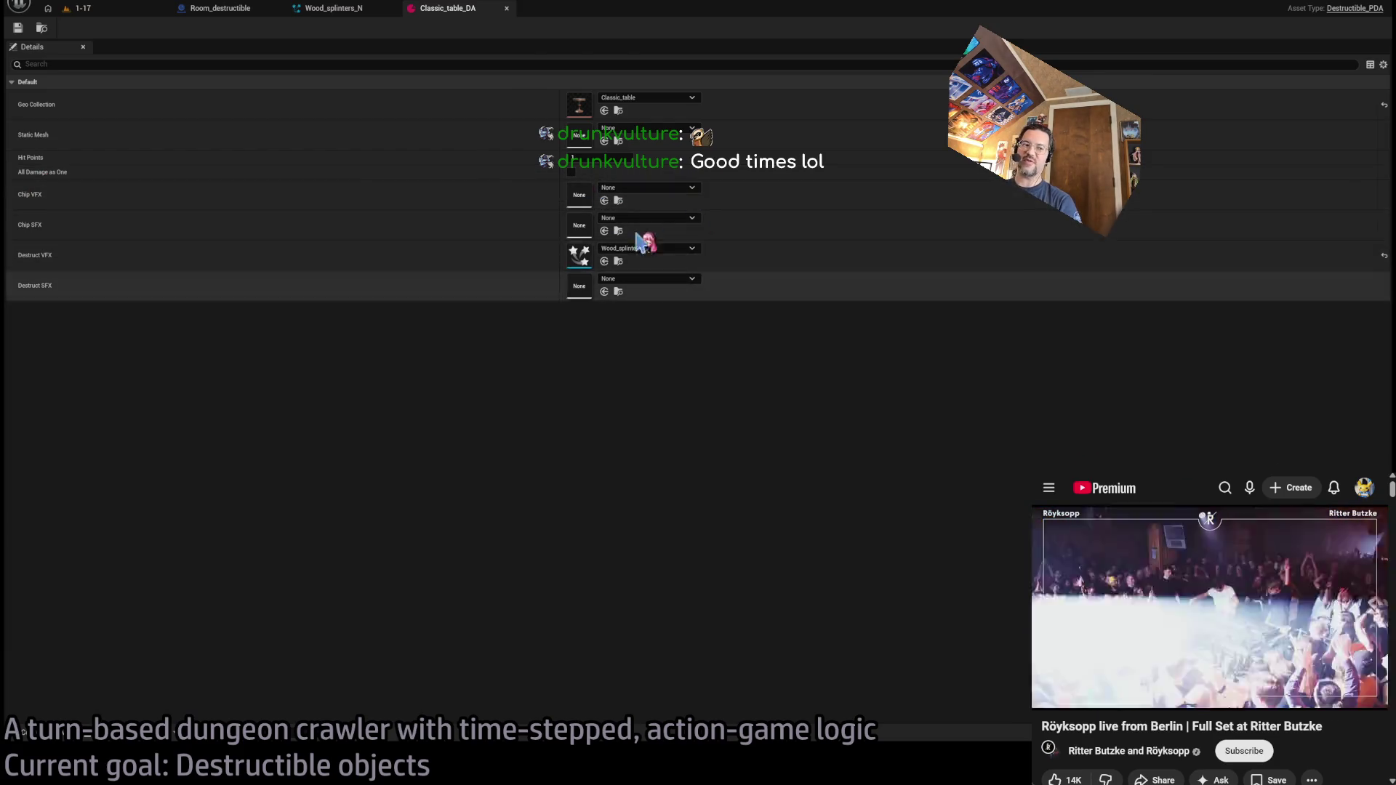
click(218, 9)
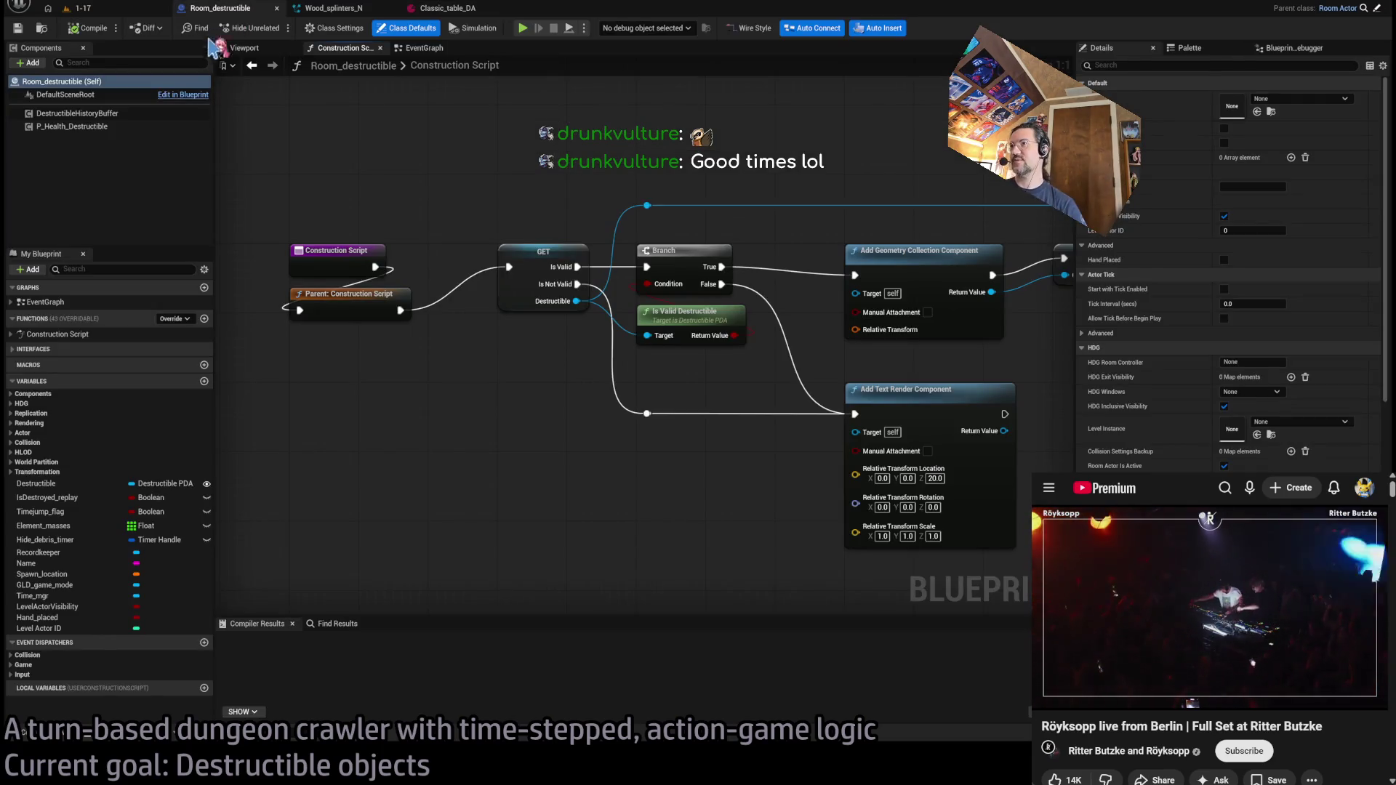
scroll(509, 218, down, 5)
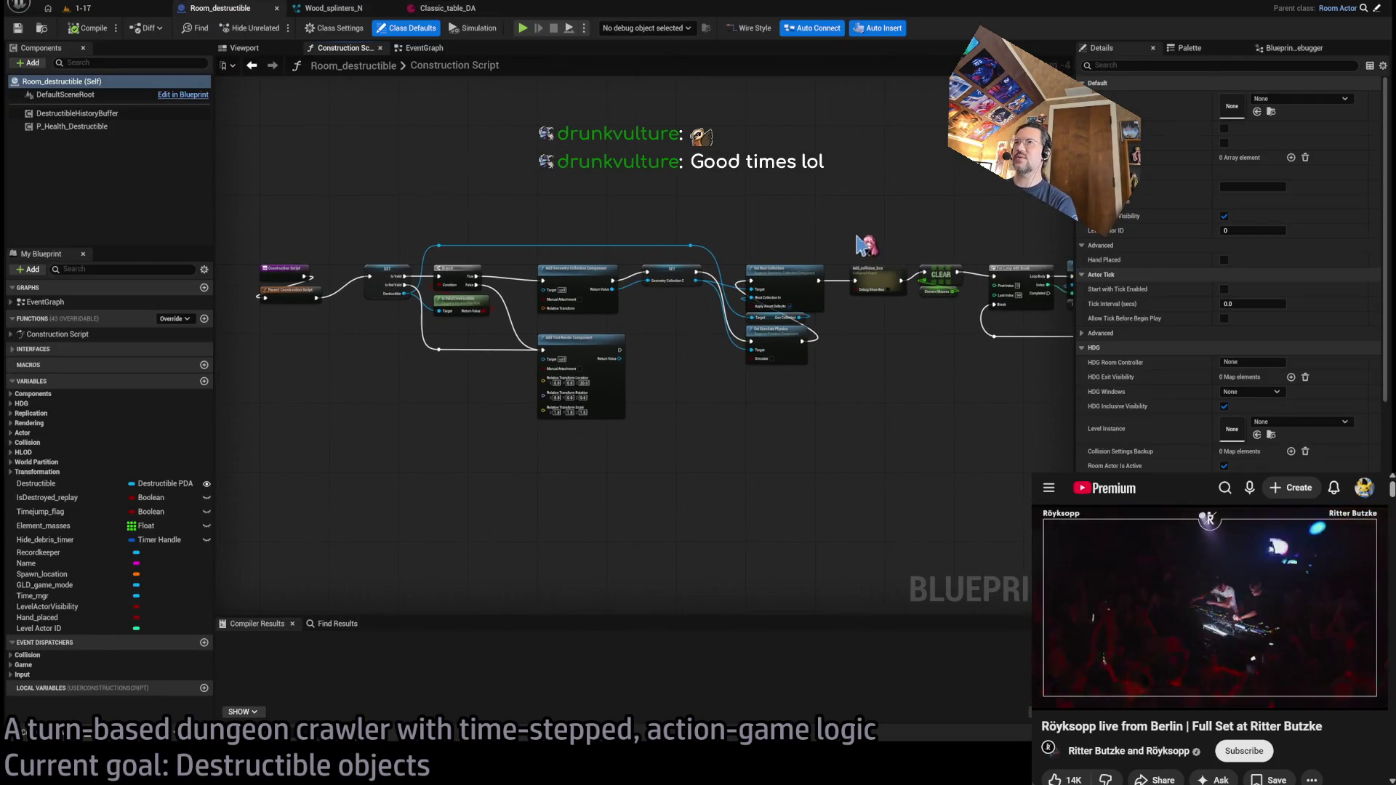
click(445, 9)
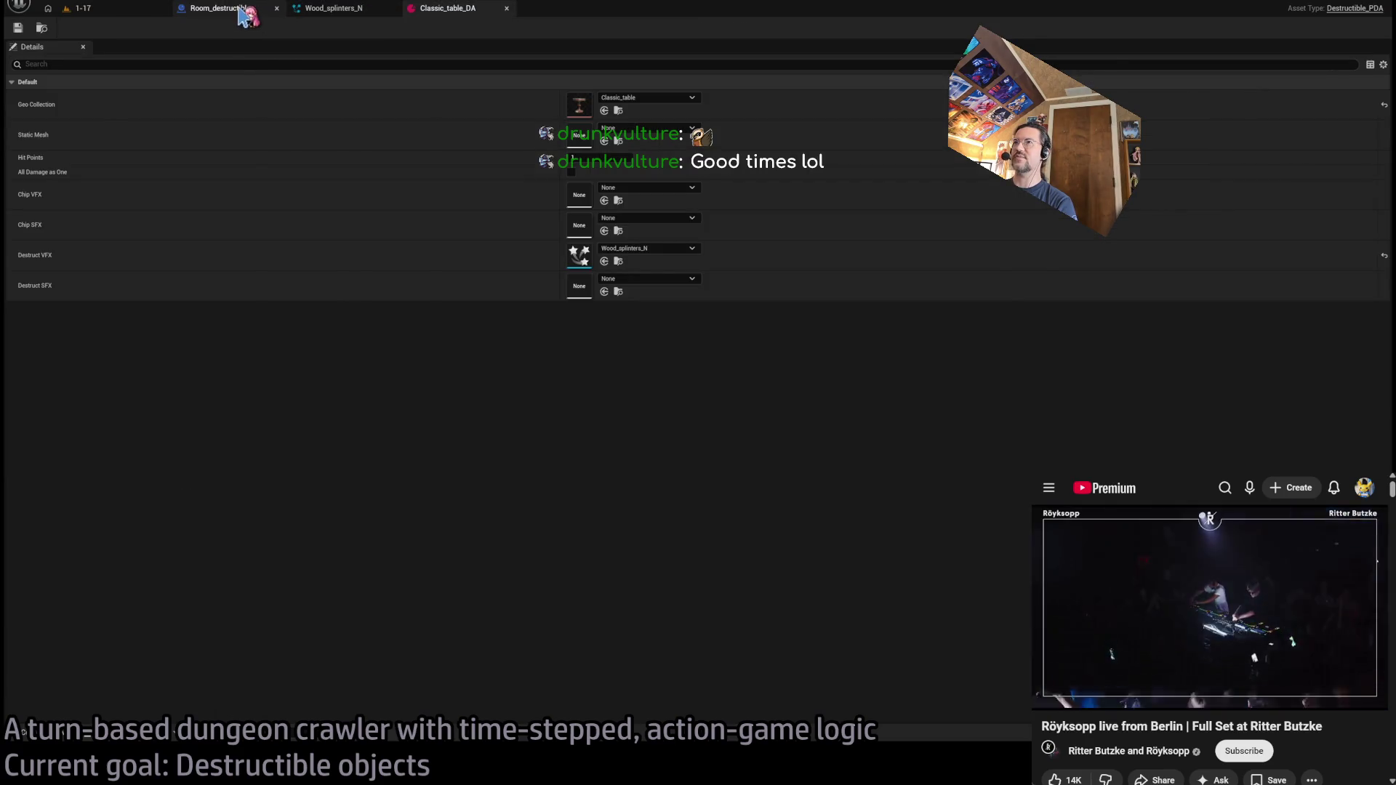
click(239, 9)
scroll(494, 346, up, 5)
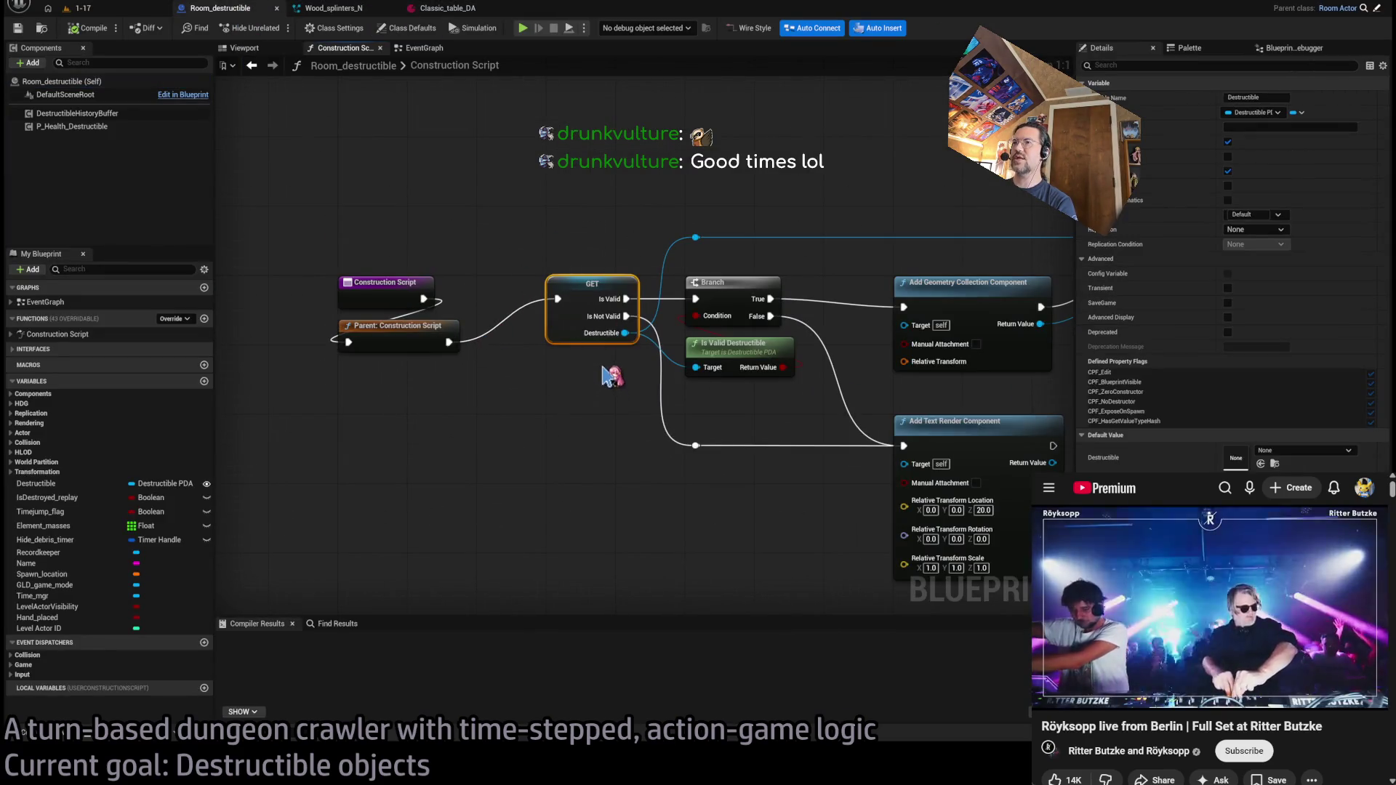
scroll(611, 375, down, 2)
scroll(631, 356, up, 2)
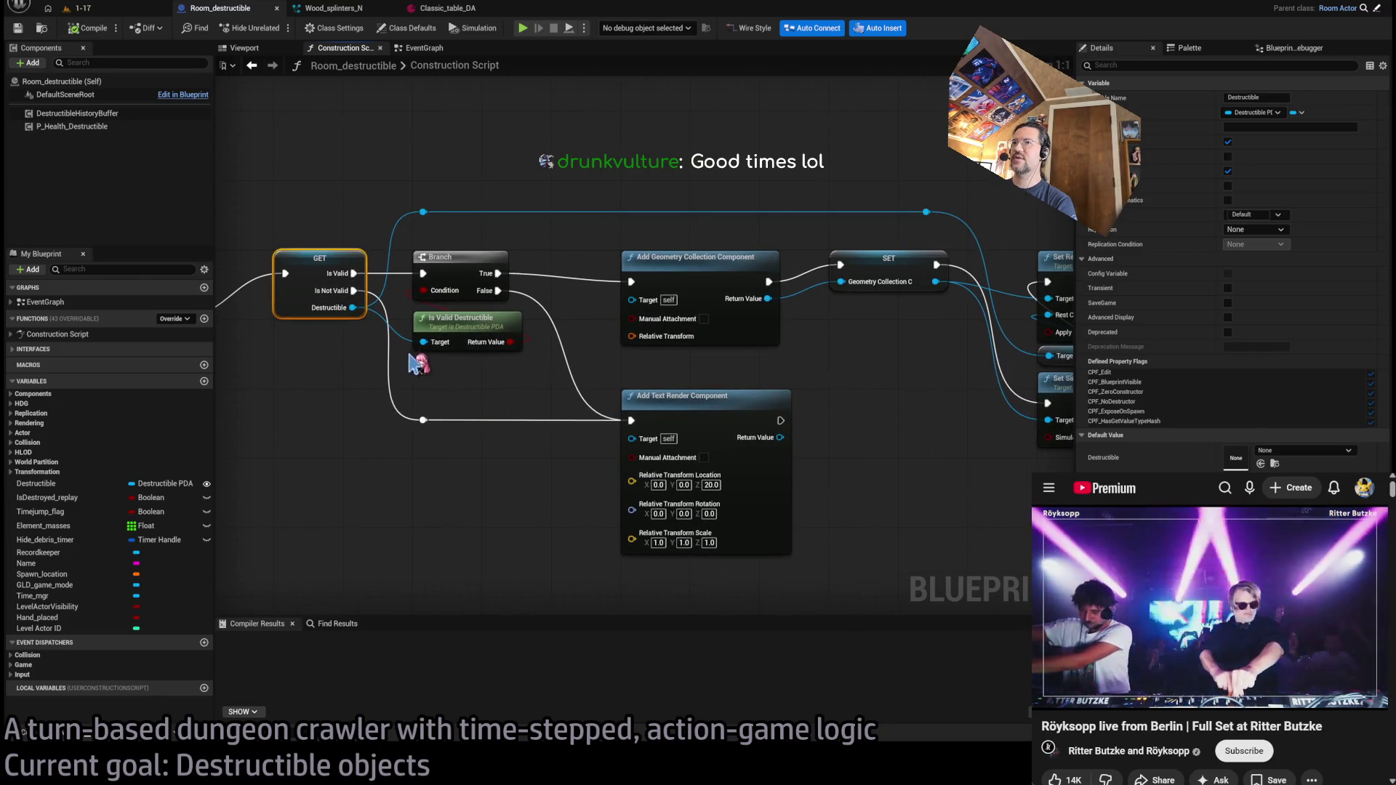
key(Home)
click(658, 429)
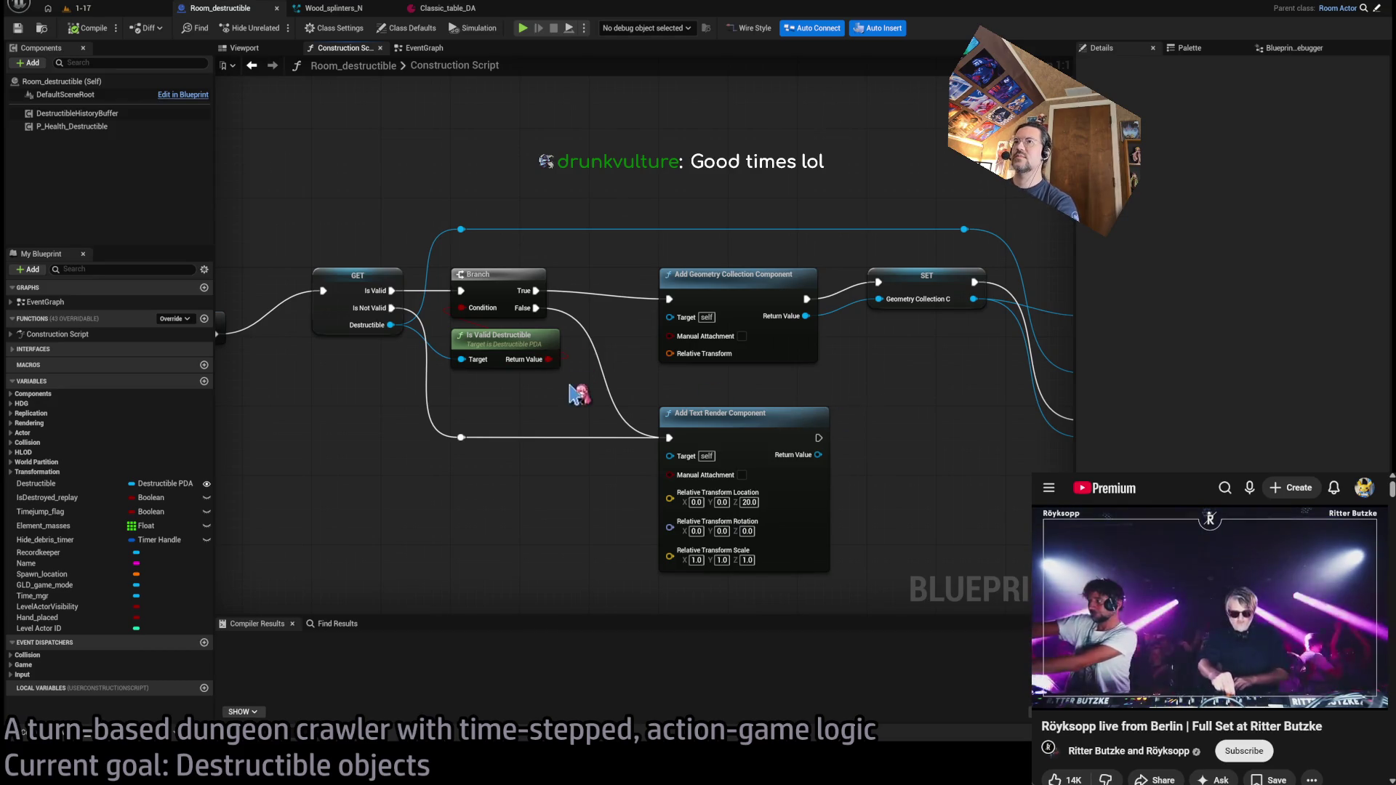
scroll(771, 415, down, 6)
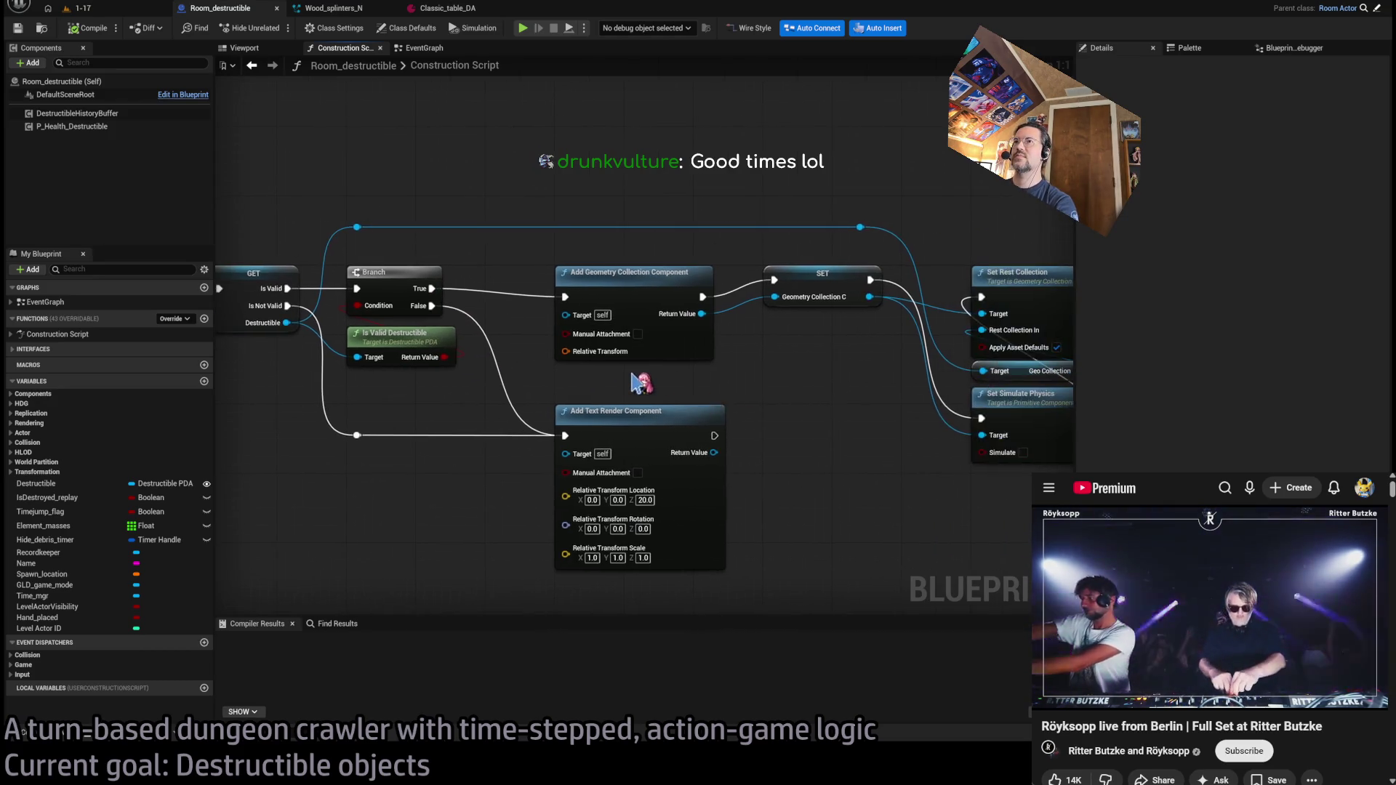
drag(551, 491, 405, 485)
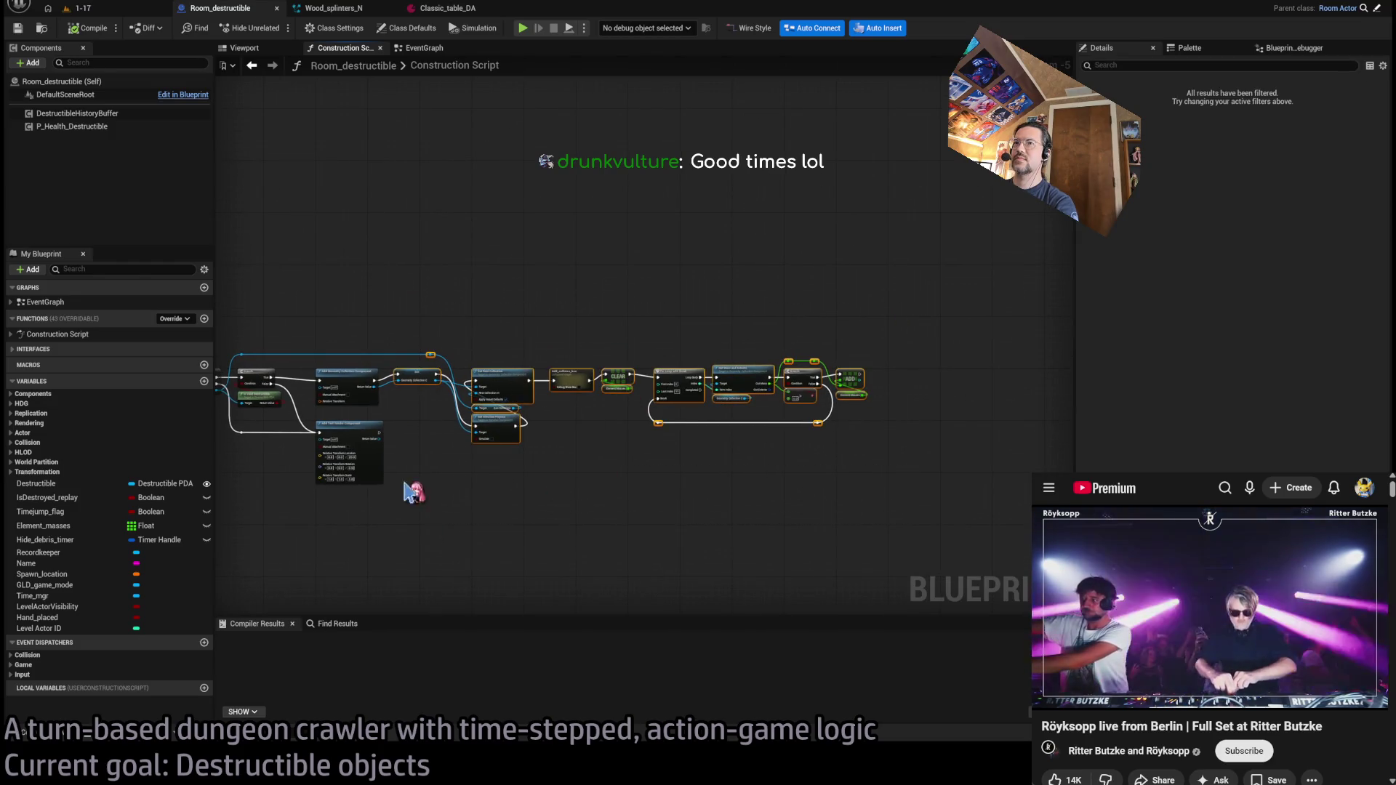
scroll(342, 389, up, 5)
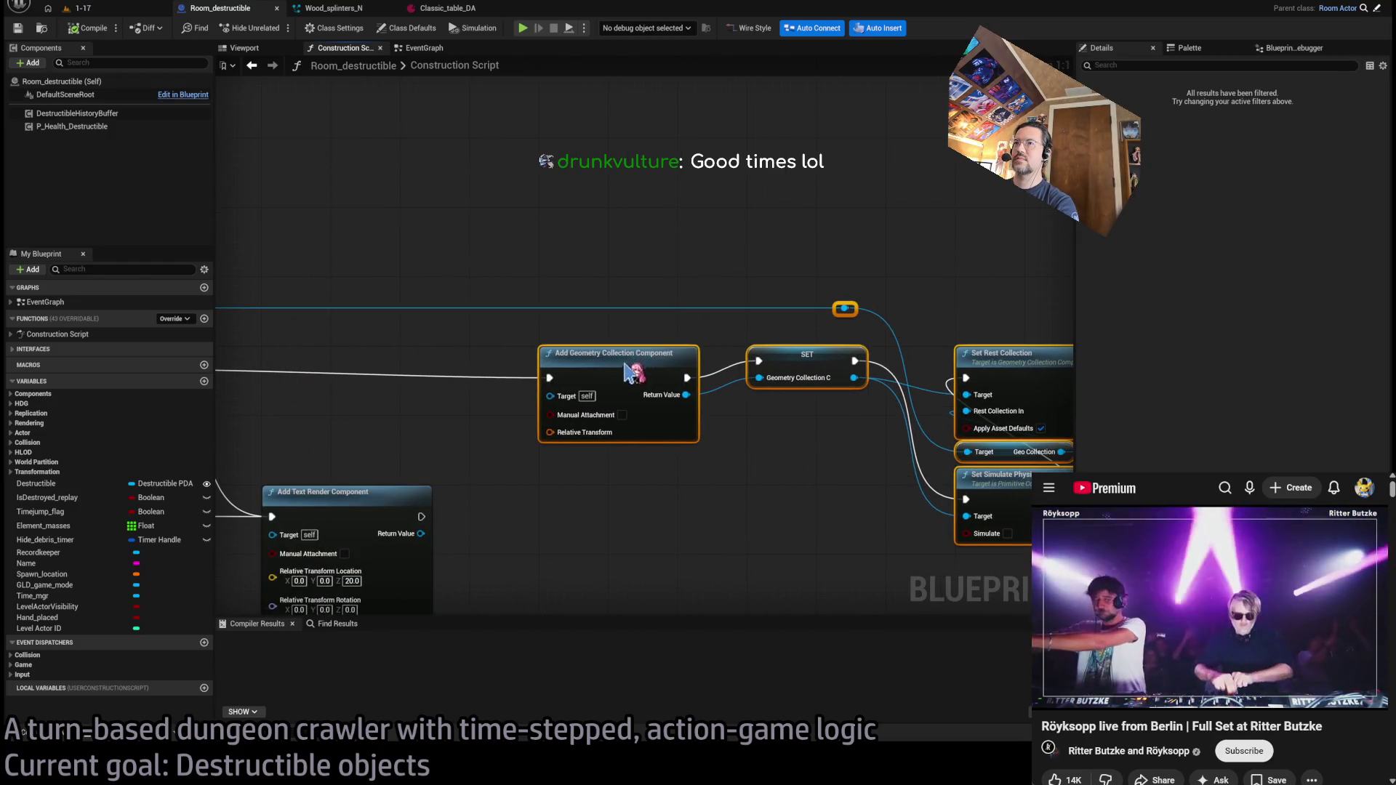
drag(702, 411, 770, 400)
click(686, 390)
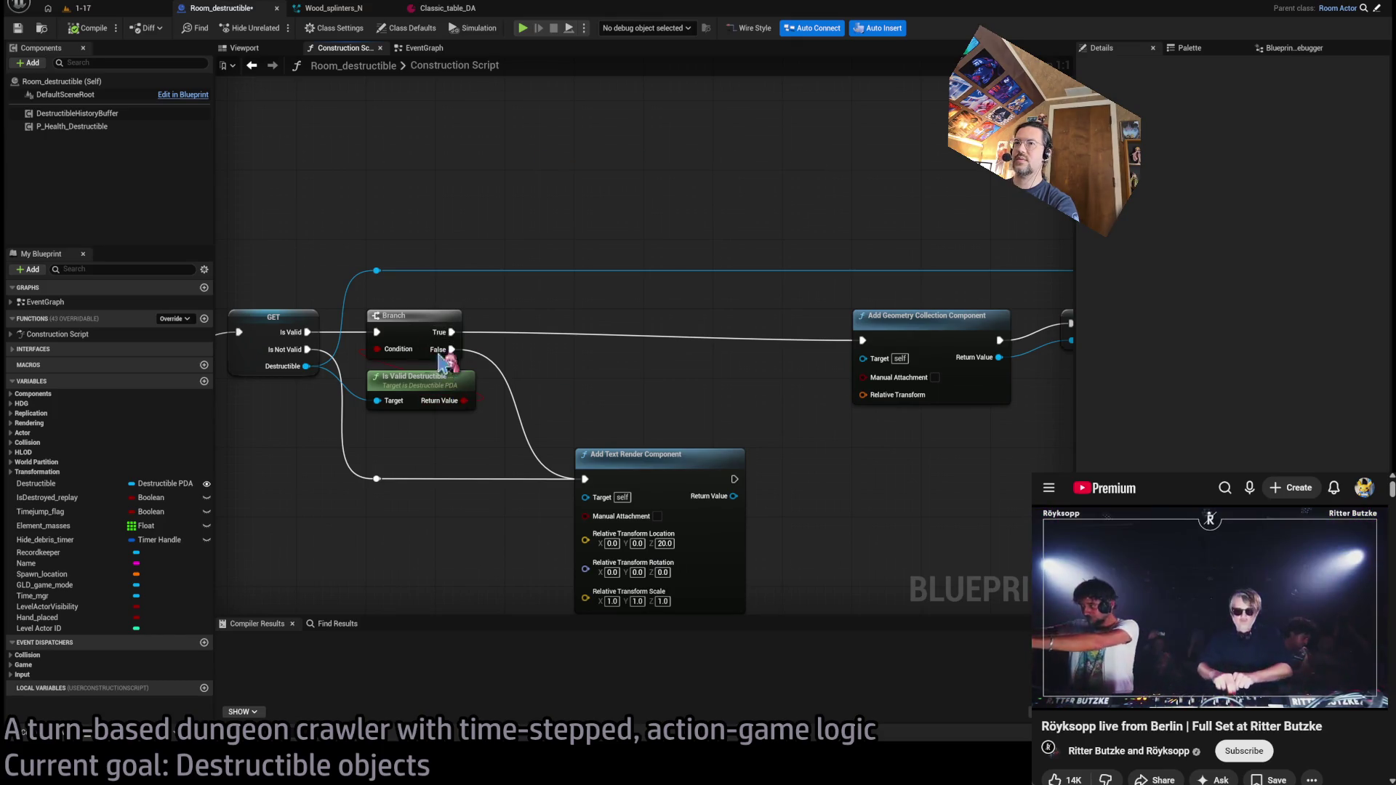
- Feed a Destructible reroute into Is Static Mesh, add a Branch, and wire False to Add Geometry Collection Component
double_click(446, 272)
drag(446, 271, 591, 381)
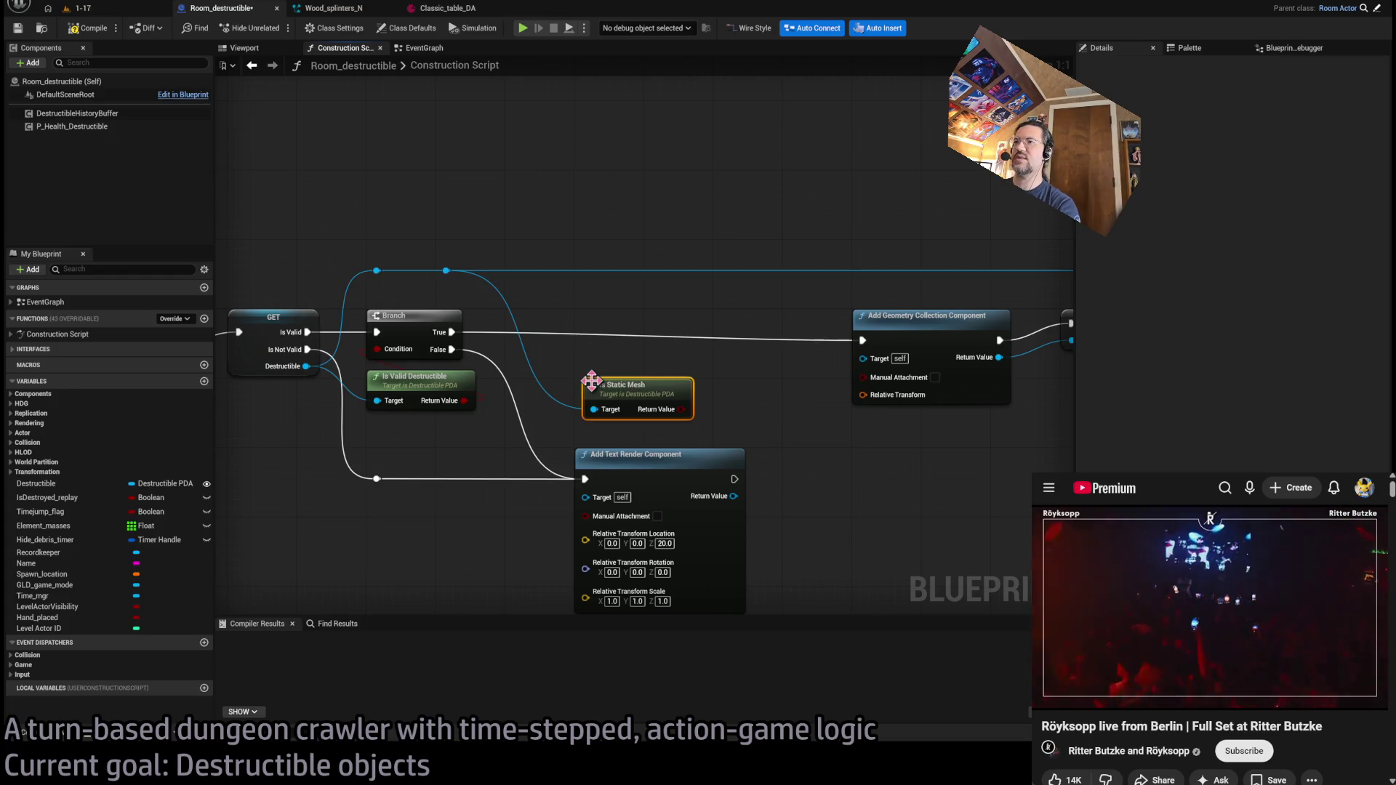
click(629, 330)
drag(664, 348, 621, 350)
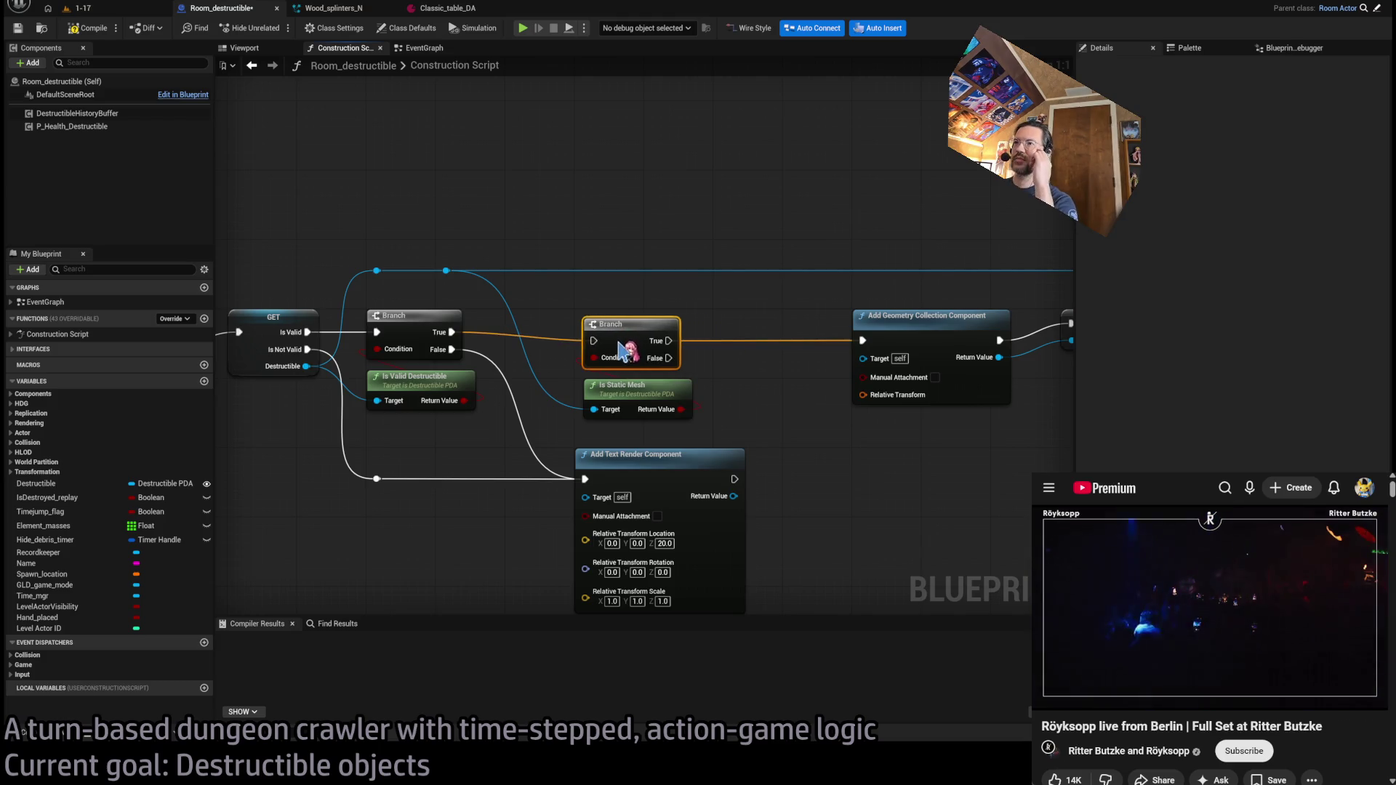
click(690, 407)
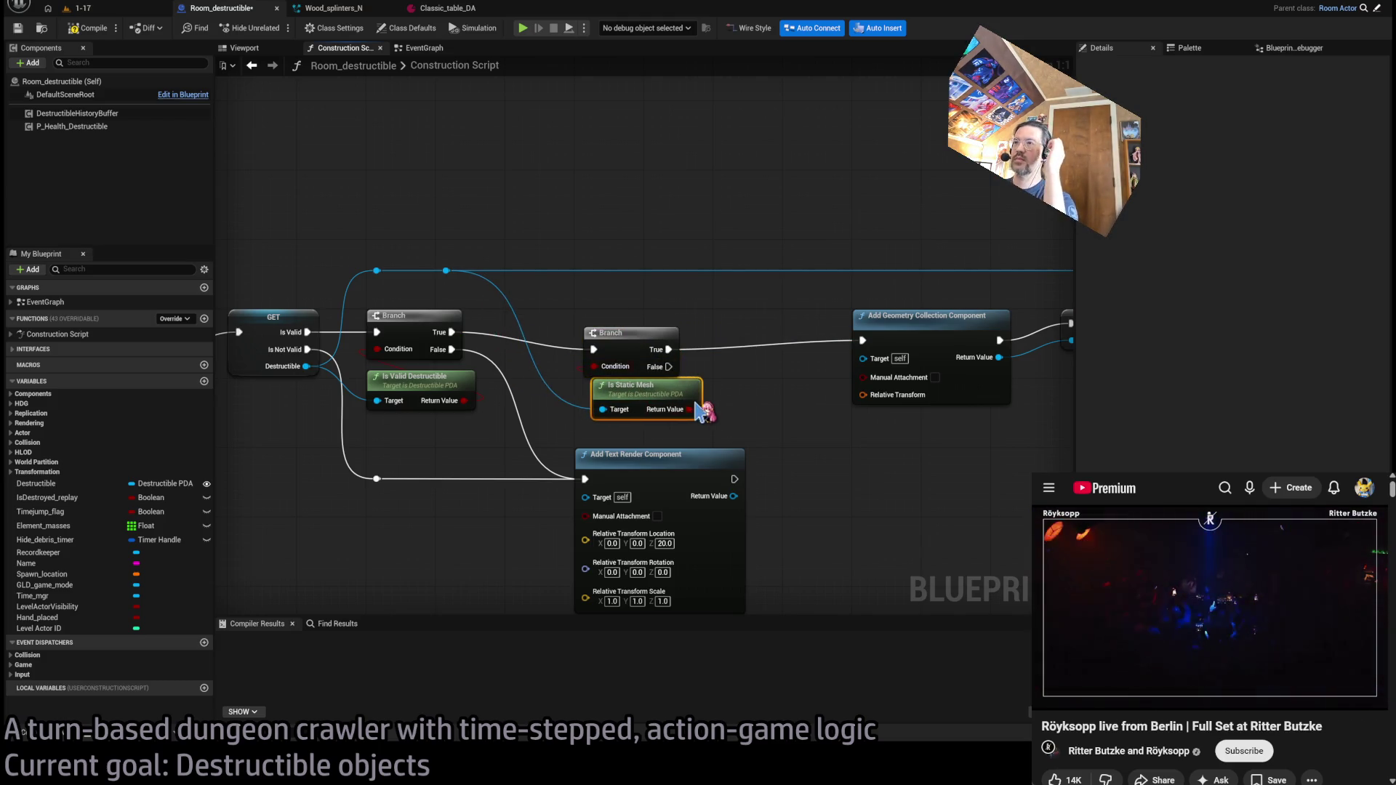
ctrl+click(629, 357)
mouse_move(630, 358)
mouse_down()
mouse_move(620, 331)
mouse_move(862, 340)
mouse_up()
click(738, 395)
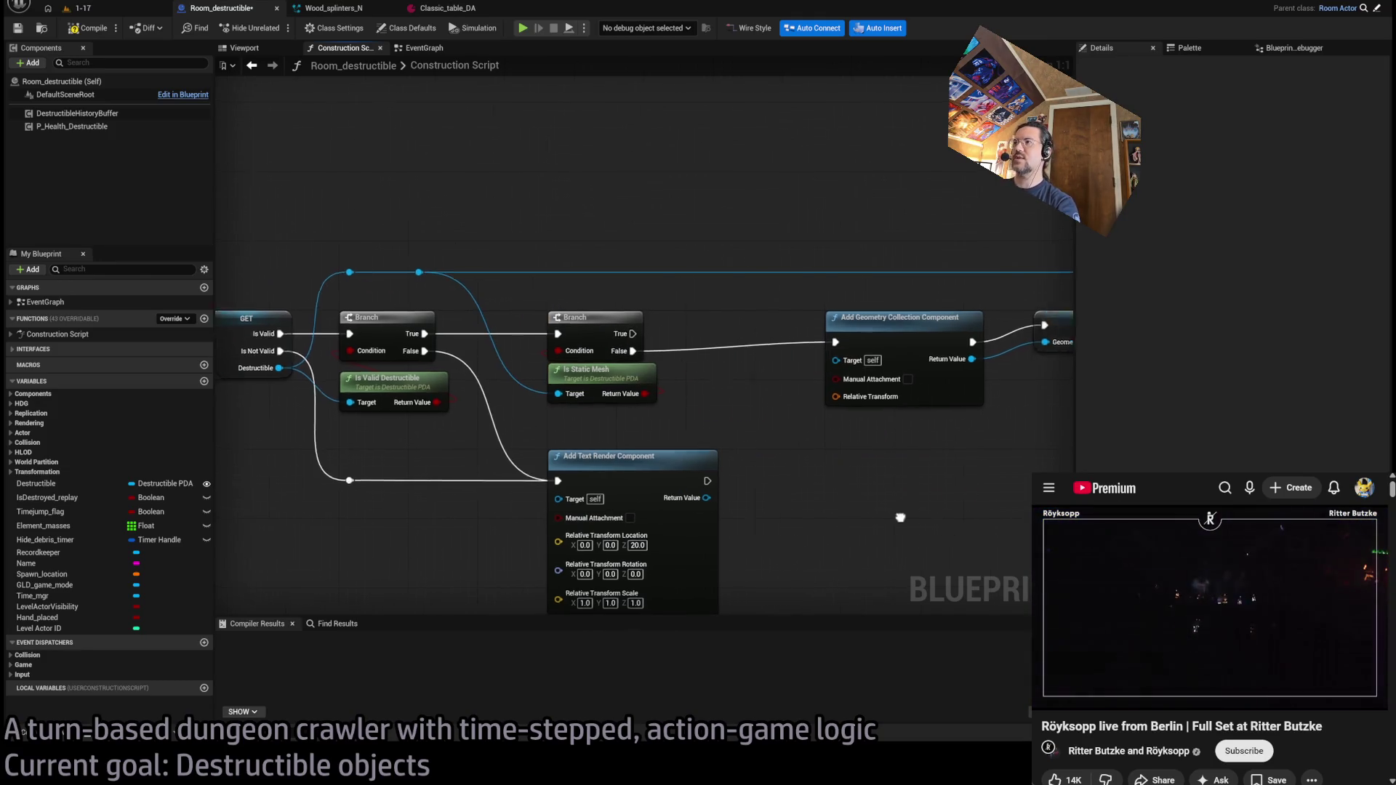
- Place an Add Static Mesh Component node below the Branch for its True path
scroll(869, 446, down, 4)
scroll(560, 443, up, 4)
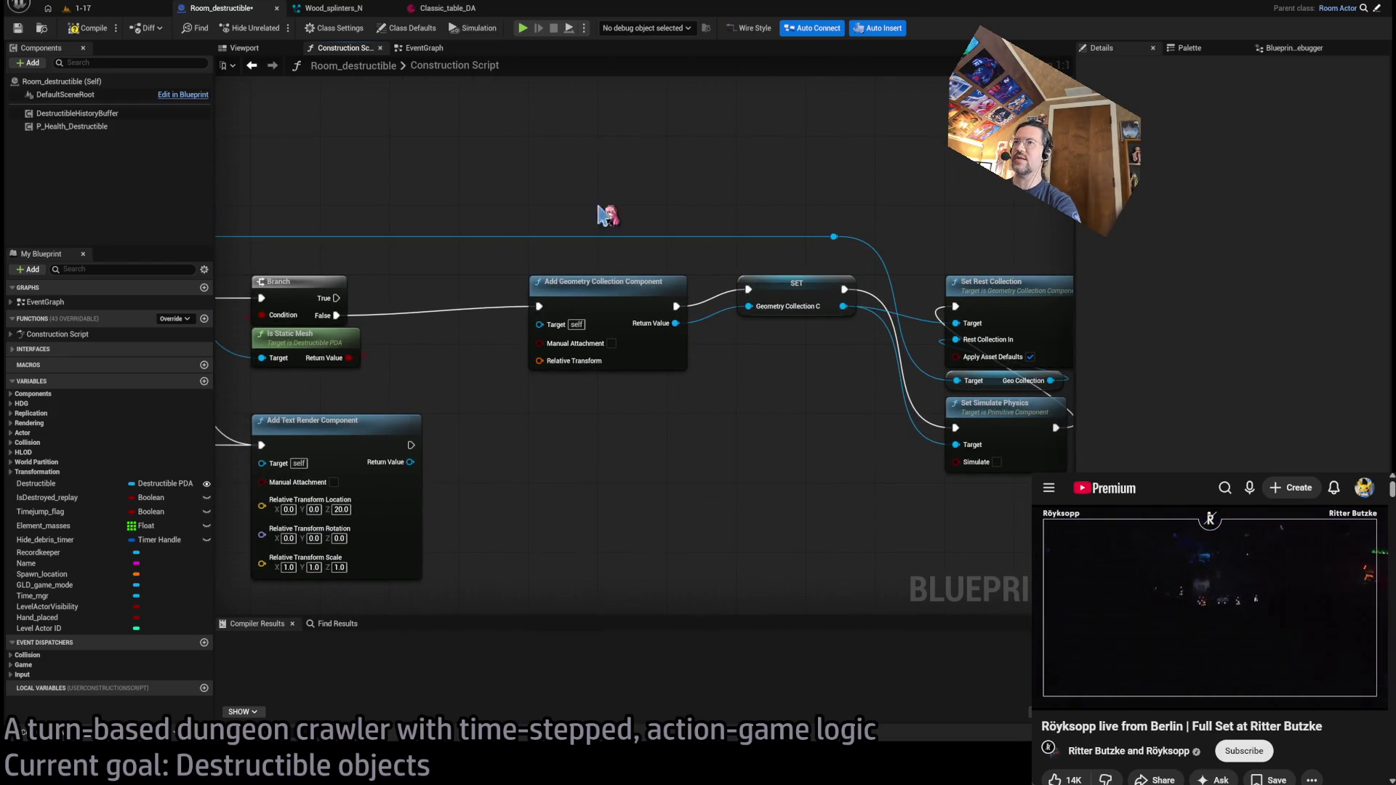
click(597, 285)
key(ctrl+c)
key(ctrl+v)
key(Delete)
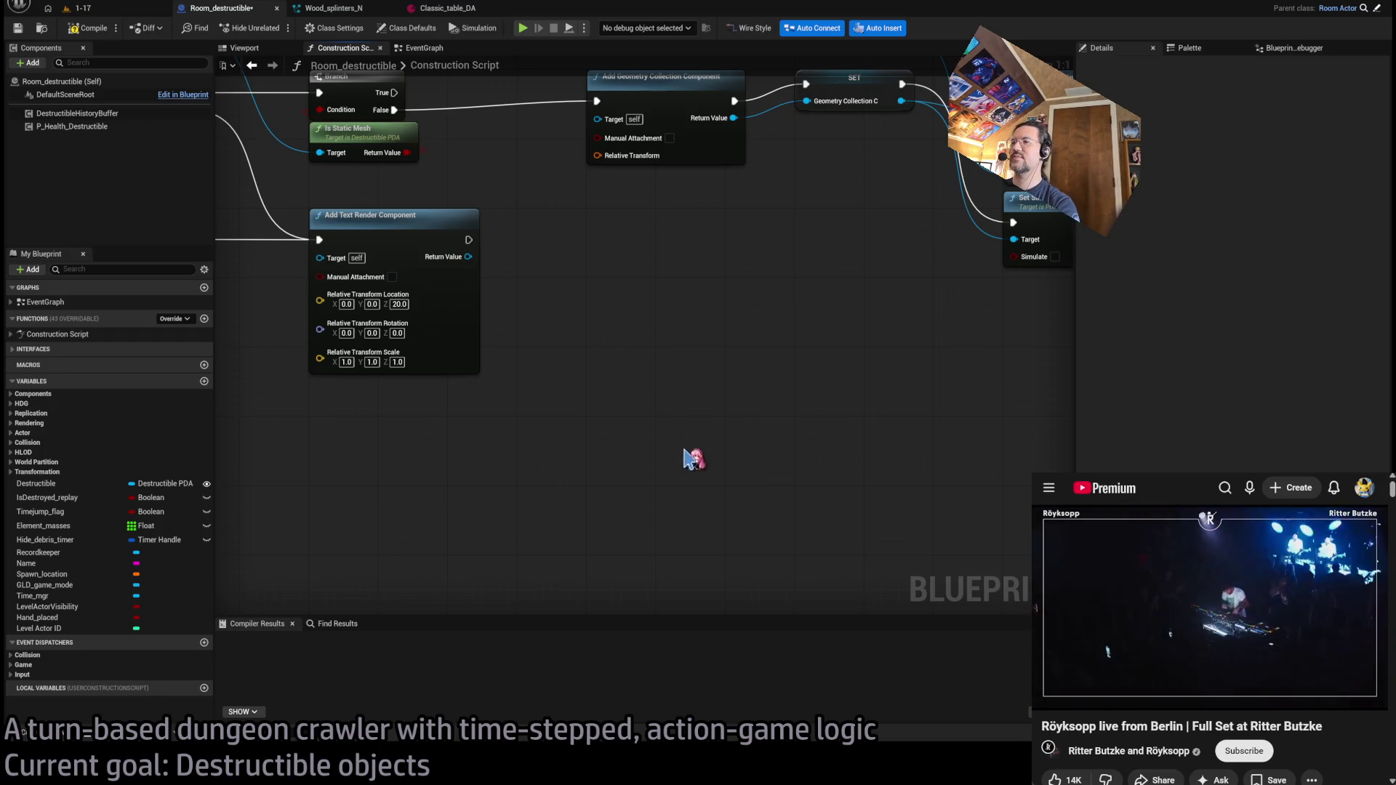
key(ctrl+v)
mouse_move(640, 361)
mouse_down()
mouse_move(639, 291)
mouse_move(645, 365)
mouse_up()
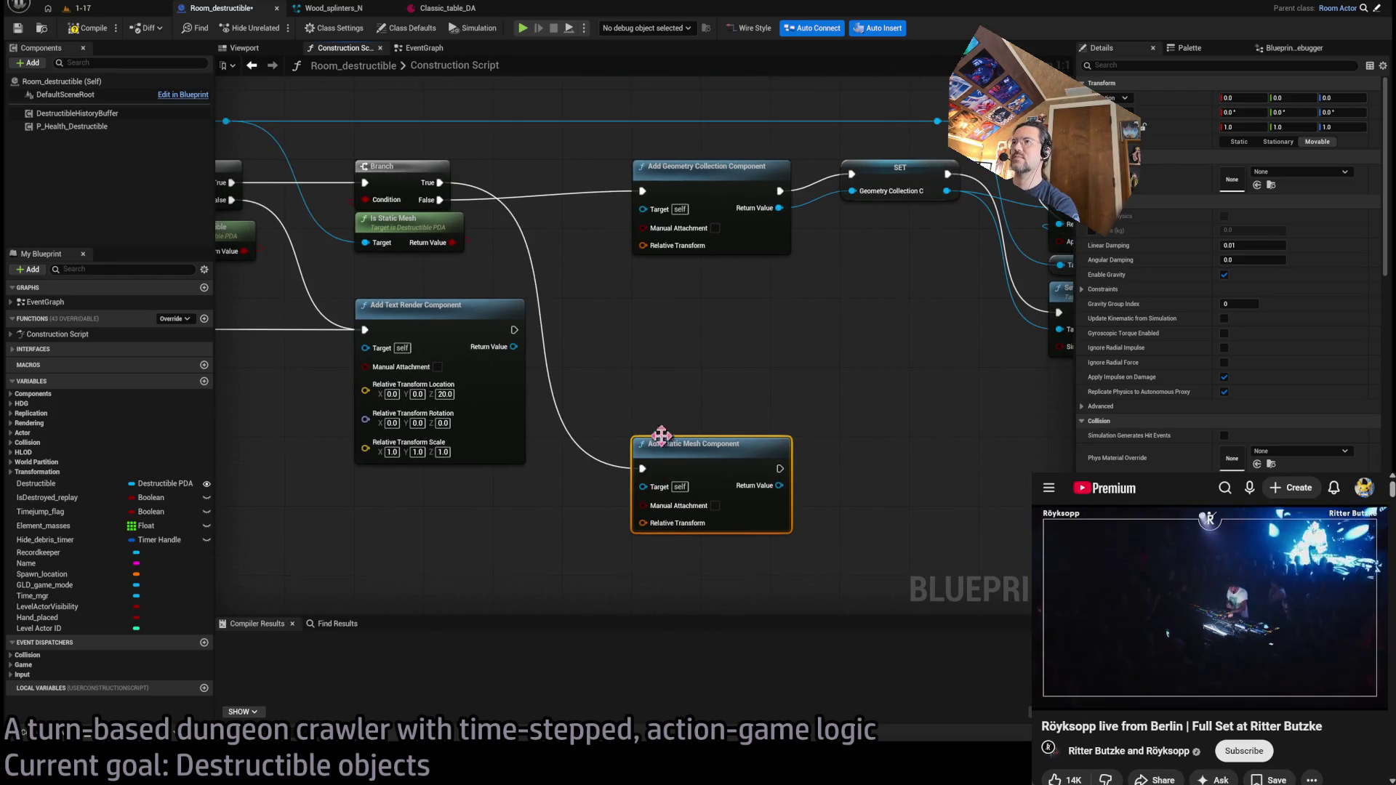
drag(796, 291, 607, 417)
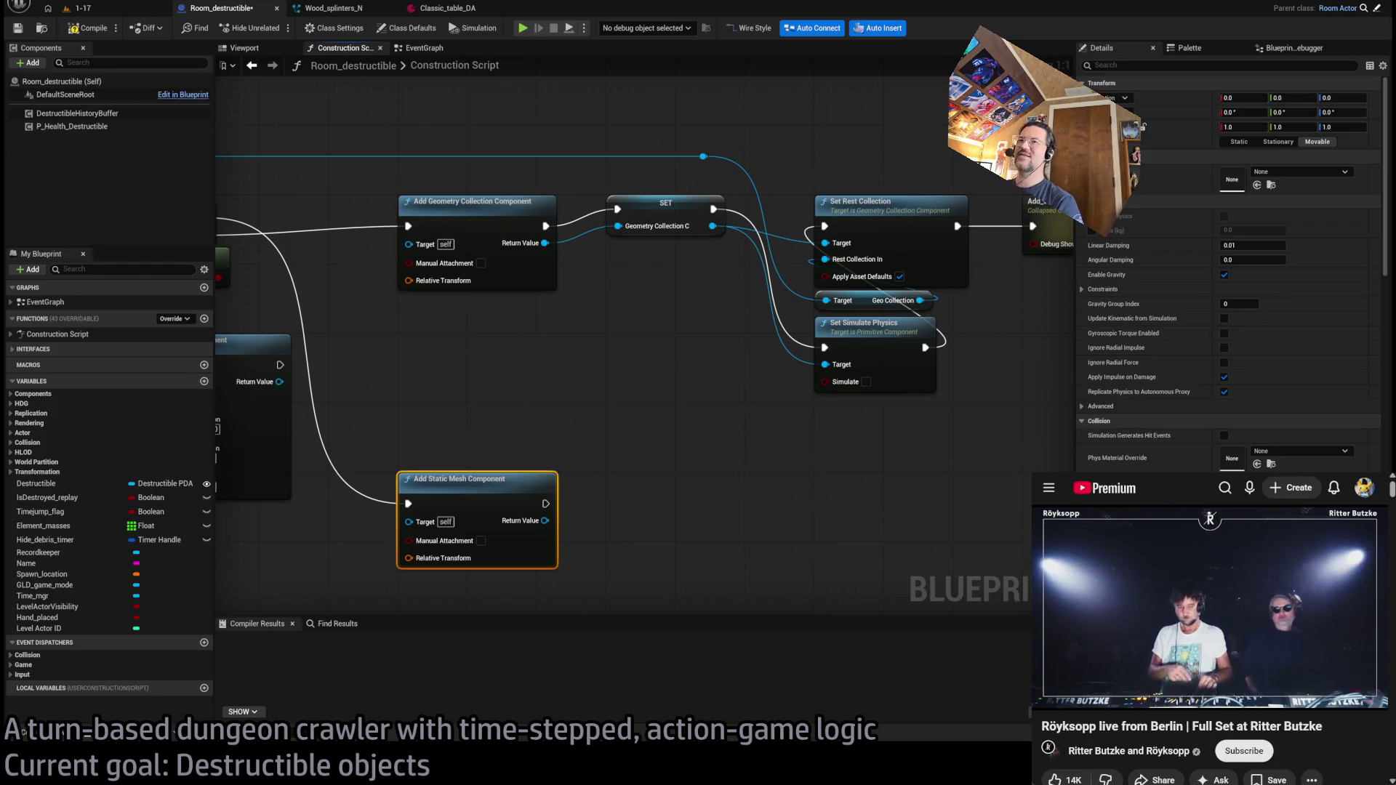
click(610, 376)
scroll(609, 376, down, 2)
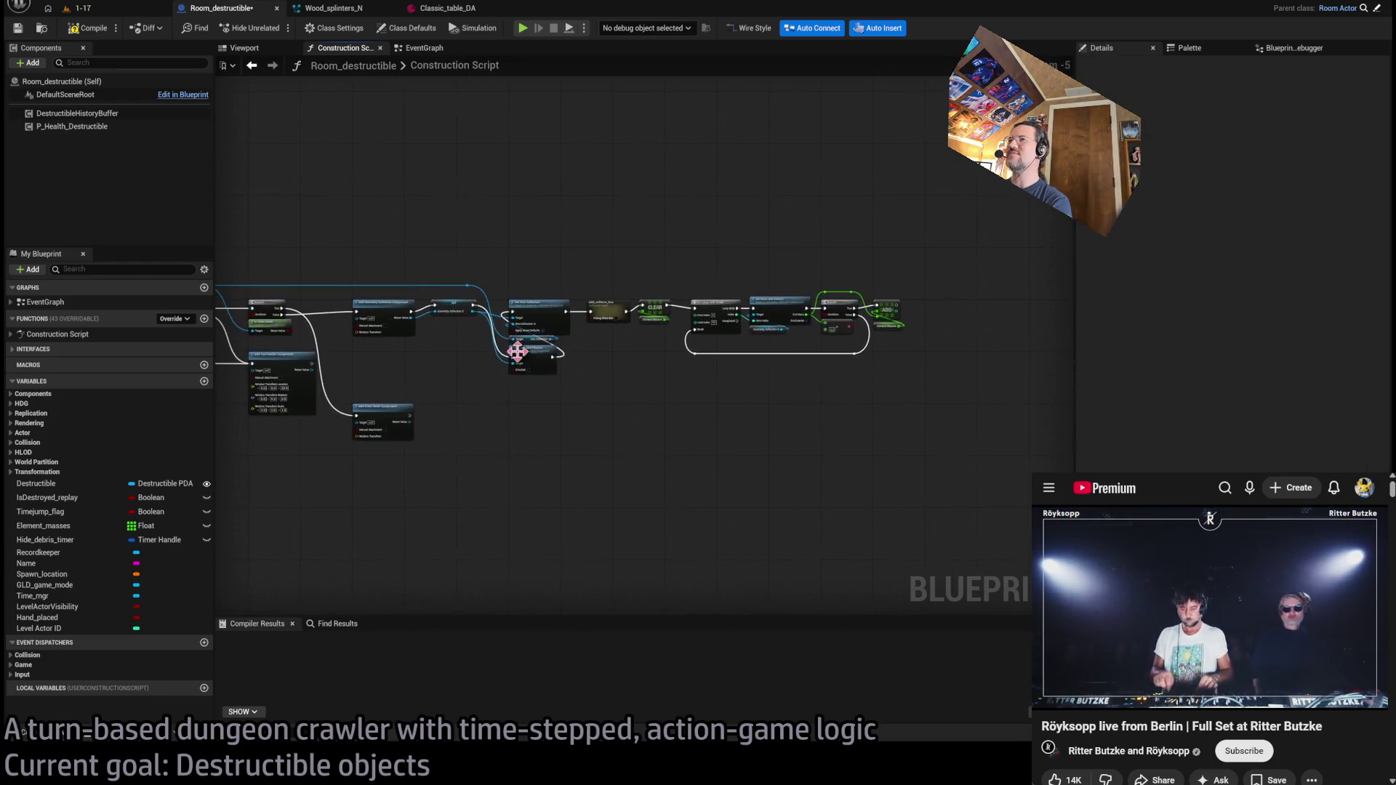
scroll(411, 333, up, 1)
drag(359, 274, 543, 228)
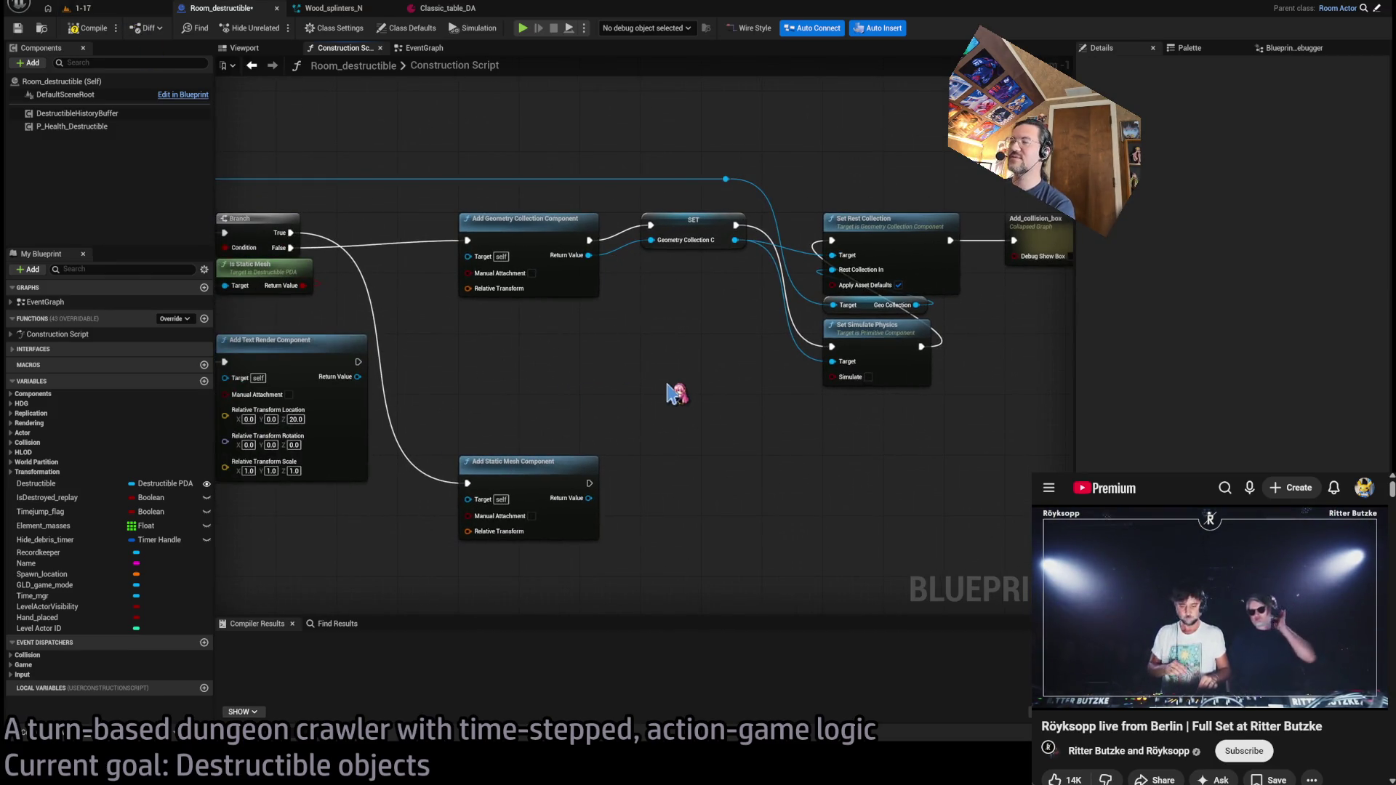
click(590, 508)
scroll(549, 408, up, 1)
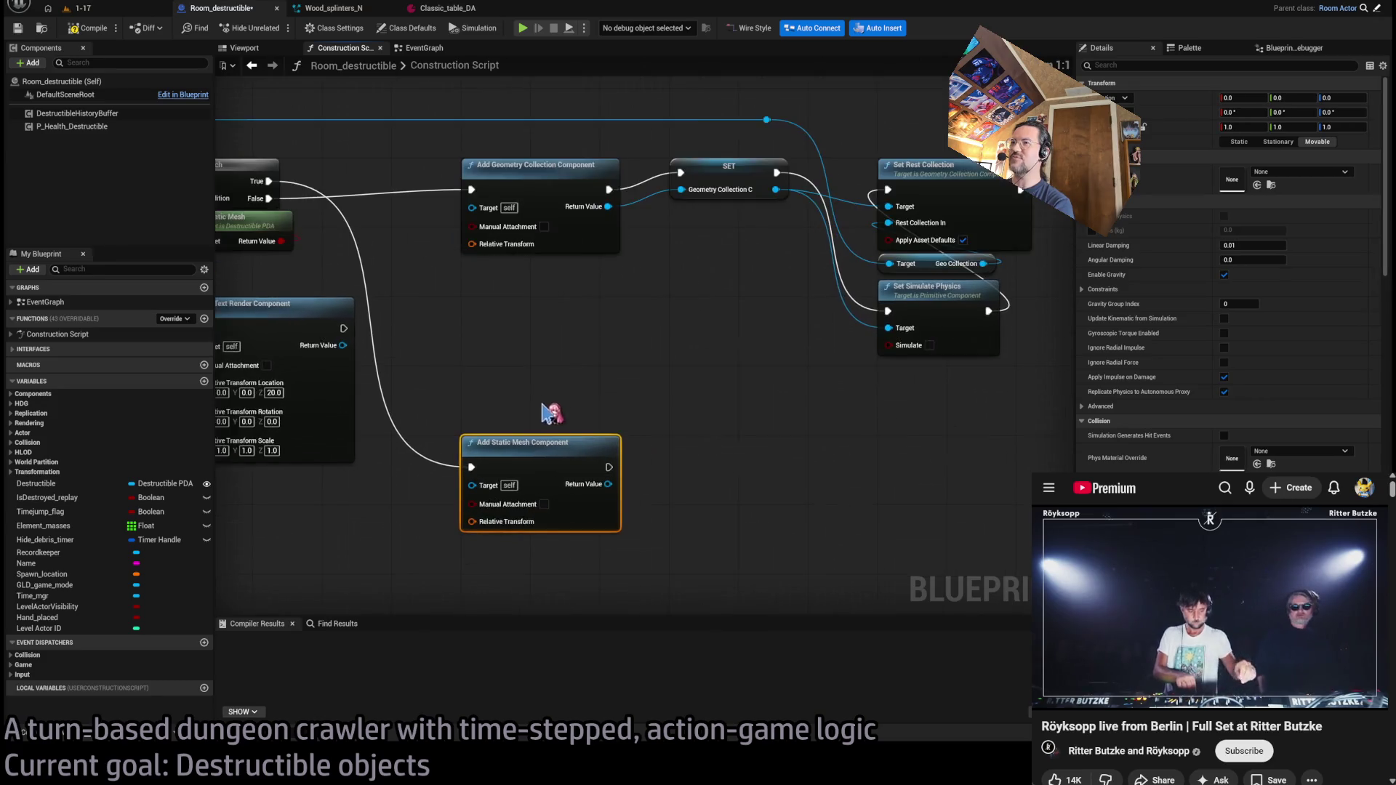
mouse_move(407, 367)
mouse_down()
mouse_move(691, 545)
mouse_move(714, 577)
mouse_move(686, 545)
mouse_up()
click(502, 363)
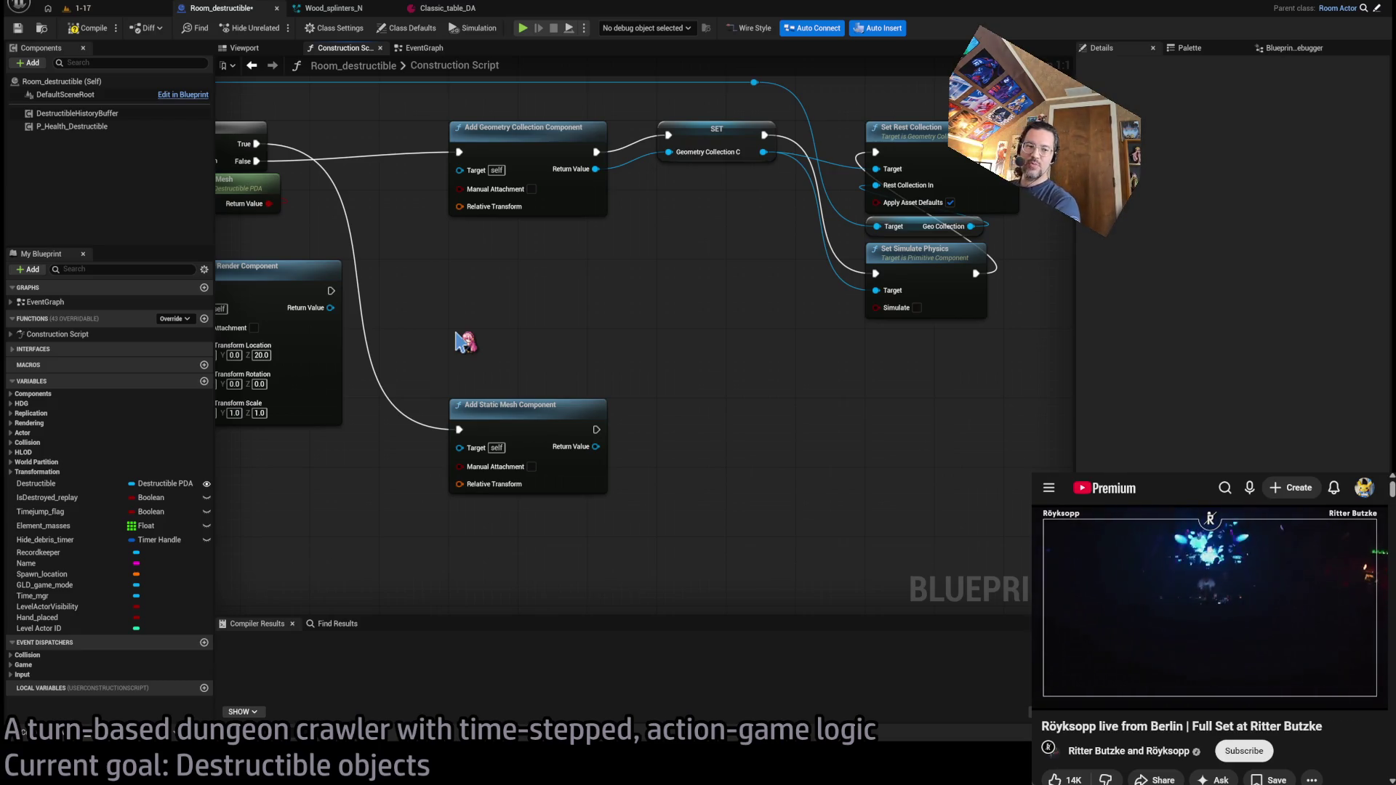
scroll(489, 341, down, 2)
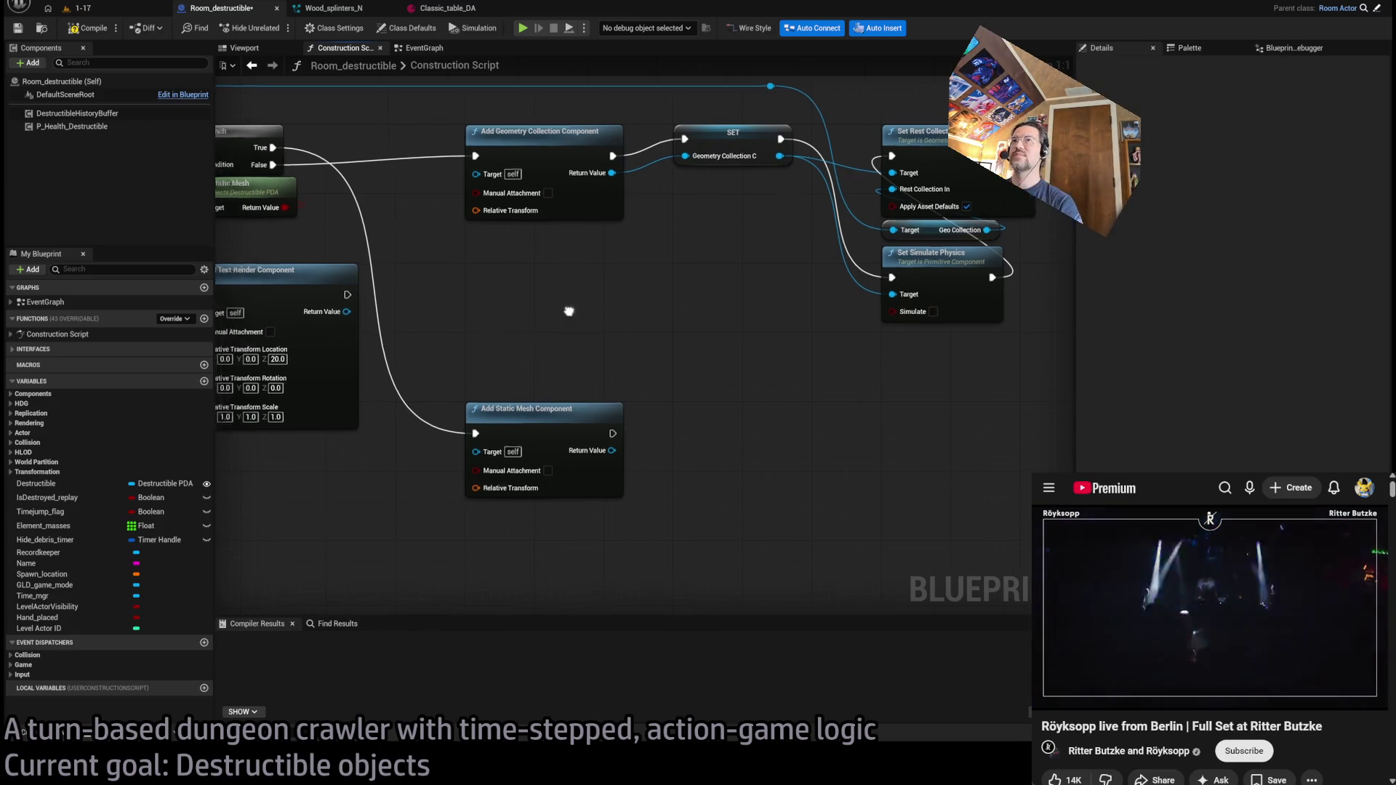
scroll(606, 299, up, 2)
mouse_move(607, 300)
mouse_down()
mouse_move(964, 277)
mouse_move(569, 287)
mouse_up()
drag(717, 349, 479, 518)
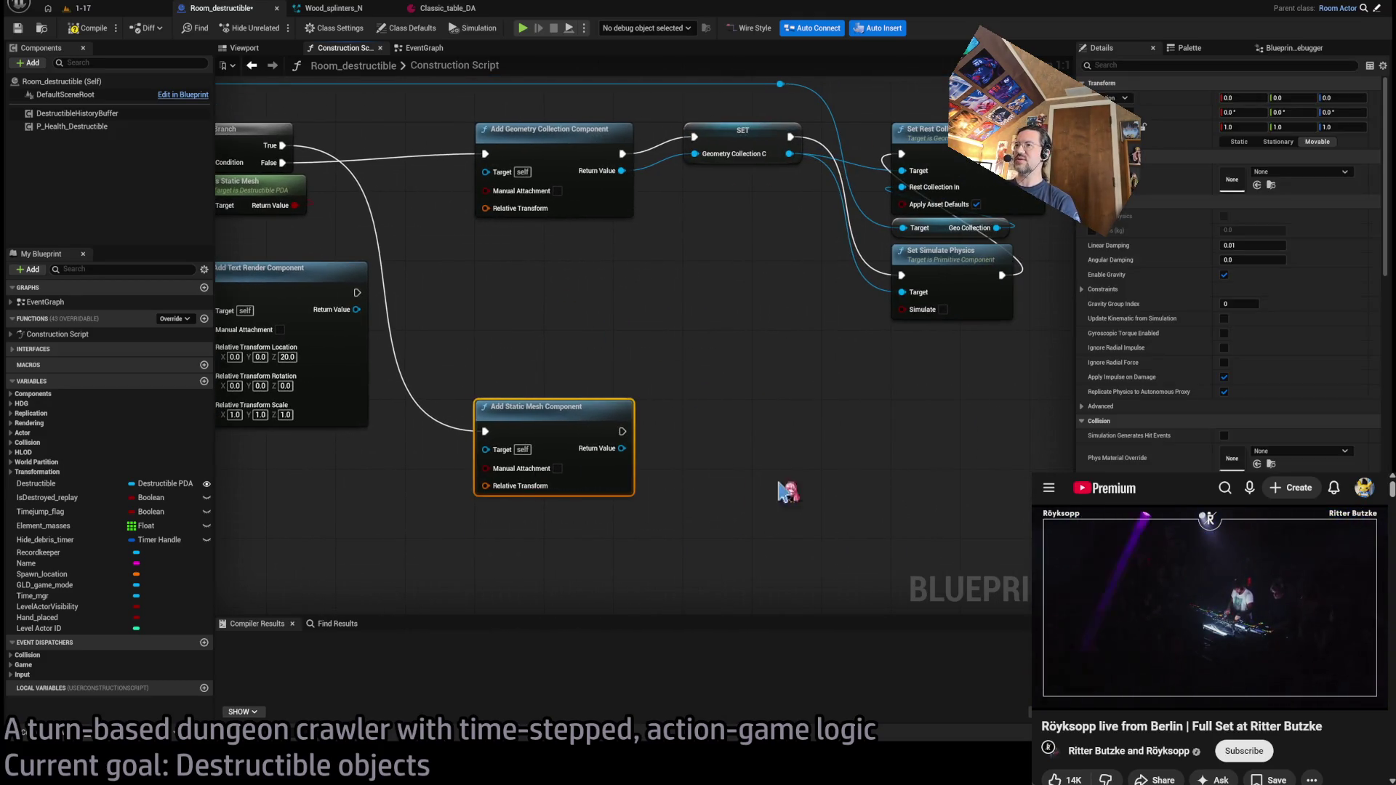
mouse_move(844, 468)
mouse_down()
mouse_move(352, 471)
mouse_move(403, 550)
mouse_up()
drag(407, 422, 842, 416)
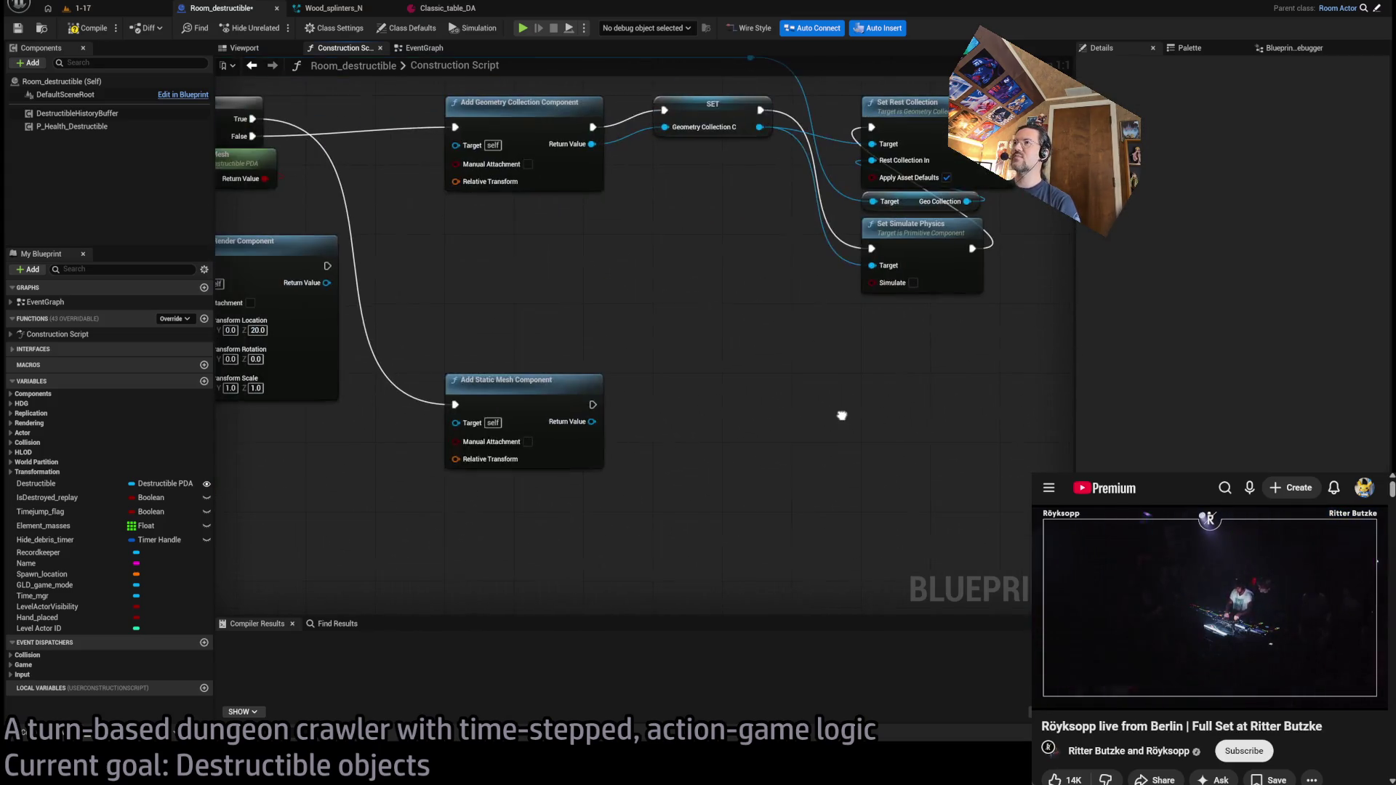
mouse_move(654, 349)
mouse_down()
mouse_move(408, 499)
mouse_move(424, 373)
mouse_move(658, 542)
mouse_move(639, 508)
mouse_up()
click(618, 487)
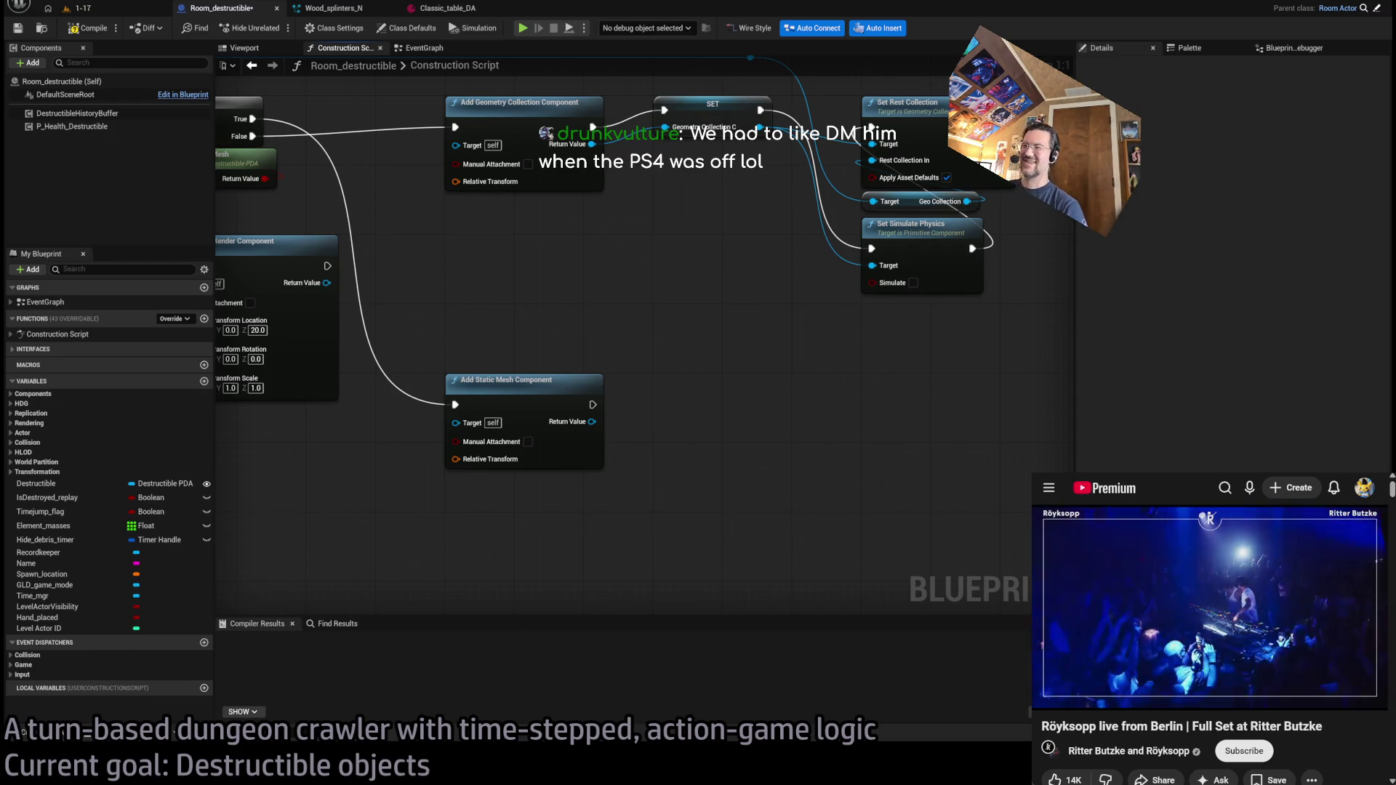
- Set Add Static Mesh Component's Collision Presets to NoCollision and disable Generate Overlap Events
drag(610, 274, 696, 317)
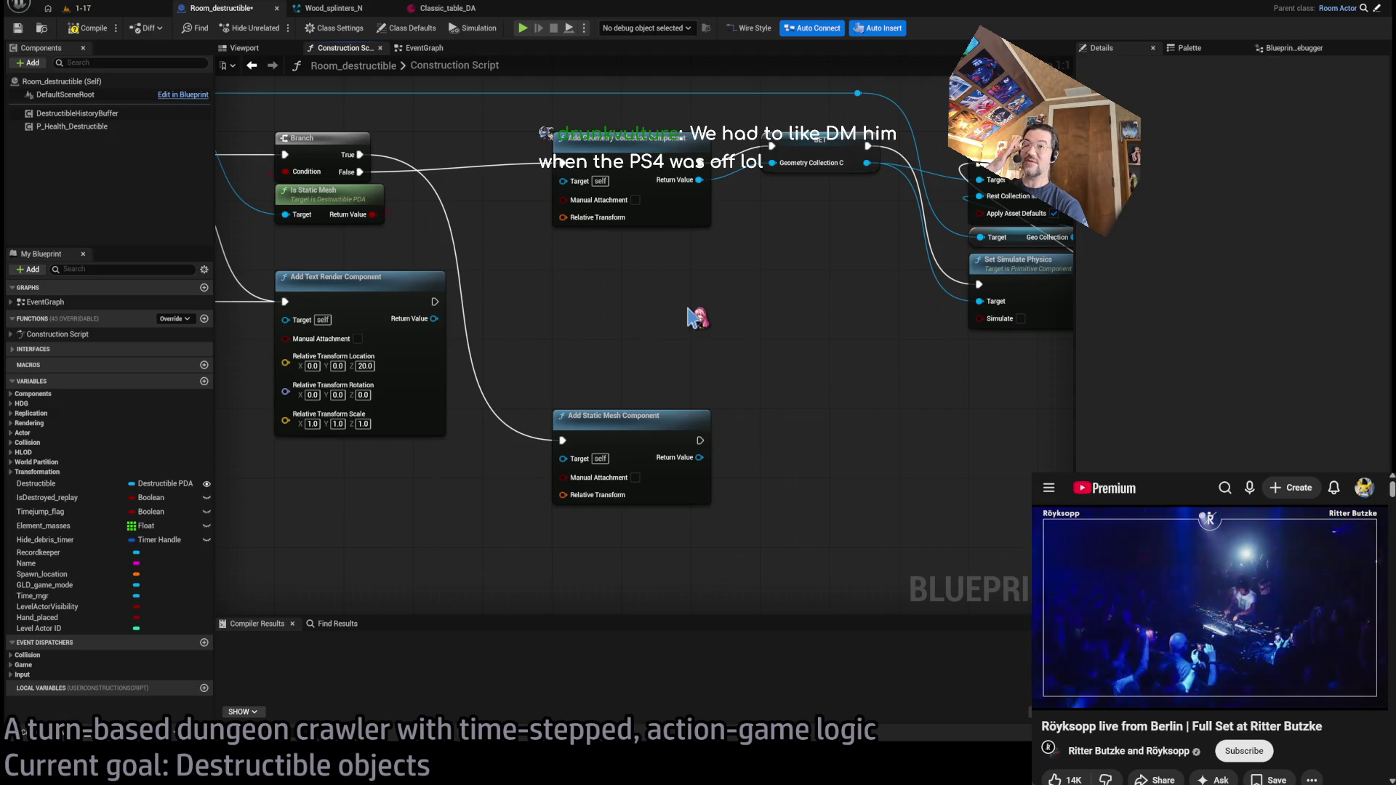
drag(696, 317, 505, 306)
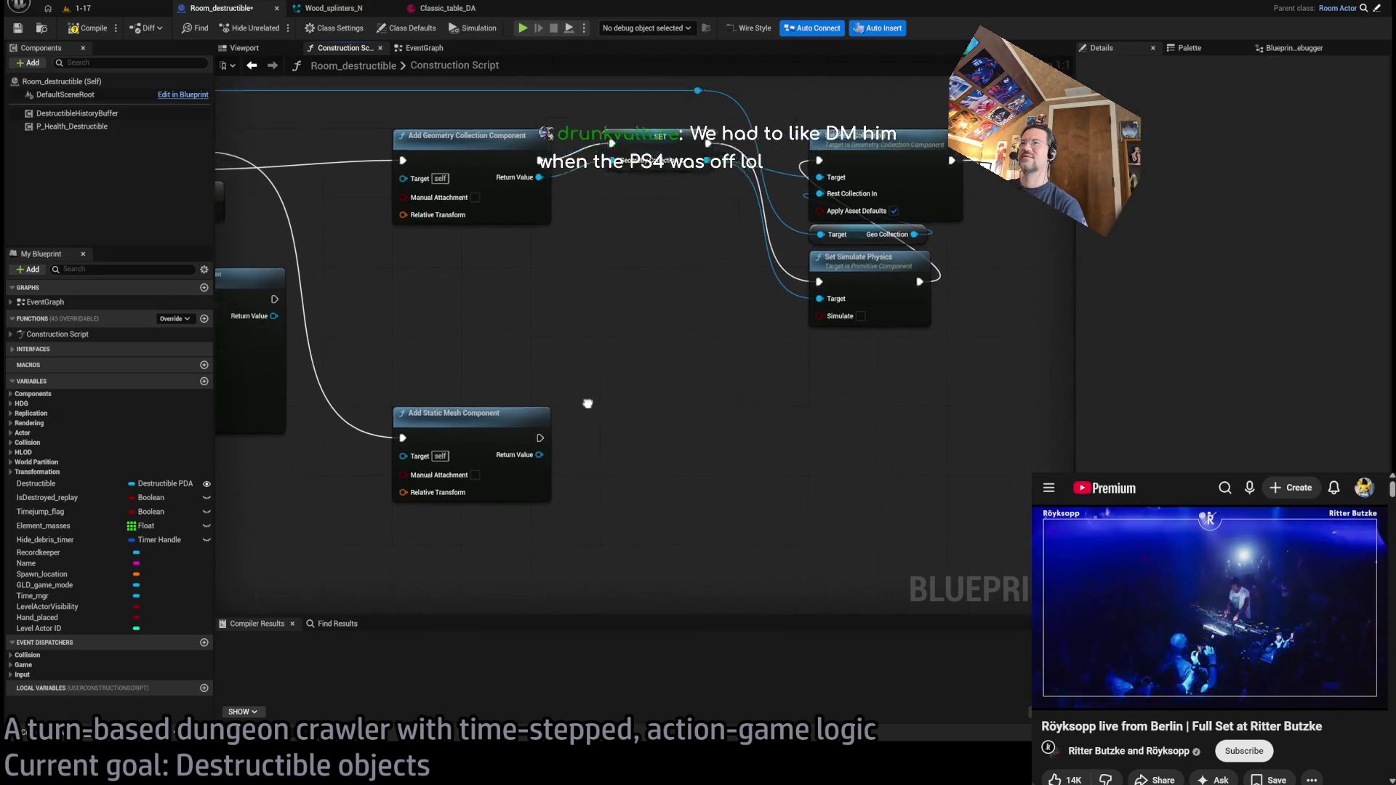
scroll(614, 446, down, 3)
scroll(617, 434, up, 3)
drag(617, 434, 750, 391)
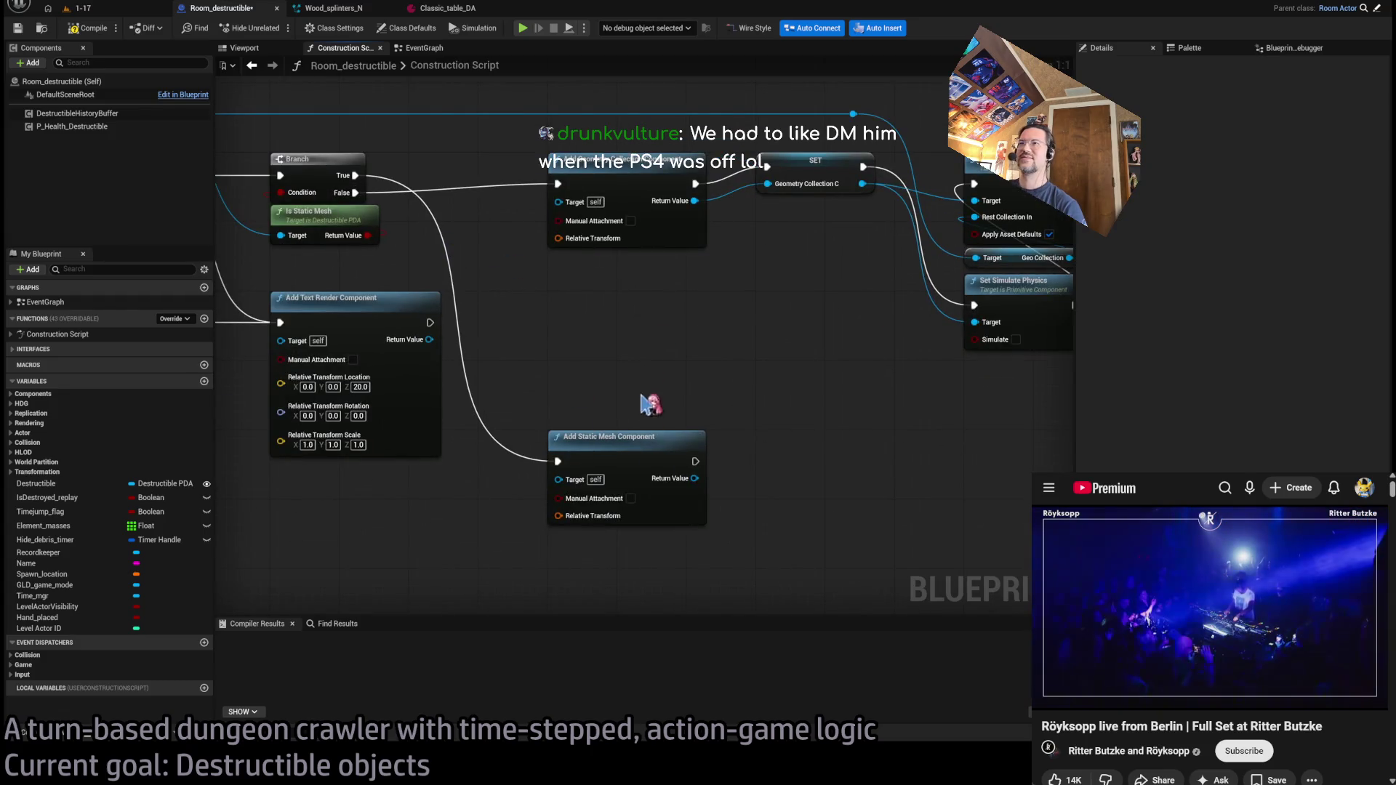
click(641, 436)
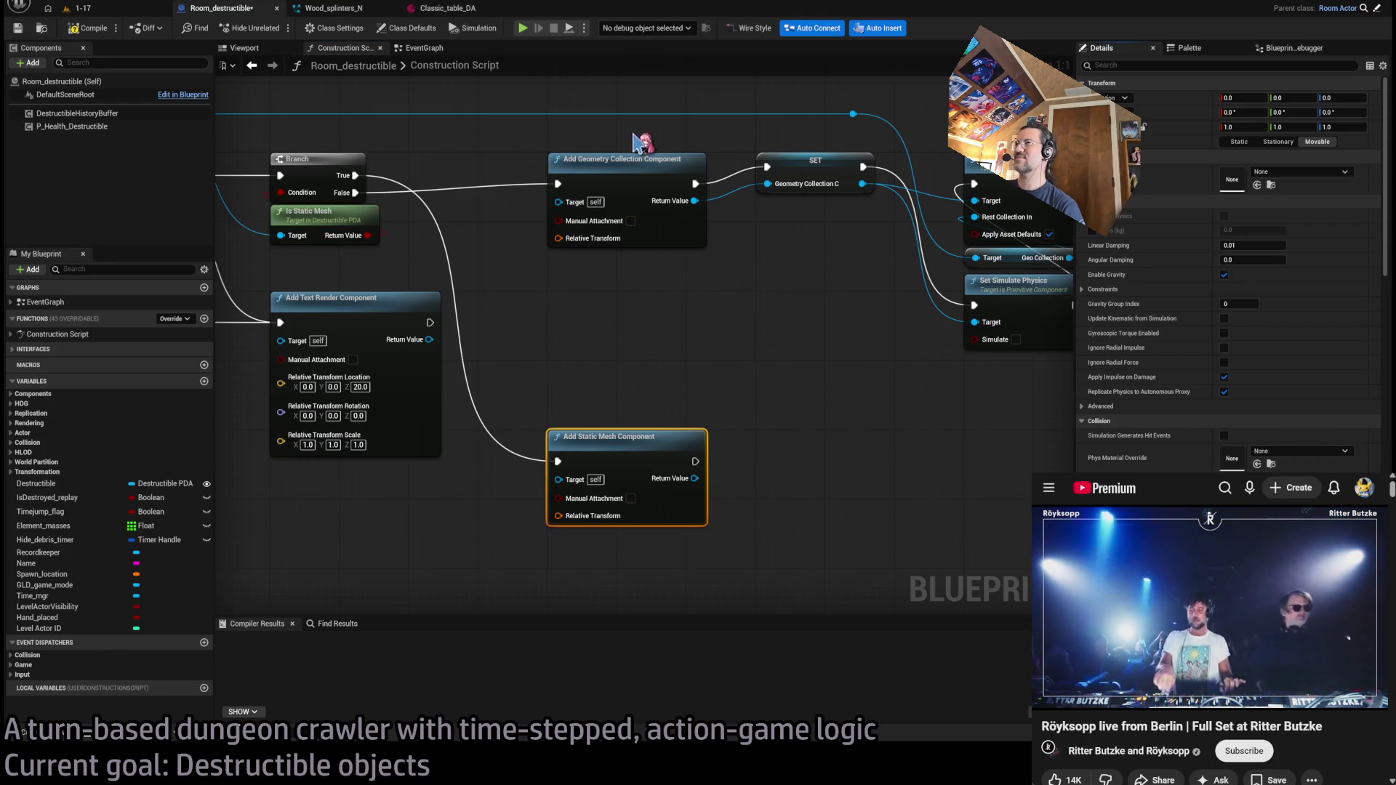
click(625, 160)
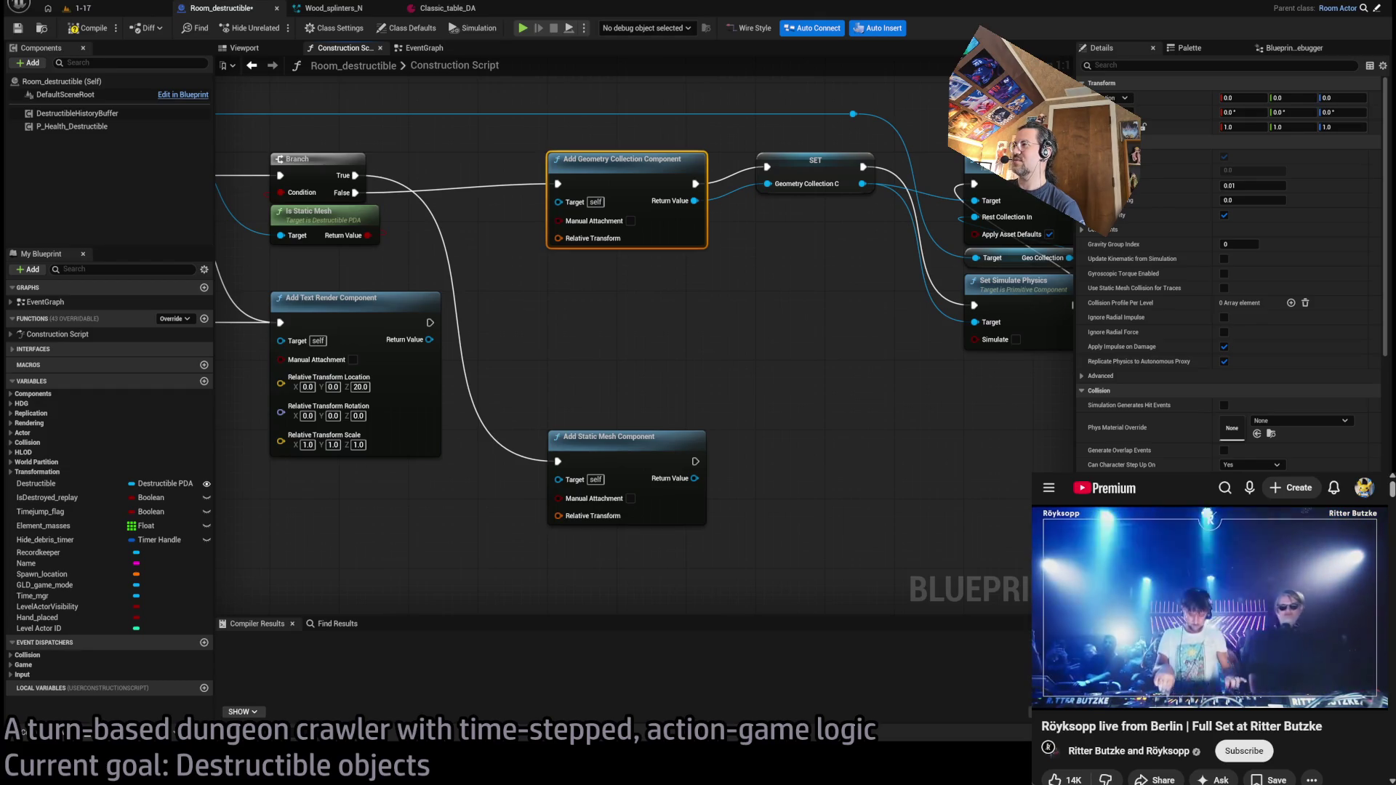
scroll(1229, 291, down, 2)
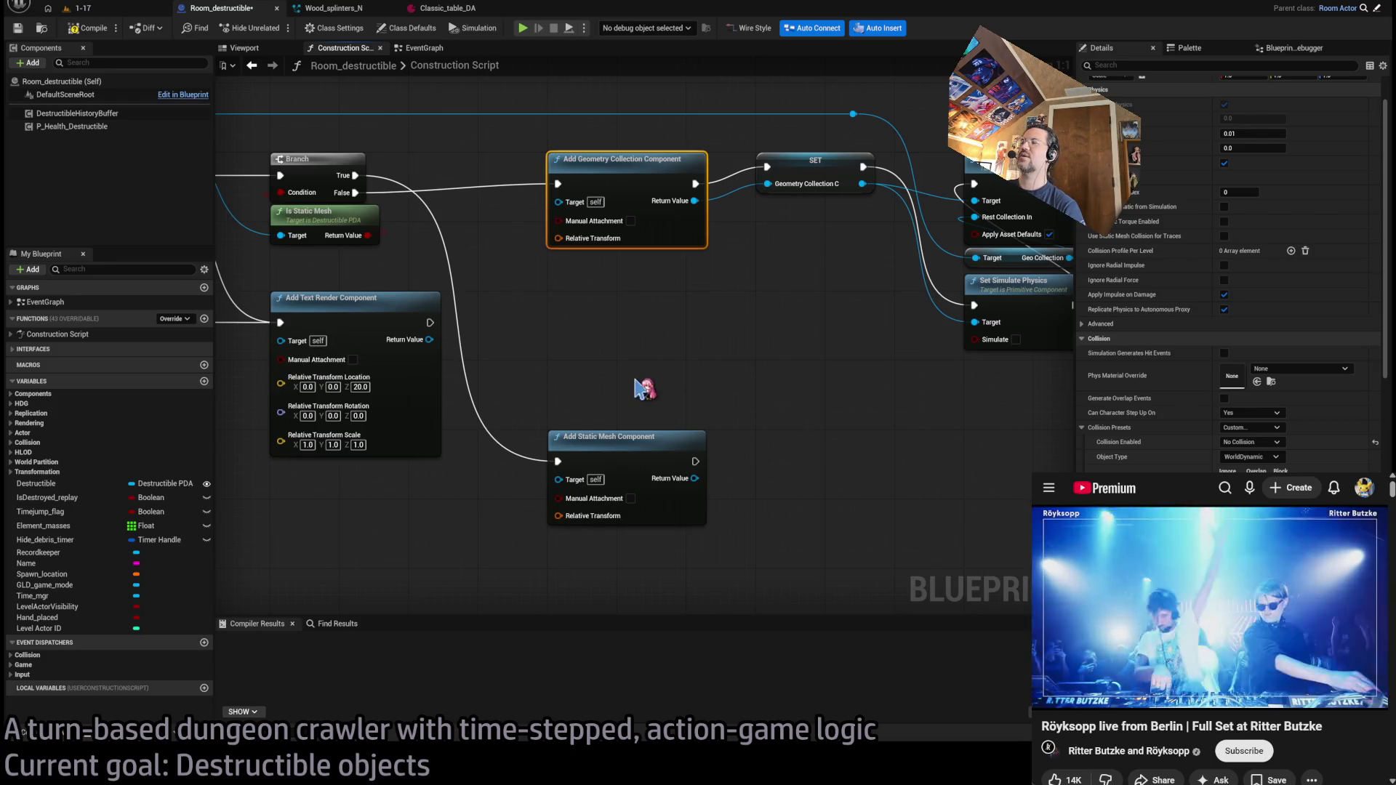
click(610, 437)
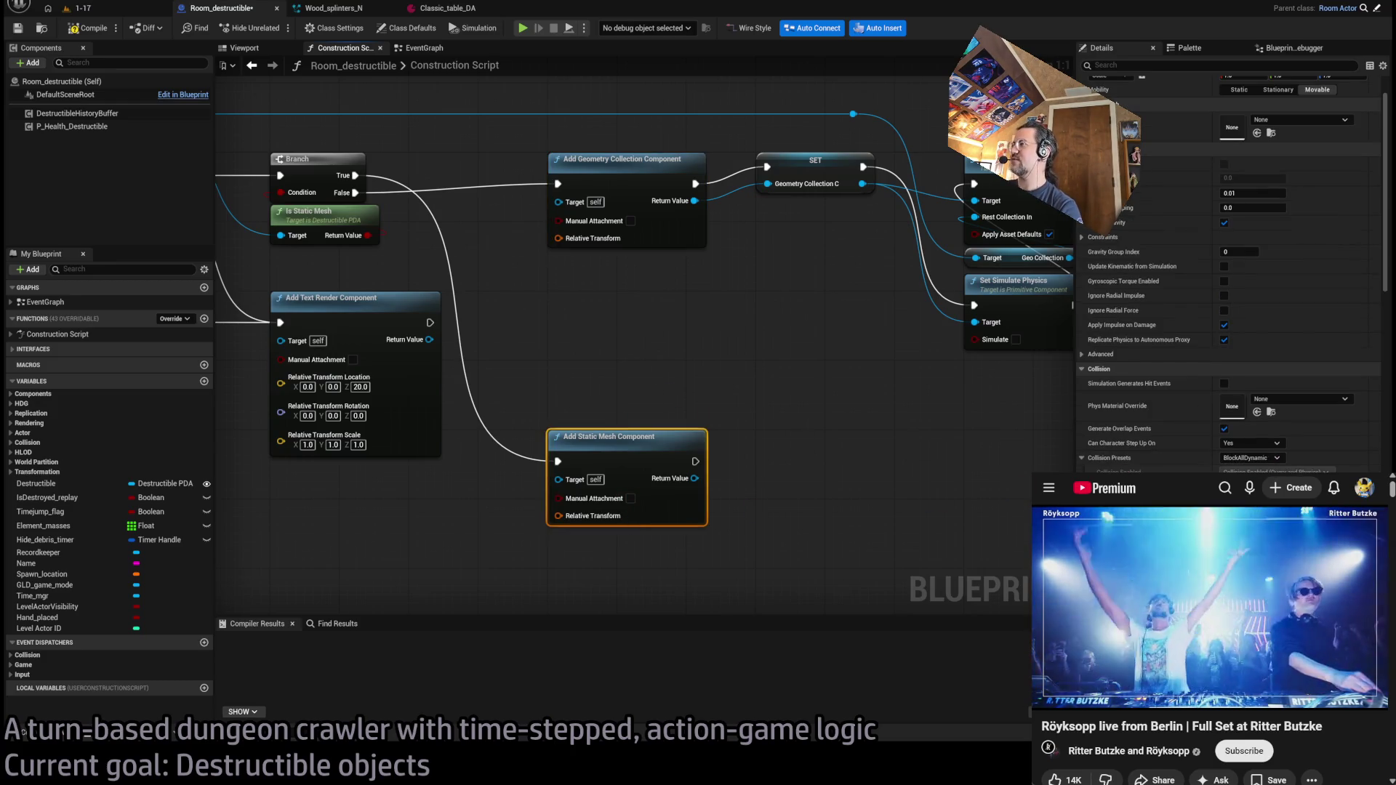
click(1250, 458)
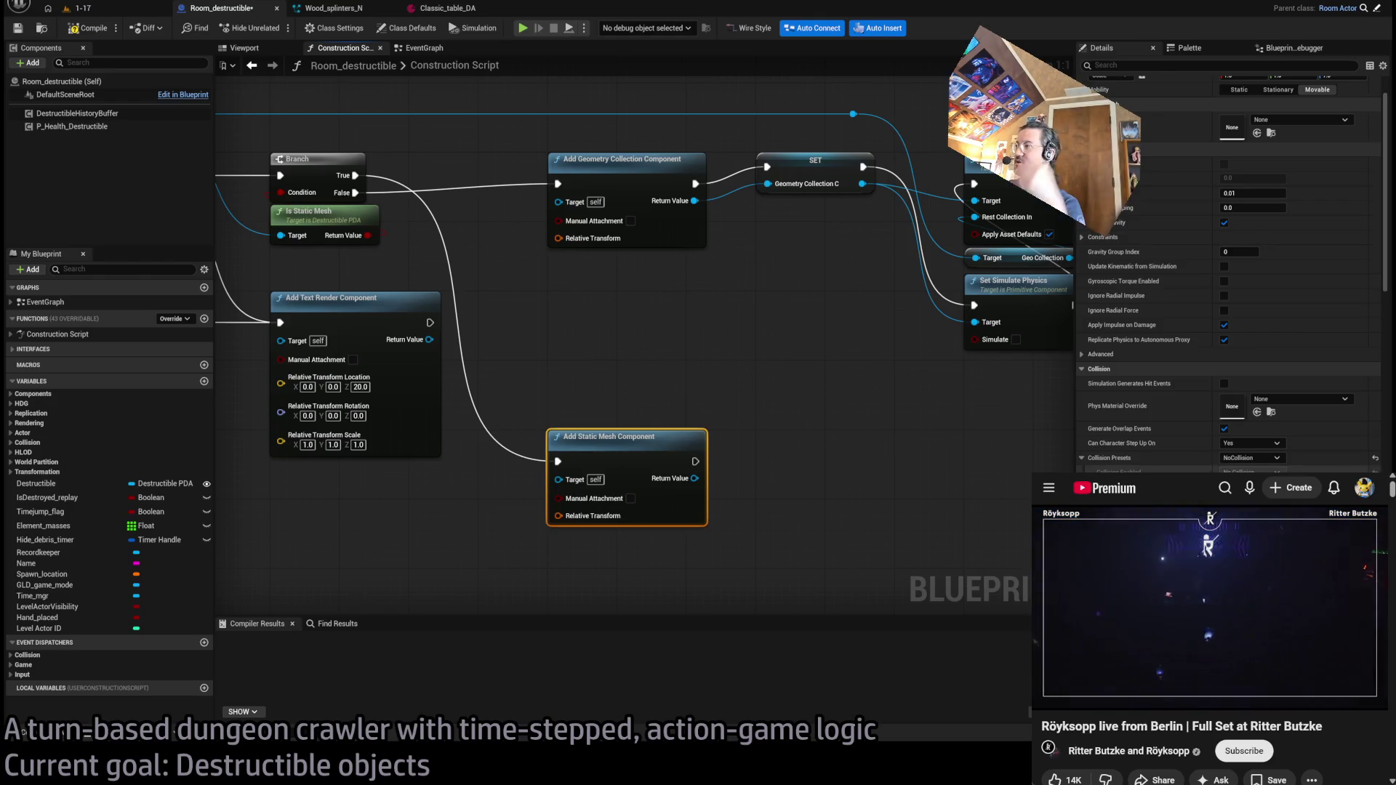
click(1244, 499)
click(1225, 428)
- Reframe the graph around the Branch and pull a wire from the mesh component's Return Value
drag(970, 509, 885, 489)
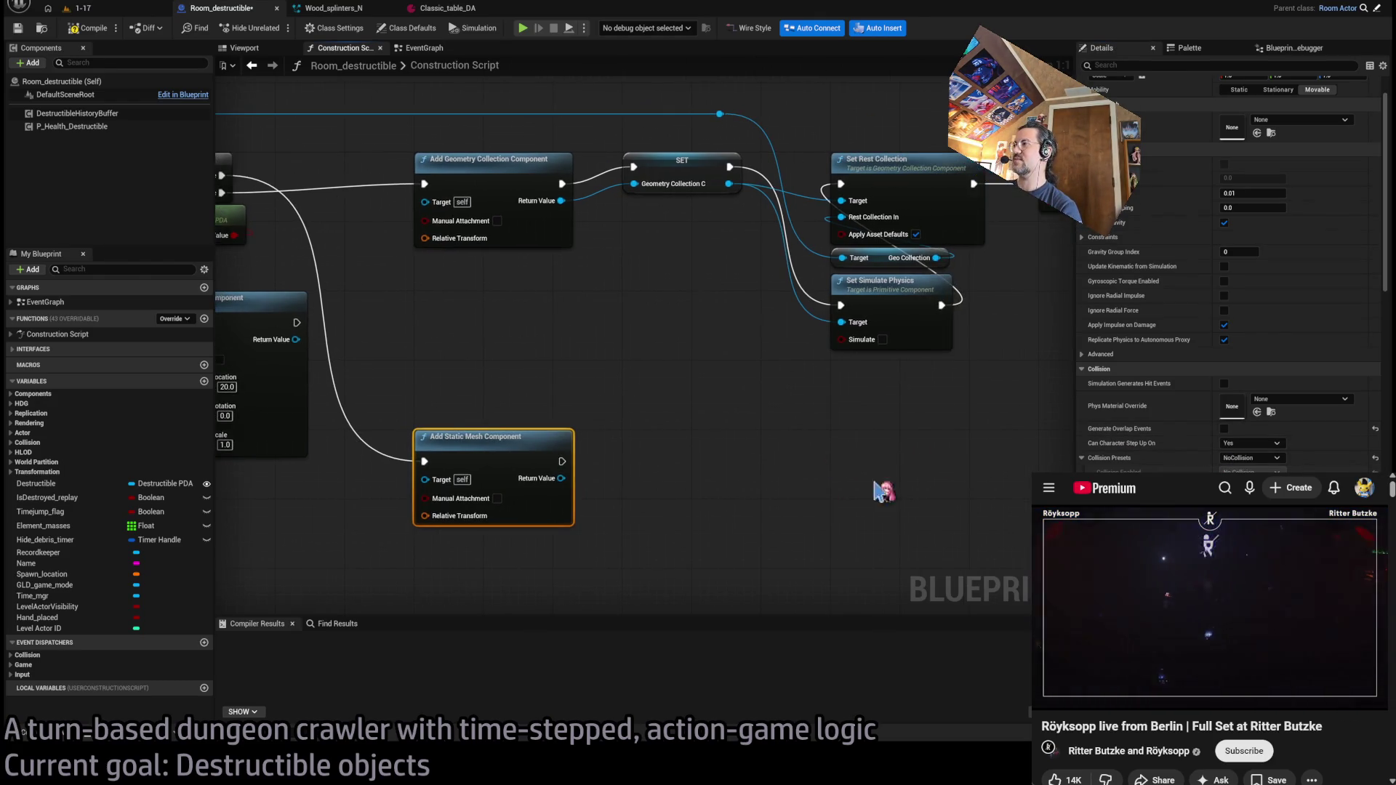
click(786, 458)
drag(762, 440, 894, 441)
click(655, 445)
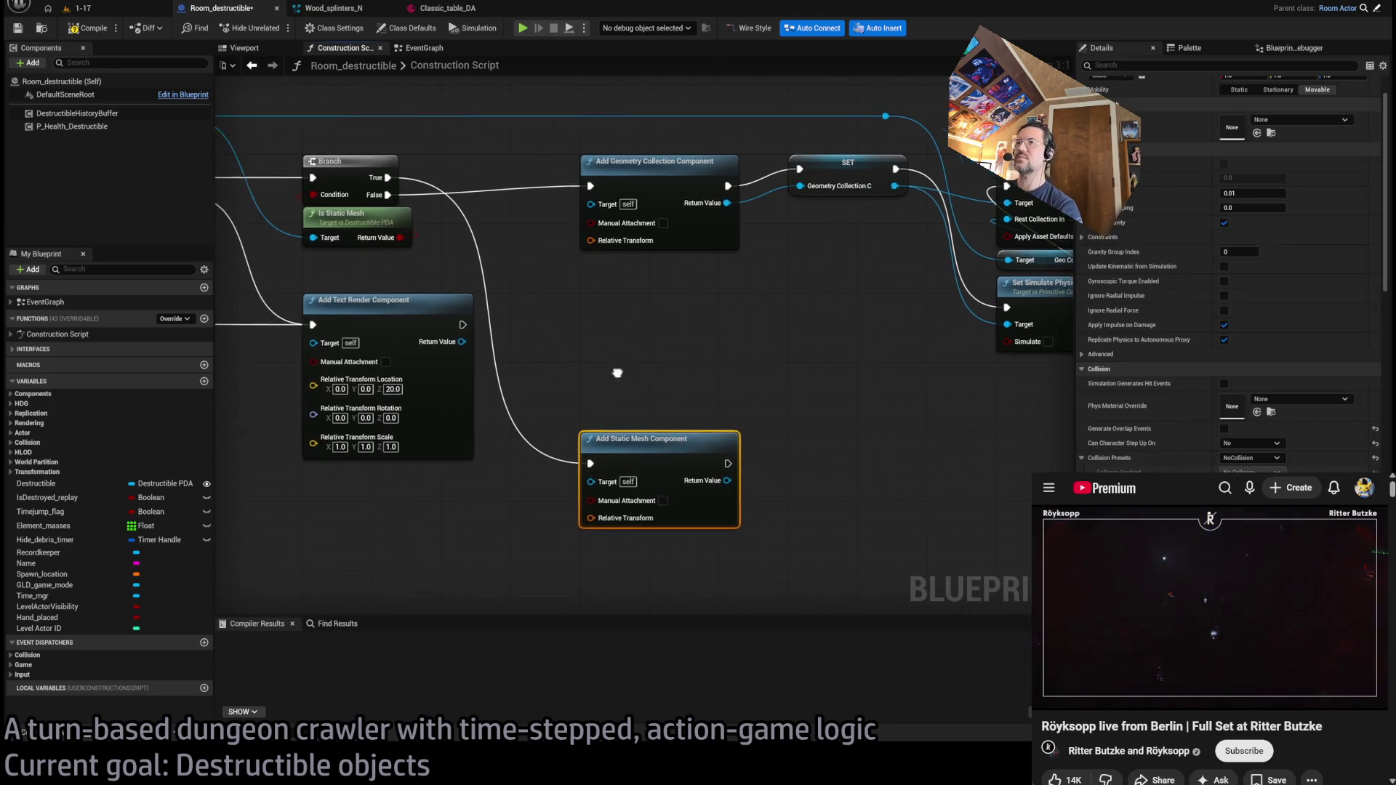
drag(618, 374, 882, 368)
mouse_move(713, 336)
mouse_down()
mouse_move(717, 349)
mouse_move(274, 344)
mouse_move(324, 260)
mouse_up()
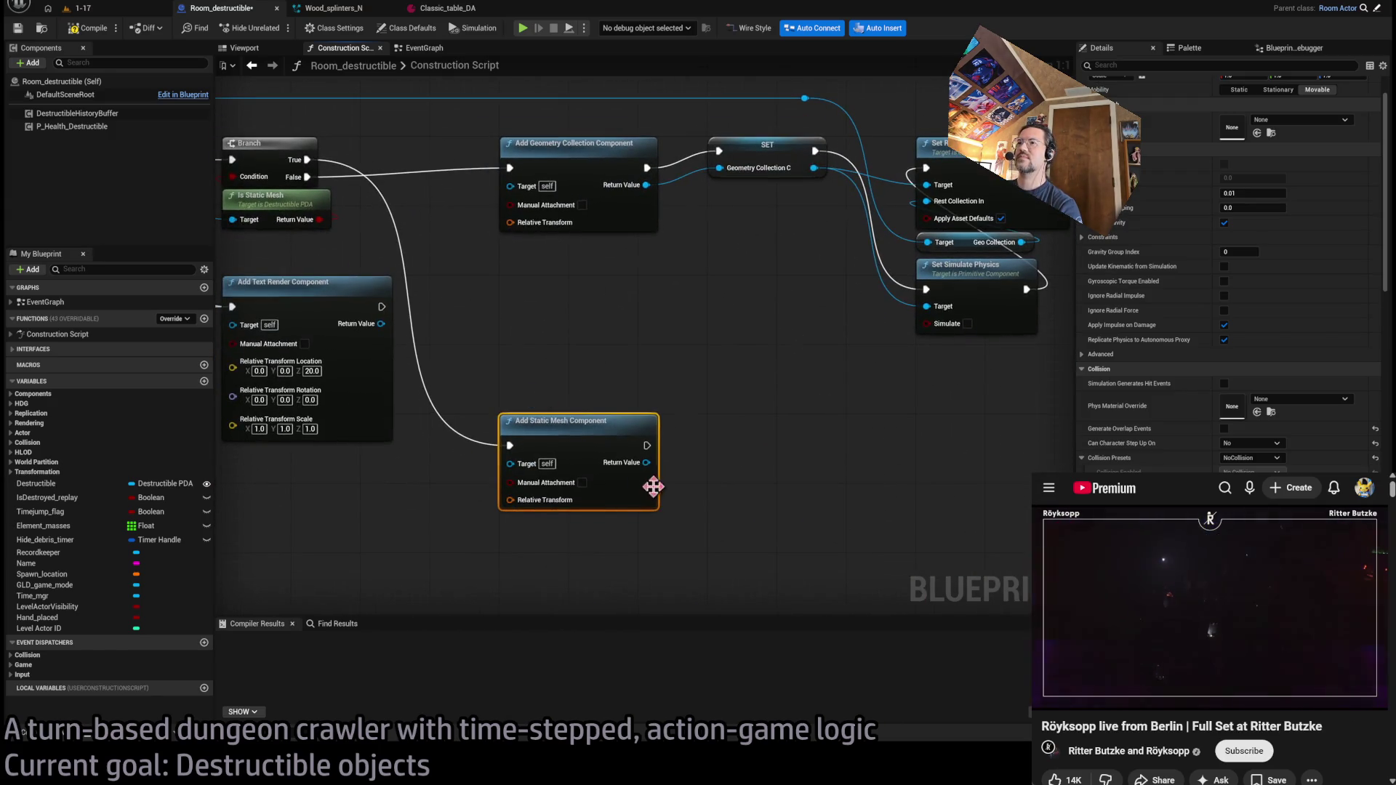
mouse_move(647, 462)
mouse_down()
mouse_move(740, 457)
mouse_move(810, 529)
mouse_up()
- Discard the stray Set Static Mesh node and promote Return Value to a Static_mesh_C variable
click(810, 529)
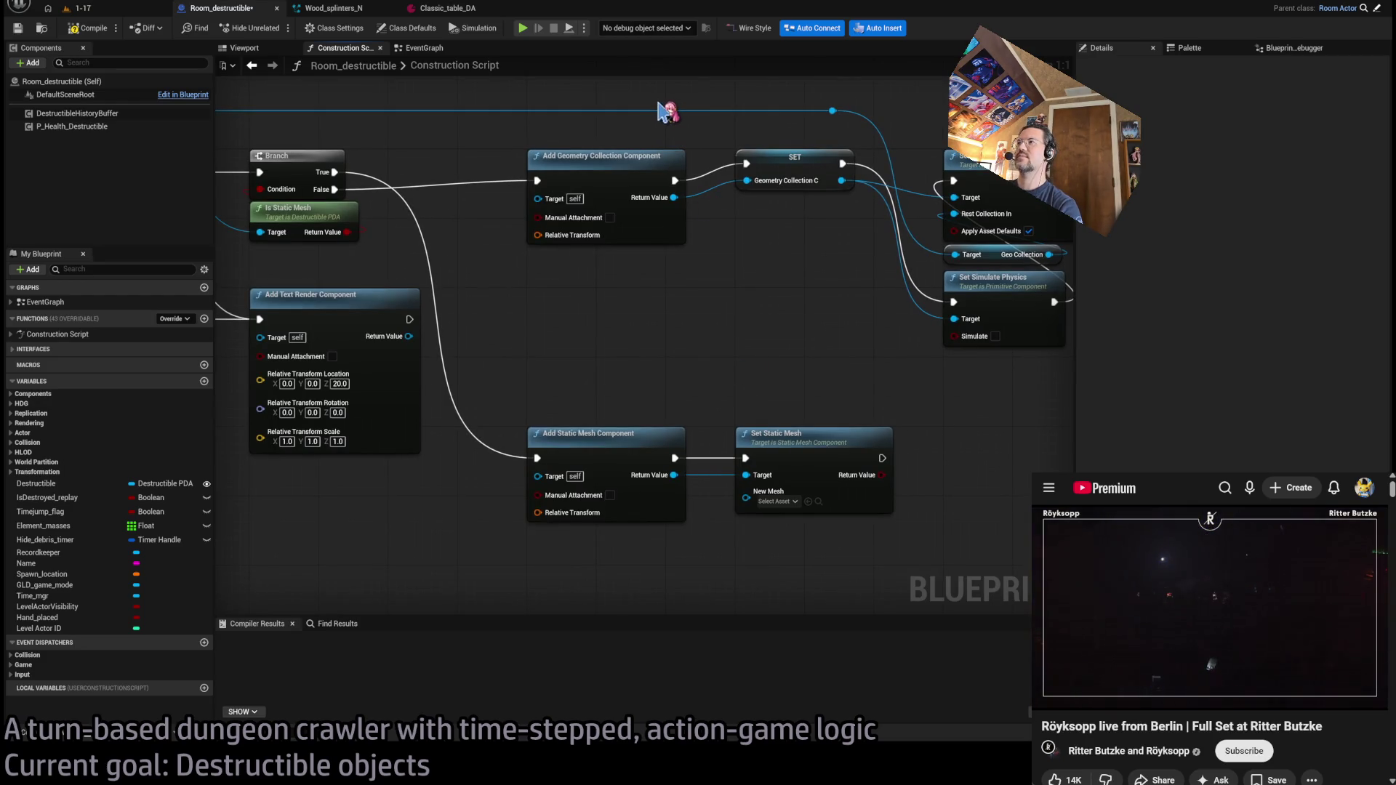
click(796, 447)
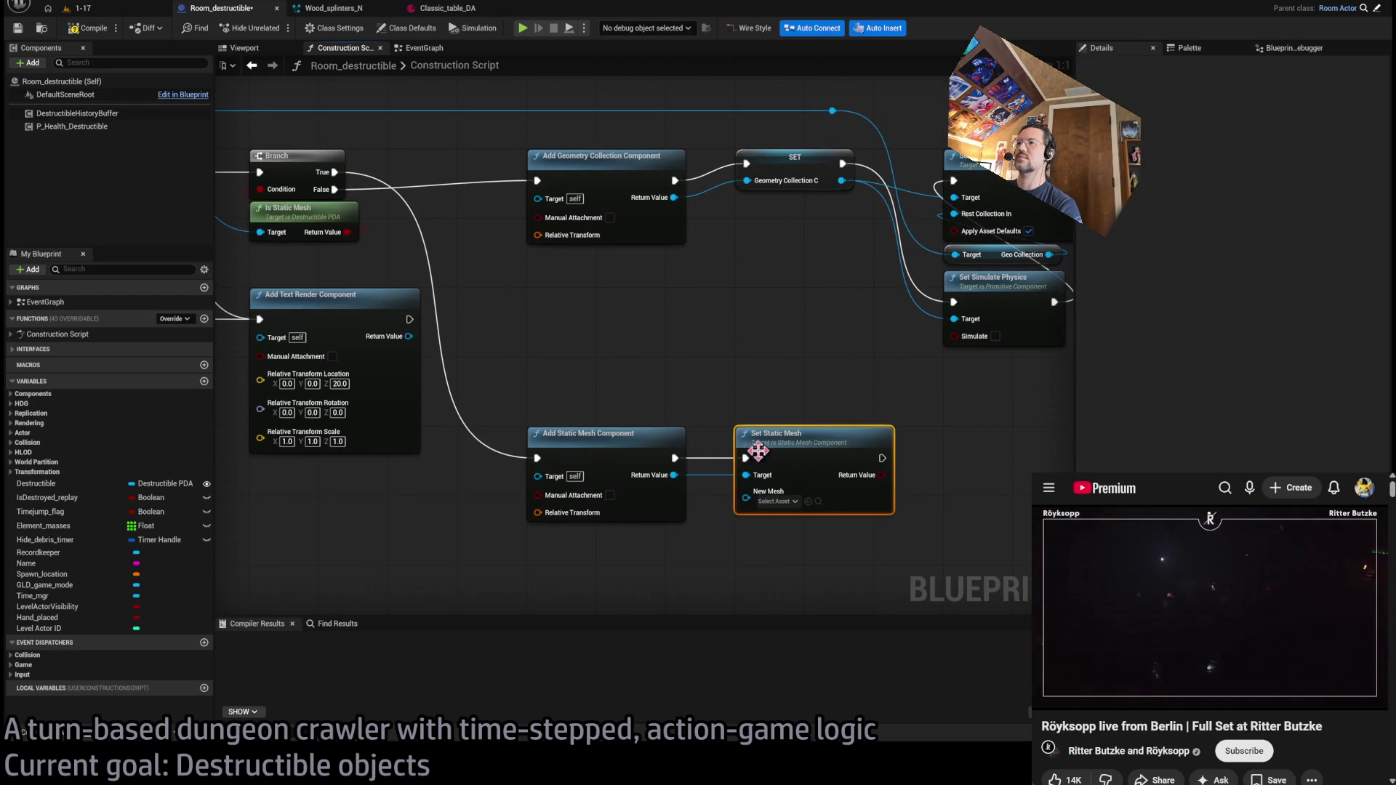
key(Delete)
click(671, 485)
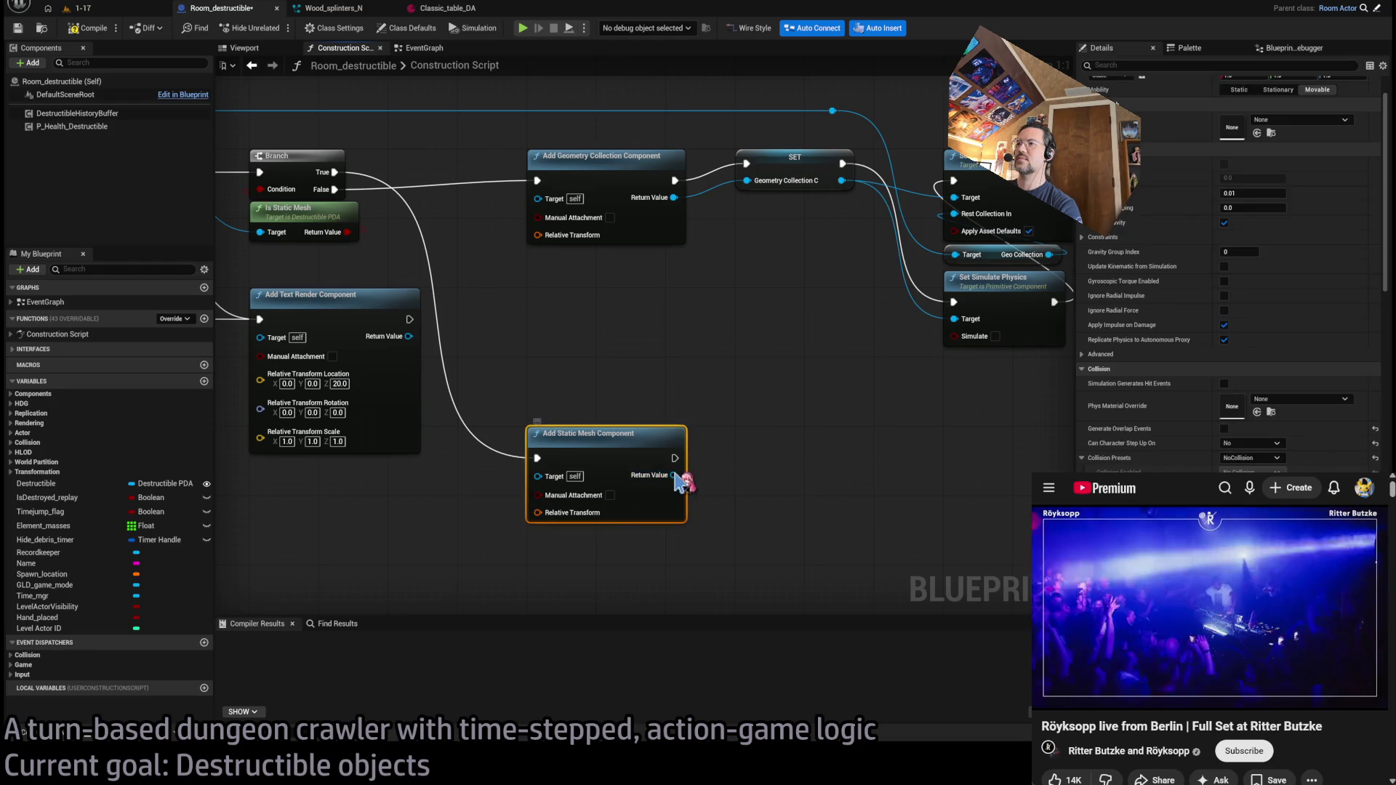
key(ctrl+shift+p)
text(StaticMesh)
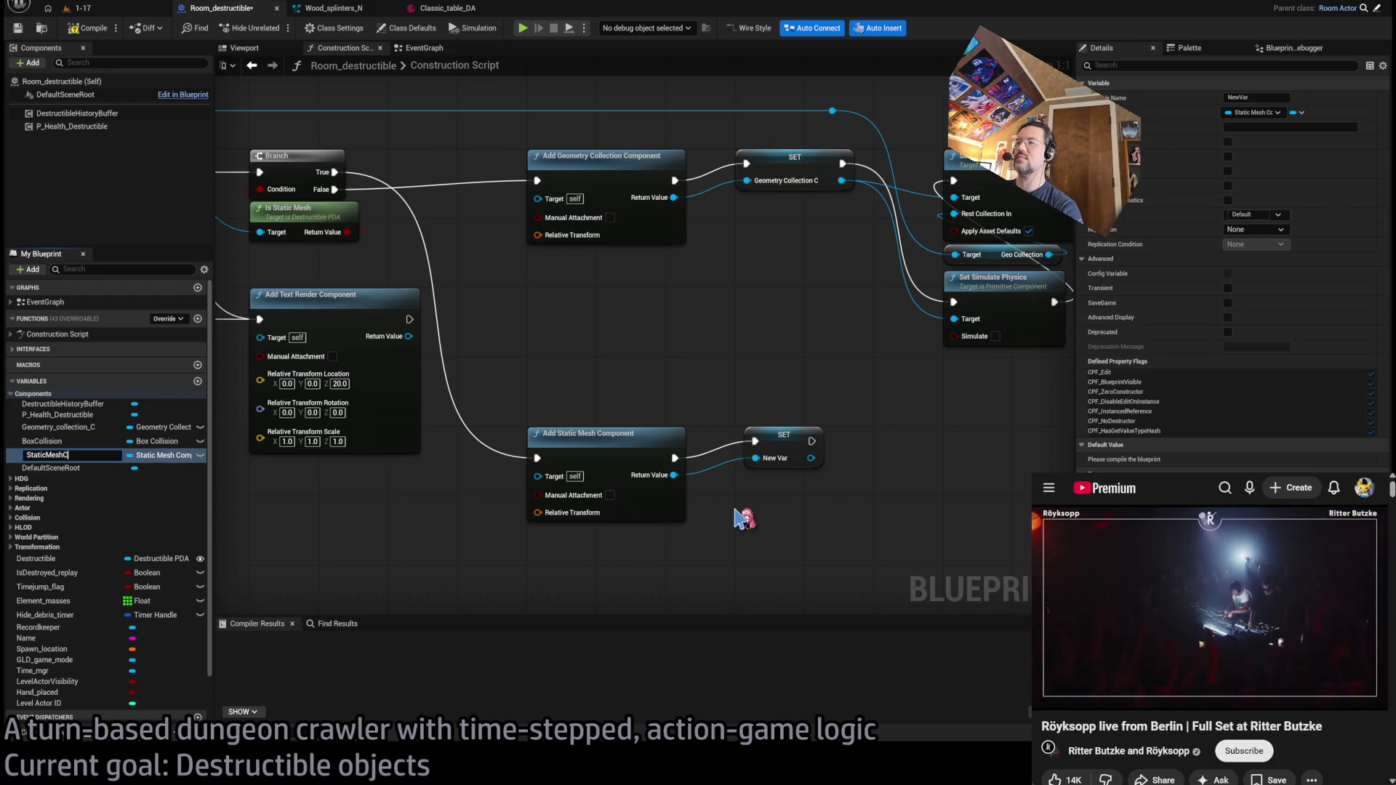
text(C)
key(BackSpace)
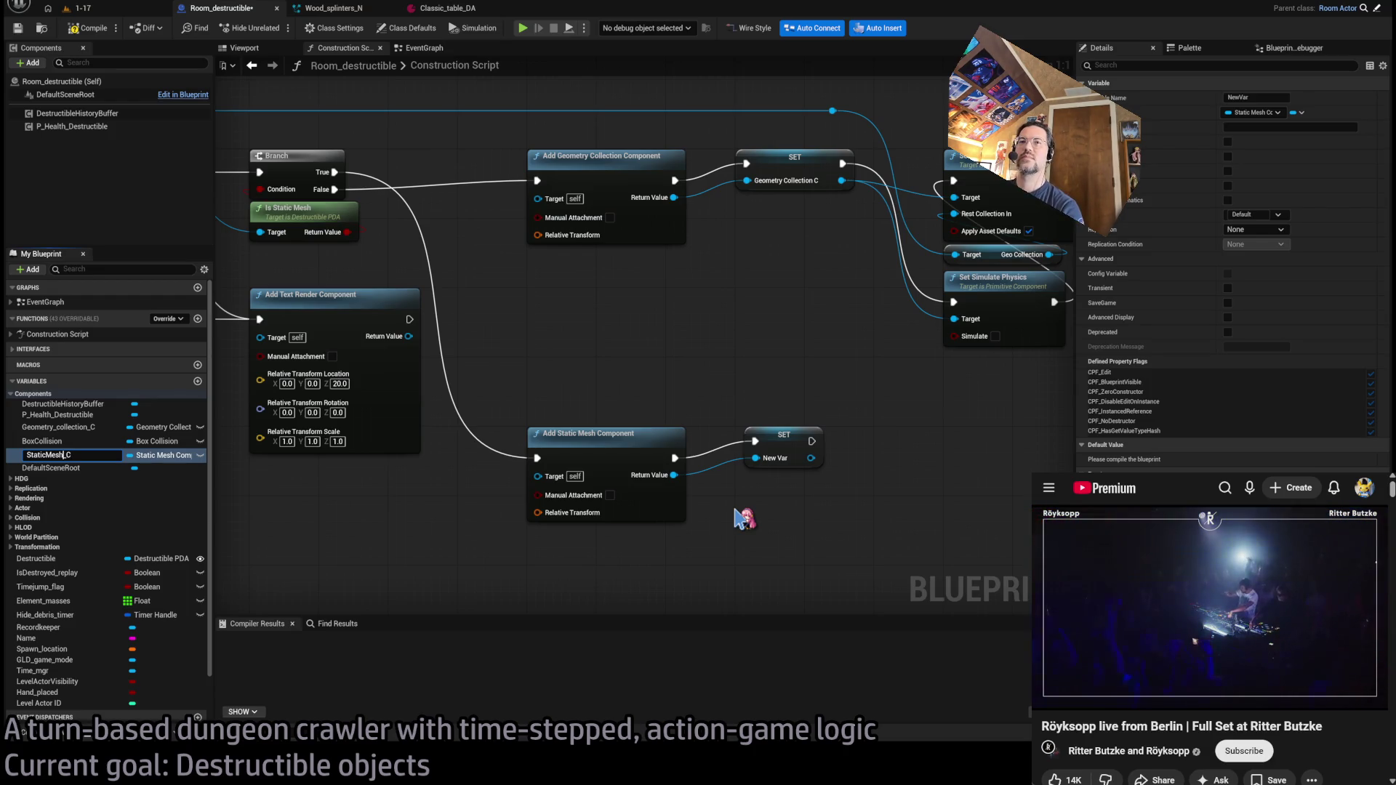
key(Left)
key(Left)
key(Left)
key(BackSpace)
text(_m)
key(Return)
- Add Set Static Mesh on Static_mesh_C, feeding New Mesh from the Destructible's Static Mesh getter
click(800, 445)
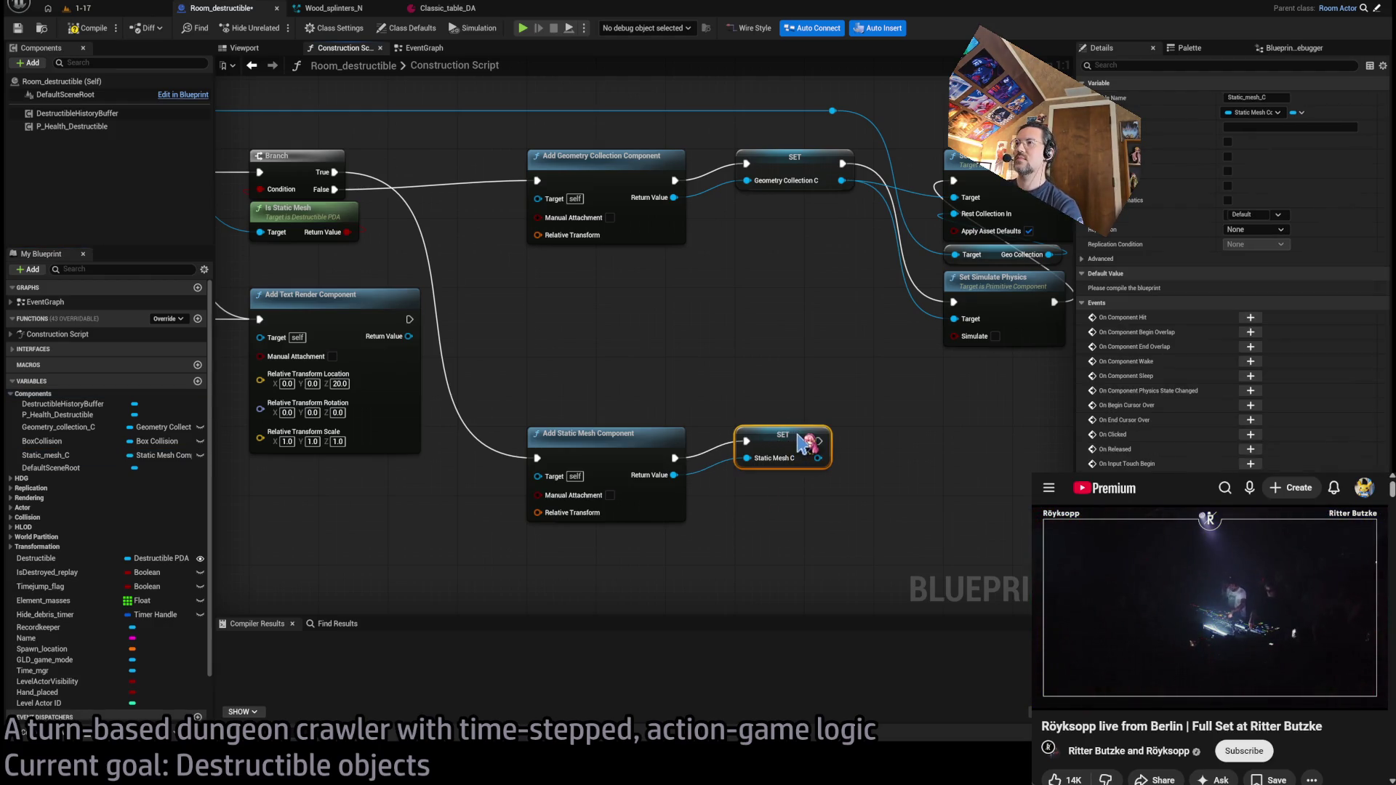
drag(646, 449, 749, 498)
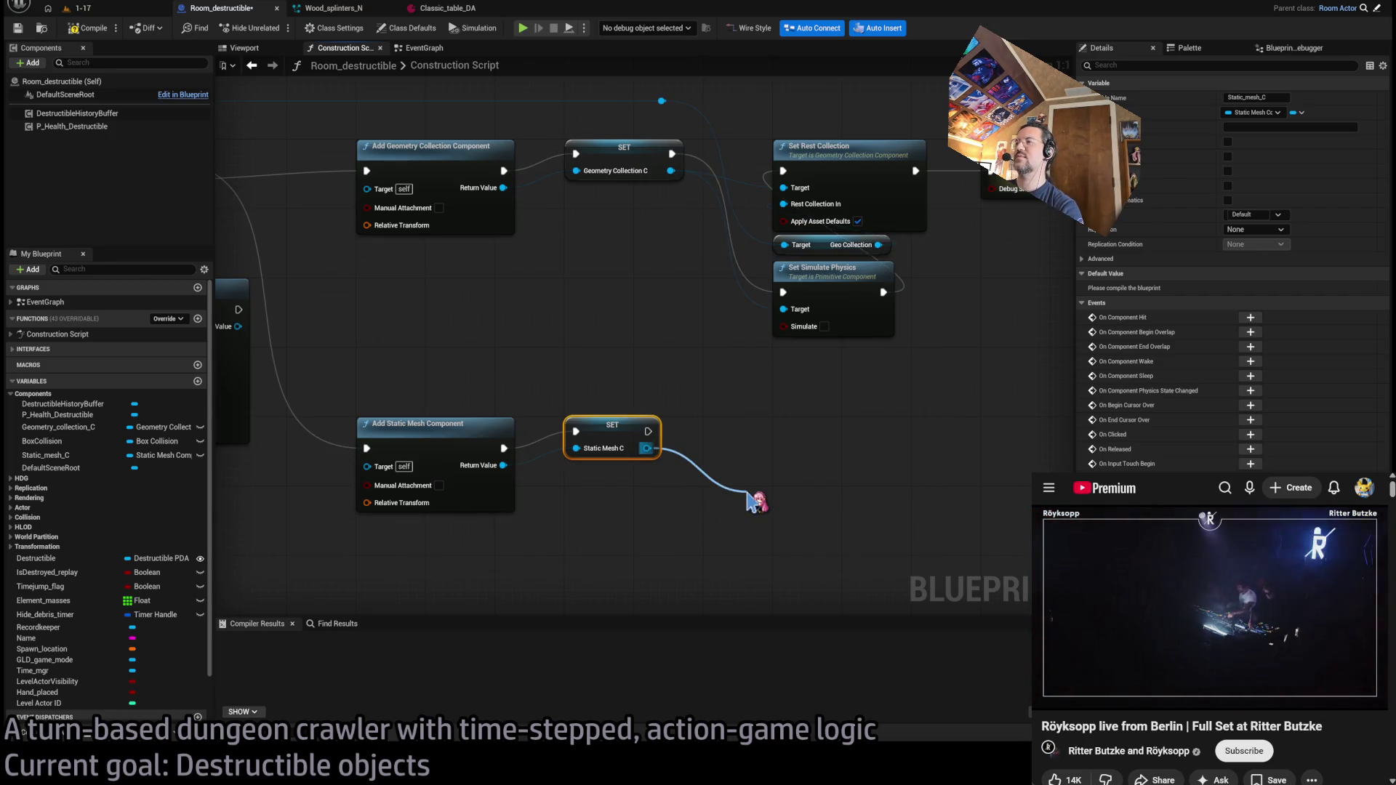
mouse_move(752, 502)
mouse_down()
mouse_move(794, 364)
mouse_move(774, 424)
mouse_up()
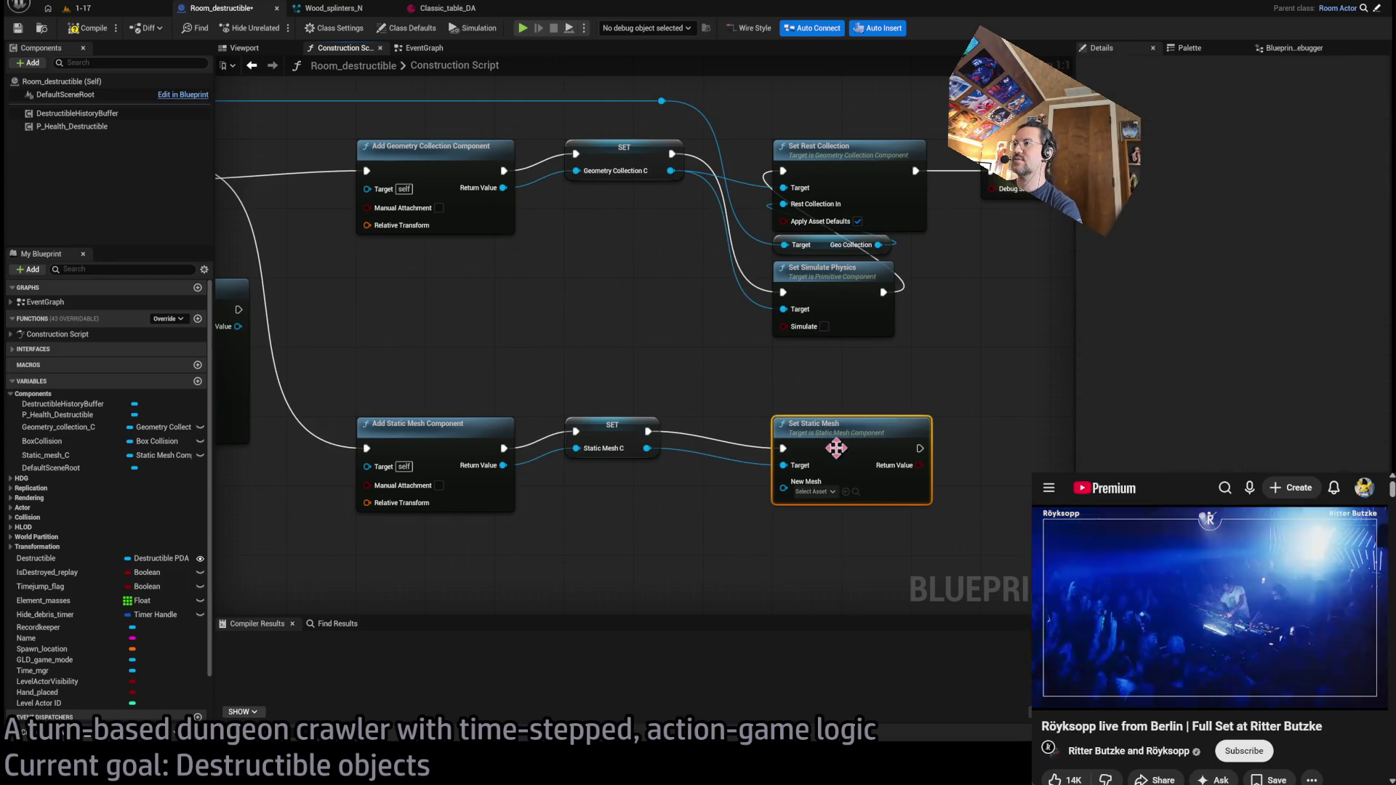
mouse_move(665, 127)
mouse_down()
mouse_move(794, 555)
mouse_move(782, 577)
mouse_up()
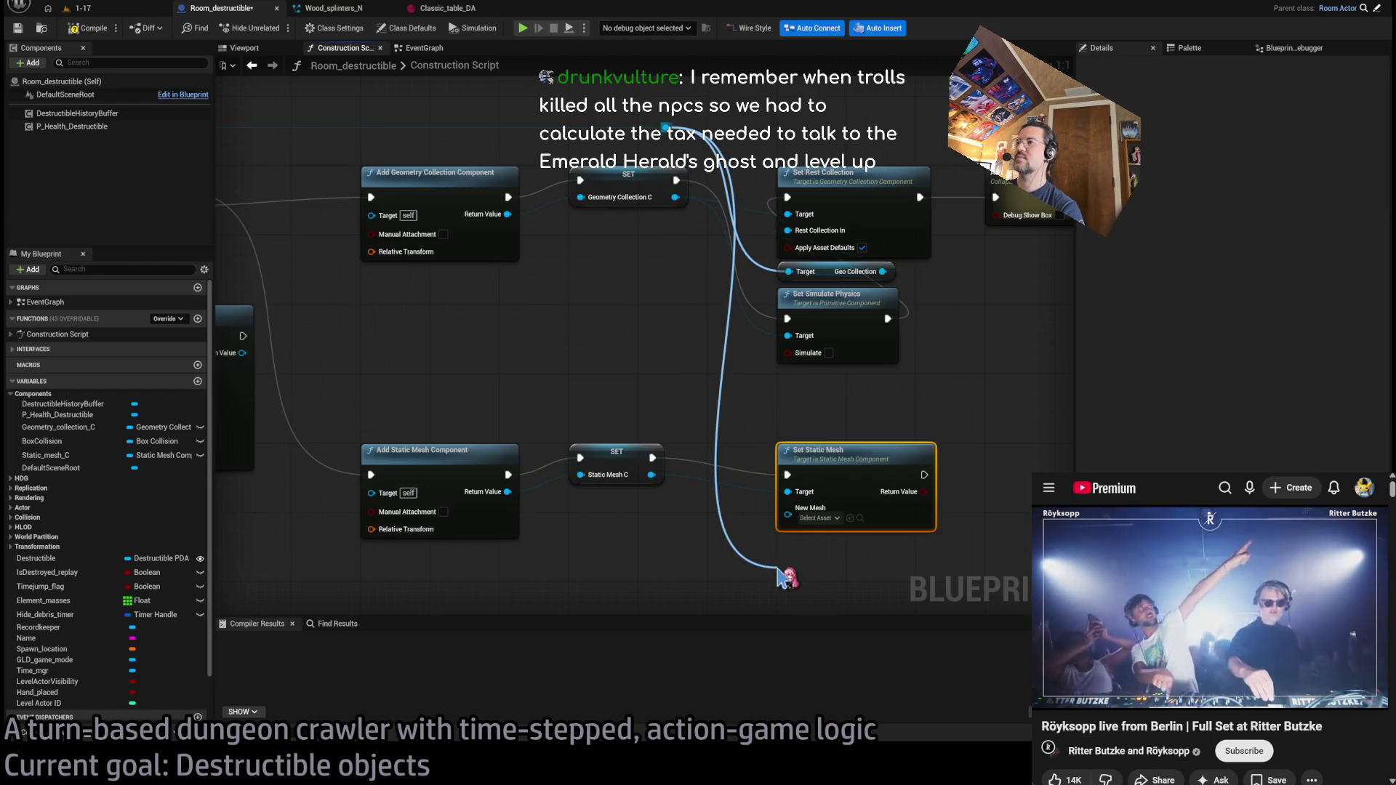
mouse_move(876, 575)
mouse_down()
mouse_move(829, 556)
mouse_move(787, 508)
mouse_up()
drag(826, 574, 826, 530)
drag(1004, 509, 720, 499)
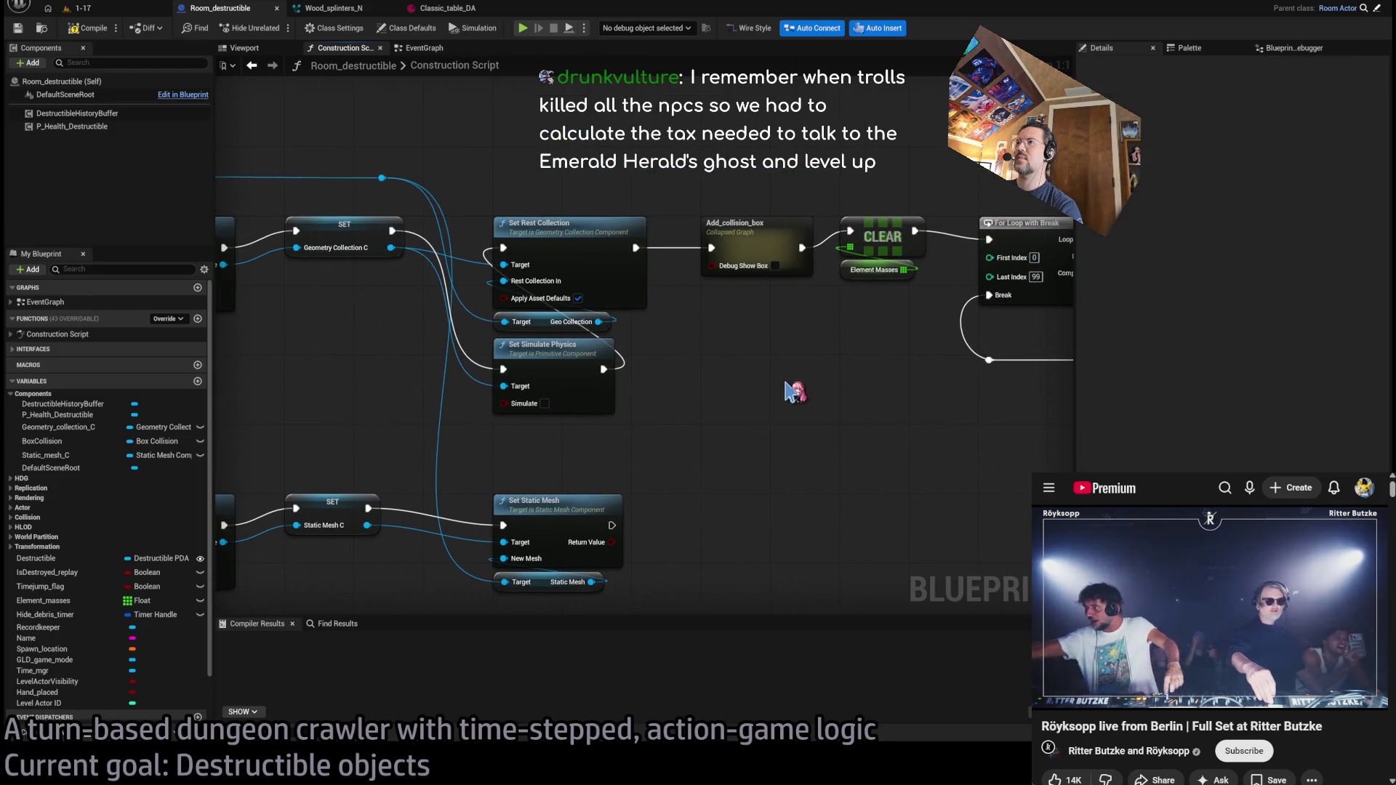
- Open the Add_collision_box collapsed graph and nudge its NOT node slightly lower
click(749, 228)
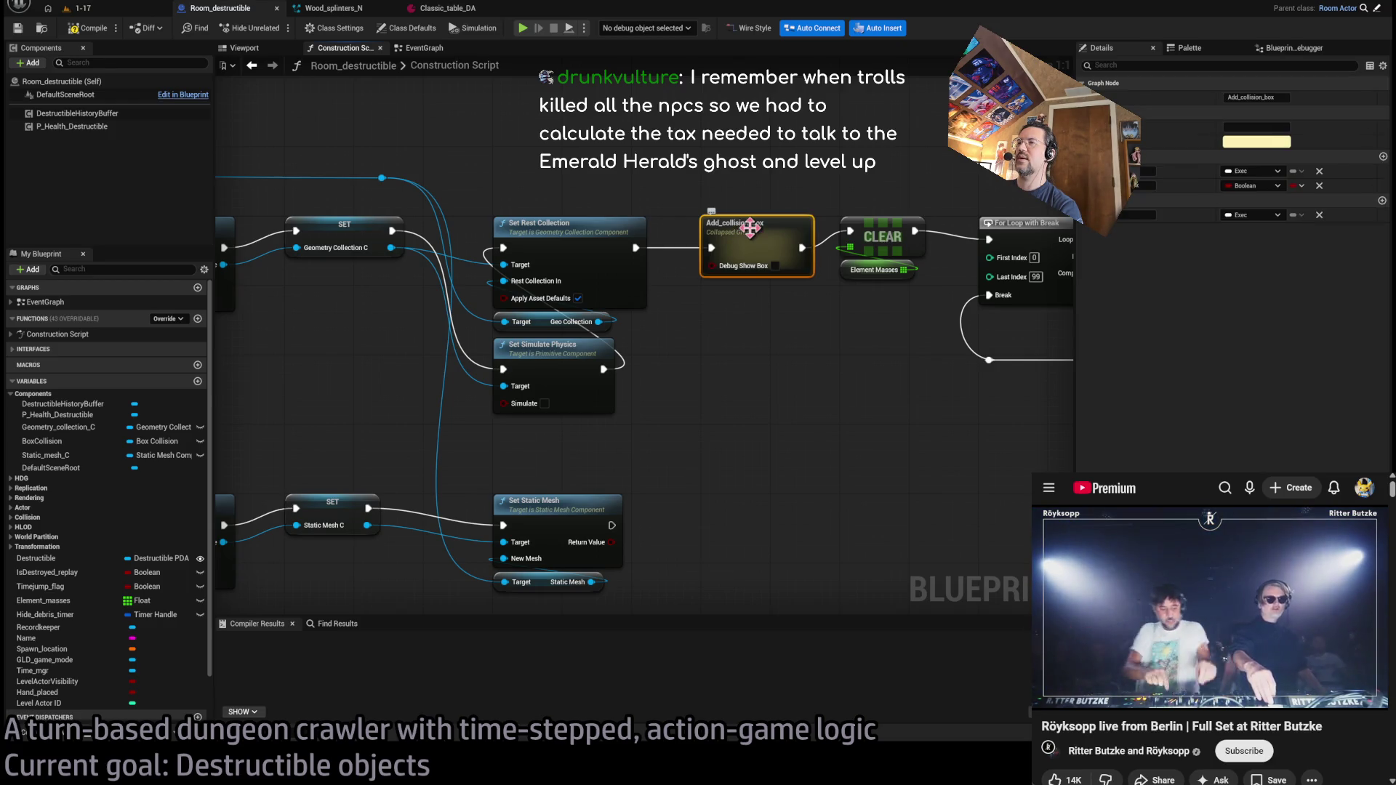
double_click(750, 227)
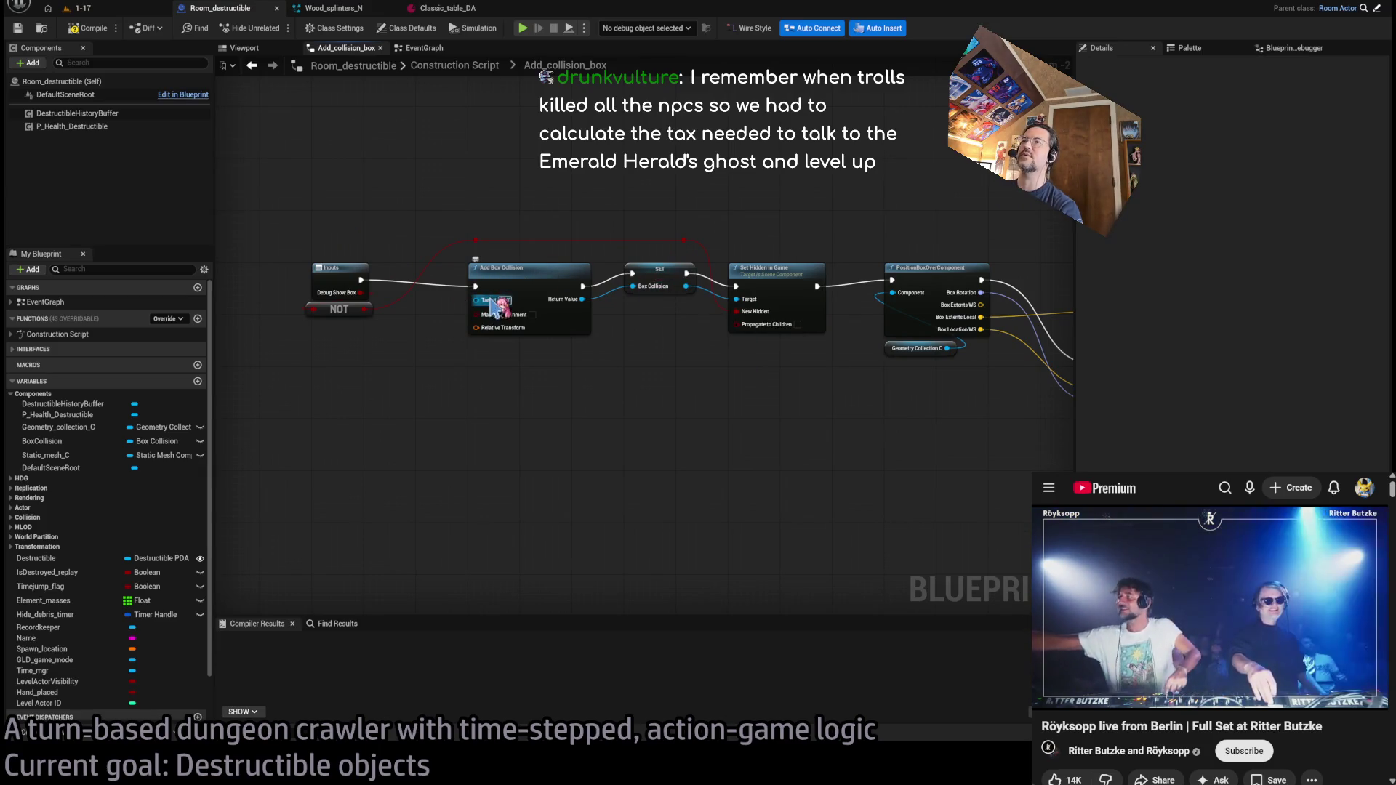
click(523, 277)
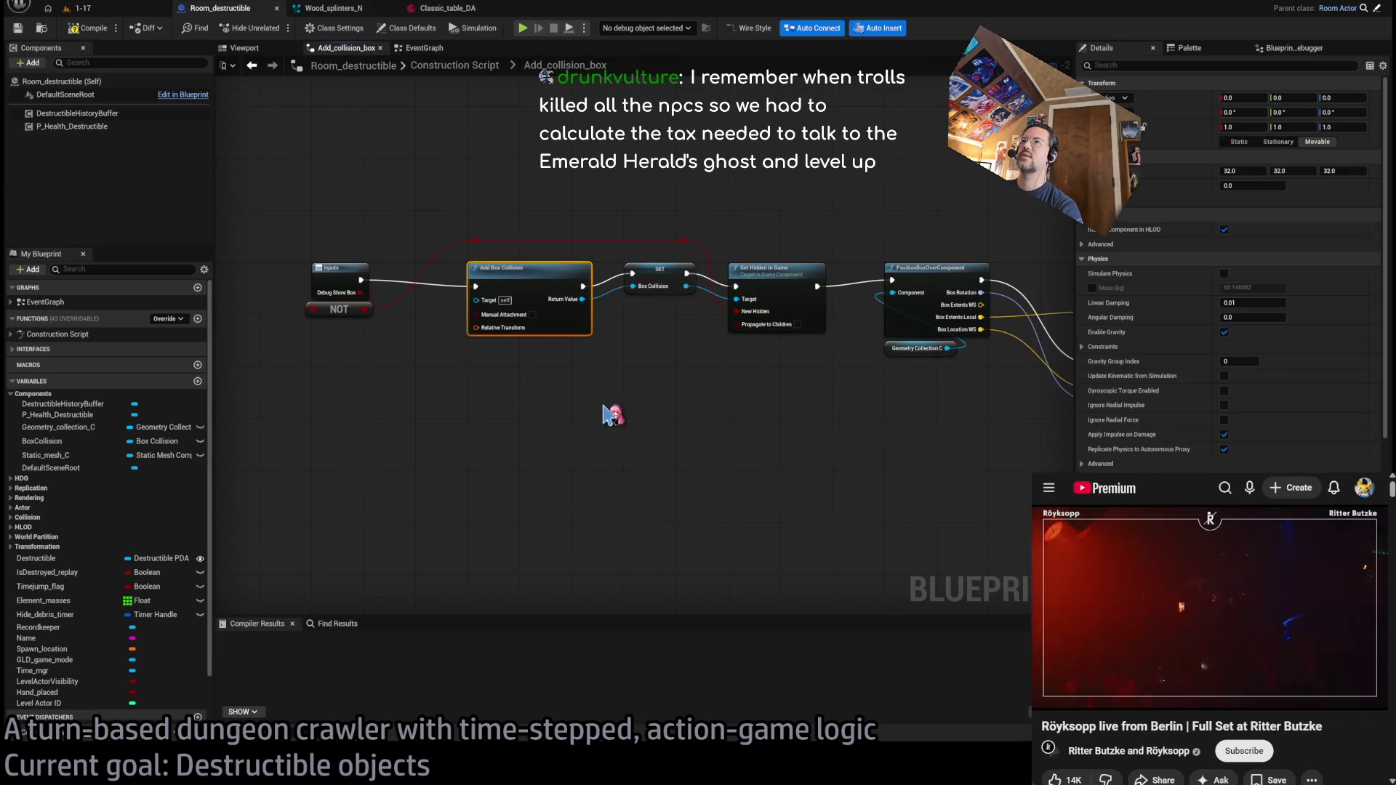
mouse_move(851, 386)
mouse_down()
mouse_move(709, 396)
mouse_move(788, 446)
mouse_up()
click(786, 255)
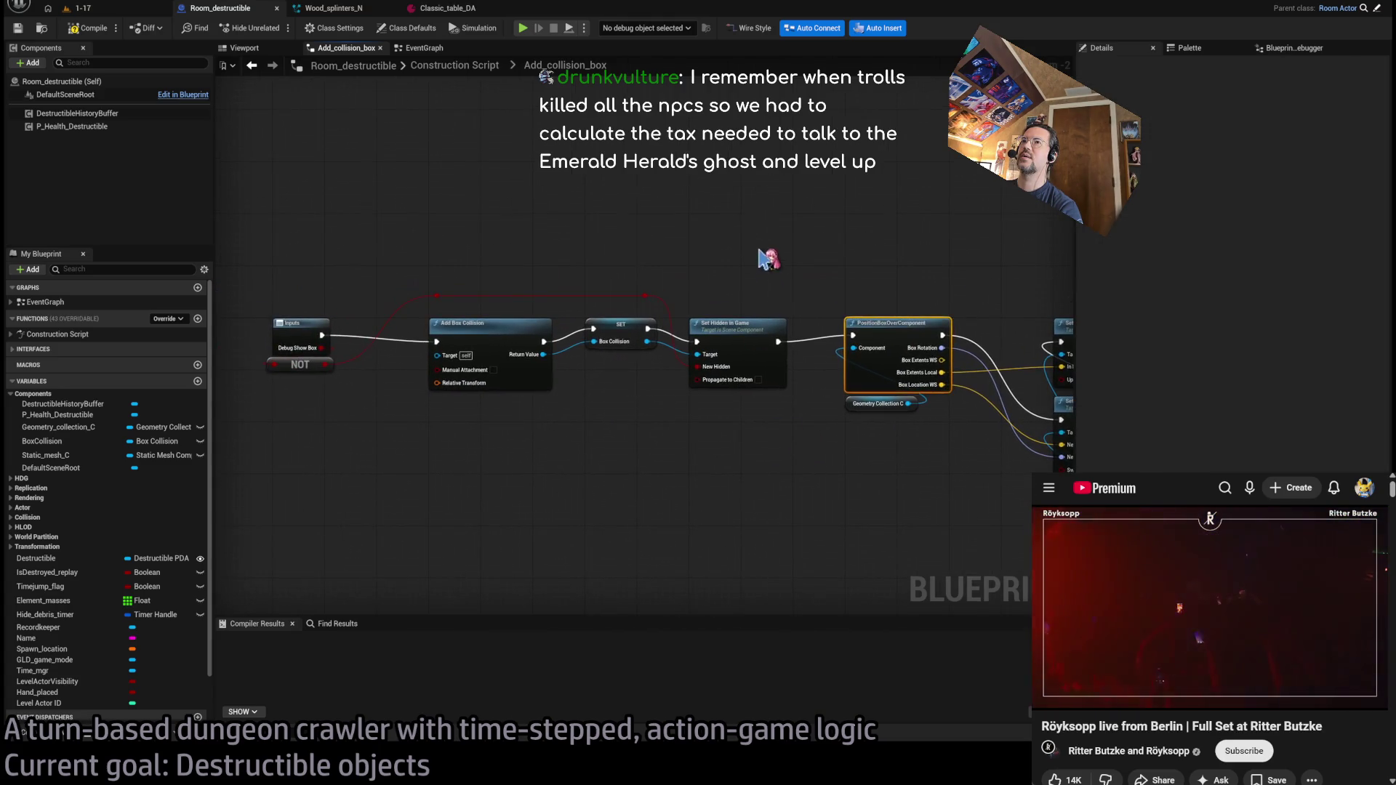
drag(294, 369, 293, 389)
click(393, 478)
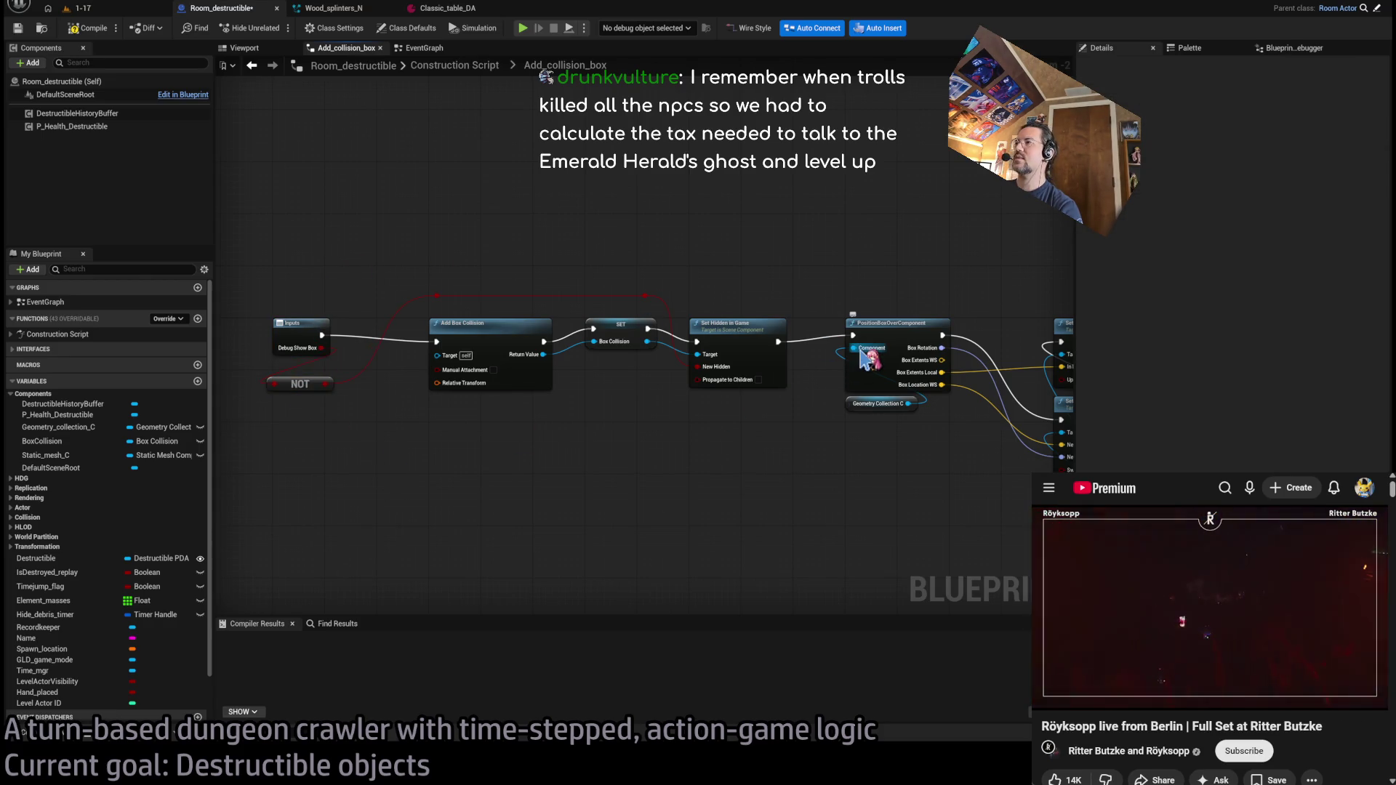
- Wire PositionBoxOverComponent's Component pin to a new graph input through a reroute, then return to the Construction Script
mouse_move(857, 348)
mouse_down()
mouse_move(835, 467)
mouse_move(844, 436)
mouse_move(909, 408)
mouse_move(705, 327)
mouse_move(336, 391)
mouse_up()
scroll(592, 461, up, 1)
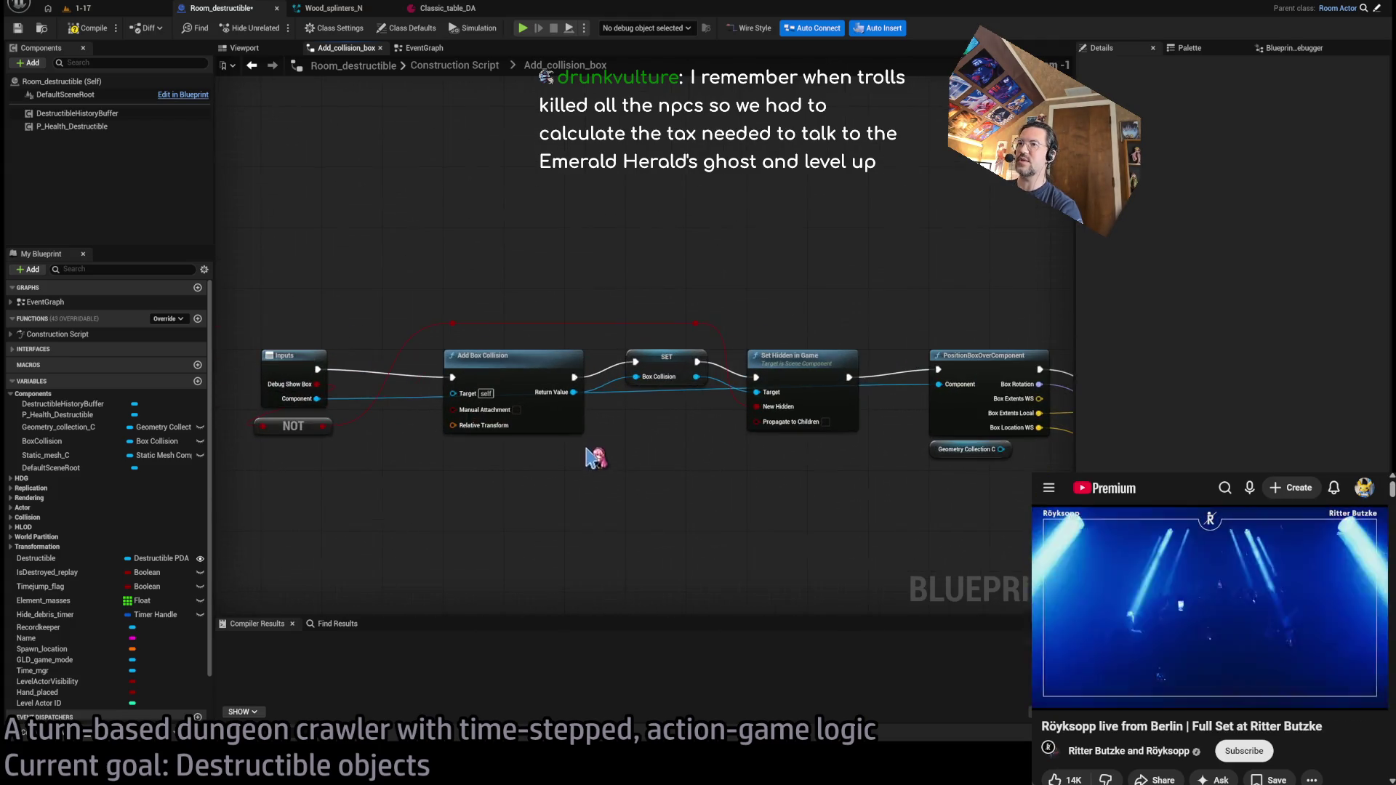
double_click(597, 392)
mouse_move(596, 393)
mouse_down()
mouse_move(468, 358)
mouse_move(461, 323)
mouse_move(453, 332)
mouse_move(494, 336)
mouse_up()
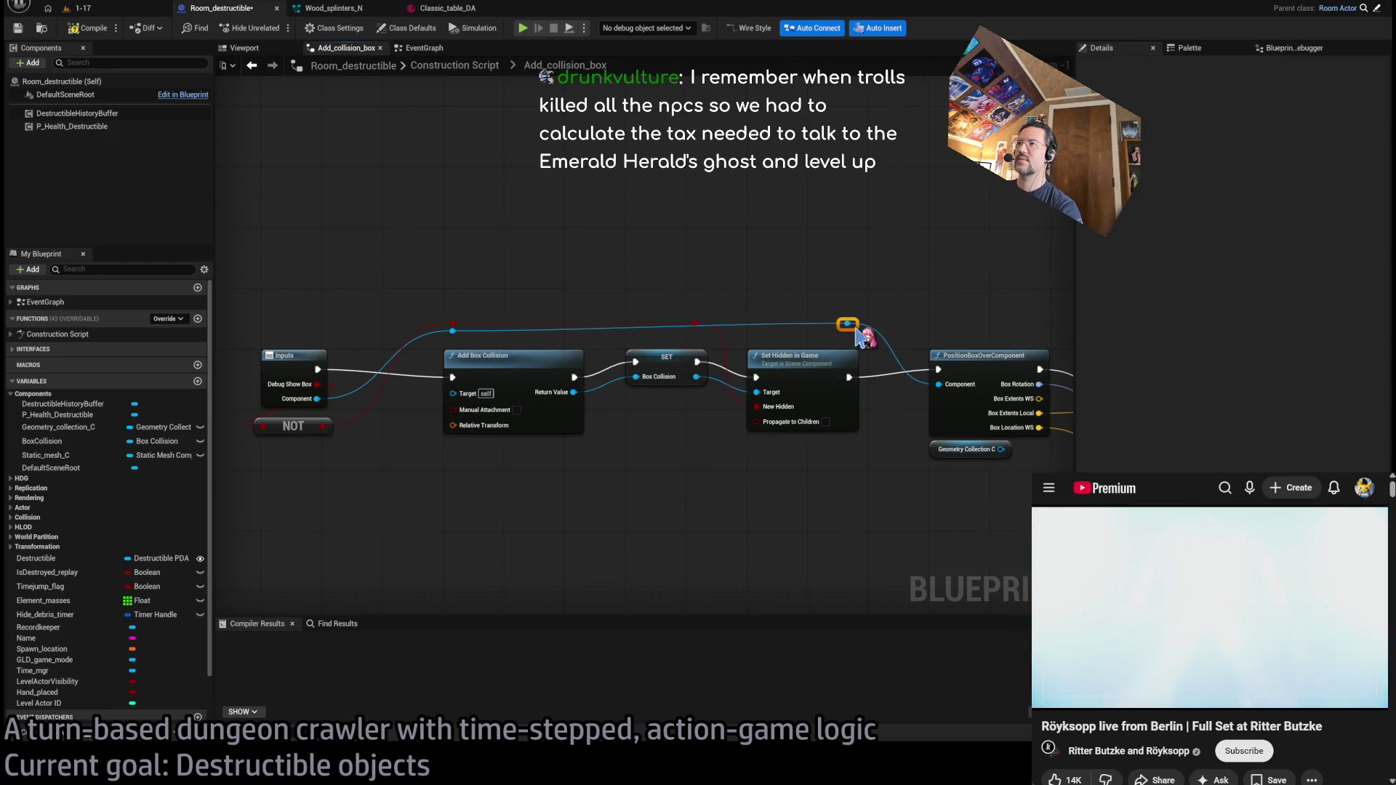
drag(926, 303, 709, 286)
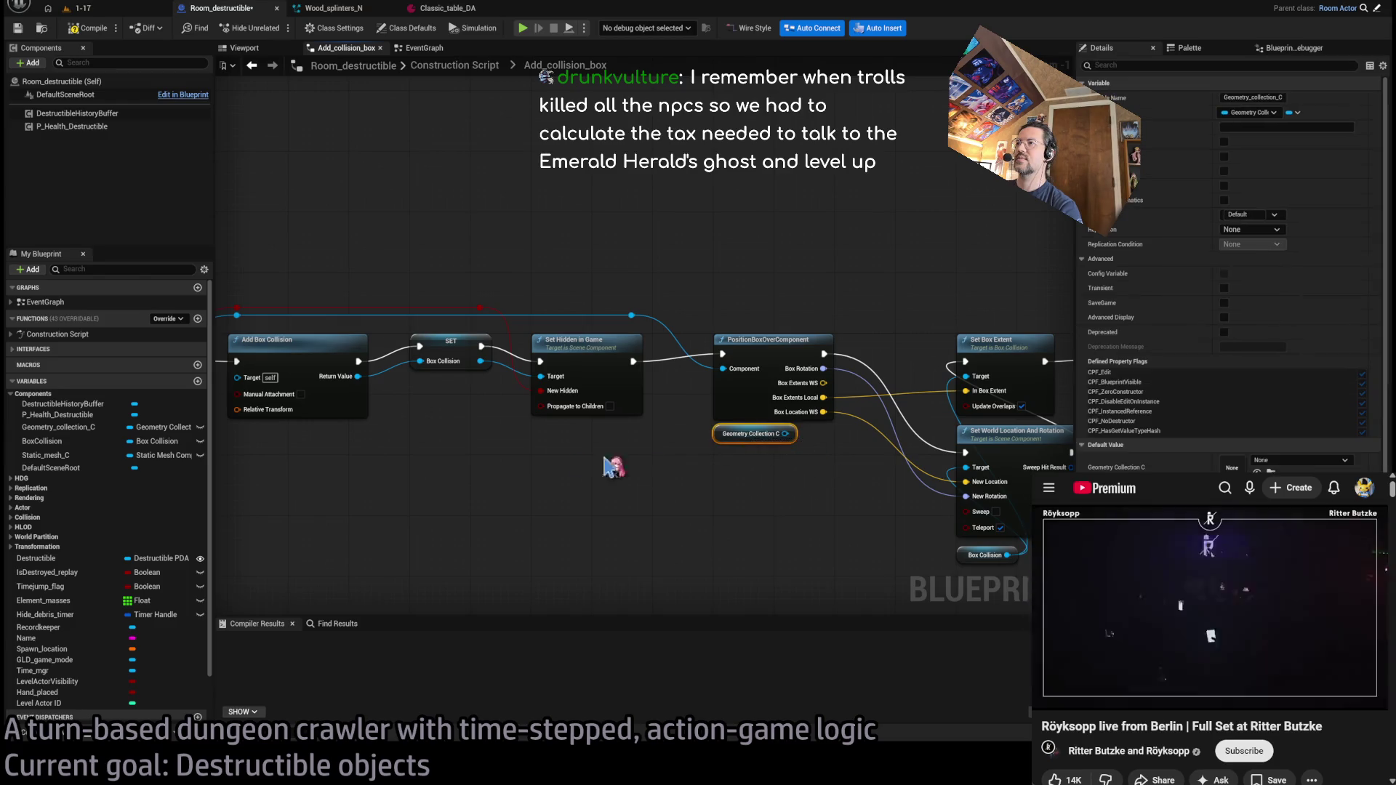
click(454, 64)
scroll(723, 356, up, 3)
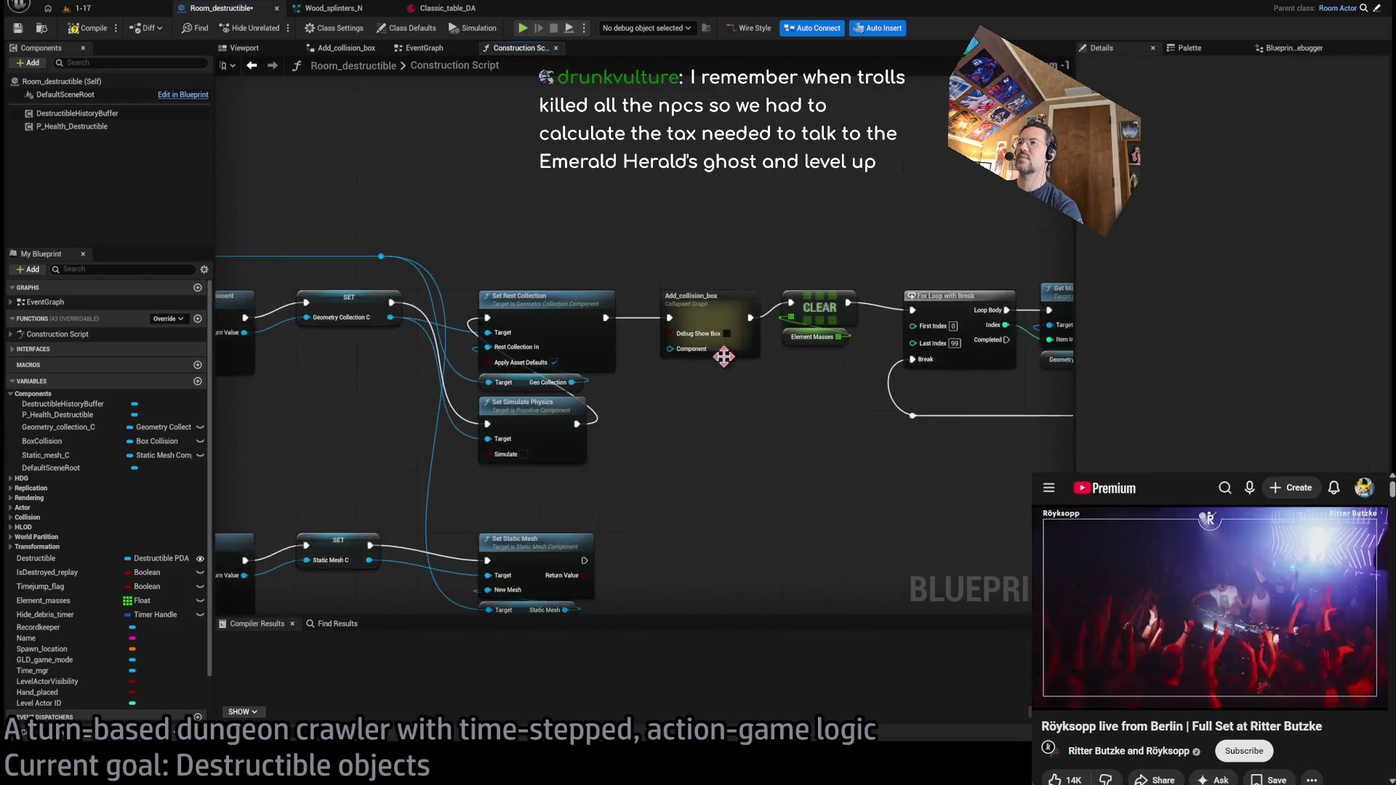
drag(998, 315, 508, 451)
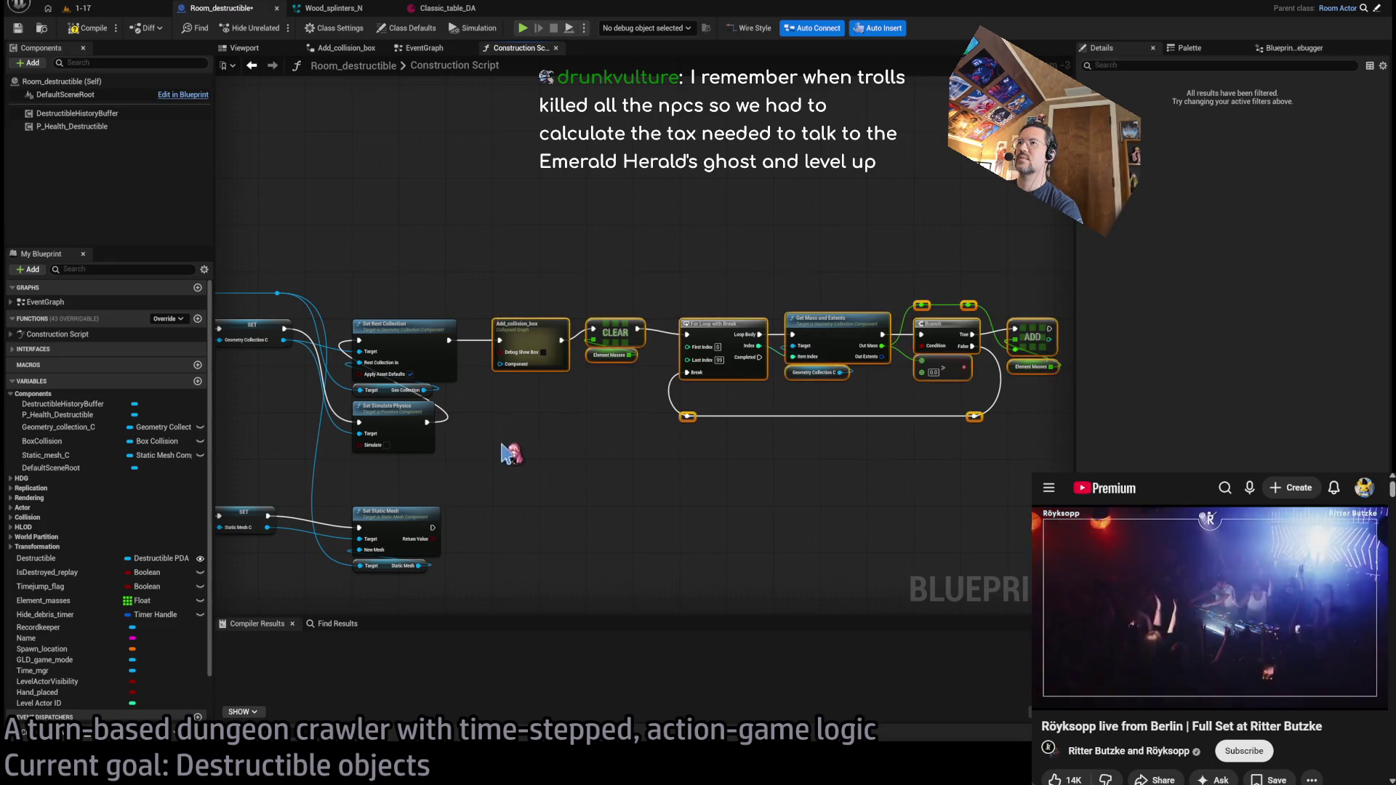
scroll(567, 378, up, 3)
click(638, 399)
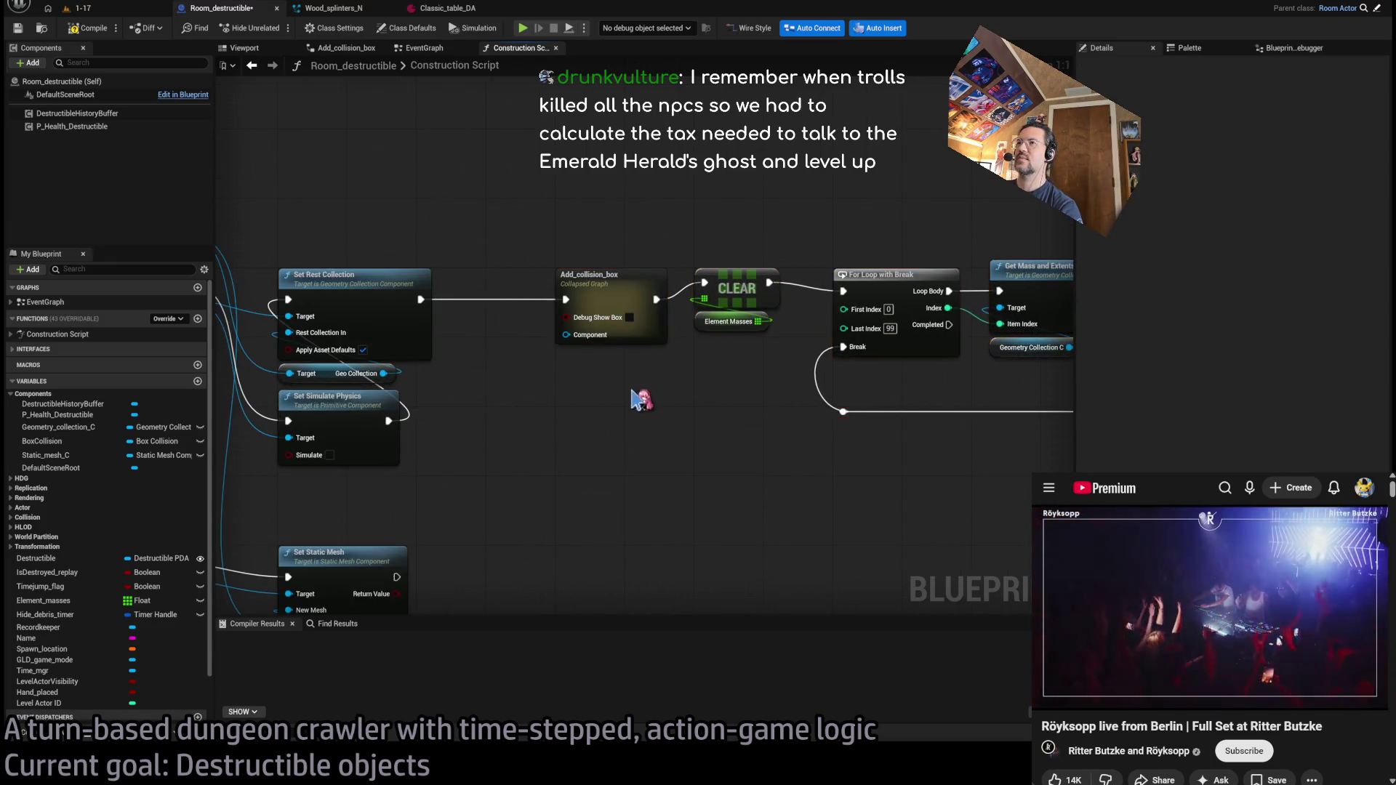
drag(639, 398, 698, 408)
click(665, 313)
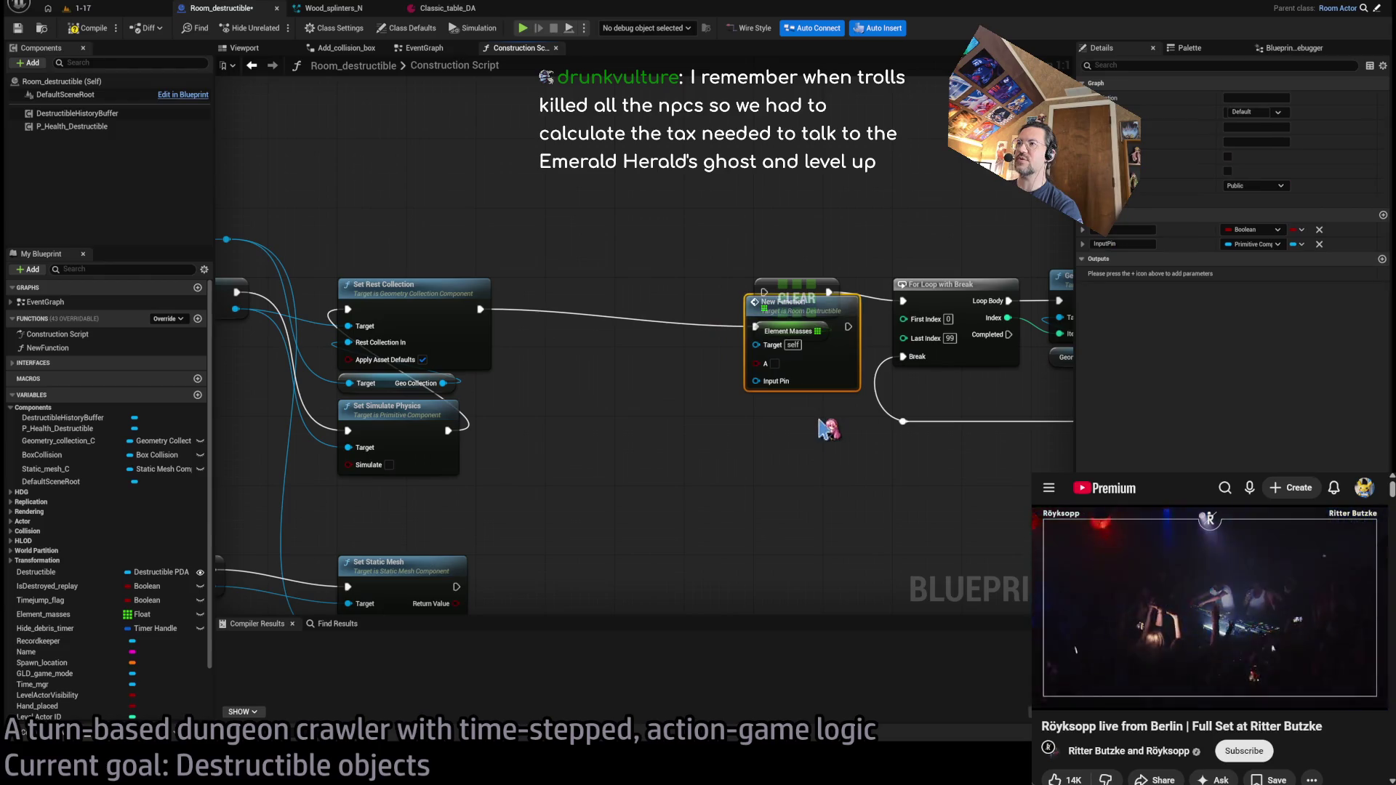
- Convert the collapsed collision nodes to NewFunction, open its graph, and place the NOT node beside its entry
mouse_move(835, 351)
mouse_down()
mouse_move(688, 360)
mouse_move(711, 361)
mouse_up()
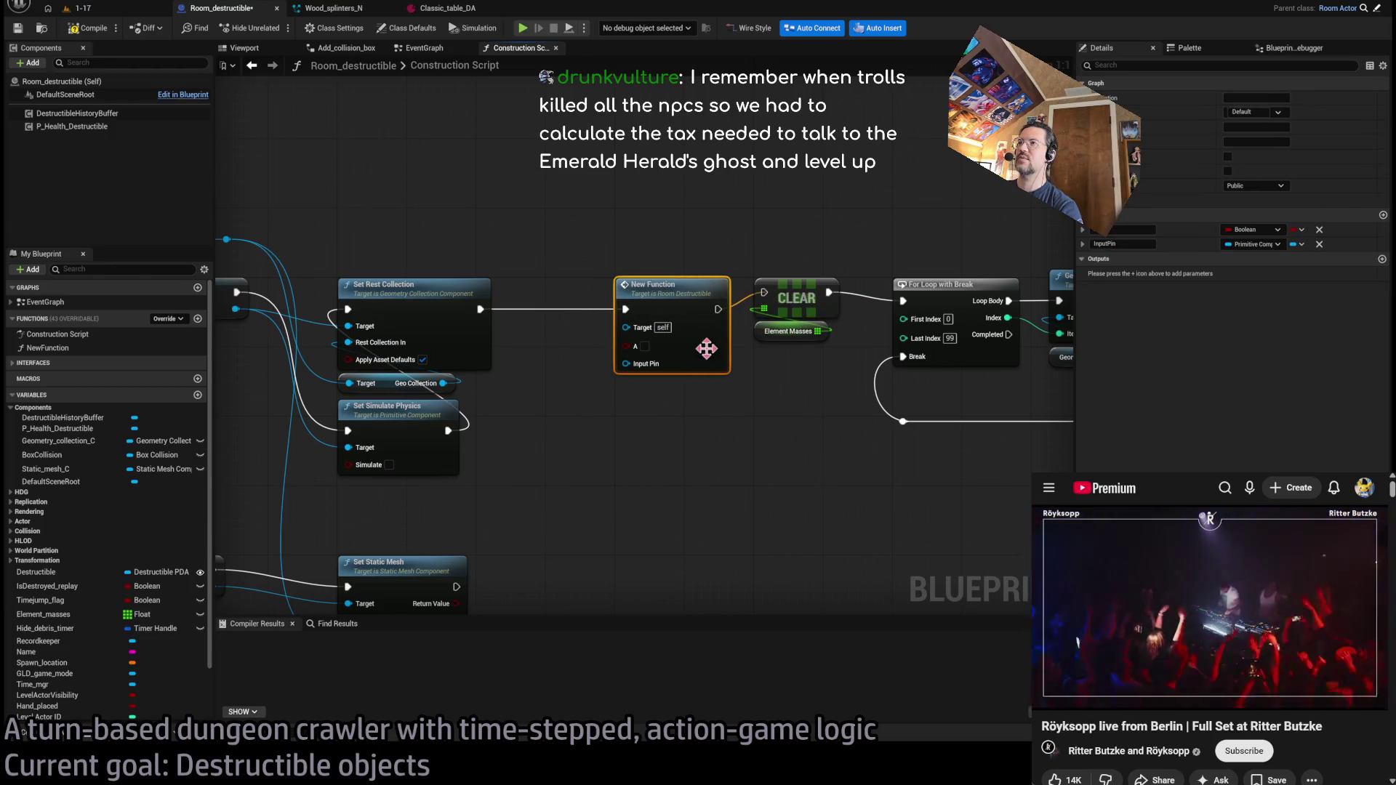
double_click(651, 289)
mouse_move(606, 397)
mouse_down()
mouse_move(720, 435)
mouse_move(760, 431)
mouse_move(598, 349)
mouse_move(485, 409)
mouse_move(503, 418)
mouse_up()
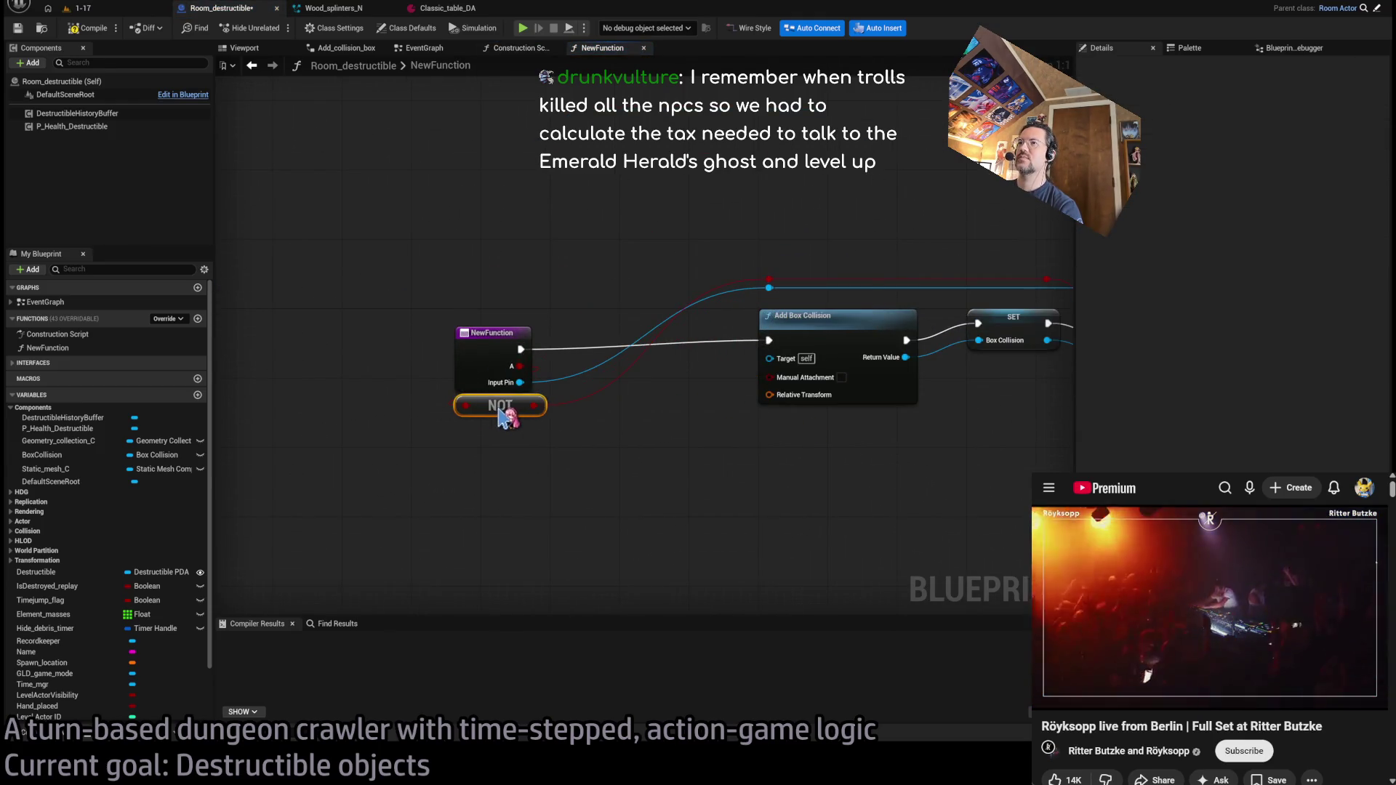
click(489, 349)
drag(488, 349, 514, 332)
click(499, 271)
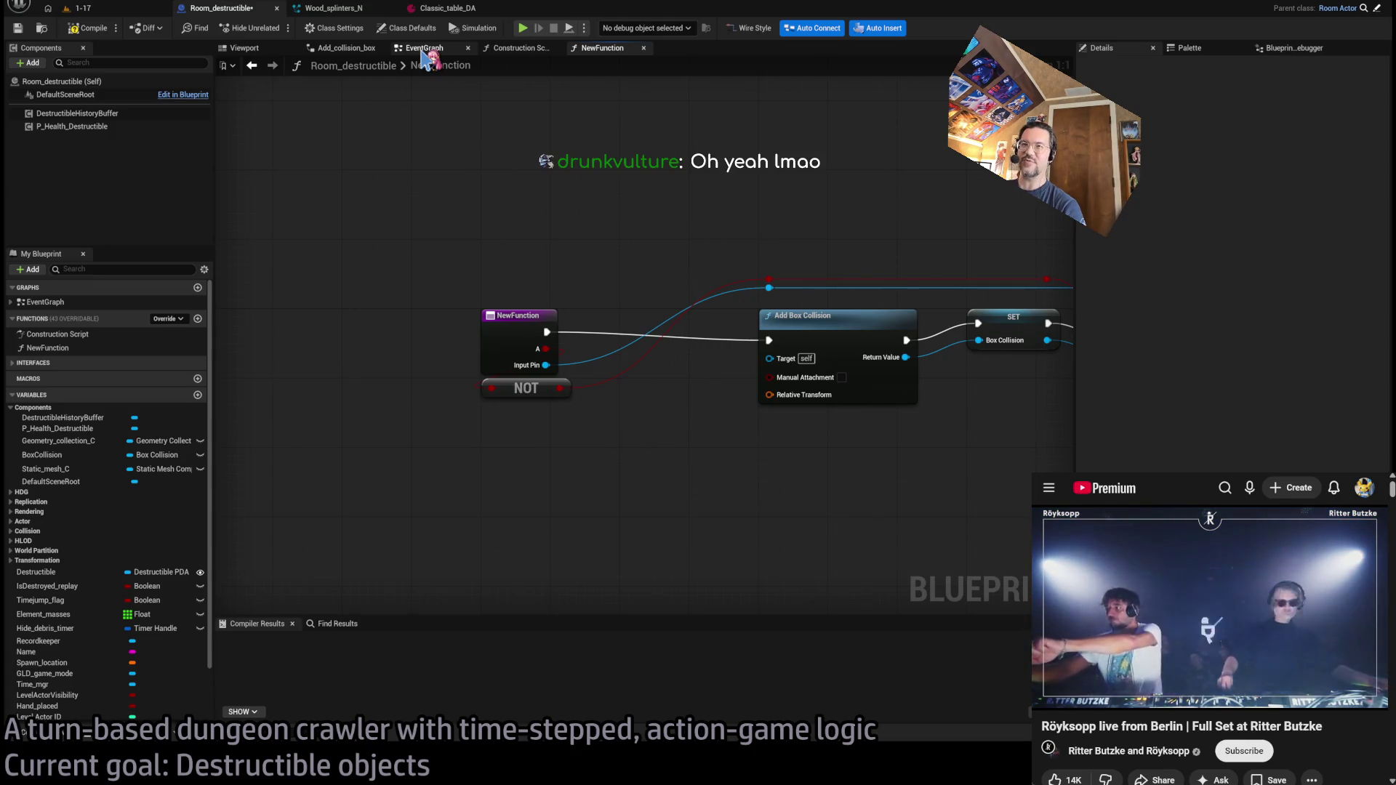
click(425, 51)
click(600, 48)
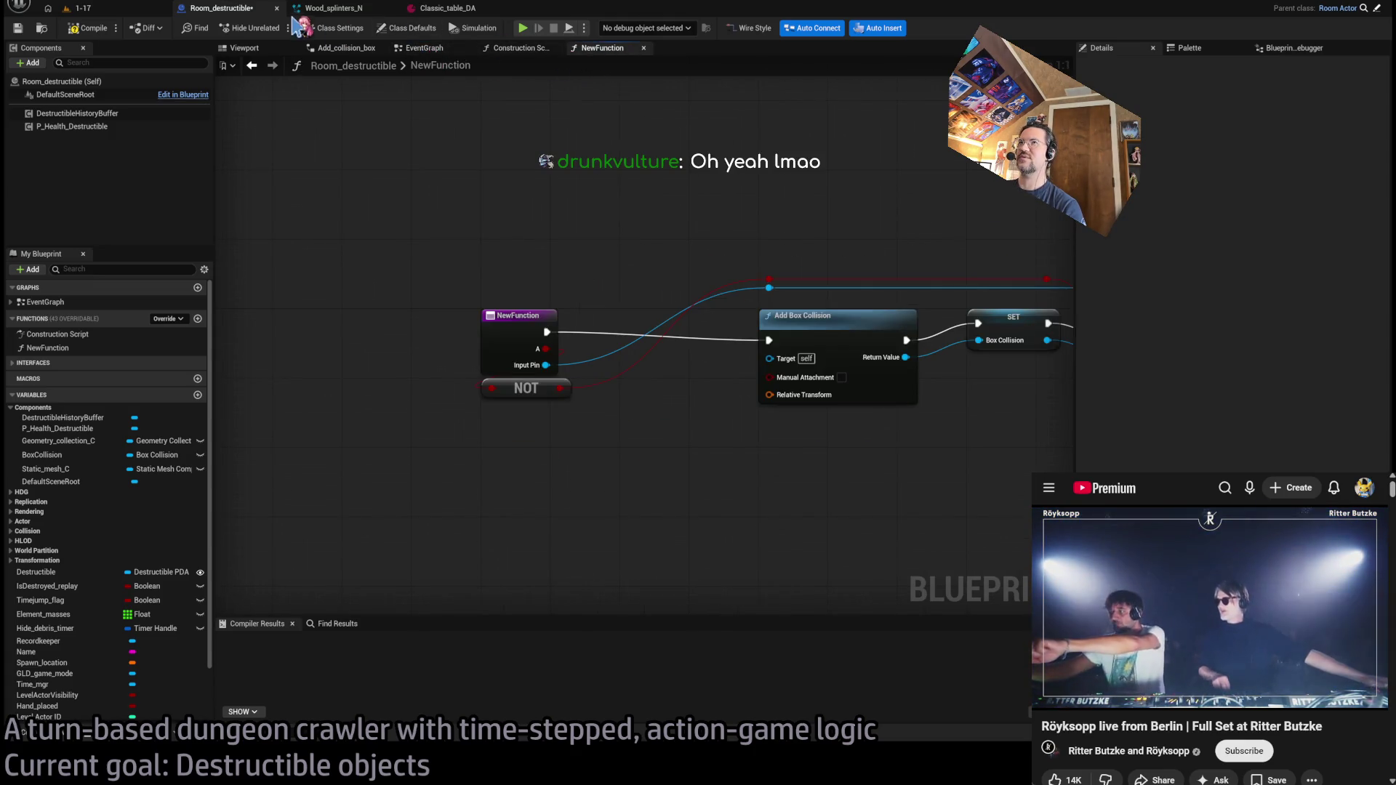
click(334, 8)
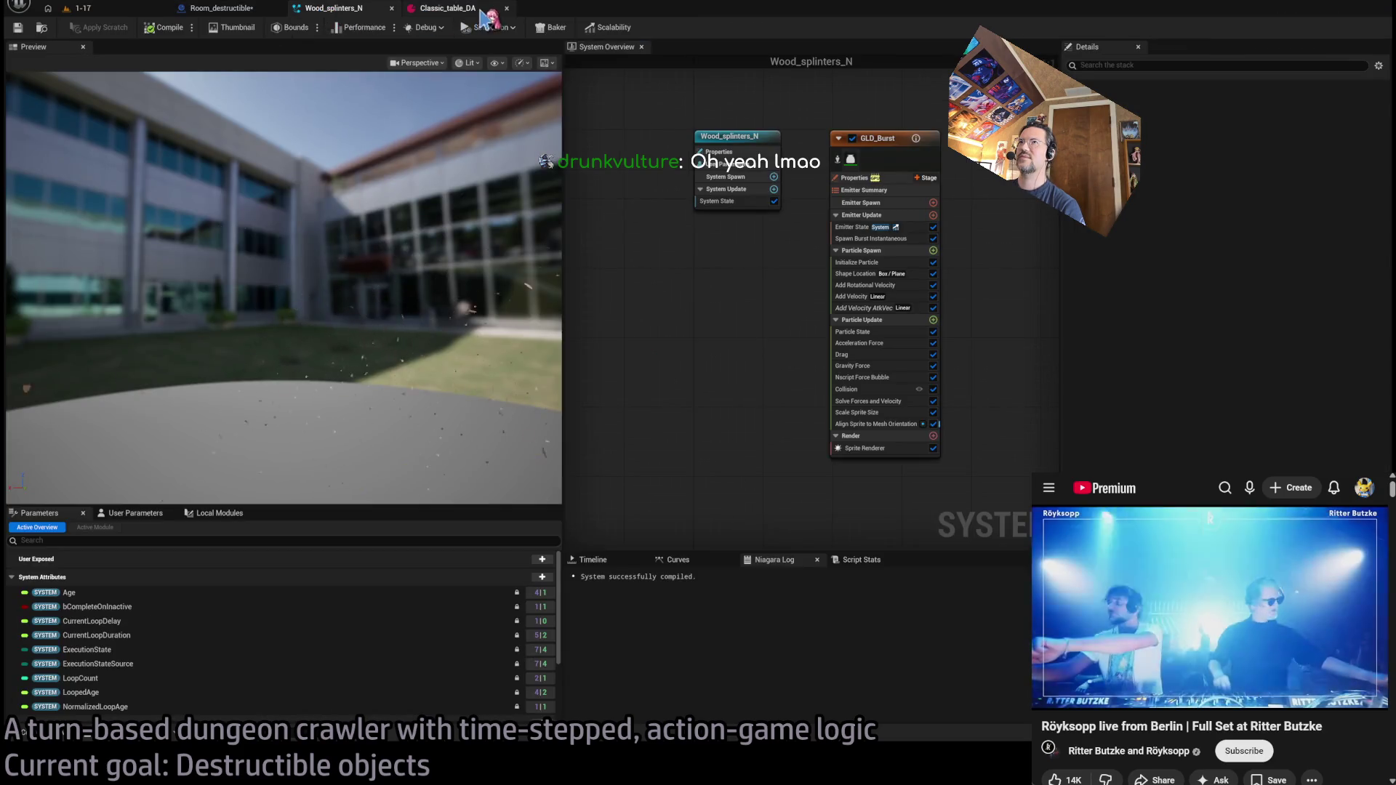
click(481, 10)
click(218, 8)
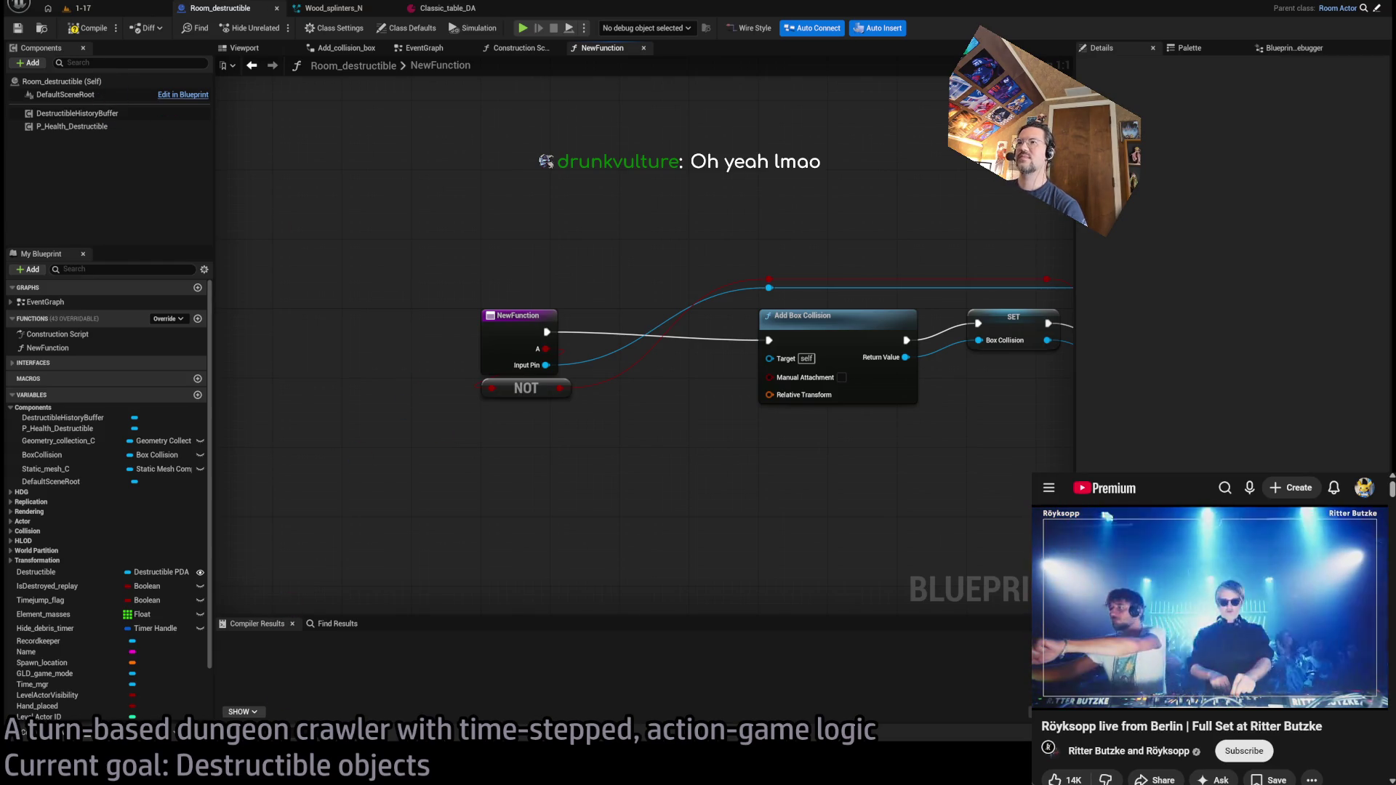
- Rename the function inputs DebugShow and Component, with Component ordered first
click(347, 334)
mouse_move(608, 302)
mouse_down()
mouse_move(487, 291)
mouse_move(399, 249)
mouse_up()
double_click(1124, 347)
text(DebugShow)
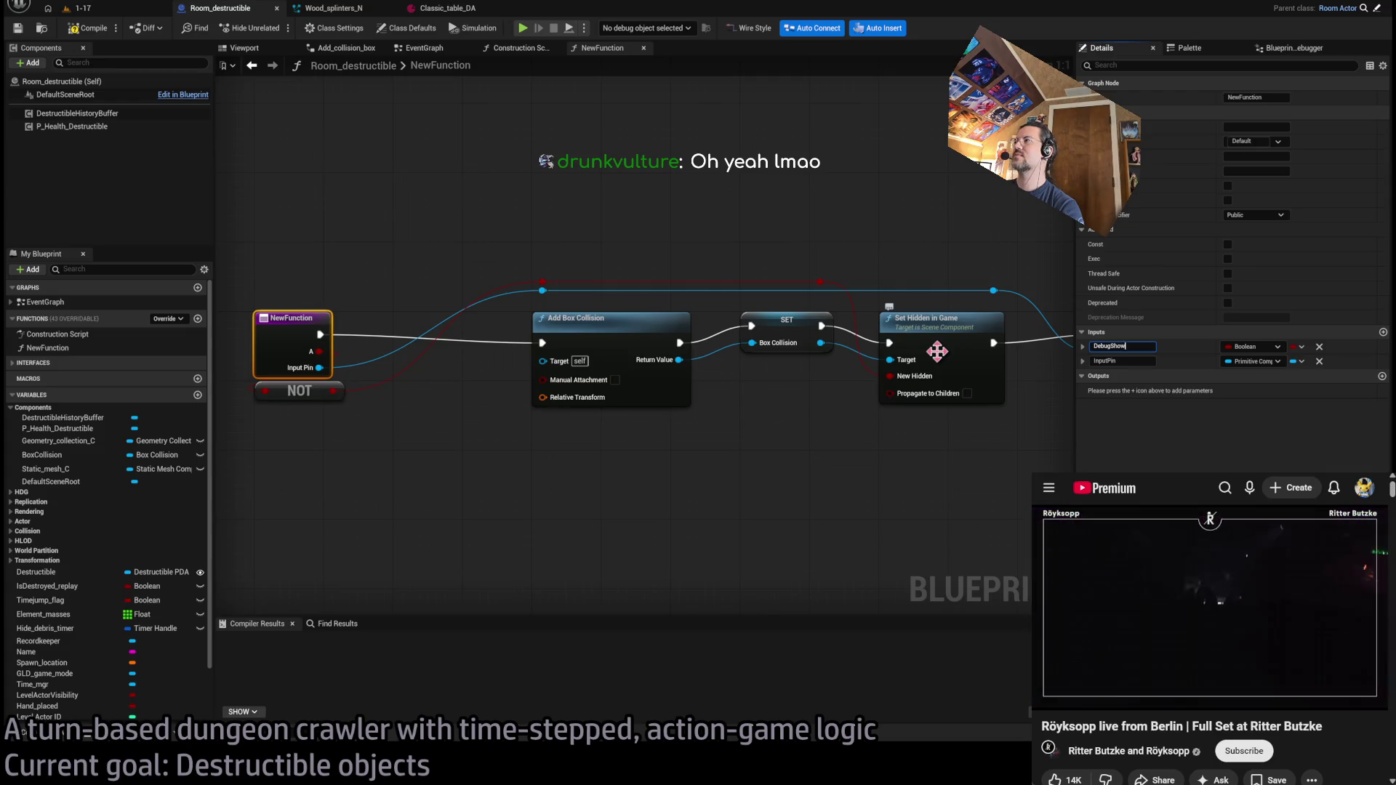
key(Return)
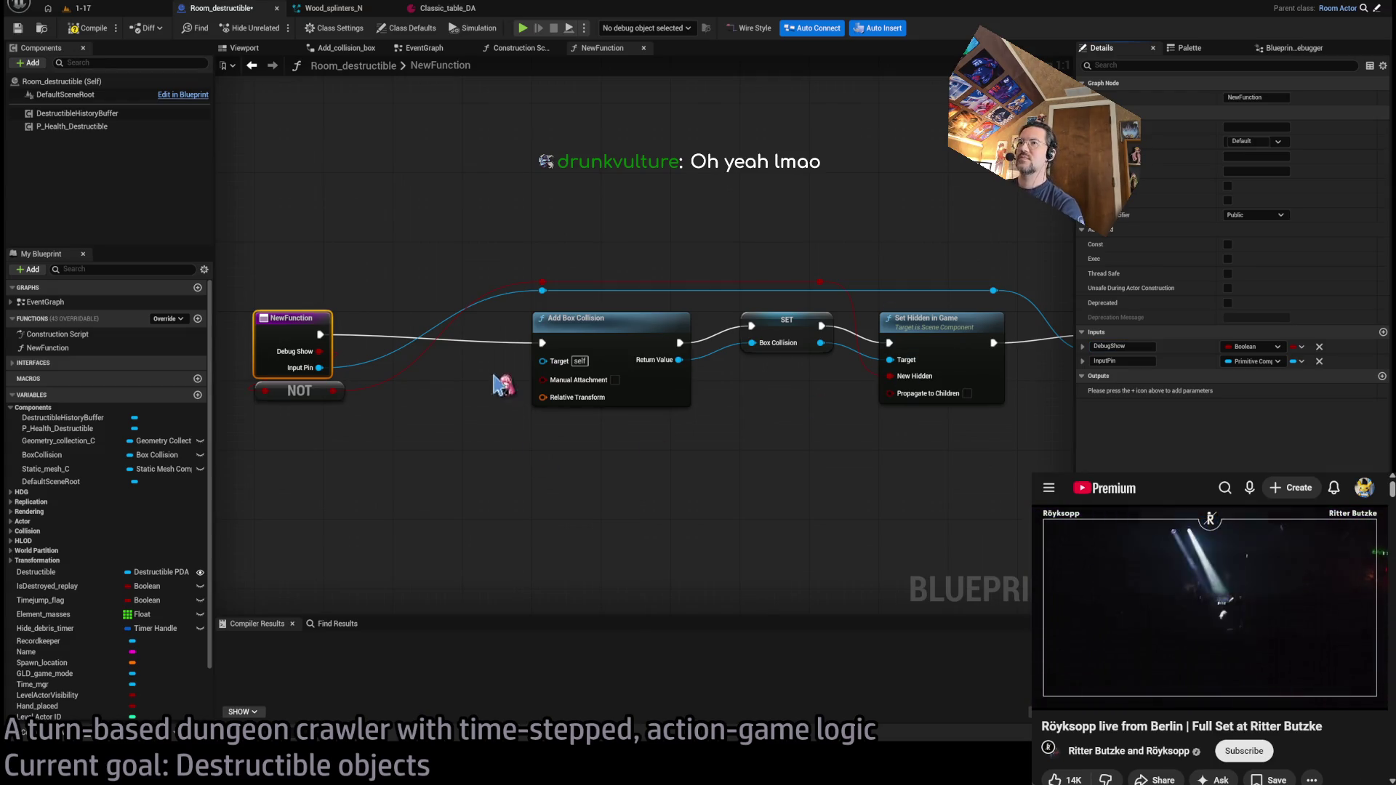
drag(1076, 360, 1076, 346)
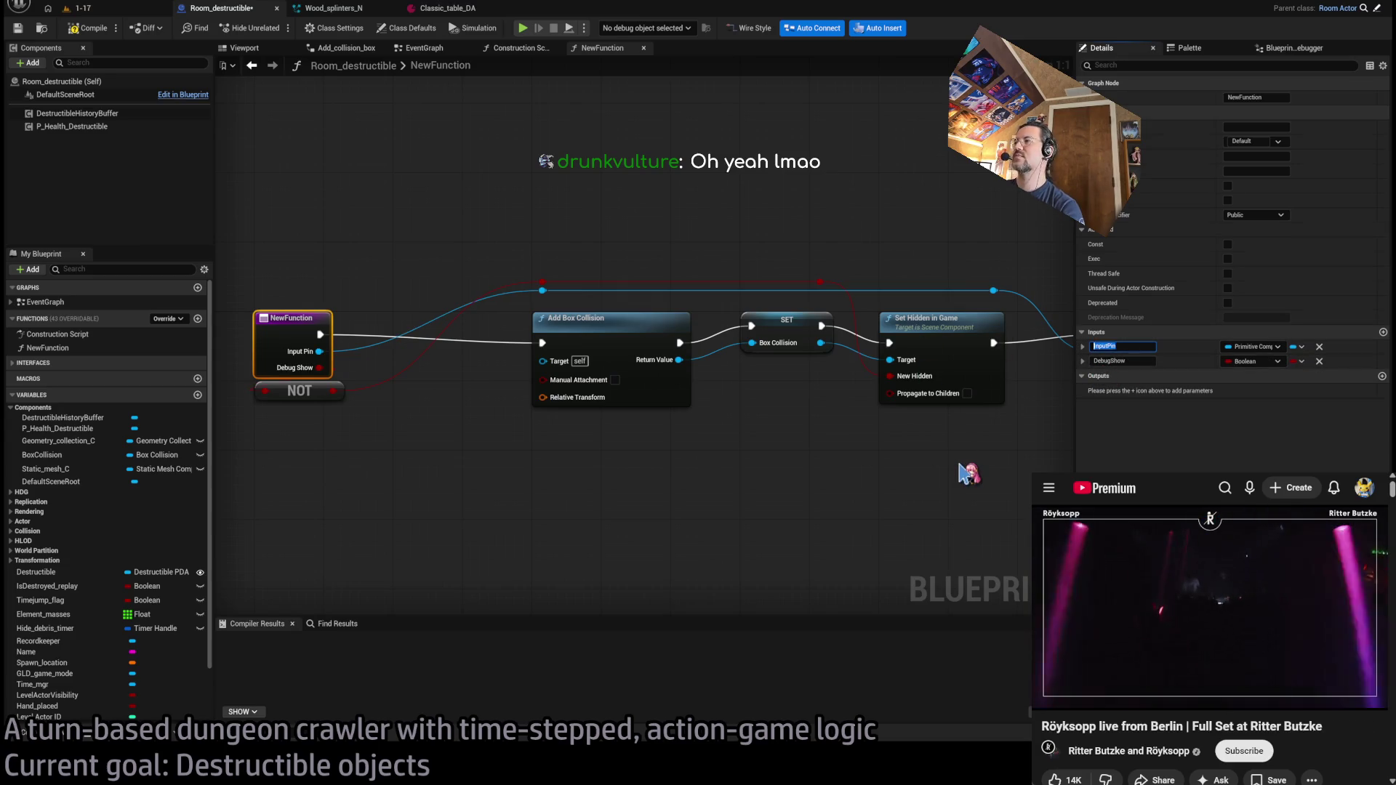
text(Component)
key(Return)
click(757, 496)
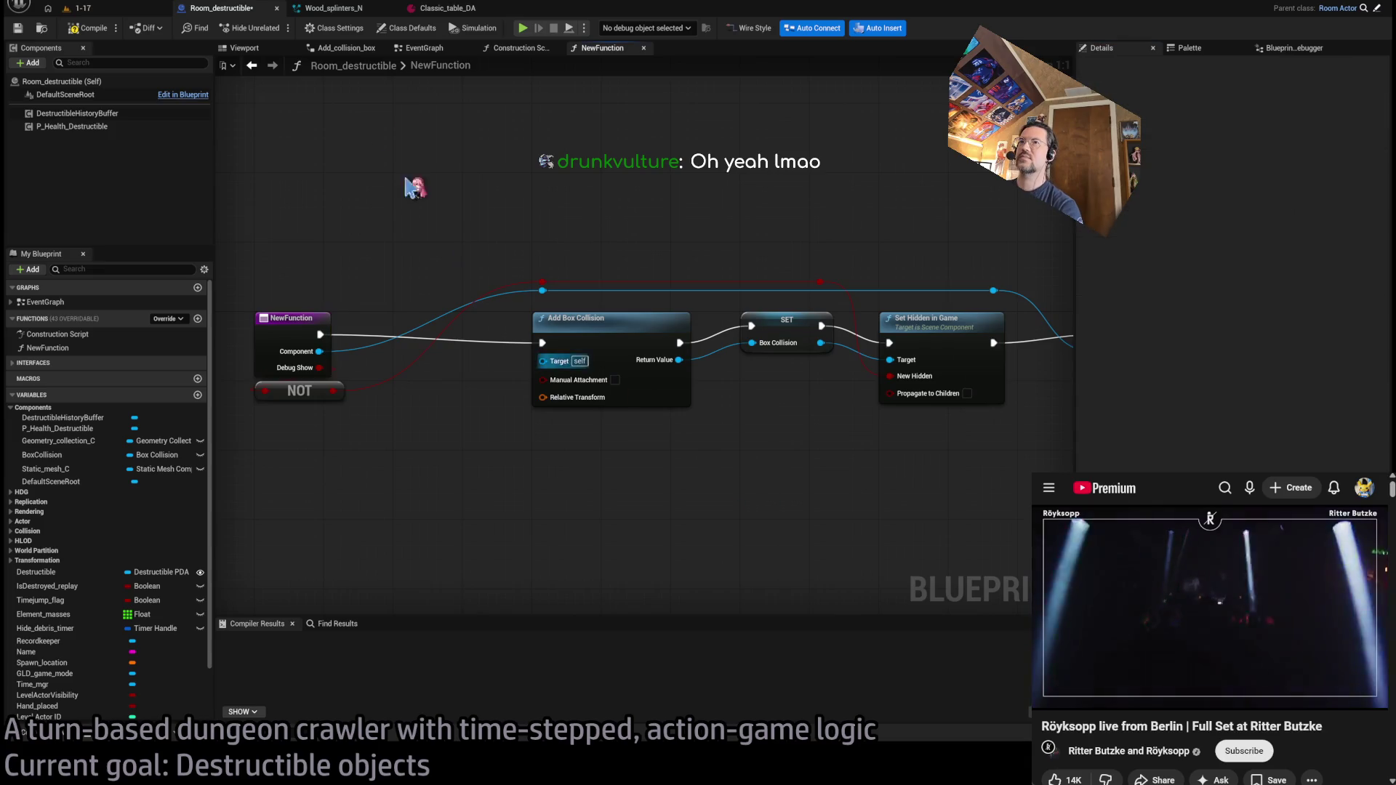
mouse_move(872, 218)
mouse_down()
mouse_move(202, 218)
mouse_move(387, 218)
mouse_move(320, 221)
mouse_up()
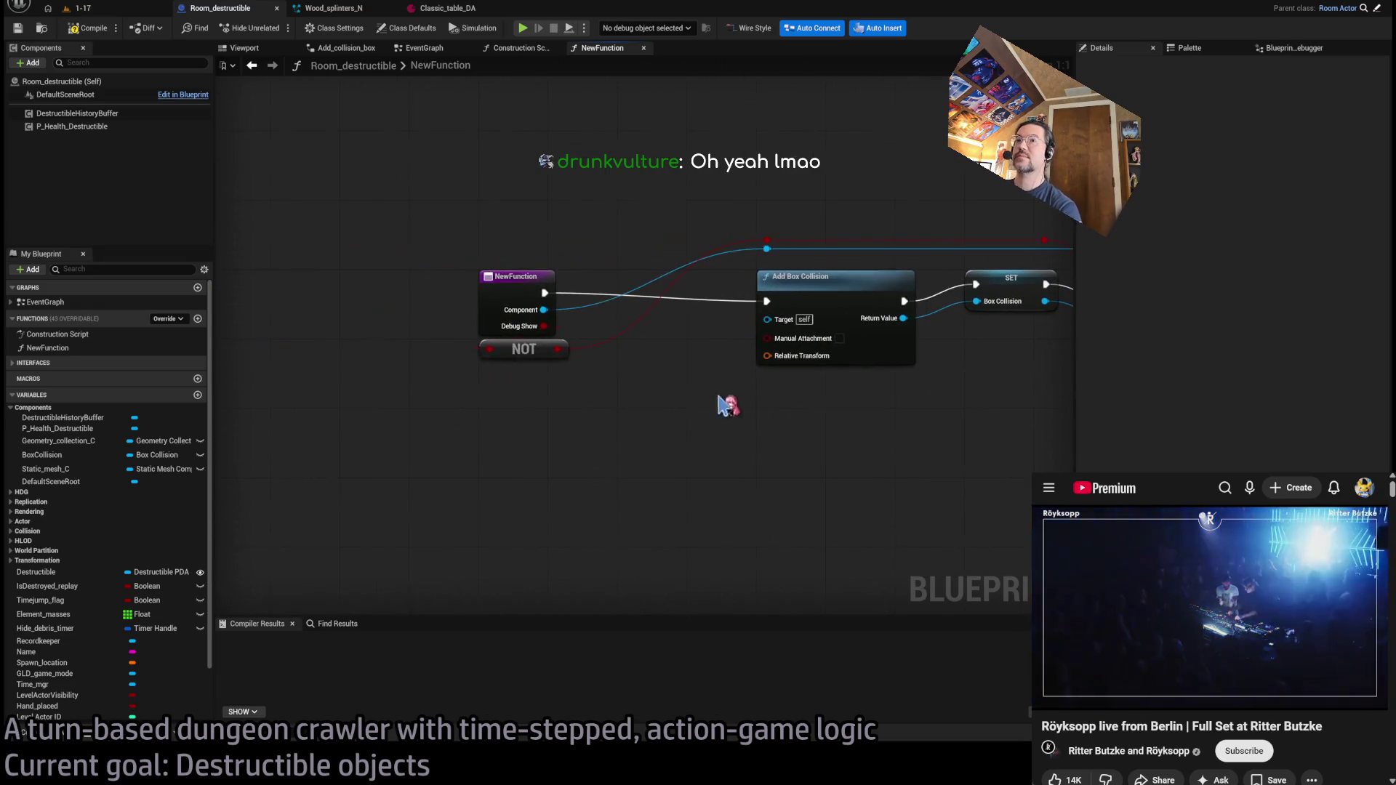
click(518, 48)
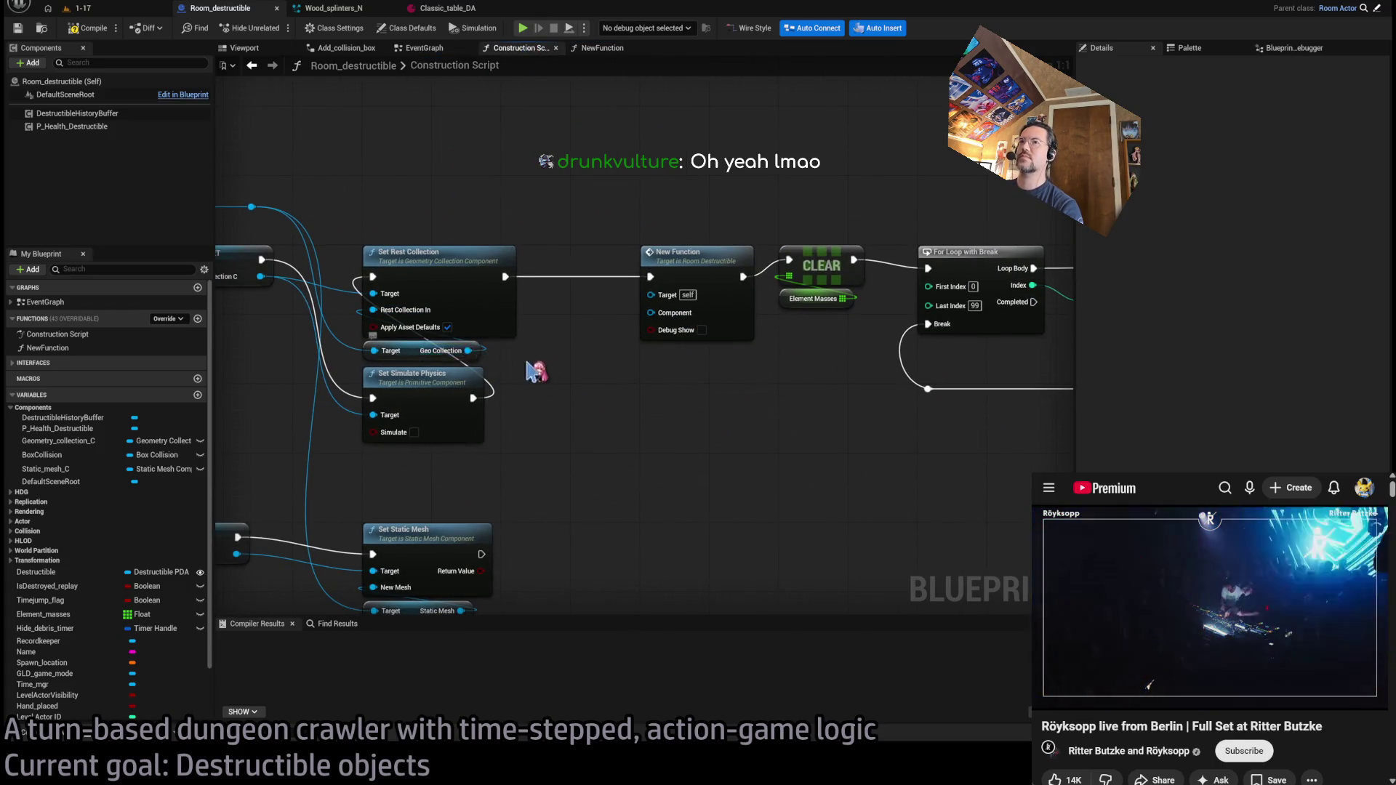
- Wire a Geometry Collection C getter into the New Function call's Component input
drag(536, 374, 650, 365)
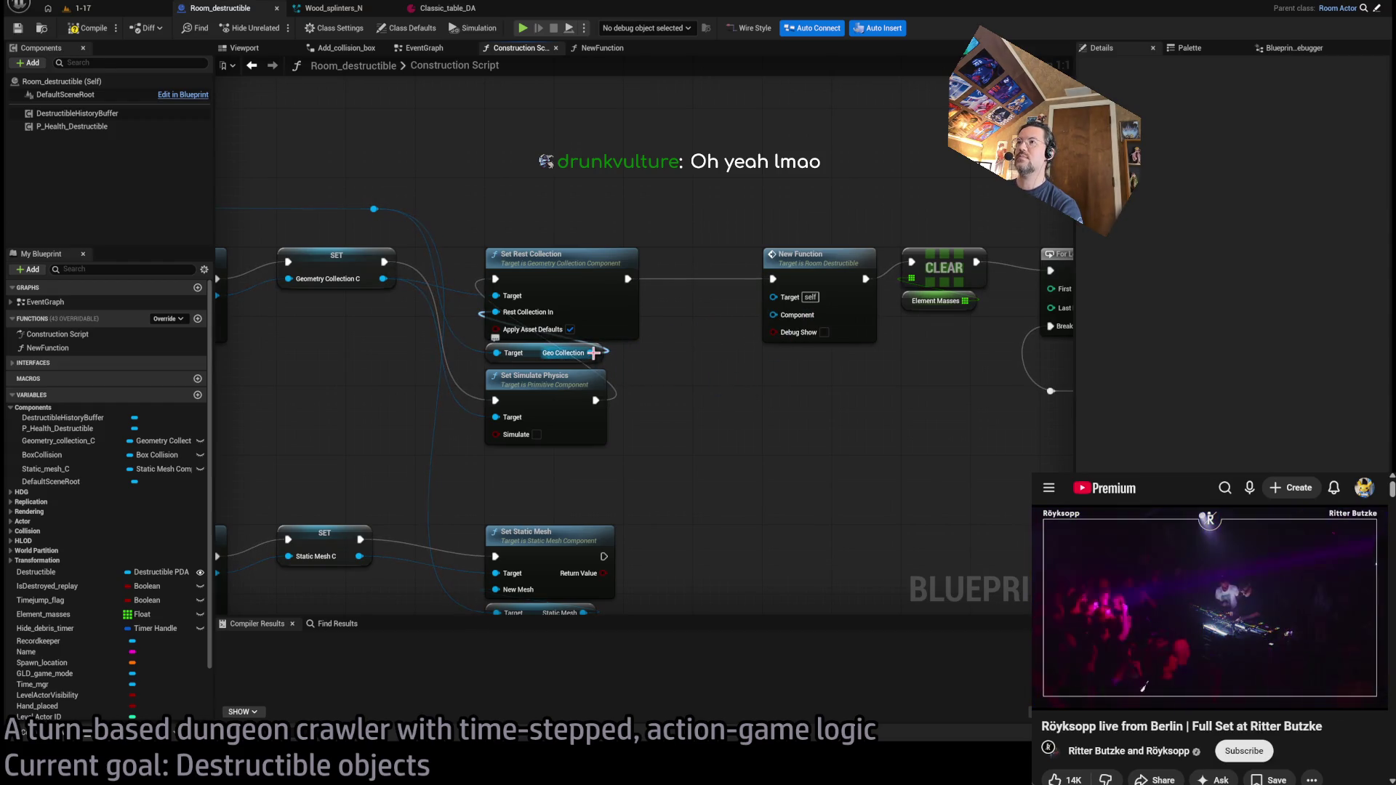
mouse_move(594, 352)
mouse_down()
mouse_move(711, 304)
mouse_move(781, 322)
mouse_up()
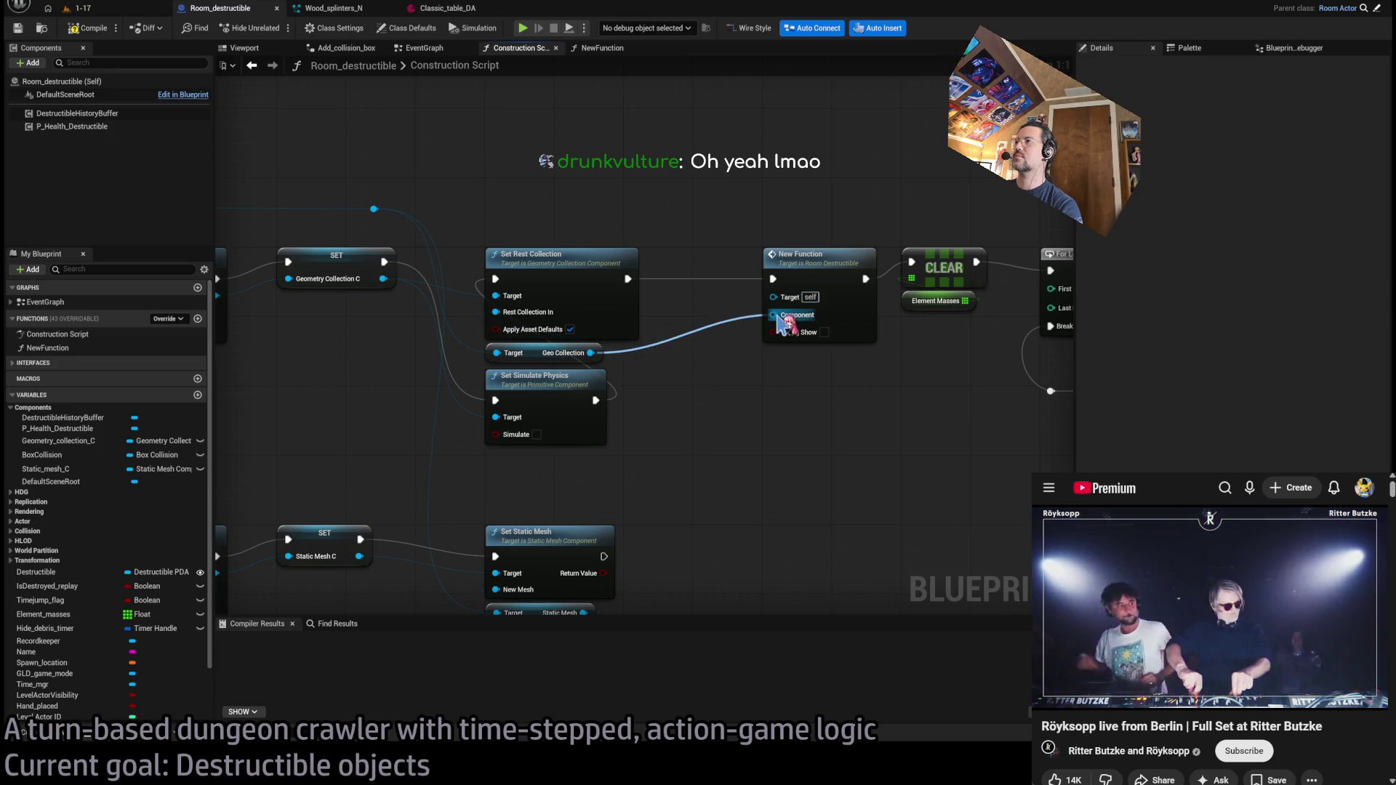
click(791, 256)
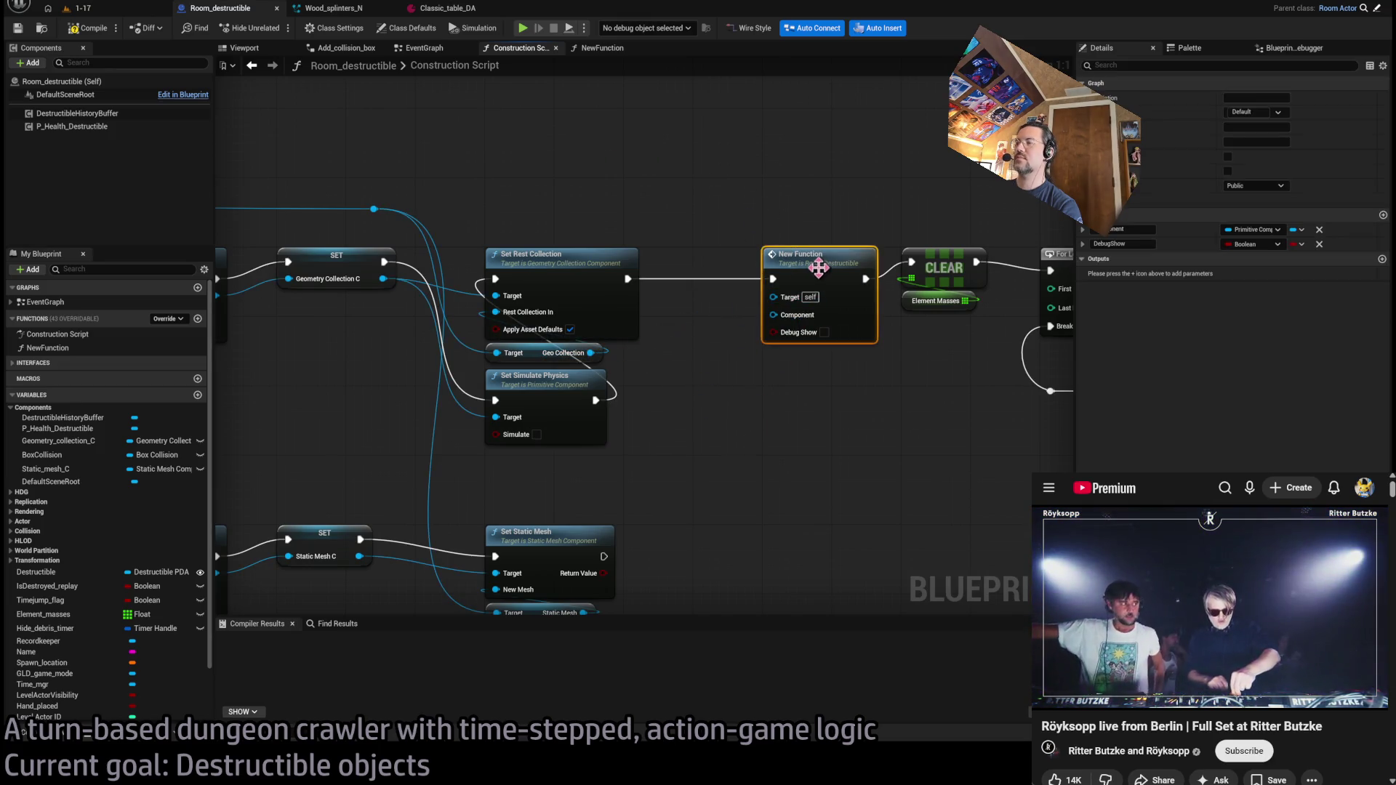
click(938, 371)
scroll(594, 362, down, 3)
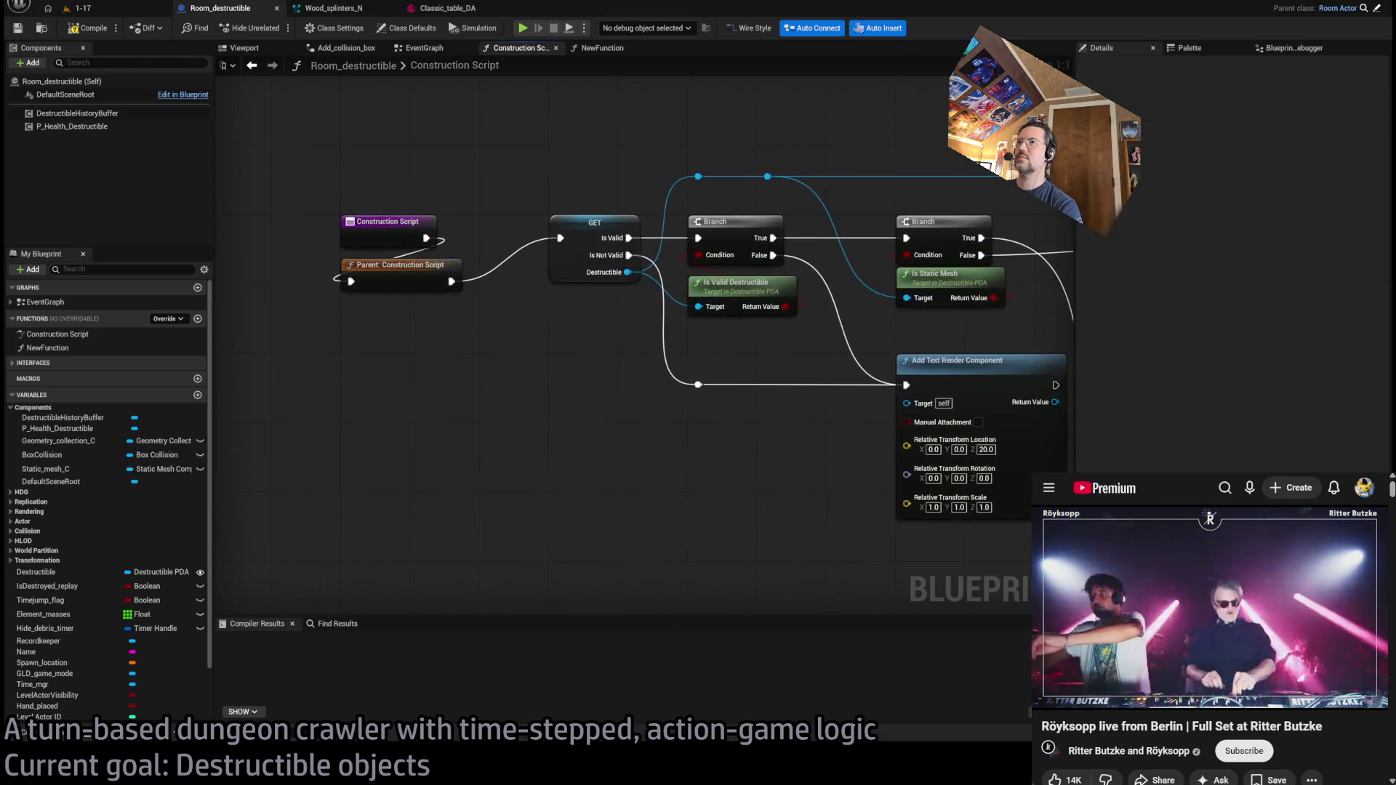
scroll(657, 384, up, 3)
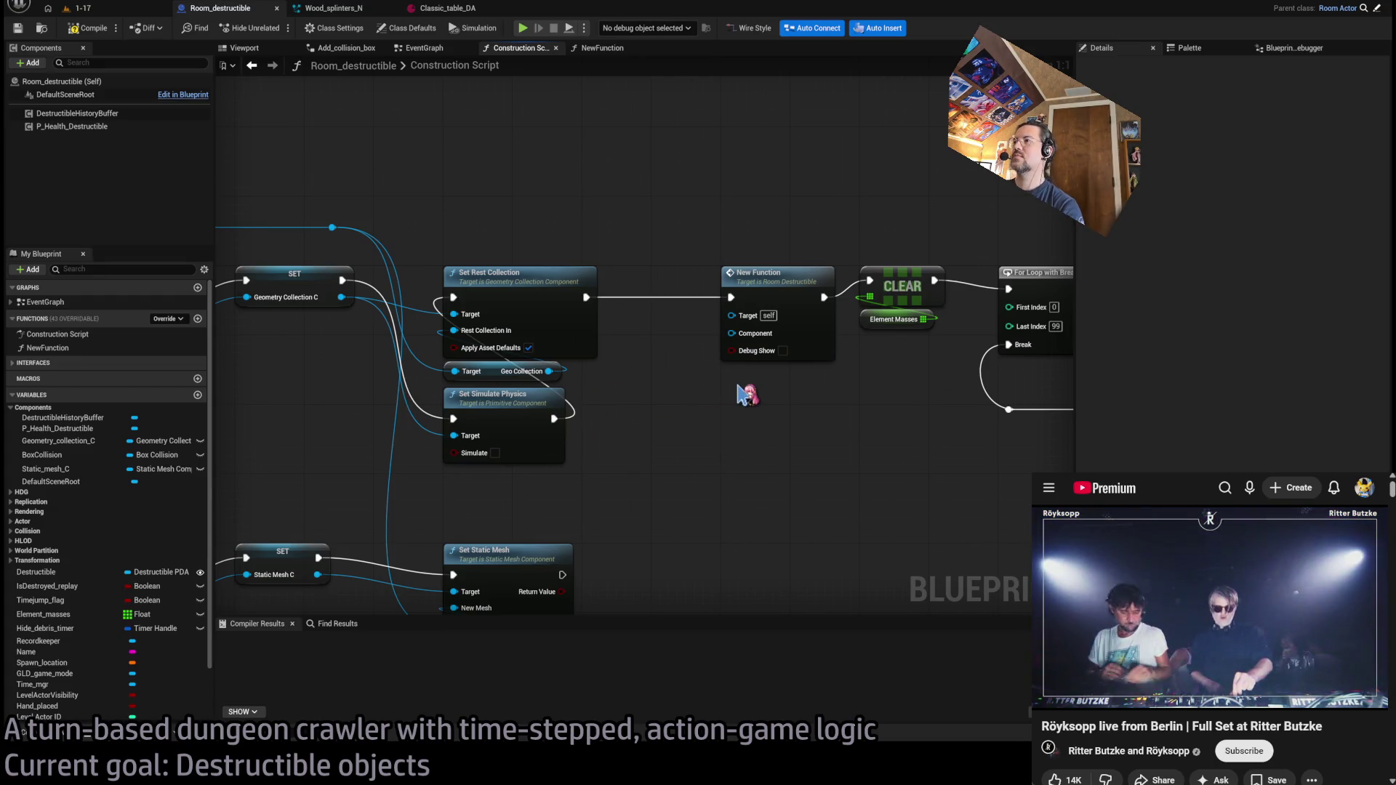
key(ctrl+v)
mouse_move(809, 389)
mouse_down()
mouse_move(742, 334)
mouse_move(743, 371)
mouse_up()
click(766, 332)
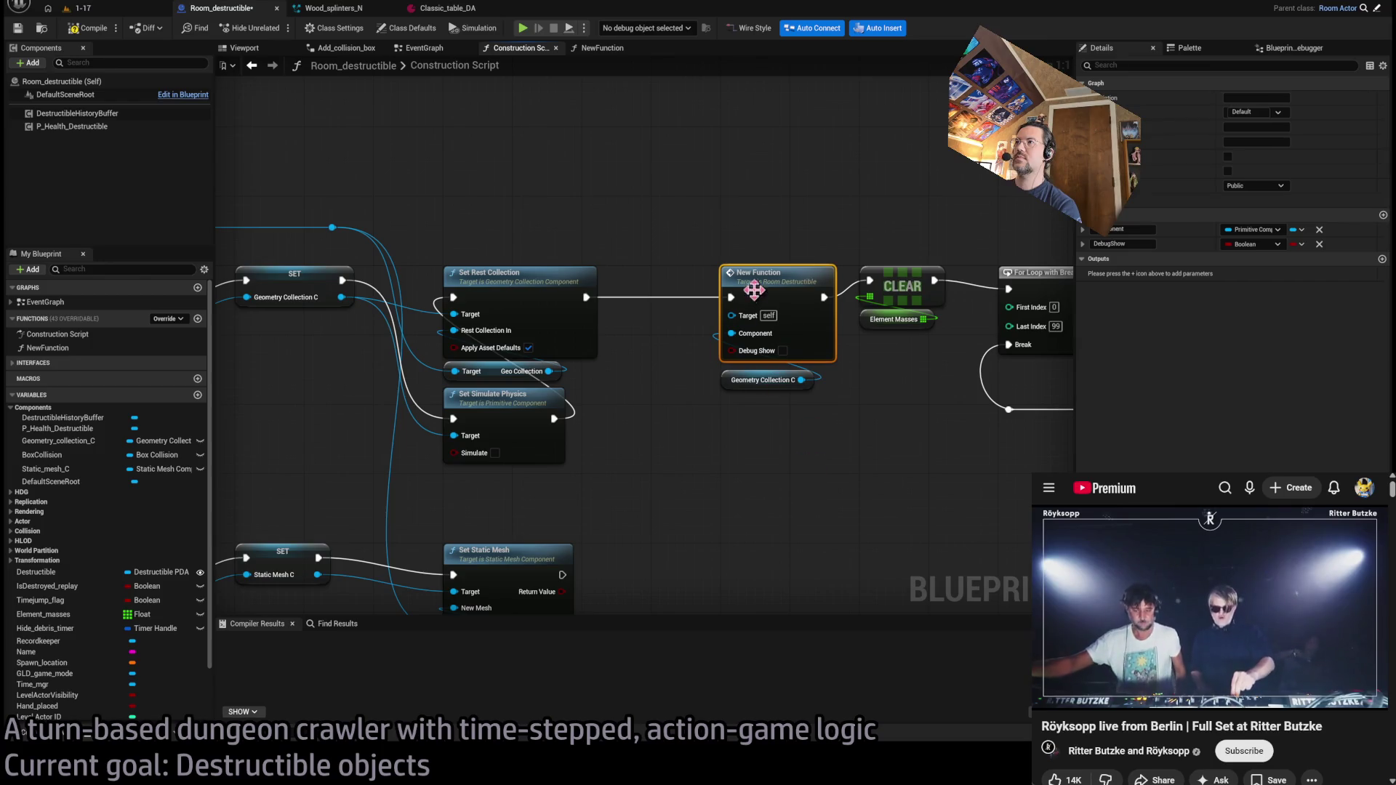
click(60, 349)
key(F2)
text(Create_collision_box)
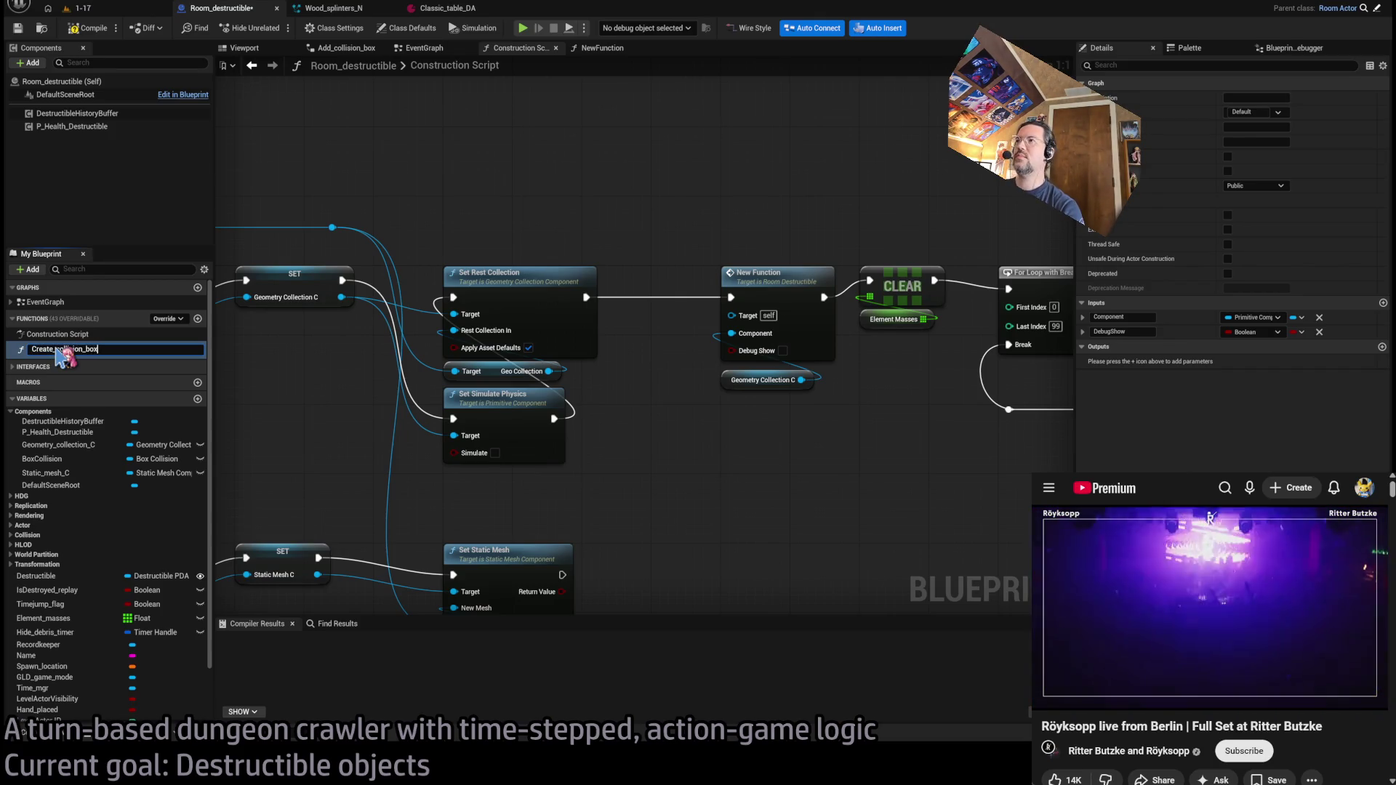
- Name the function Create_collision_box and add a second call after Set Static Mesh fed by Static Mesh C
key(Return)
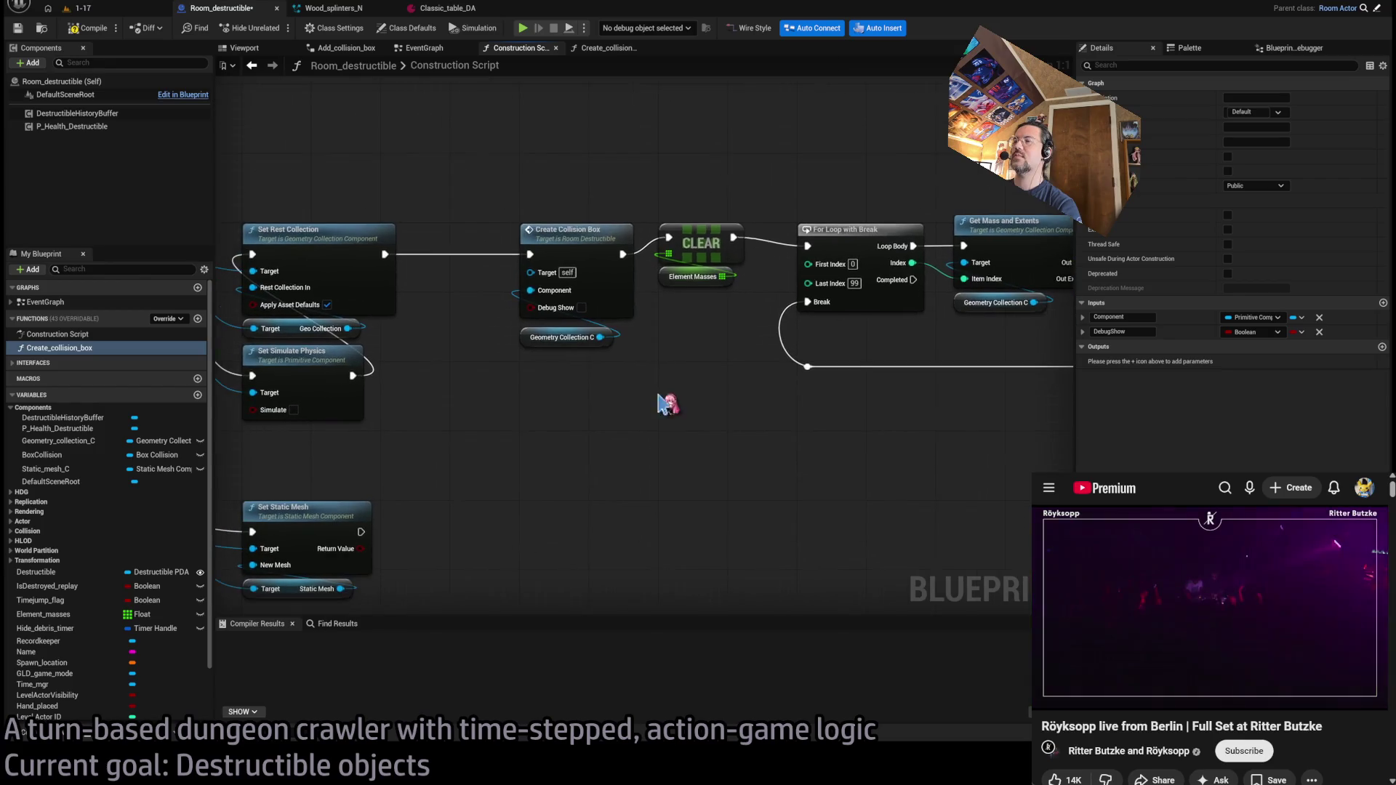
click(564, 320)
key(ctrl+d)
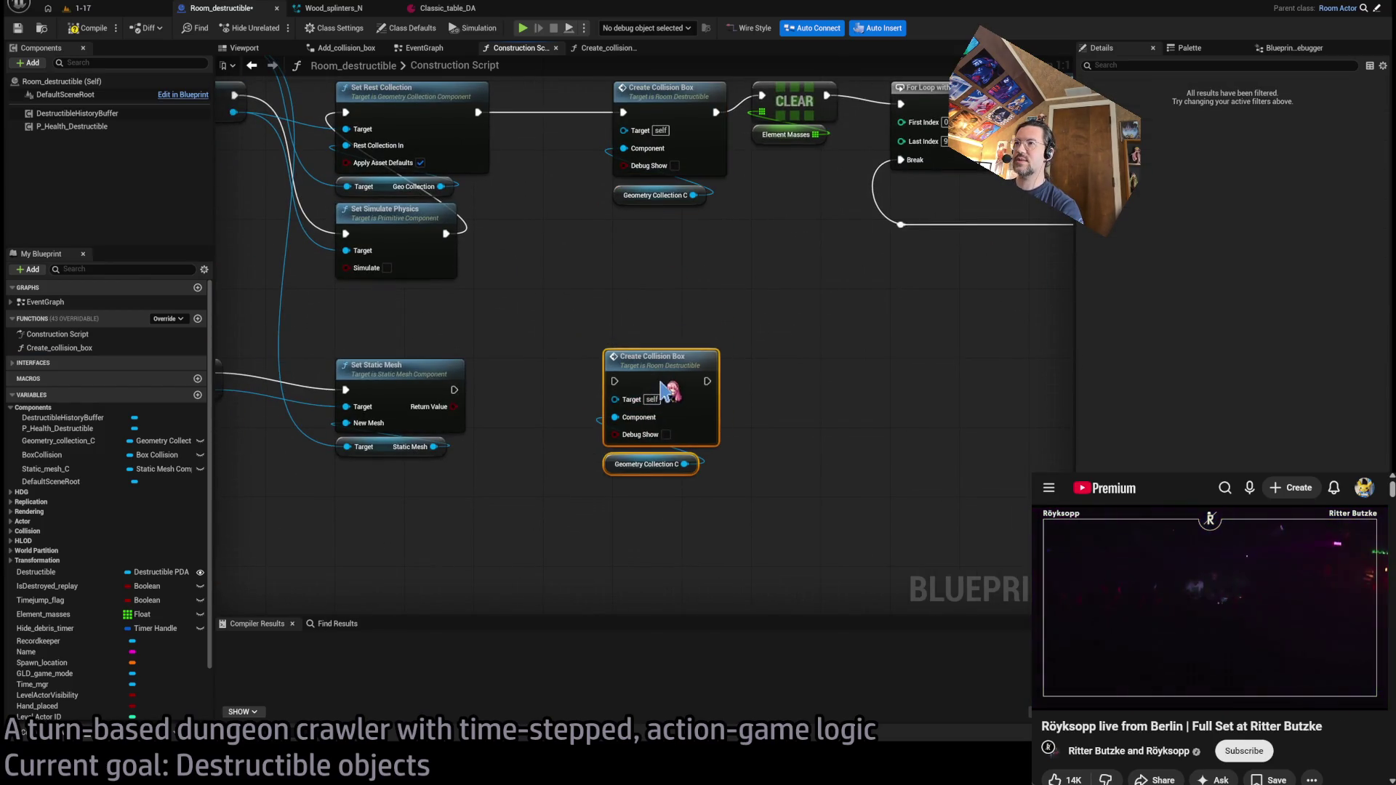
drag(455, 390, 623, 389)
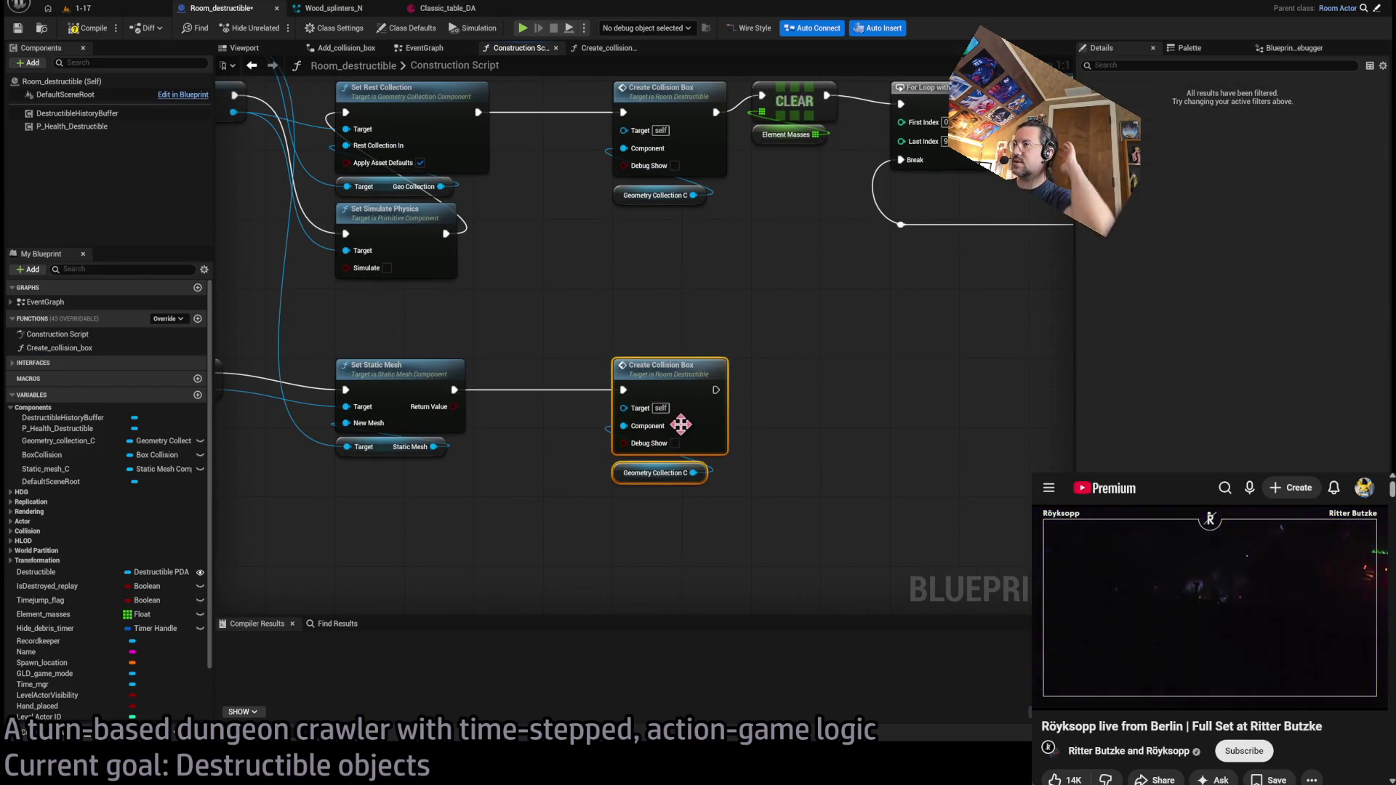
click(696, 473)
key(Delete)
drag(434, 447, 655, 434)
mouse_move(546, 545)
mouse_down()
mouse_move(834, 544)
mouse_move(654, 530)
mouse_up()
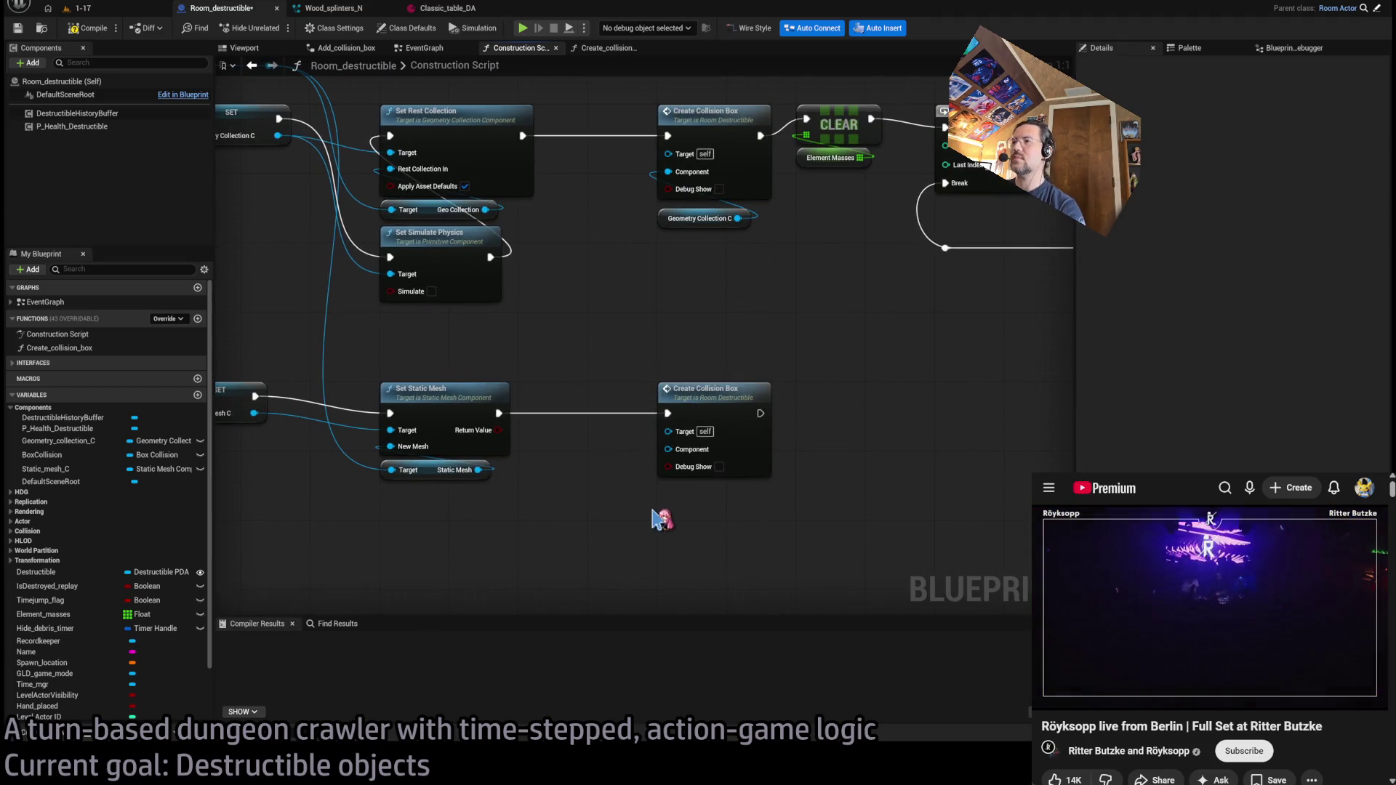
key(ctrl+v)
mouse_move(726, 536)
mouse_down()
mouse_move(695, 477)
mouse_move(720, 485)
mouse_move(682, 451)
mouse_move(448, 546)
mouse_move(271, 527)
mouse_up()
- Reconnect the element-mass loop's Completed exit and collapse the loop nodes into one
mouse_move(620, 163)
mouse_down()
mouse_move(319, 202)
mouse_move(820, 237)
mouse_move(704, 238)
mouse_up()
scroll(819, 237, down, 1)
mouse_move(568, 344)
mouse_down()
mouse_move(611, 264)
mouse_move(945, 269)
mouse_move(991, 349)
mouse_move(1042, 344)
mouse_up()
mouse_move(982, 195)
mouse_down()
mouse_move(414, 457)
mouse_move(382, 422)
mouse_up()
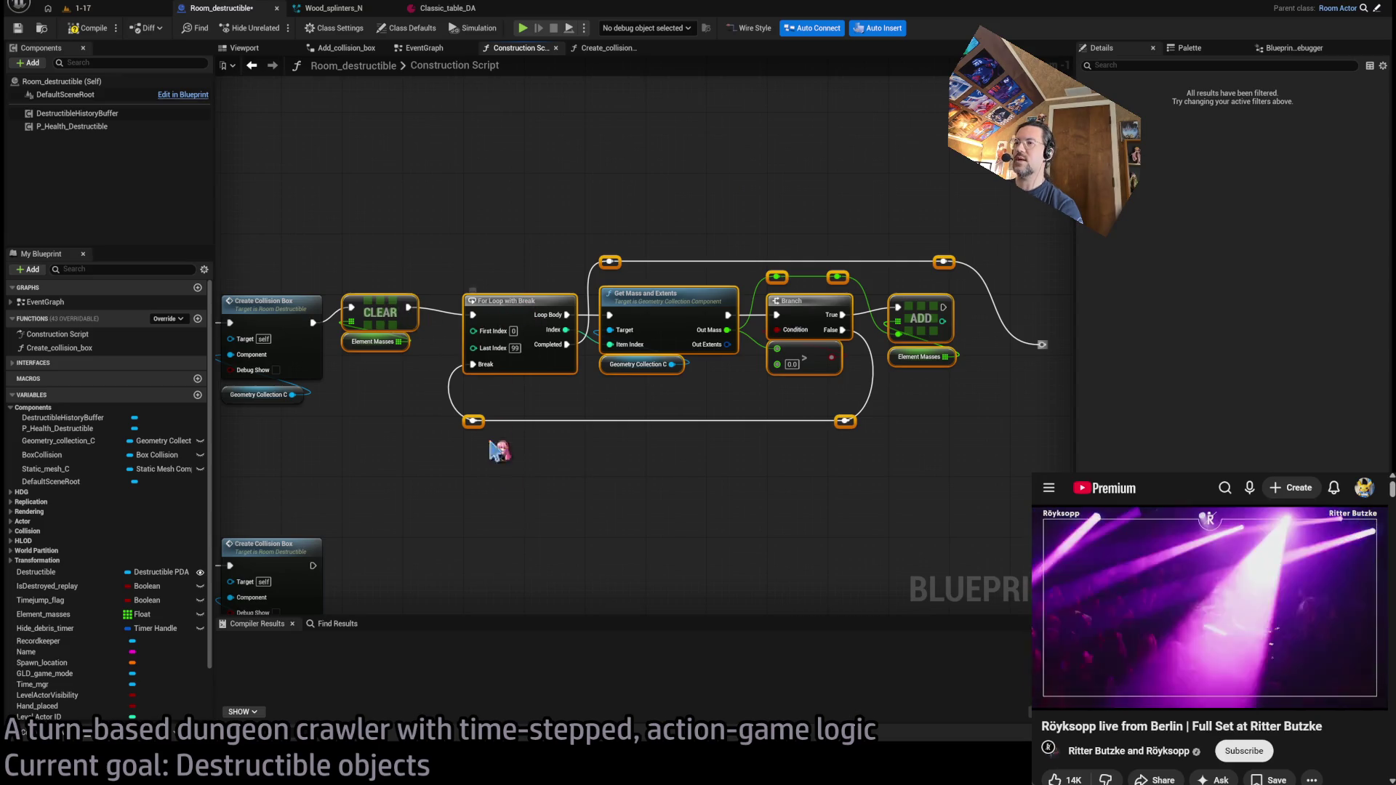
key(ctrl+g)
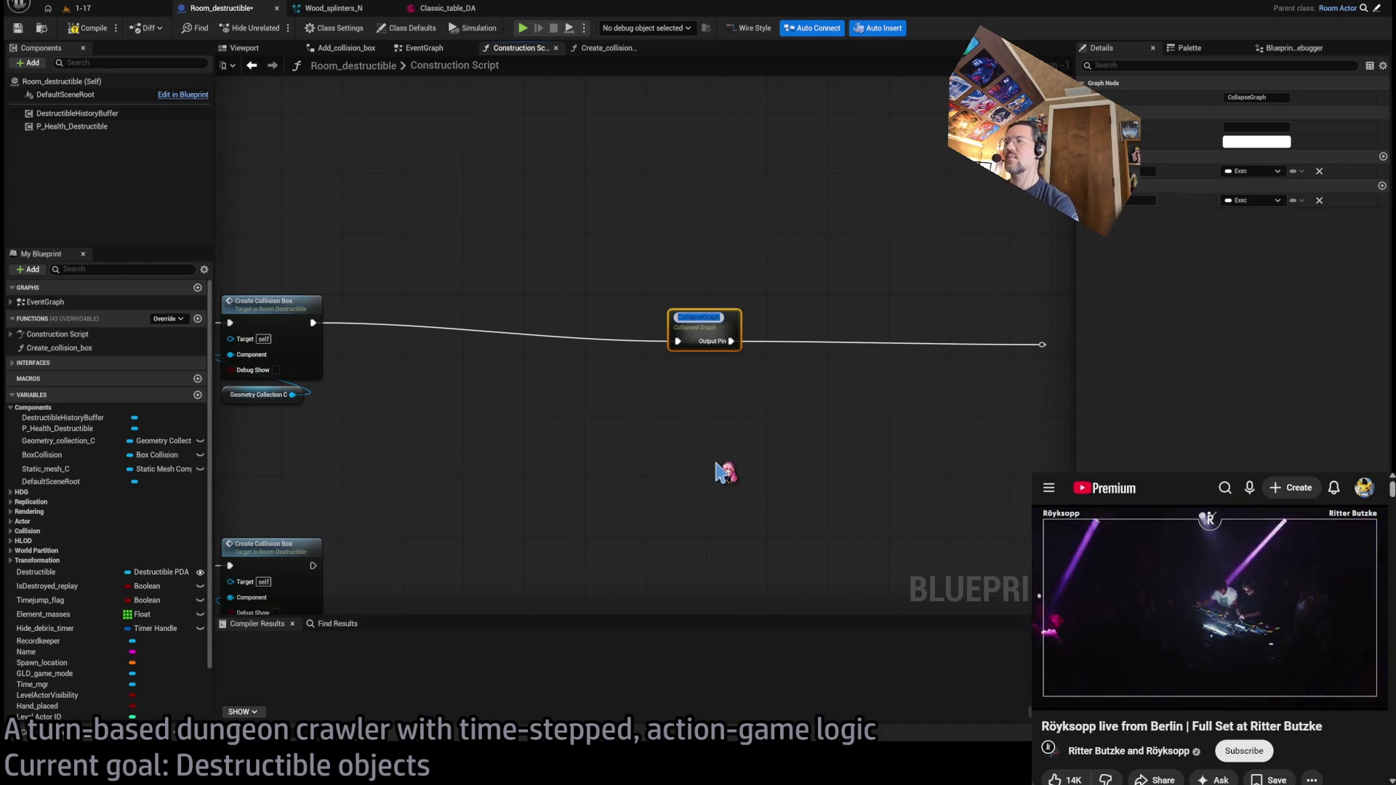
- Name the collapsed loop node Get_element_masses and place it after Create Collision Box
text(_element_masses)
key(Return)
mouse_move(698, 318)
mouse_down()
mouse_move(454, 329)
mouse_move(449, 314)
mouse_up()
drag(567, 227, 413, 400)
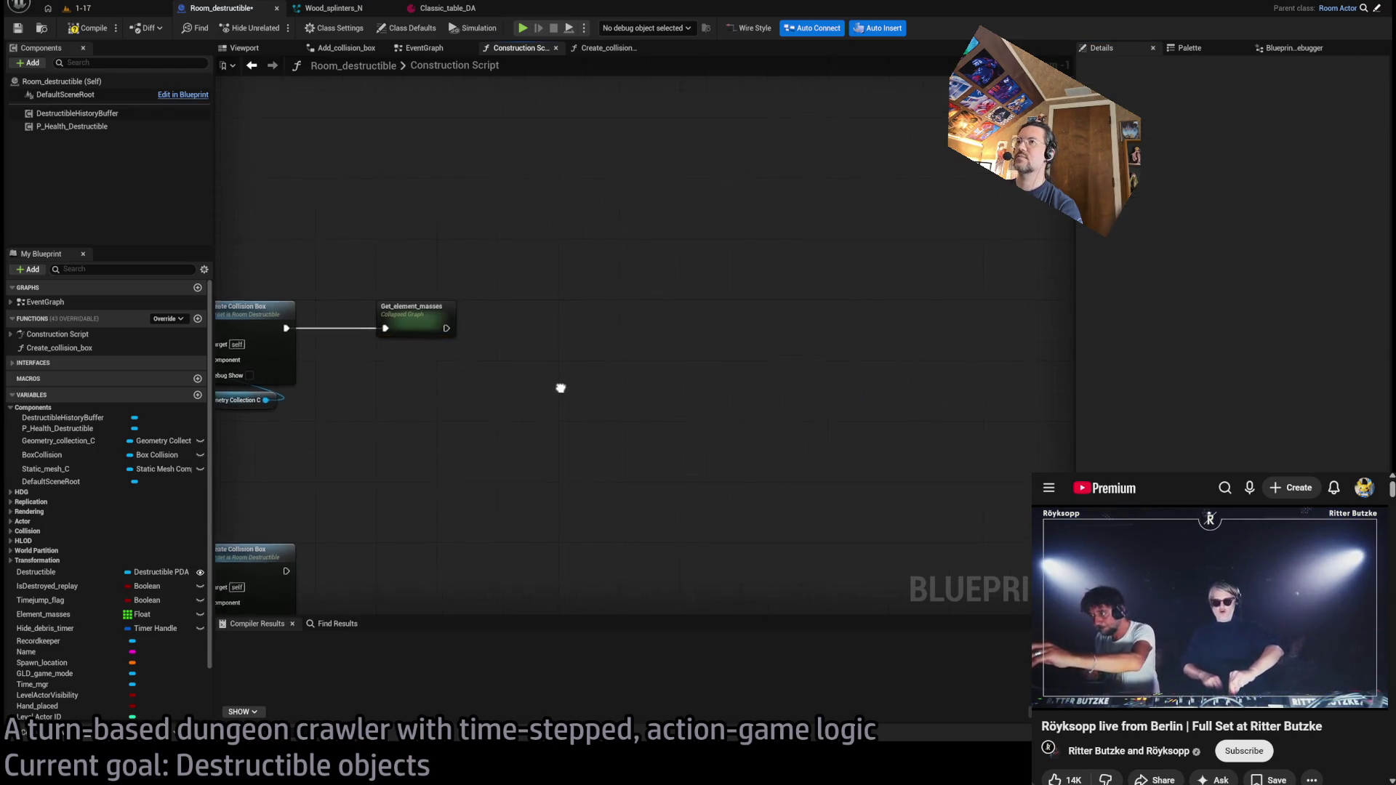
scroll(561, 389, down, 1)
scroll(436, 482, up, 2)
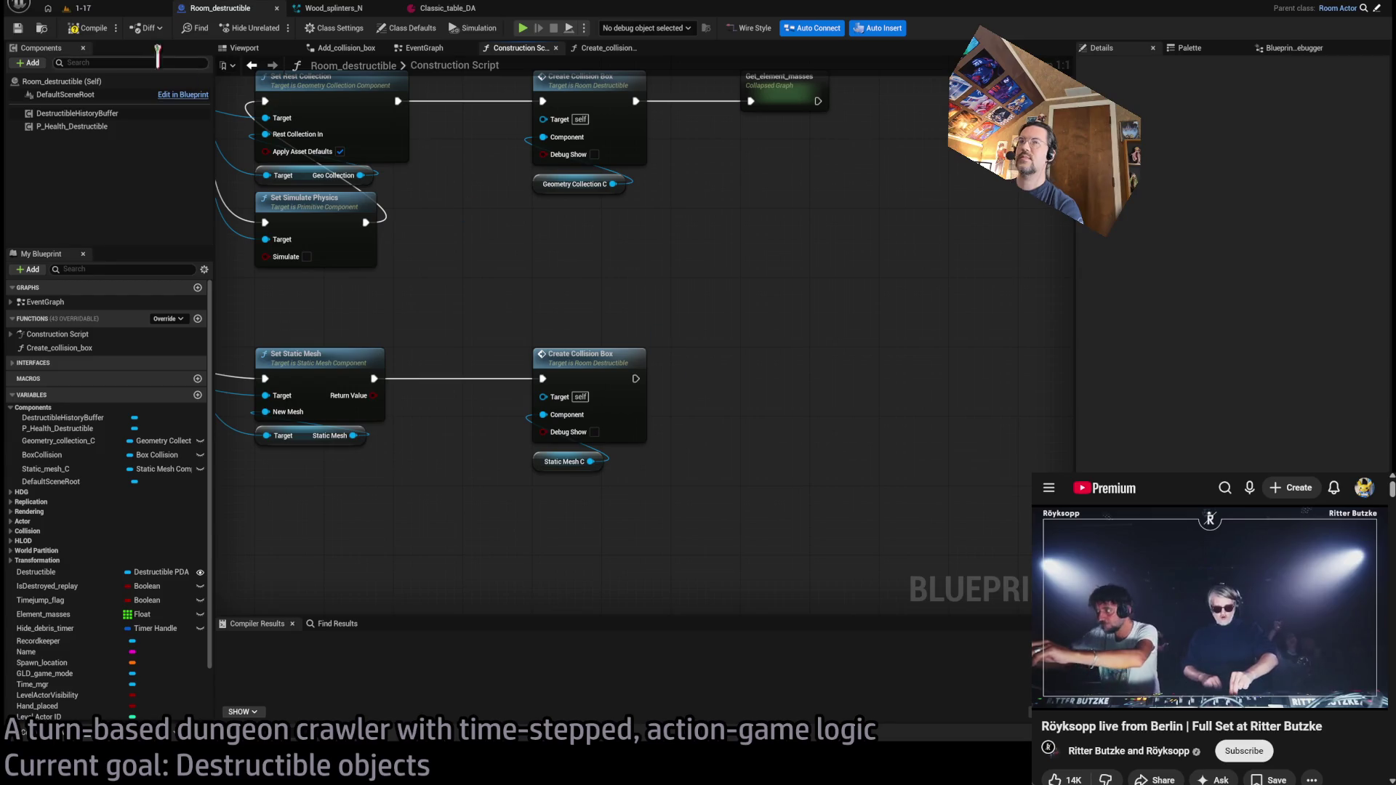
- Open the EventGraph and review the BeginPlay and Take_damage node chains
click(424, 47)
scroll(489, 291, down, 2)
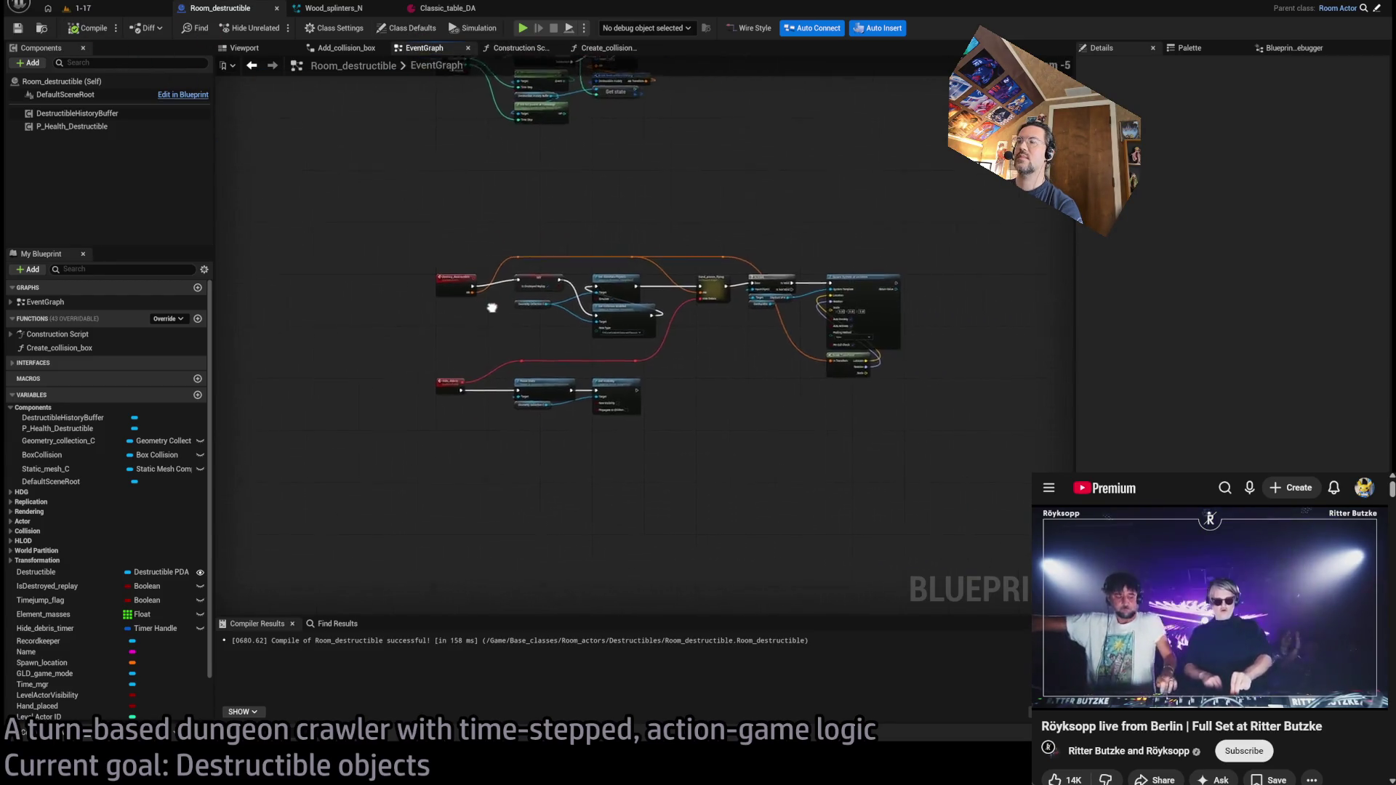
drag(593, 225, 574, 498)
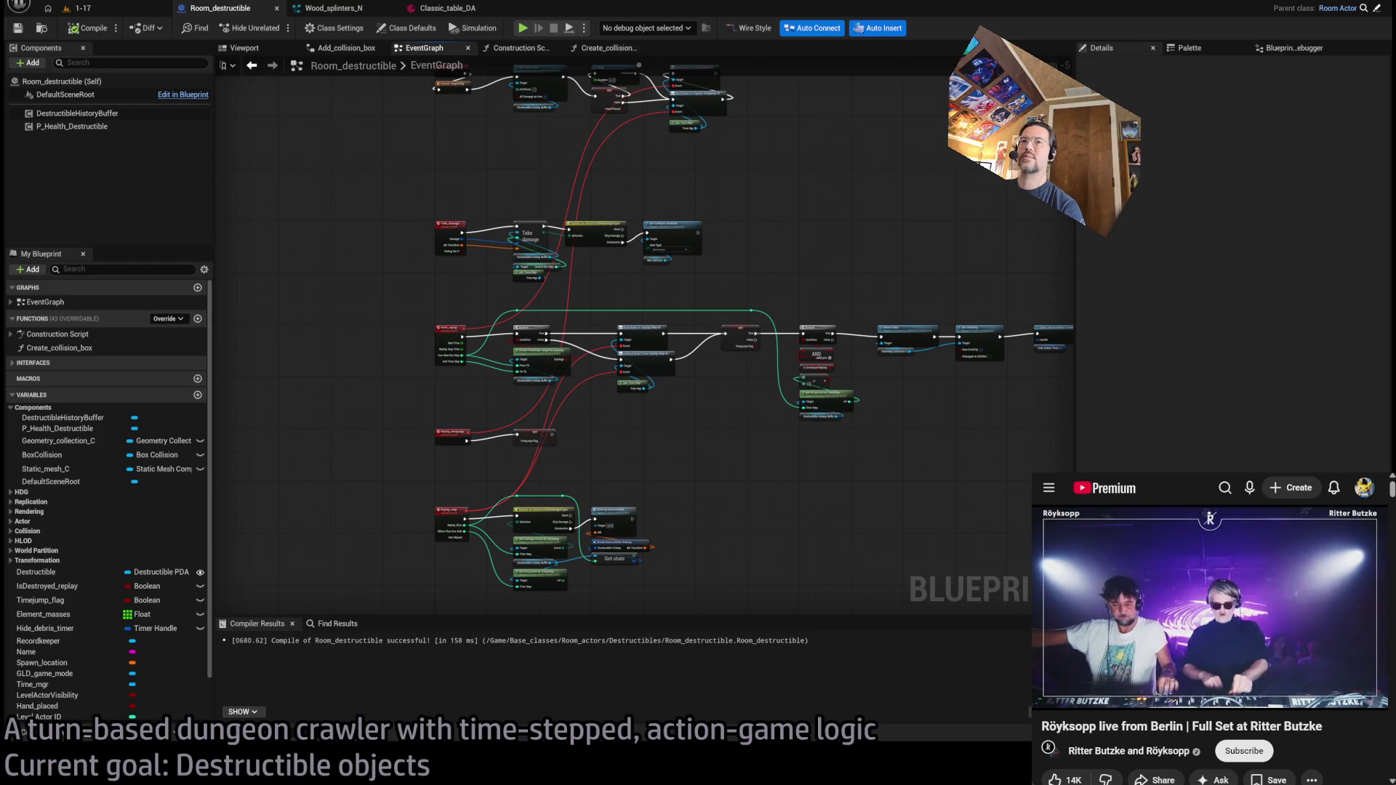
scroll(773, 256, up, 3)
drag(445, 193, 411, 227)
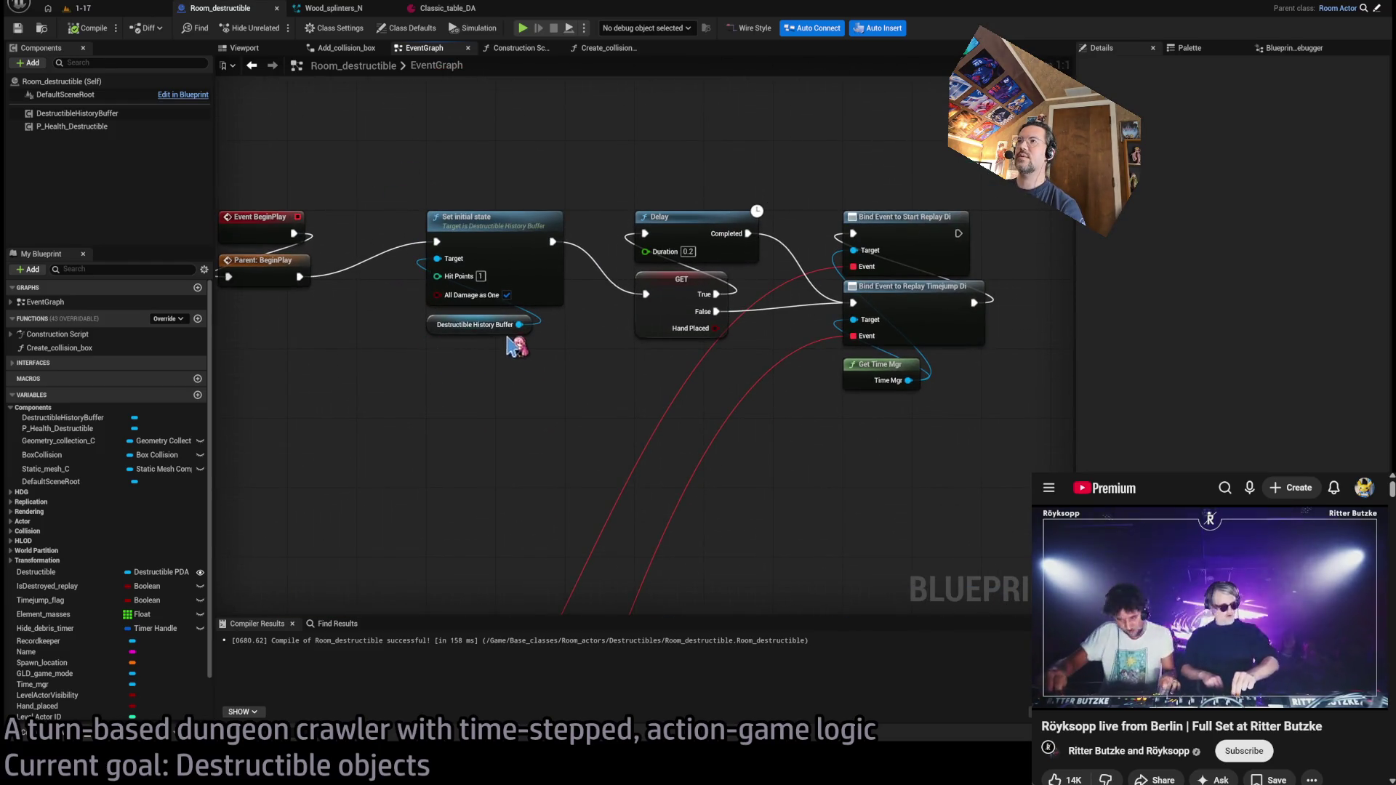
mouse_move(995, 441)
mouse_down()
mouse_move(836, 291)
mouse_move(829, 204)
mouse_up()
mouse_move(508, 162)
mouse_down()
mouse_move(484, 466)
mouse_move(576, 390)
mouse_move(577, 274)
mouse_up()
drag(379, 343, 435, 348)
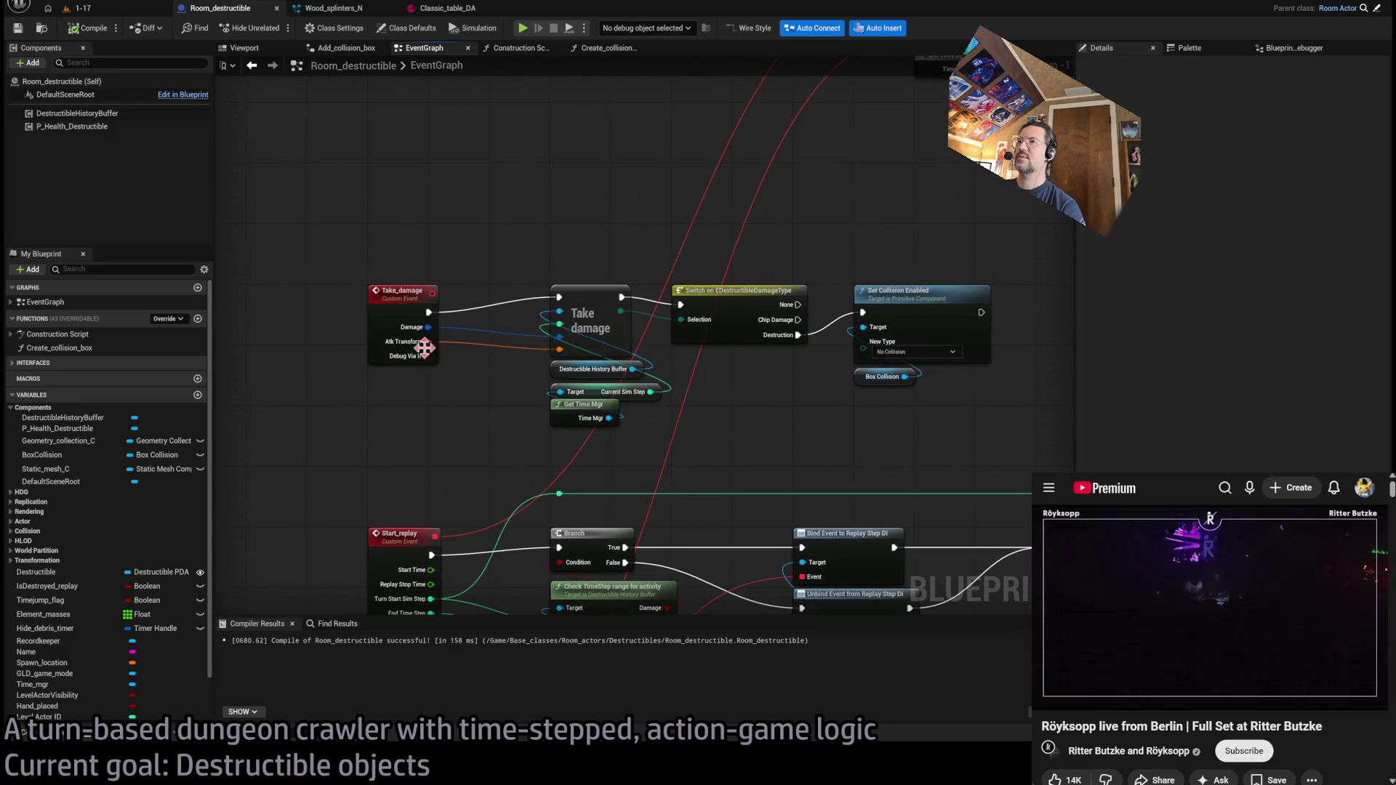
scroll(567, 254, up, 1)
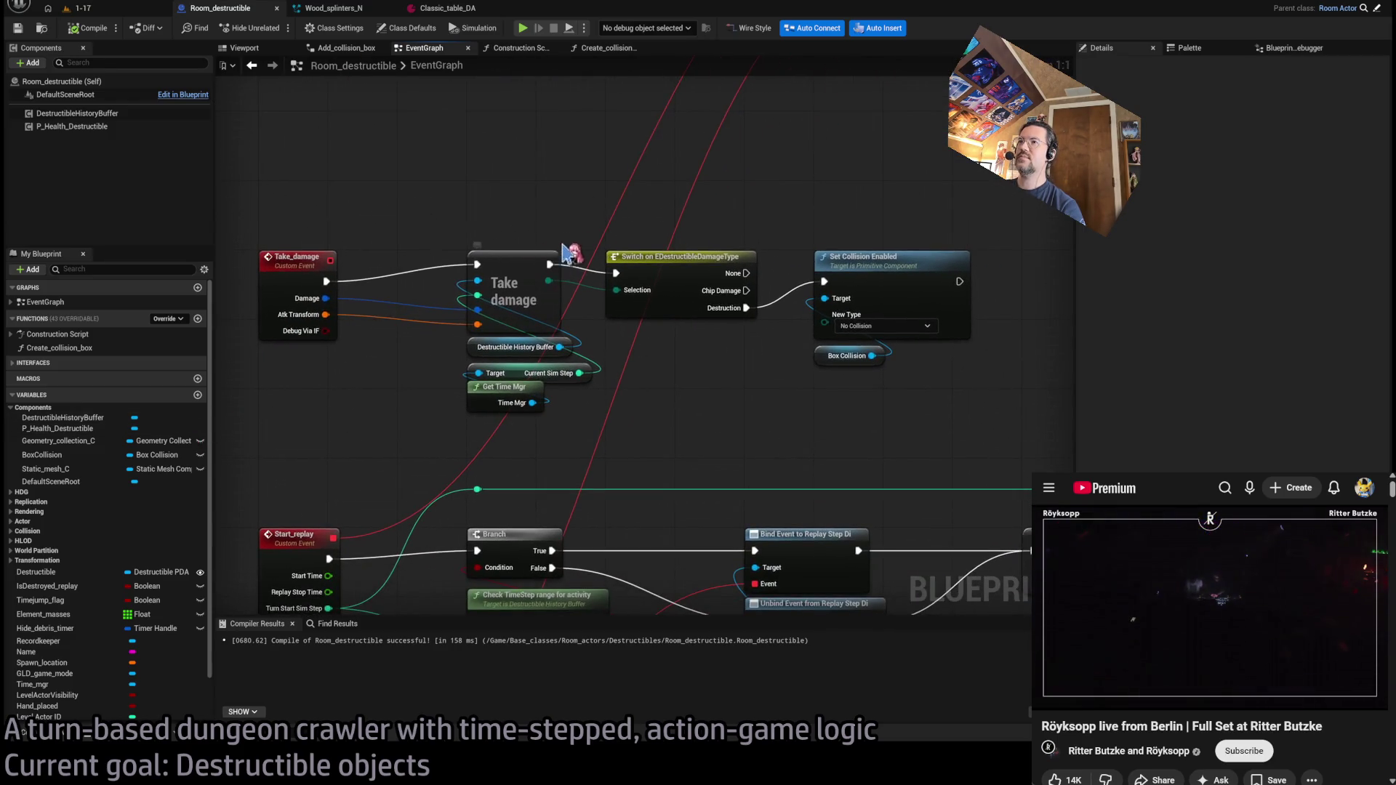
drag(710, 392, 658, 390)
click(461, 262)
click(629, 256)
click(828, 256)
click(787, 423)
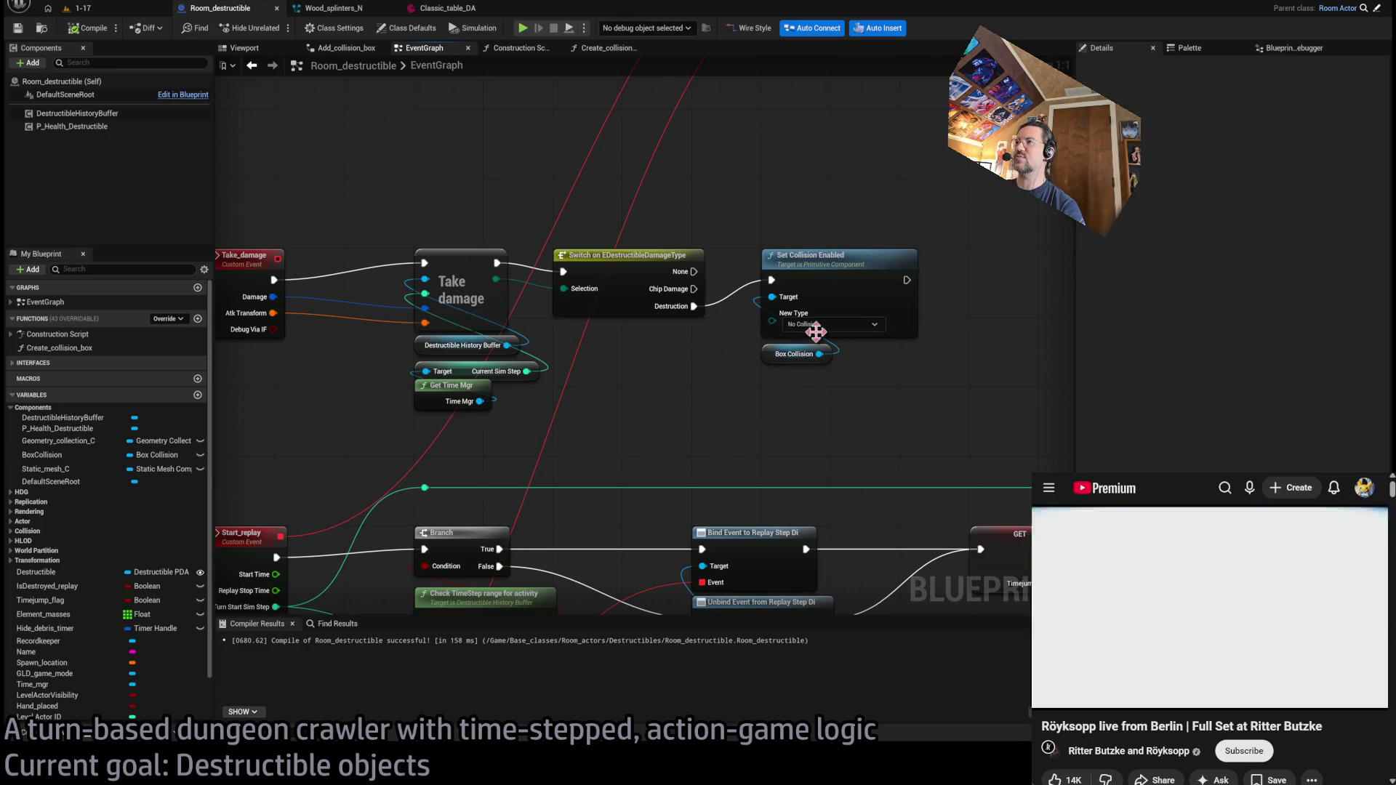
- Shift the Reset State, Set Visibility and Clear Timer chain right to free space after the Branch
scroll(764, 386, down, 3)
drag(840, 406, 760, 259)
drag(752, 412, 716, 134)
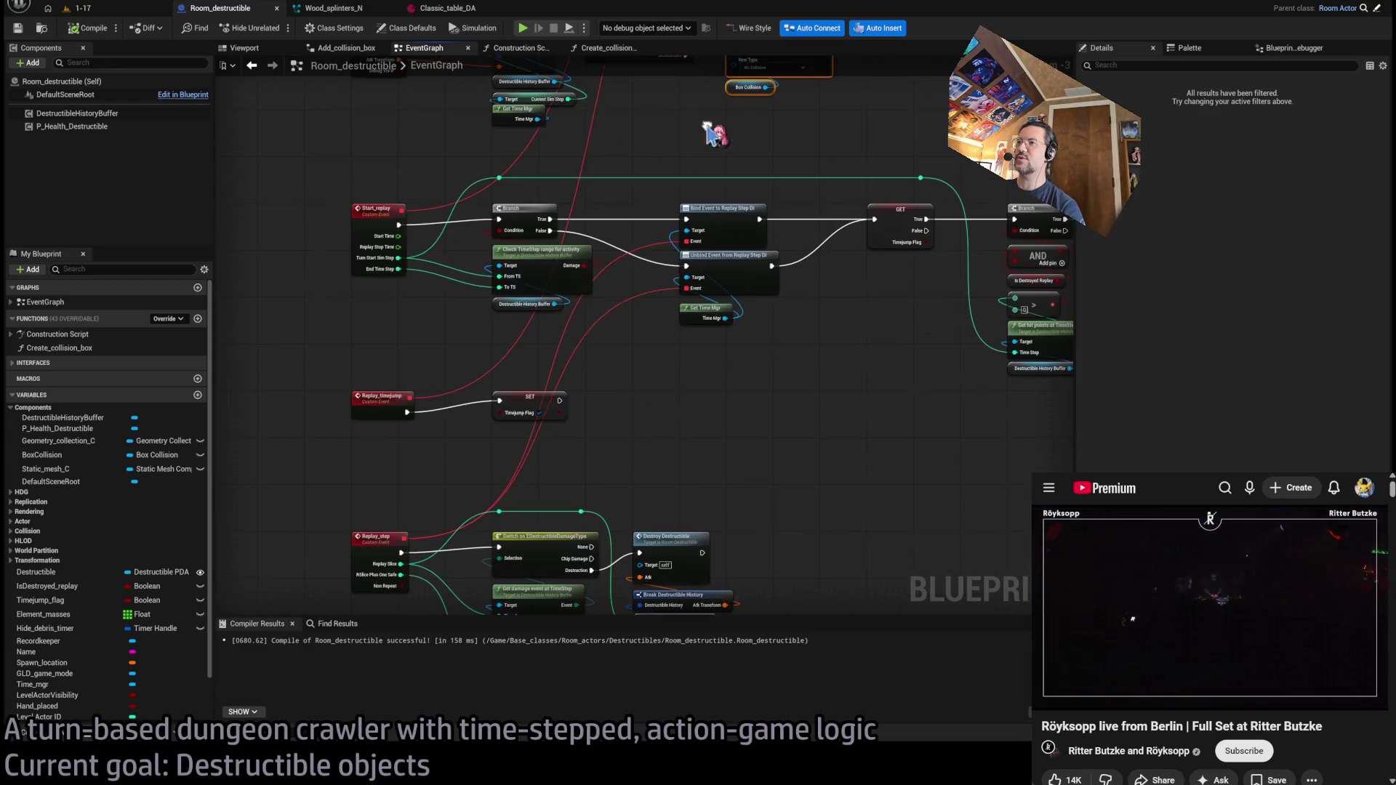
mouse_move(378, 290)
mouse_down()
mouse_move(453, 193)
mouse_move(470, 256)
mouse_move(725, 216)
mouse_move(669, 249)
mouse_up()
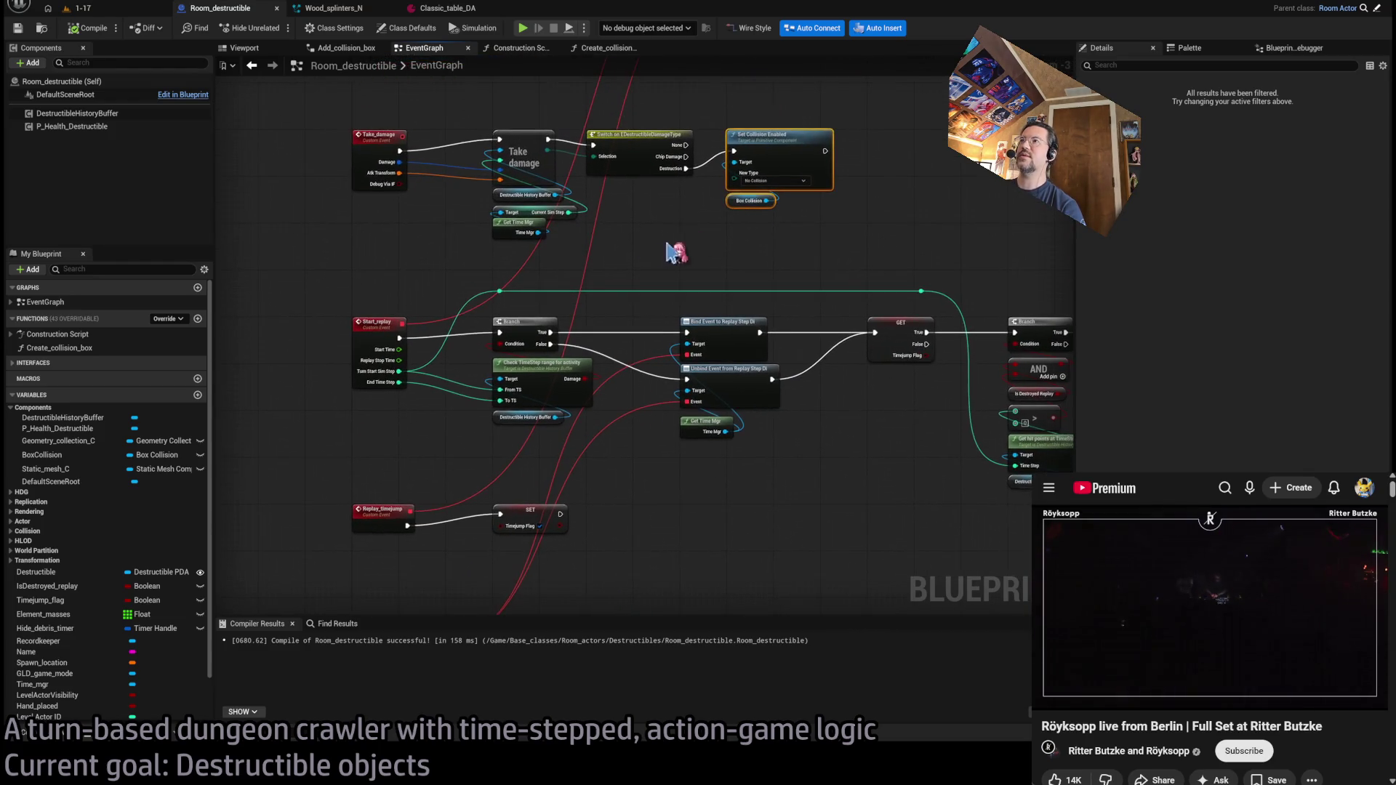
mouse_move(441, 492)
mouse_down()
mouse_move(461, 288)
mouse_move(325, 361)
mouse_up()
scroll(437, 469, up, 2)
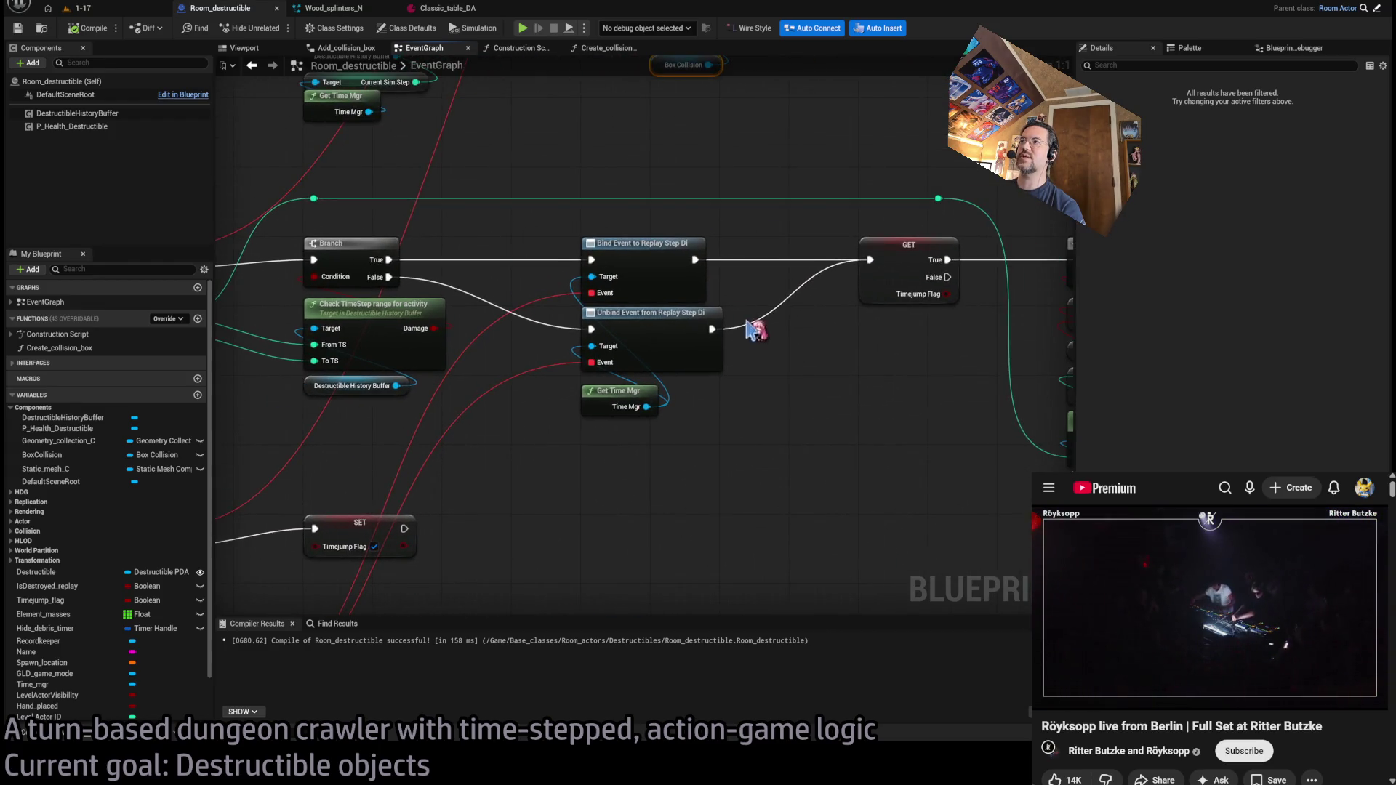
drag(756, 331, 484, 344)
drag(698, 362, 443, 380)
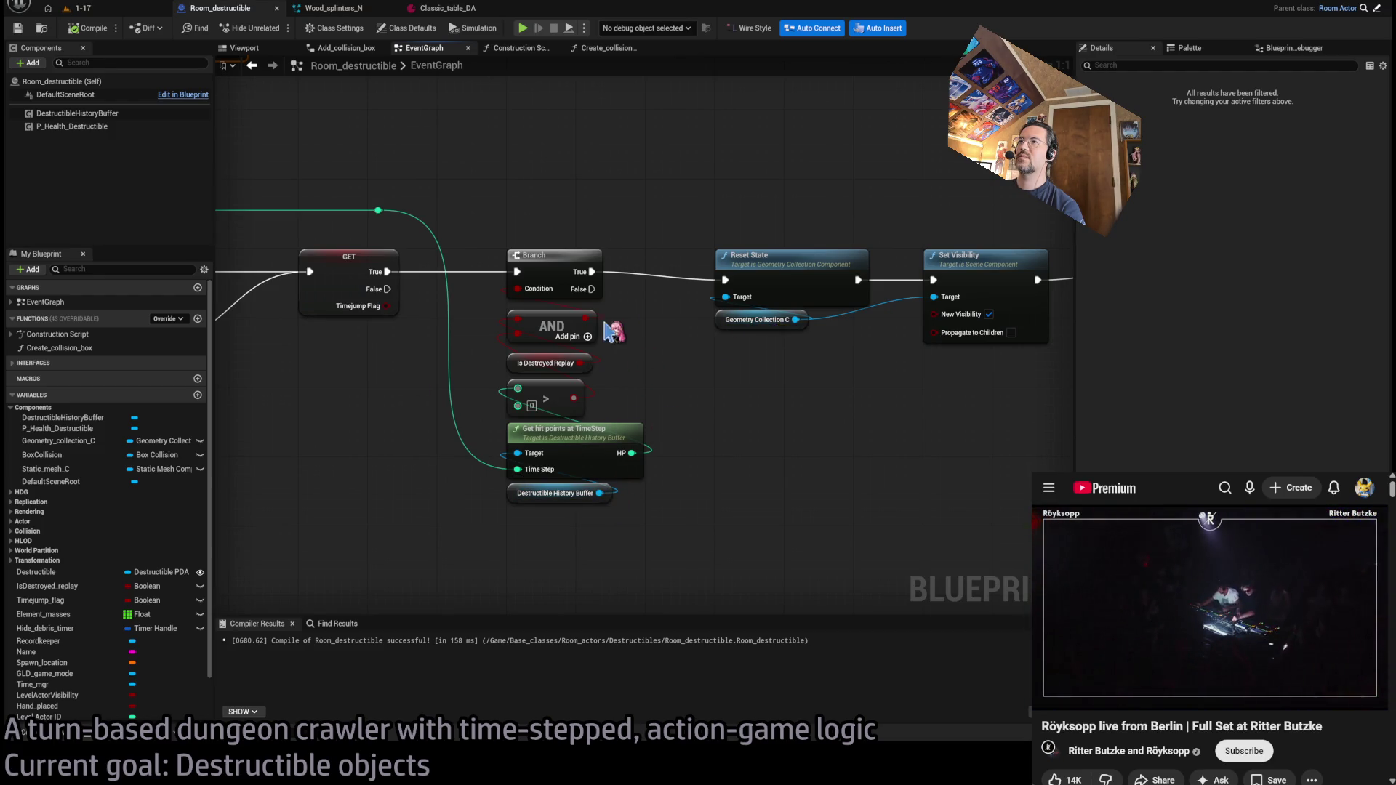
scroll(729, 393, down, 1)
mouse_move(509, 383)
mouse_down()
mouse_move(710, 343)
mouse_move(711, 313)
mouse_up()
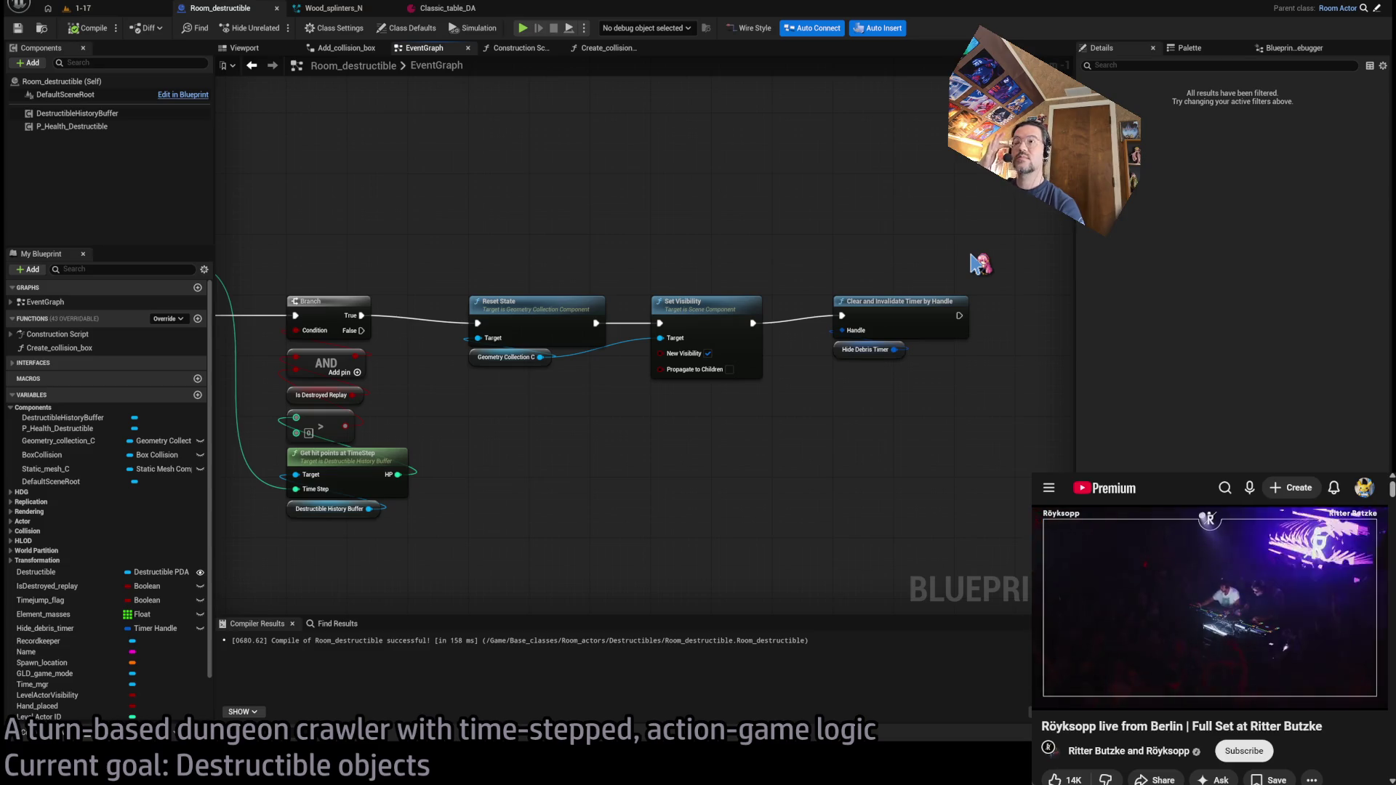
right_click(912, 277)
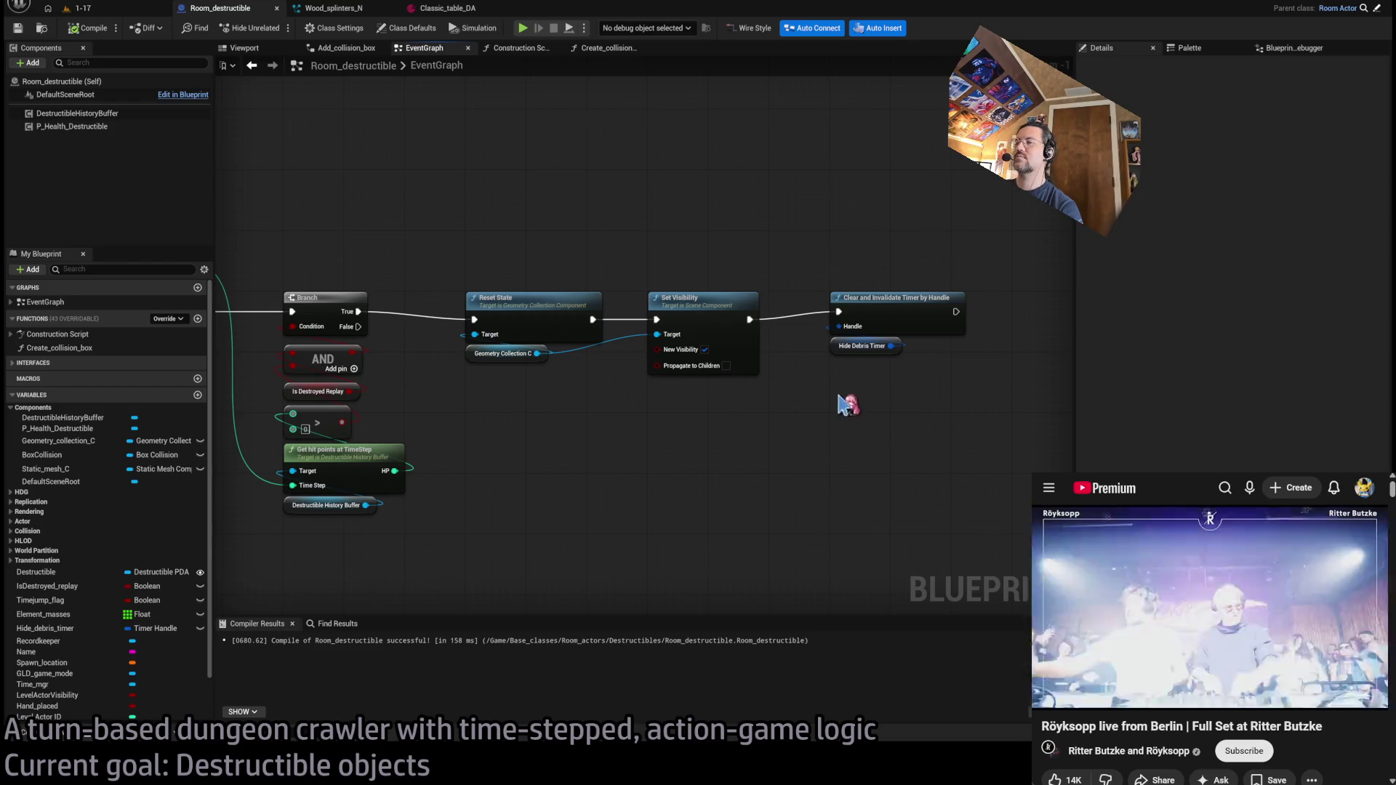
drag(974, 392, 625, 276)
mouse_move(536, 421)
mouse_down()
mouse_move(560, 312)
mouse_move(720, 309)
mouse_up()
click(647, 261)
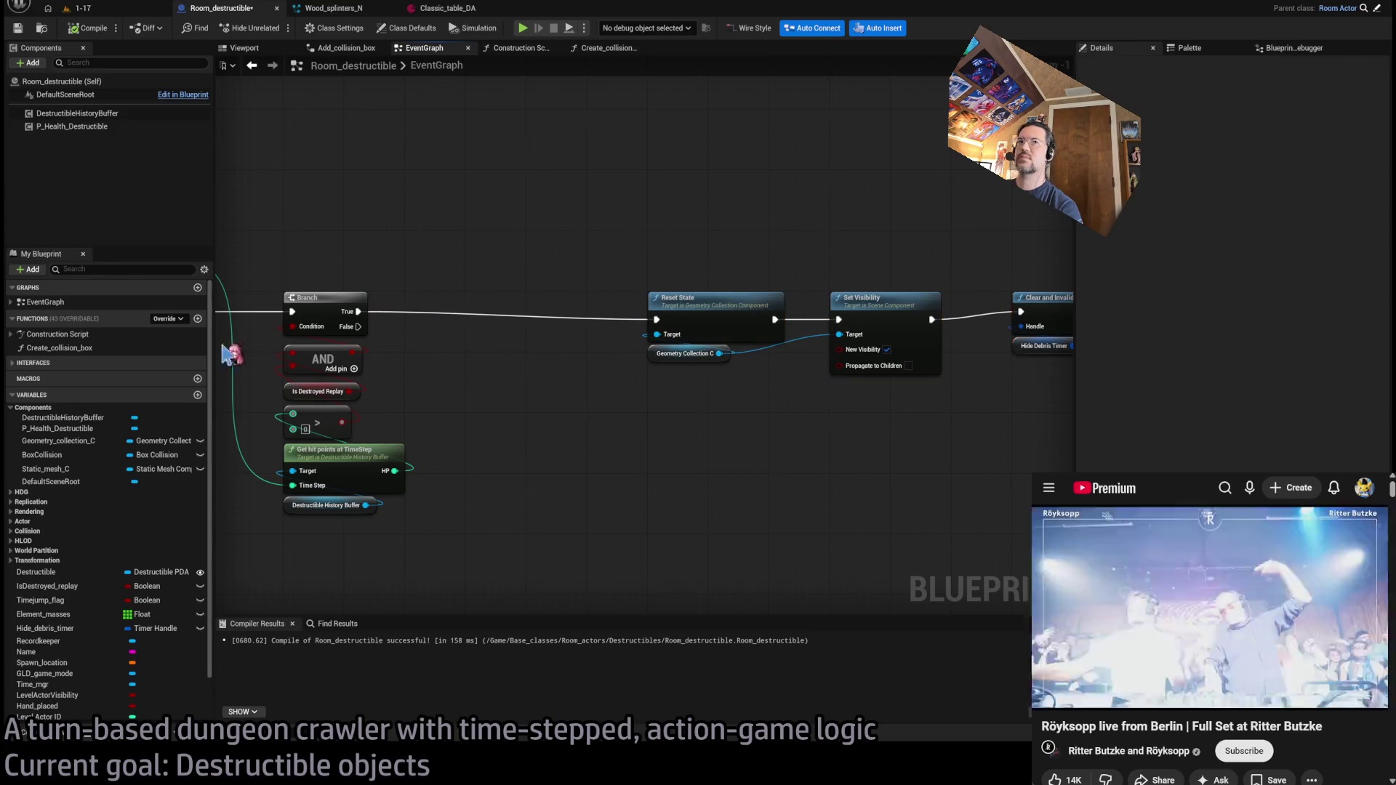
- Add a Destructible getter with an Is Static Mesh check driving a new Branch
click(45, 575)
drag(45, 575, 611, 406)
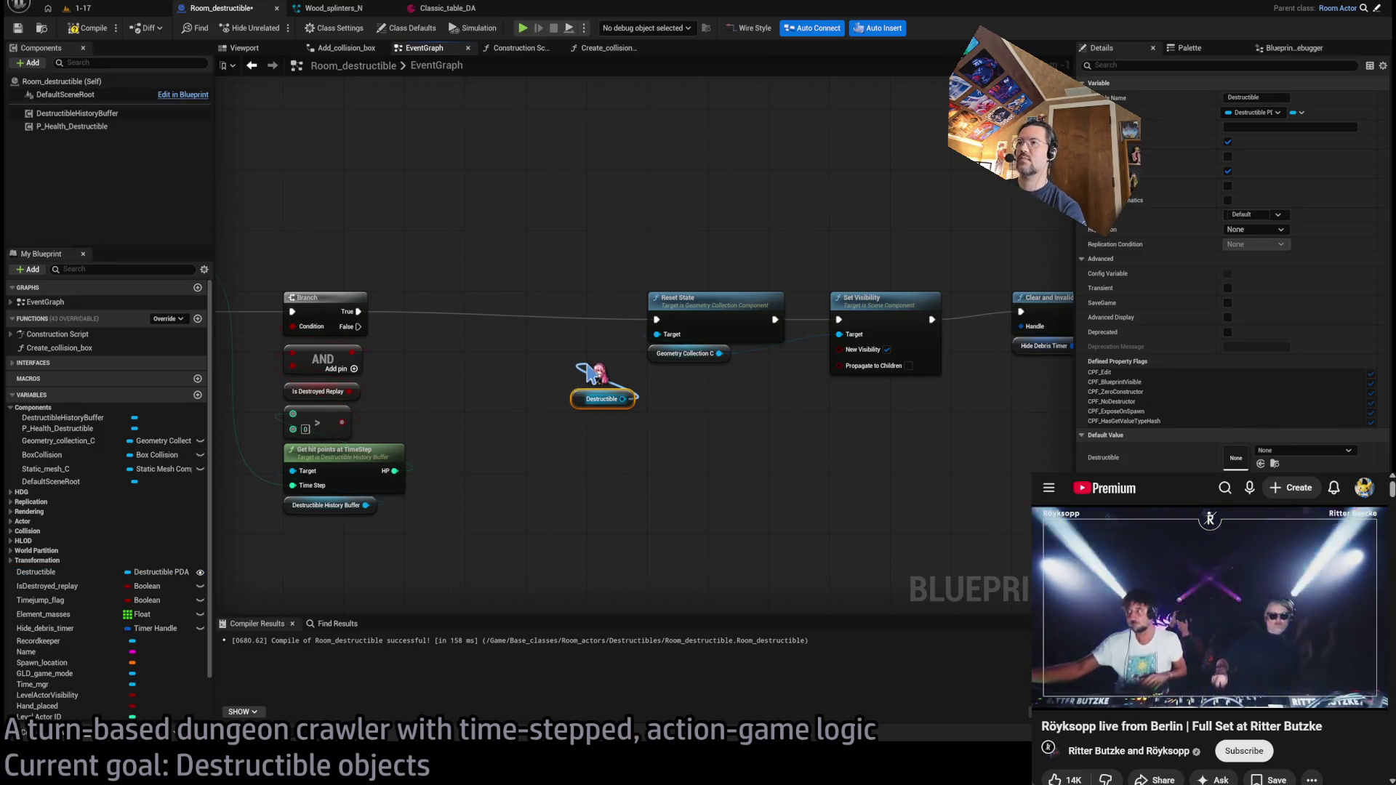
mouse_move(611, 378)
mouse_down()
mouse_move(459, 378)
mouse_move(504, 378)
mouse_up()
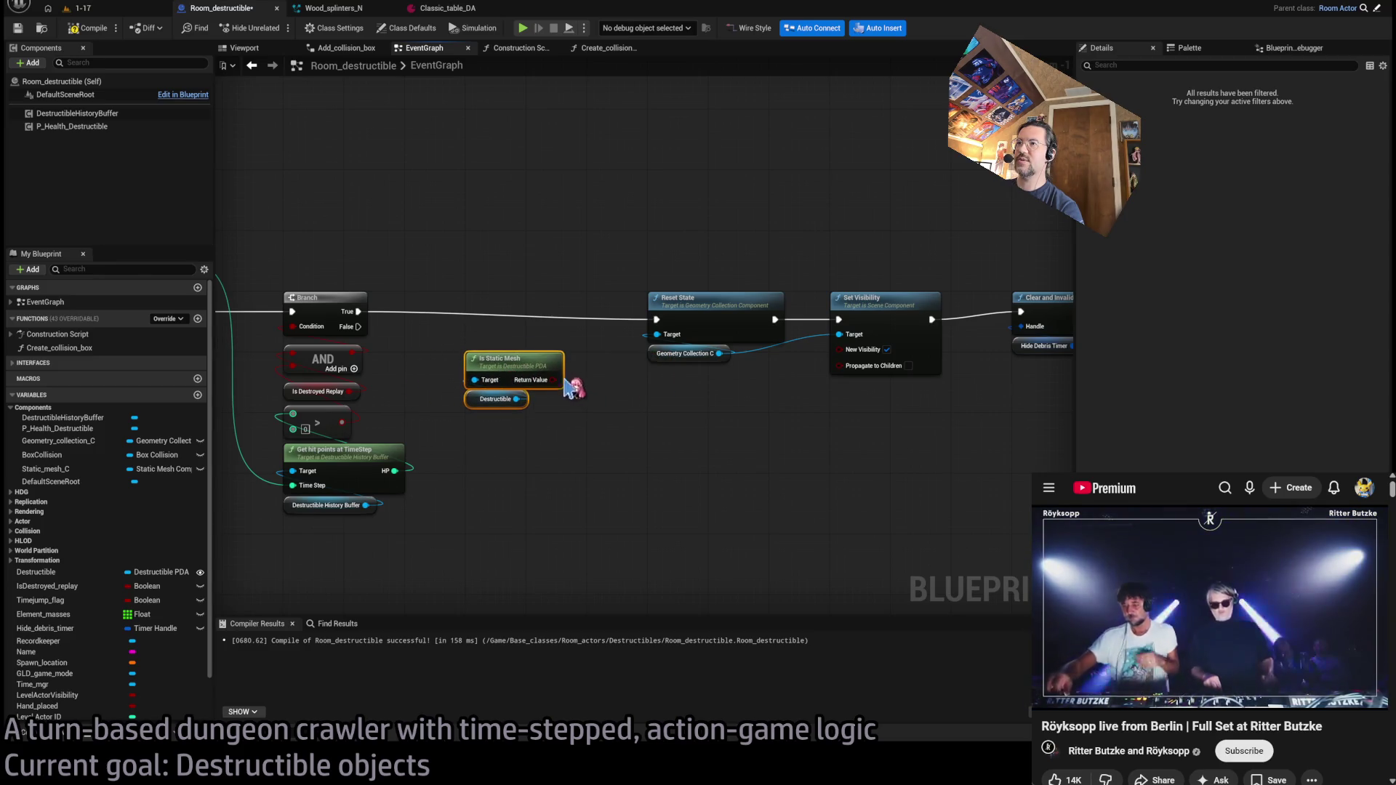
drag(502, 322, 507, 311)
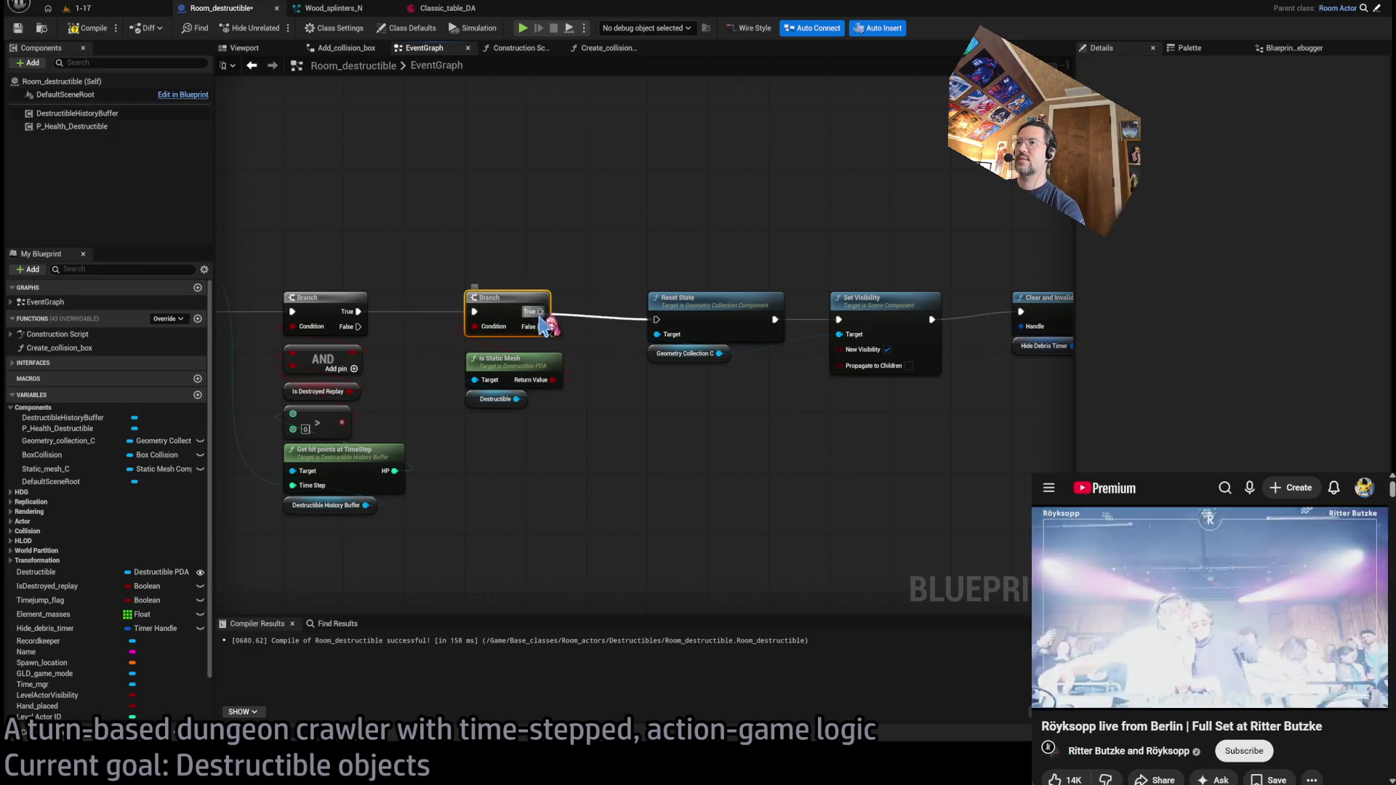
scroll(611, 370, up, 1)
drag(531, 312, 660, 522)
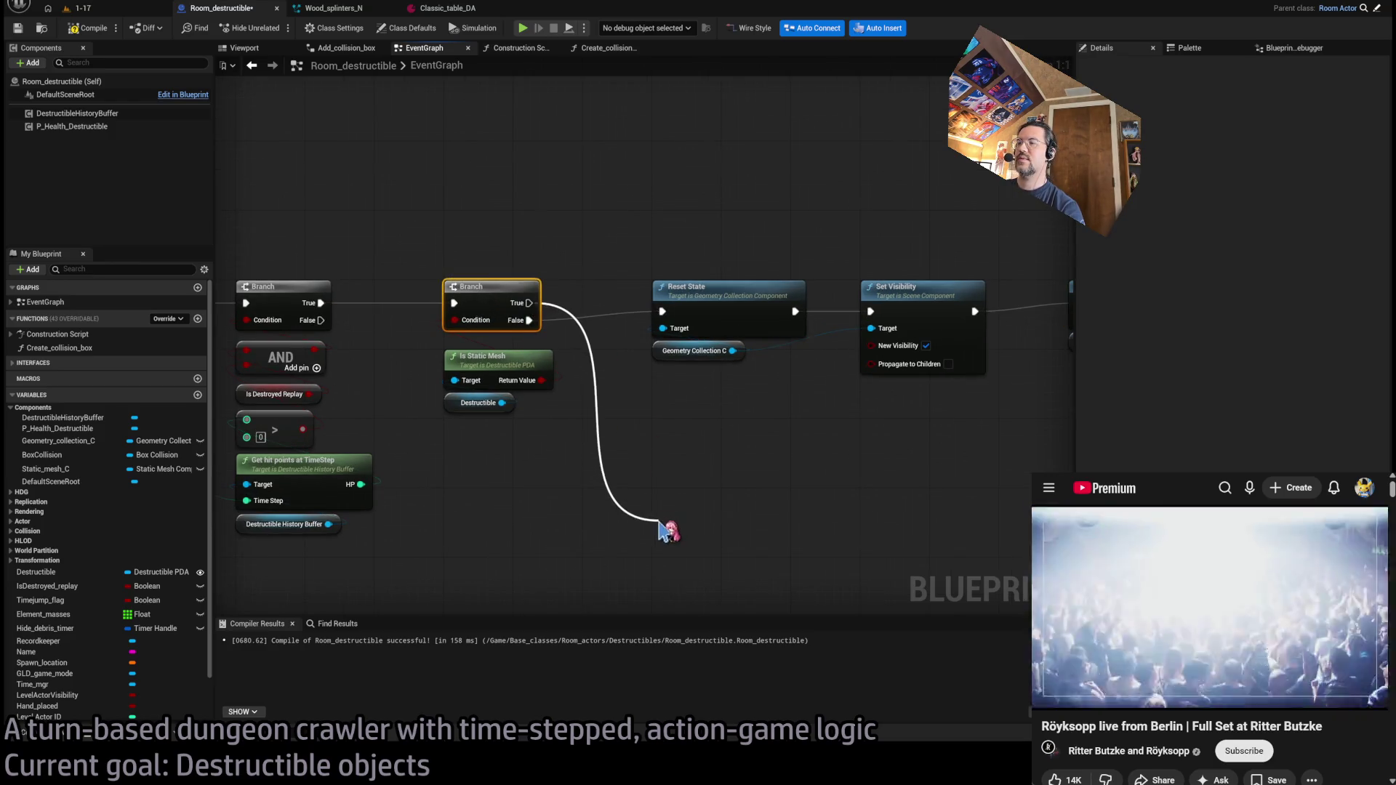
mouse_move(700, 422)
mouse_down()
mouse_move(453, 576)
mouse_move(334, 580)
mouse_up()
scroll(897, 419, down, 1)
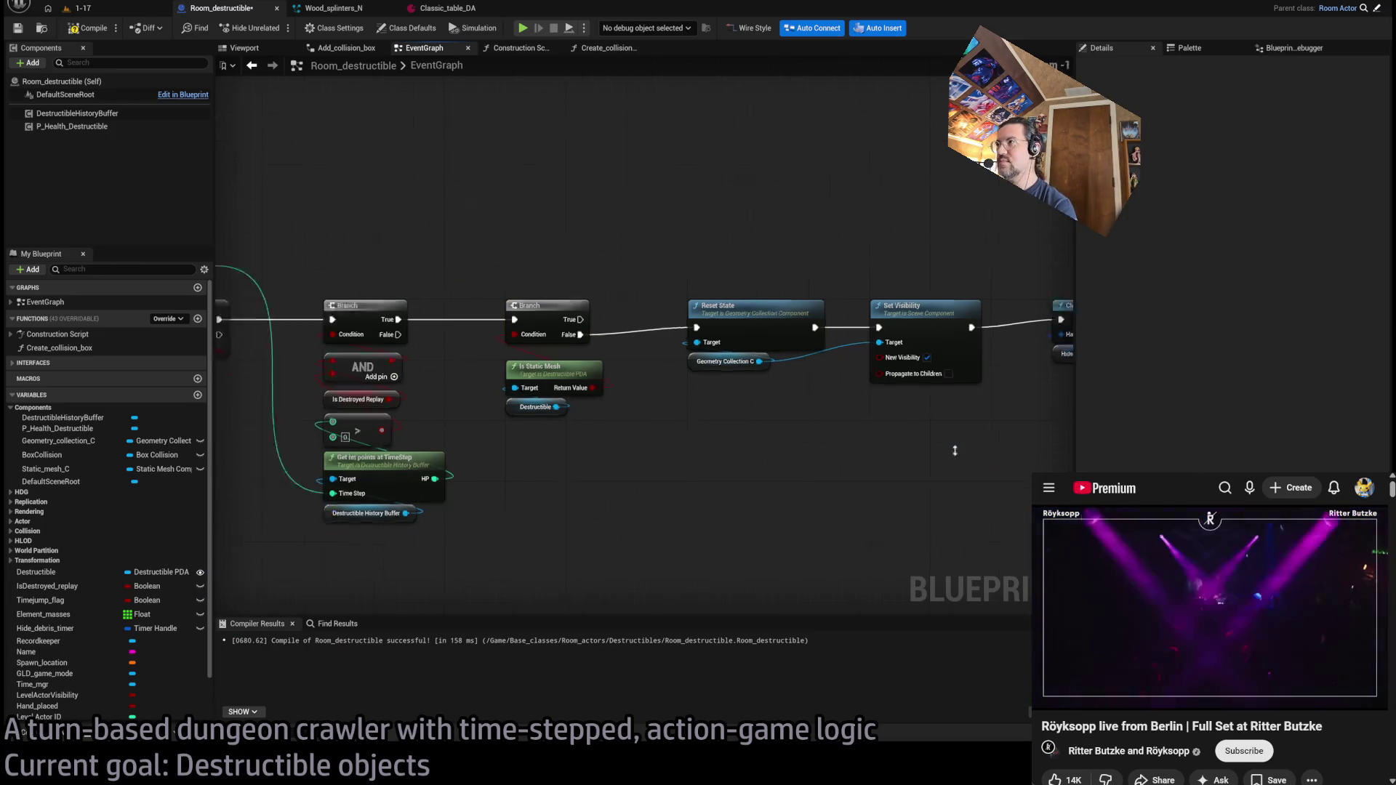
scroll(852, 456, up, 1)
- Duplicate Set Visibility, target Static Mesh C, and wire it from the Branch True output
click(822, 313)
key(ctrl+c)
key(ctrl+v)
mouse_move(600, 433)
mouse_down()
mouse_move(600, 389)
mouse_move(581, 511)
mouse_up()
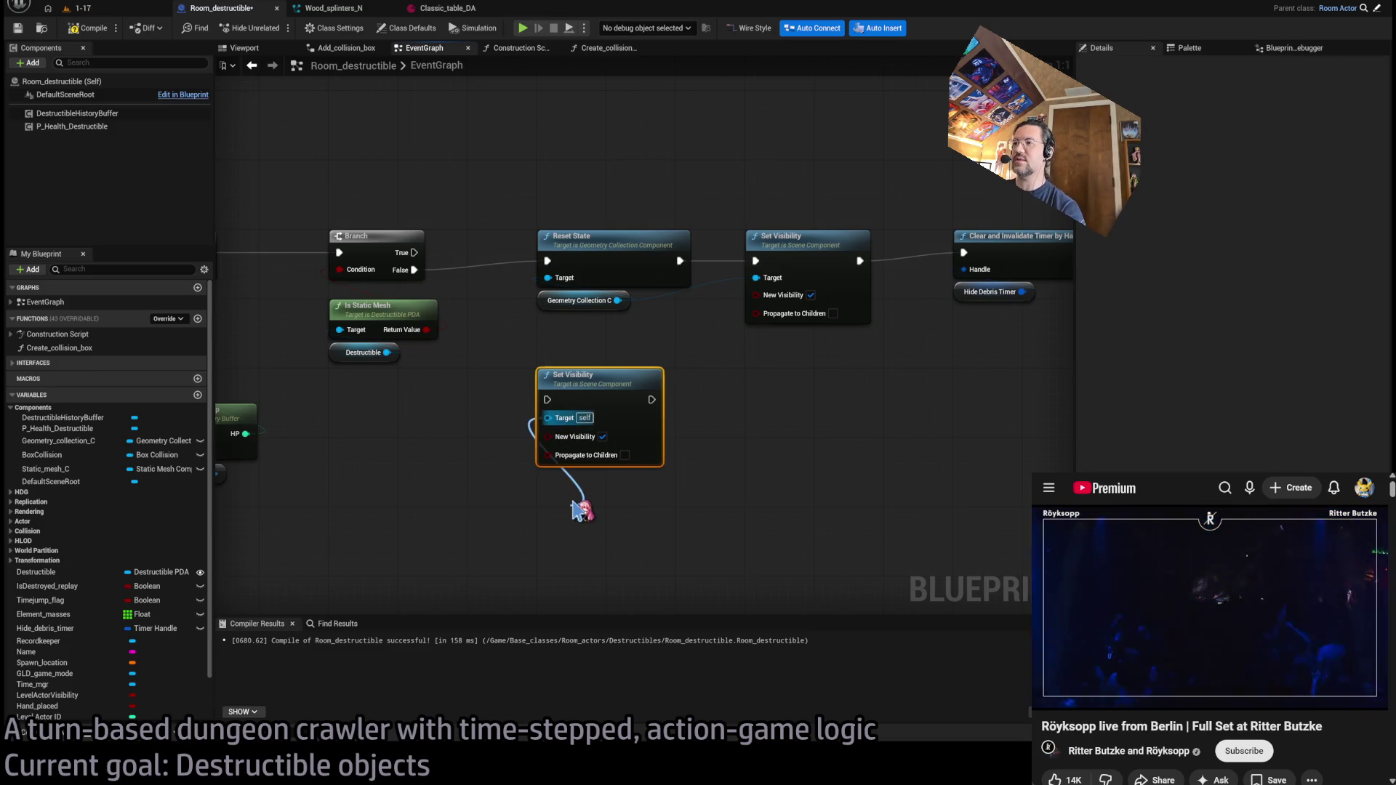
click(638, 714)
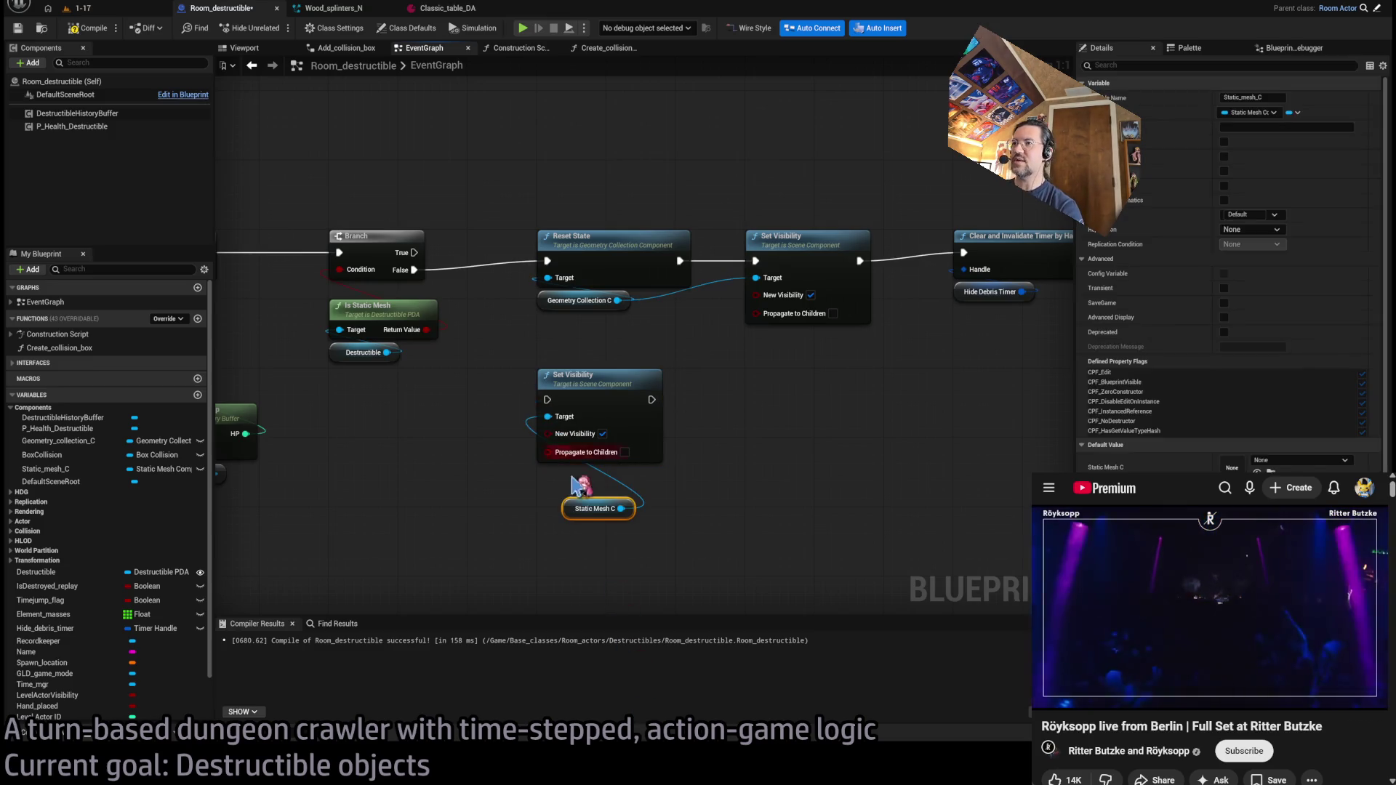
drag(578, 513, 547, 485)
mouse_move(414, 252)
mouse_down()
mouse_move(492, 374)
mouse_move(547, 399)
mouse_up()
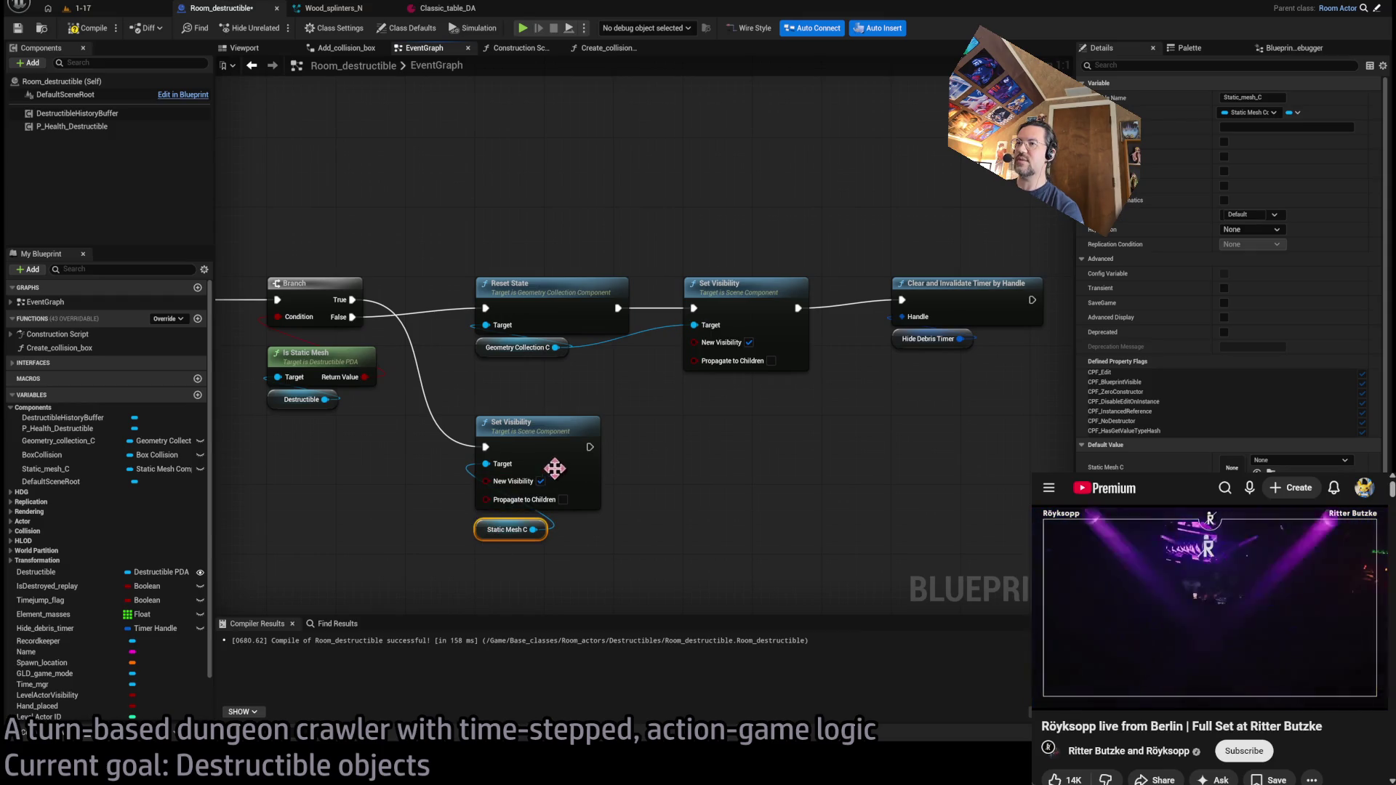
scroll(695, 499, down, 4)
- Move the Hide_debris reset nodes lower in the Destroy_destructible graph
scroll(848, 400, up, 3)
scroll(577, 352, down, 3)
scroll(617, 330, up, 4)
scroll(698, 316, down, 1)
scroll(690, 313, up, 1)
scroll(682, 304, down, 1)
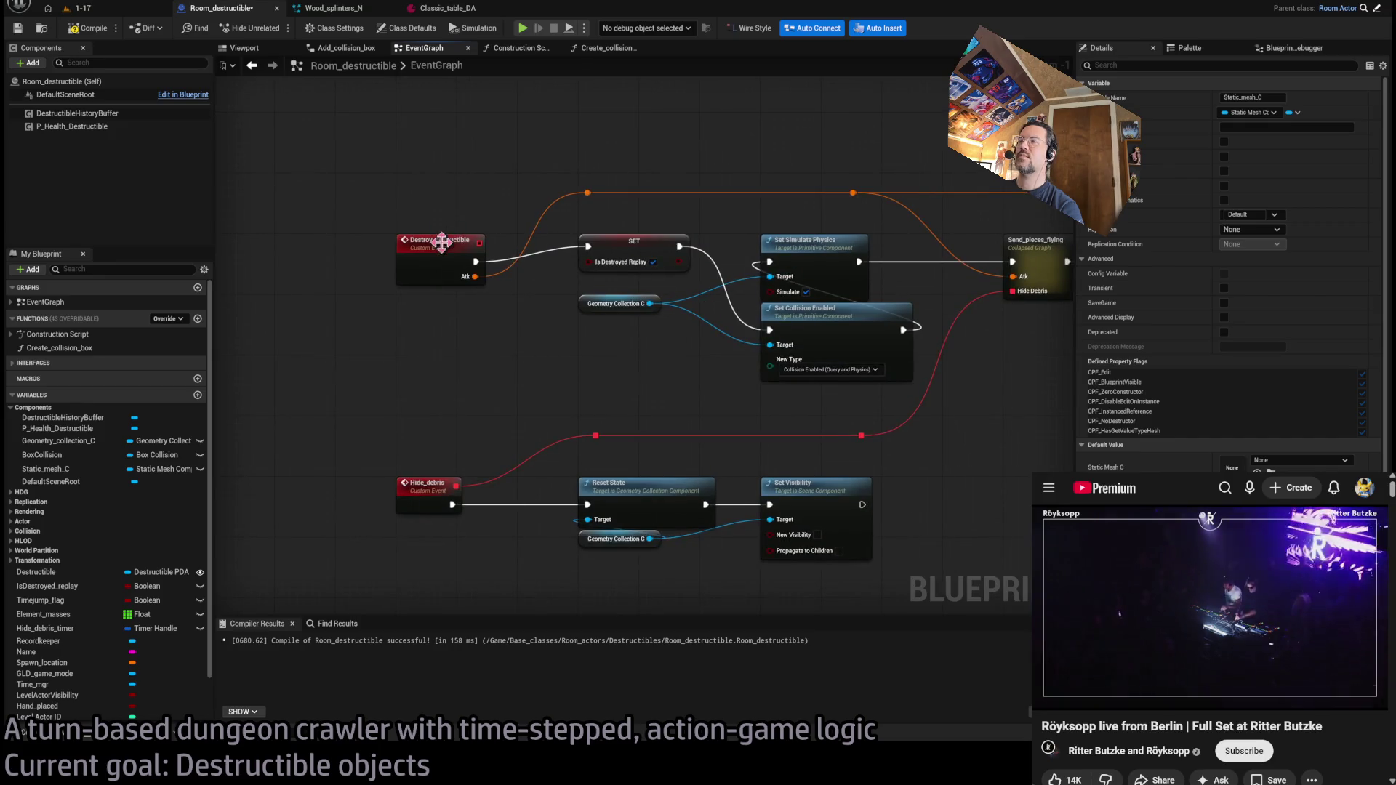
drag(613, 179, 456, 209)
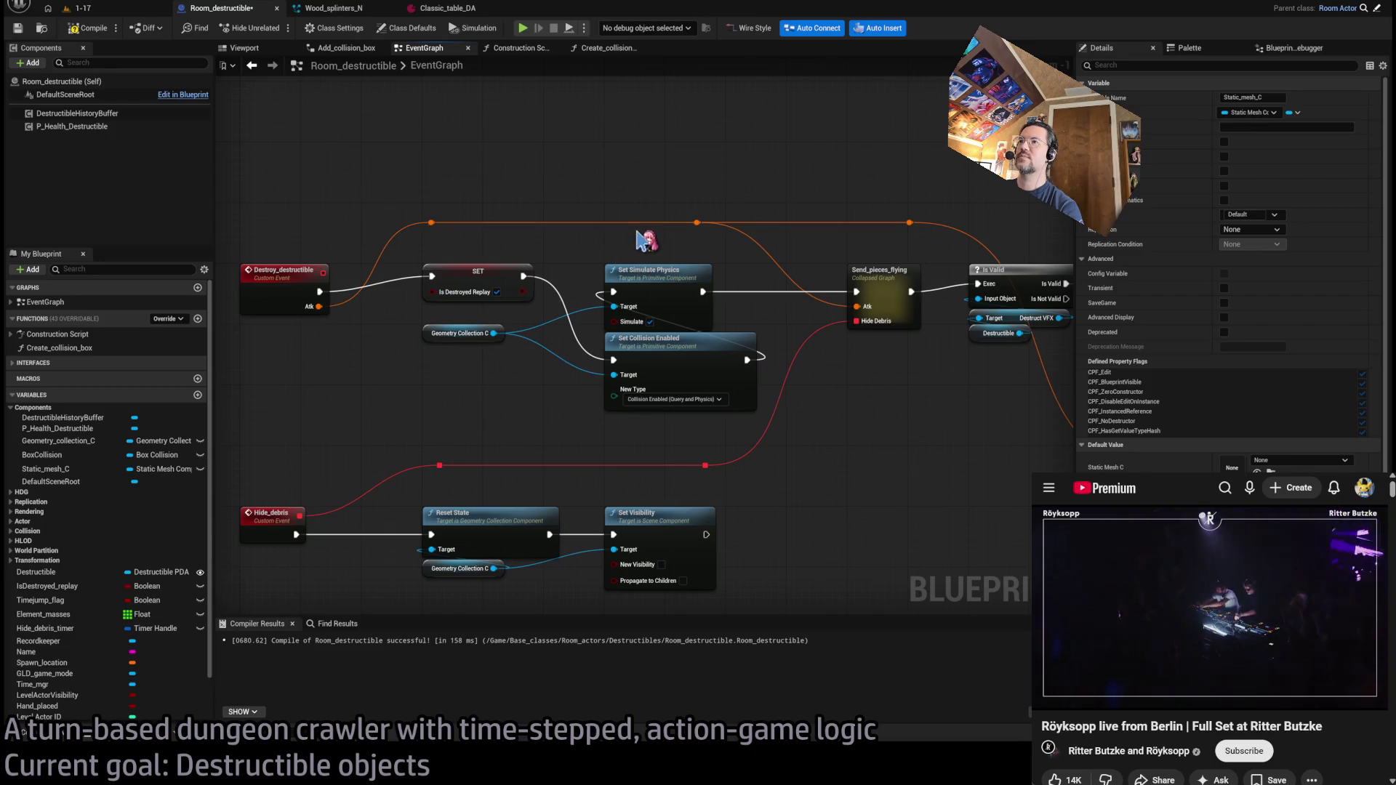
scroll(698, 240, down, 1)
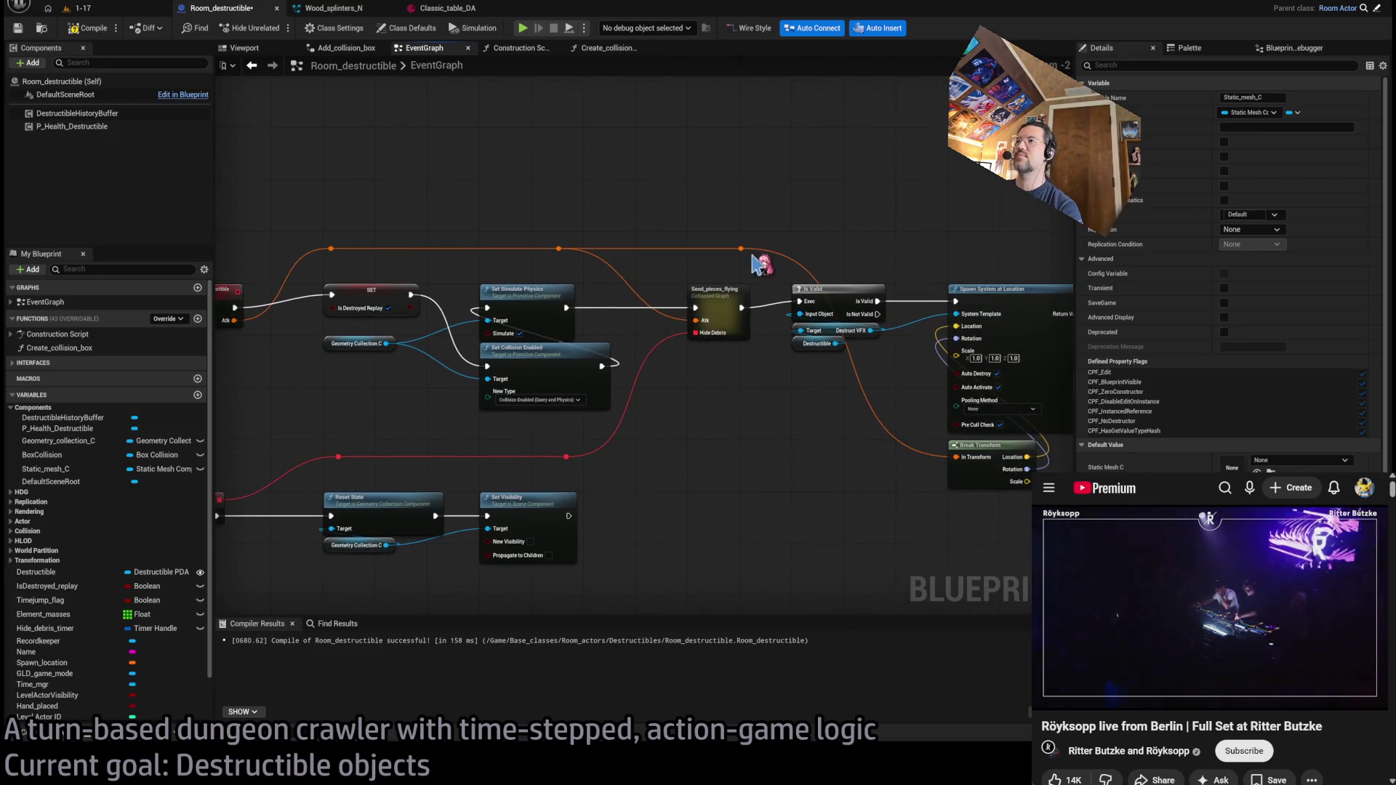
drag(920, 256, 861, 240)
drag(680, 249, 837, 256)
drag(825, 200, 546, 430)
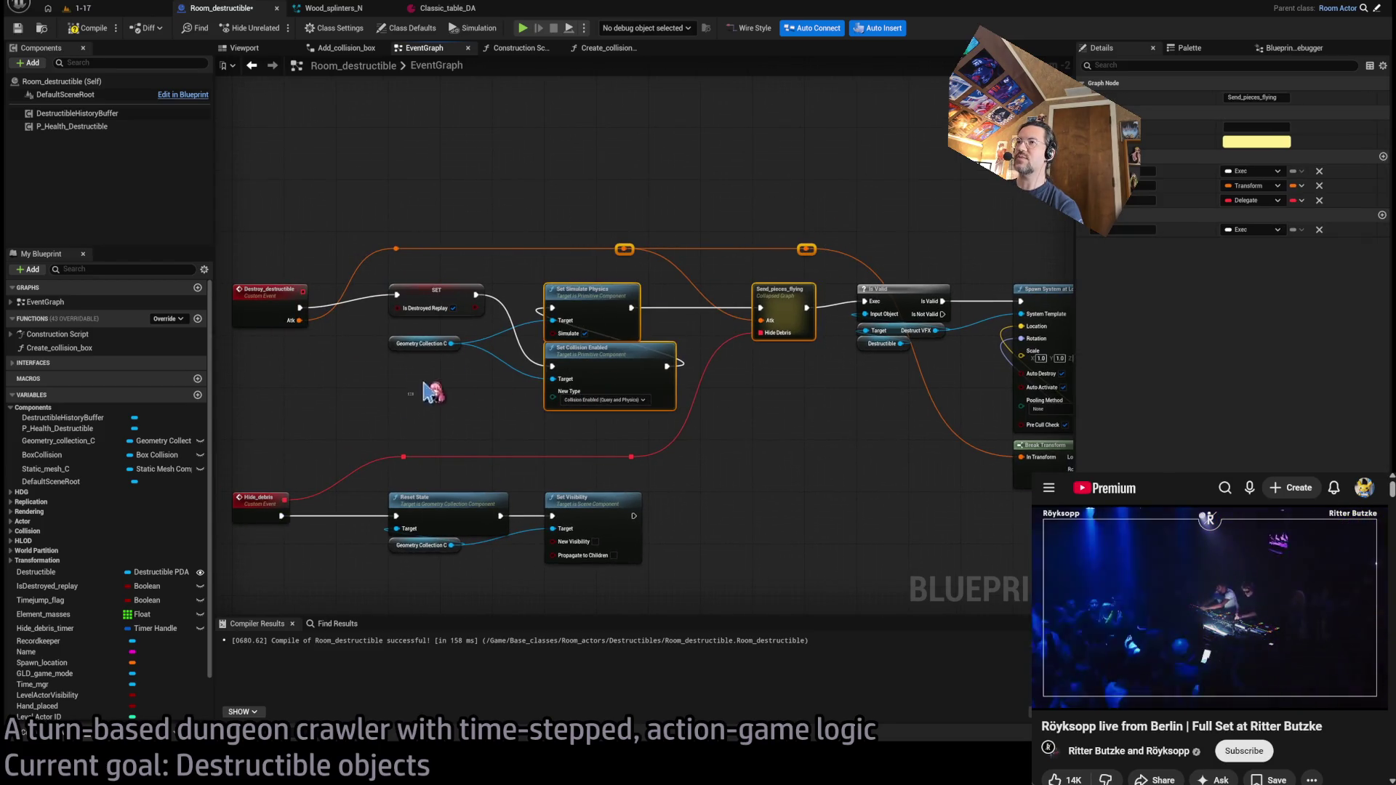
scroll(581, 378, down, 2)
scroll(705, 536, up, 2)
mouse_move(745, 503)
mouse_down()
mouse_move(334, 398)
mouse_move(234, 321)
mouse_up()
drag(404, 319, 404, 477)
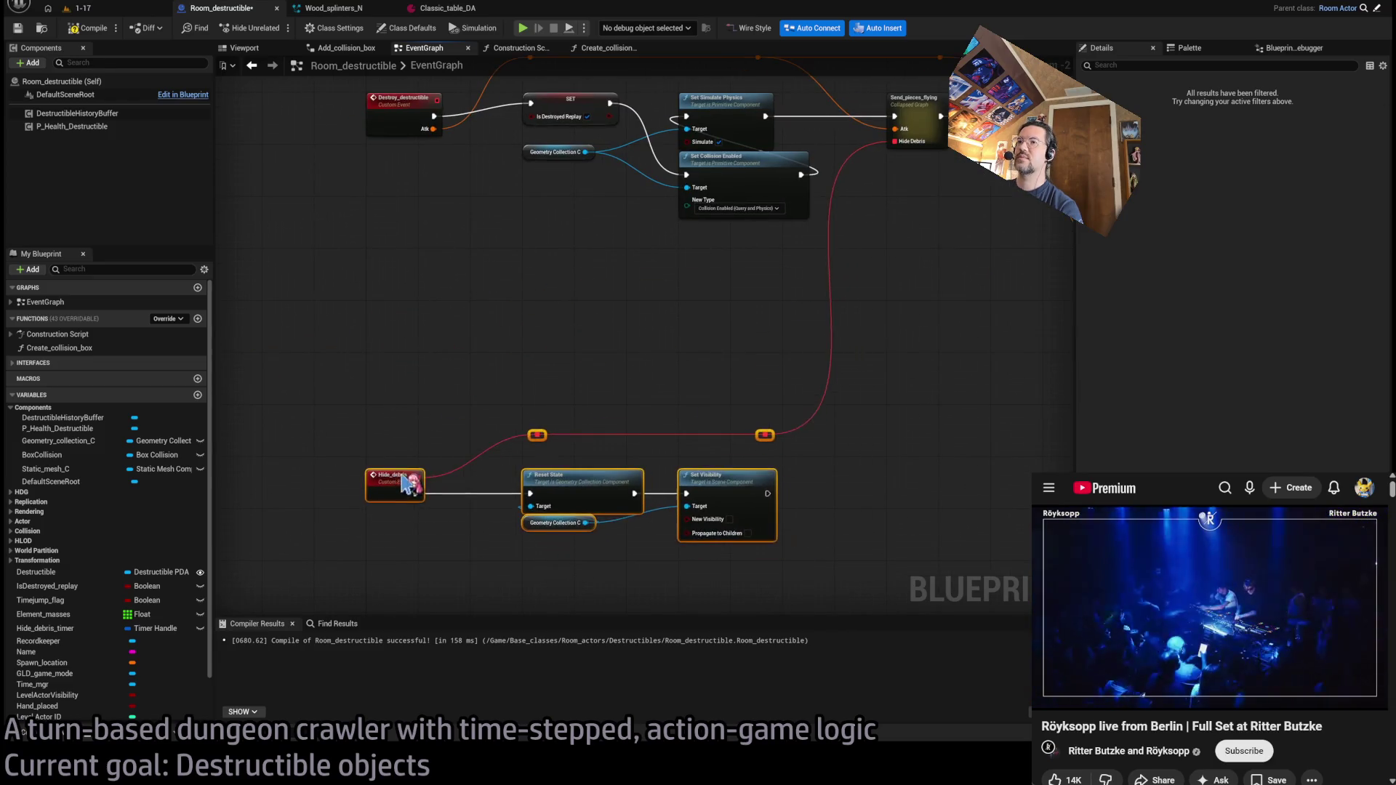
mouse_move(792, 221)
mouse_down()
mouse_move(727, 375)
mouse_move(801, 213)
mouse_move(724, 212)
mouse_up()
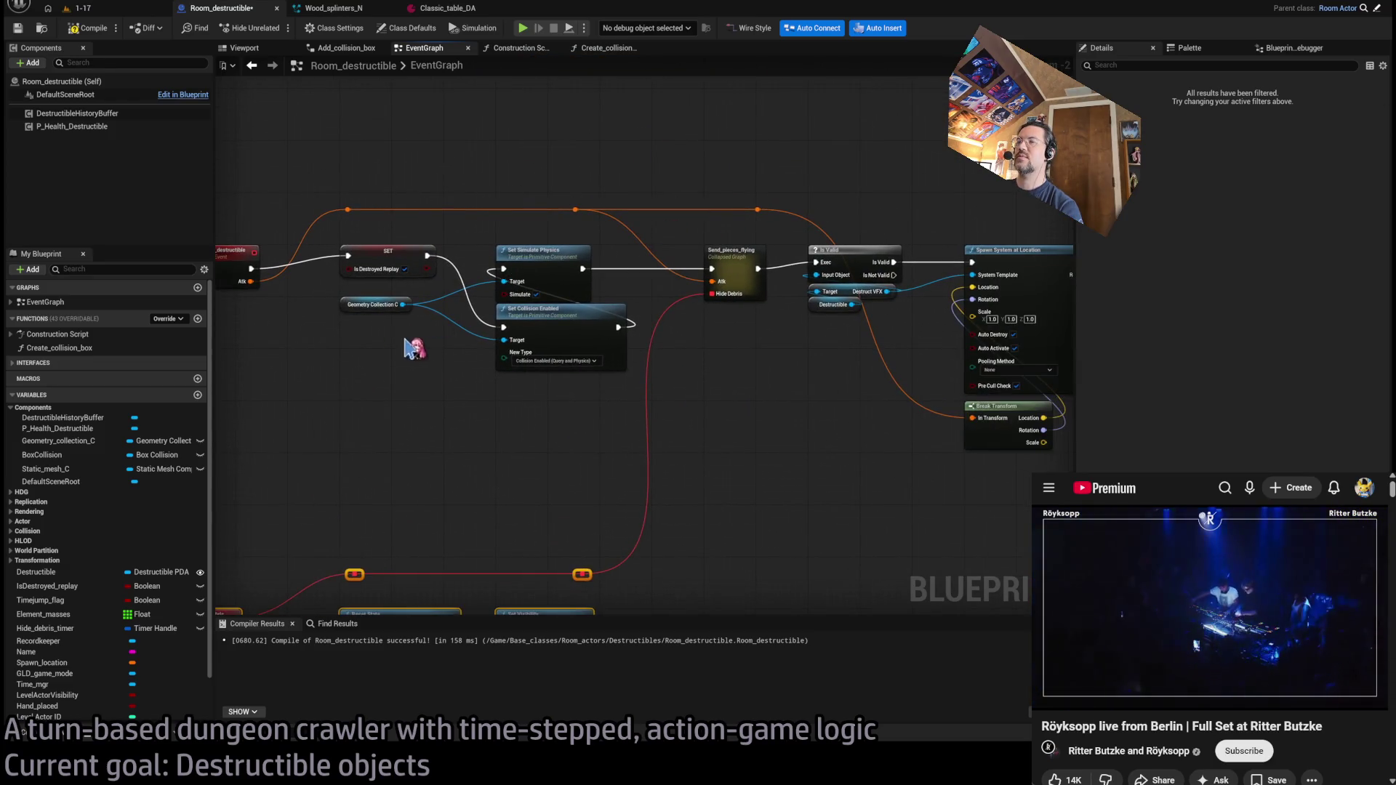
- Move Geometry Collection C under Set Collision Enabled and shift the physics nodes down
click(369, 306)
mouse_move(361, 317)
mouse_down()
mouse_move(502, 414)
mouse_move(514, 392)
mouse_up()
mouse_move(502, 200)
mouse_down()
mouse_move(756, 446)
mouse_move(676, 380)
mouse_up()
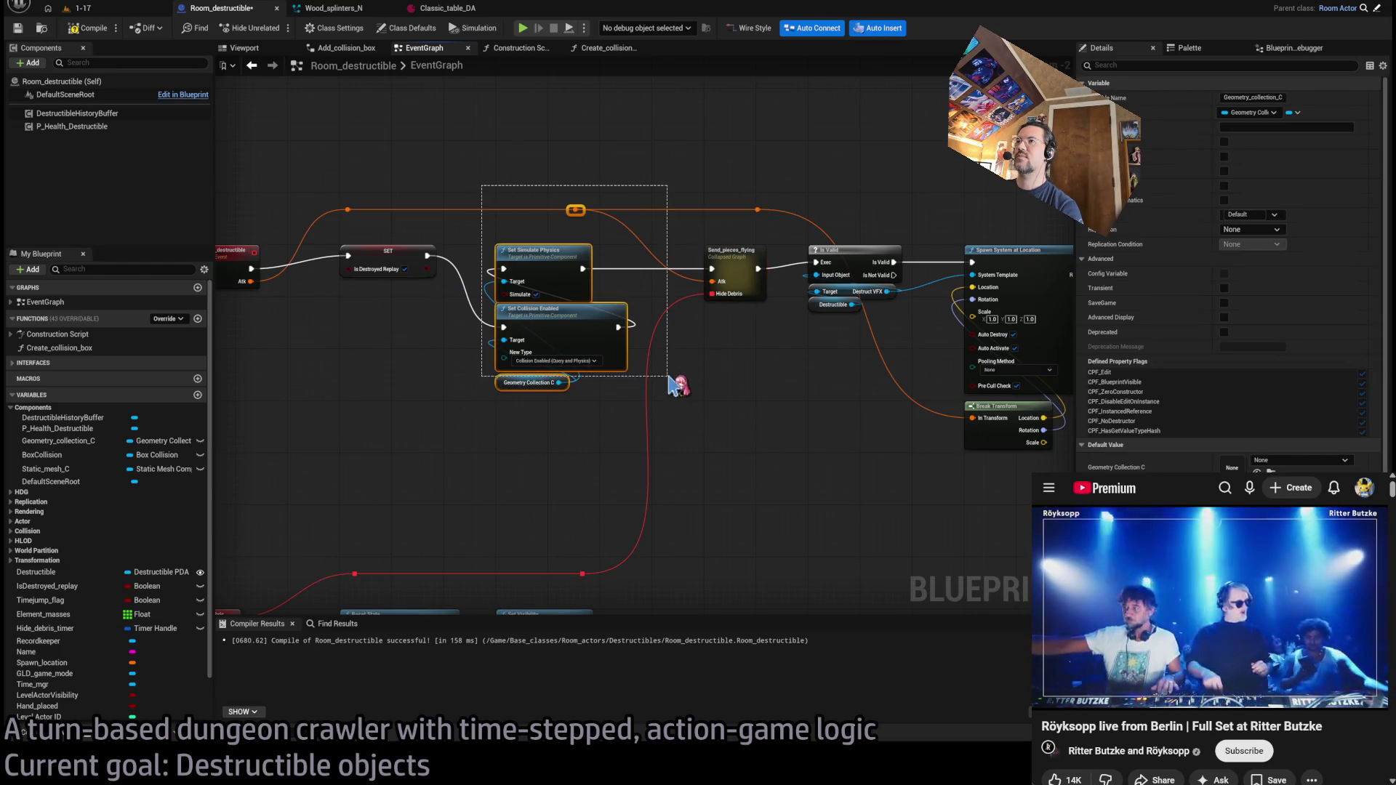
mouse_move(734, 466)
mouse_down()
mouse_move(538, 252)
mouse_move(538, 411)
mouse_up()
click(533, 342)
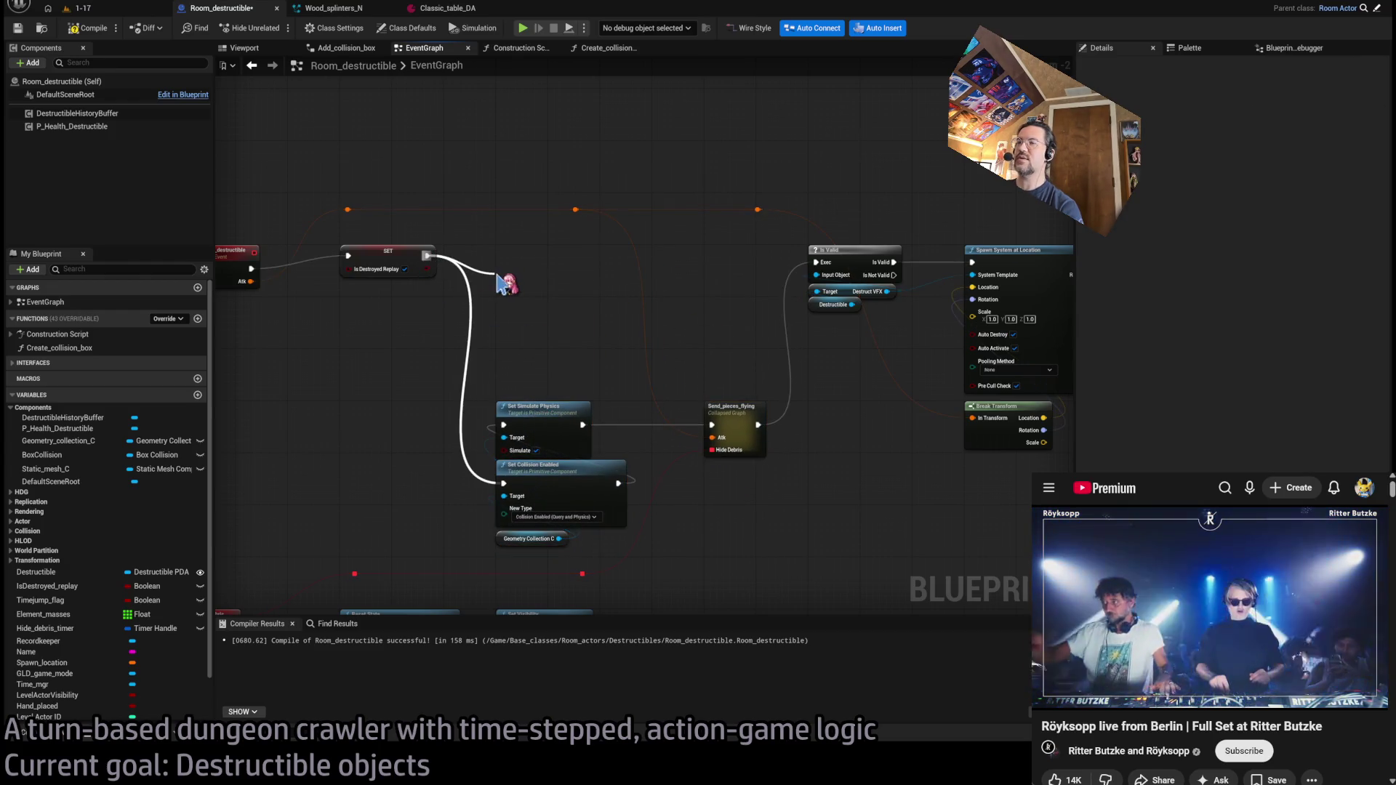
- Insert a Branch after SET Is Destroyed Replay, shift downstream nodes right, and add a Destructible getter
key(ctrl+v)
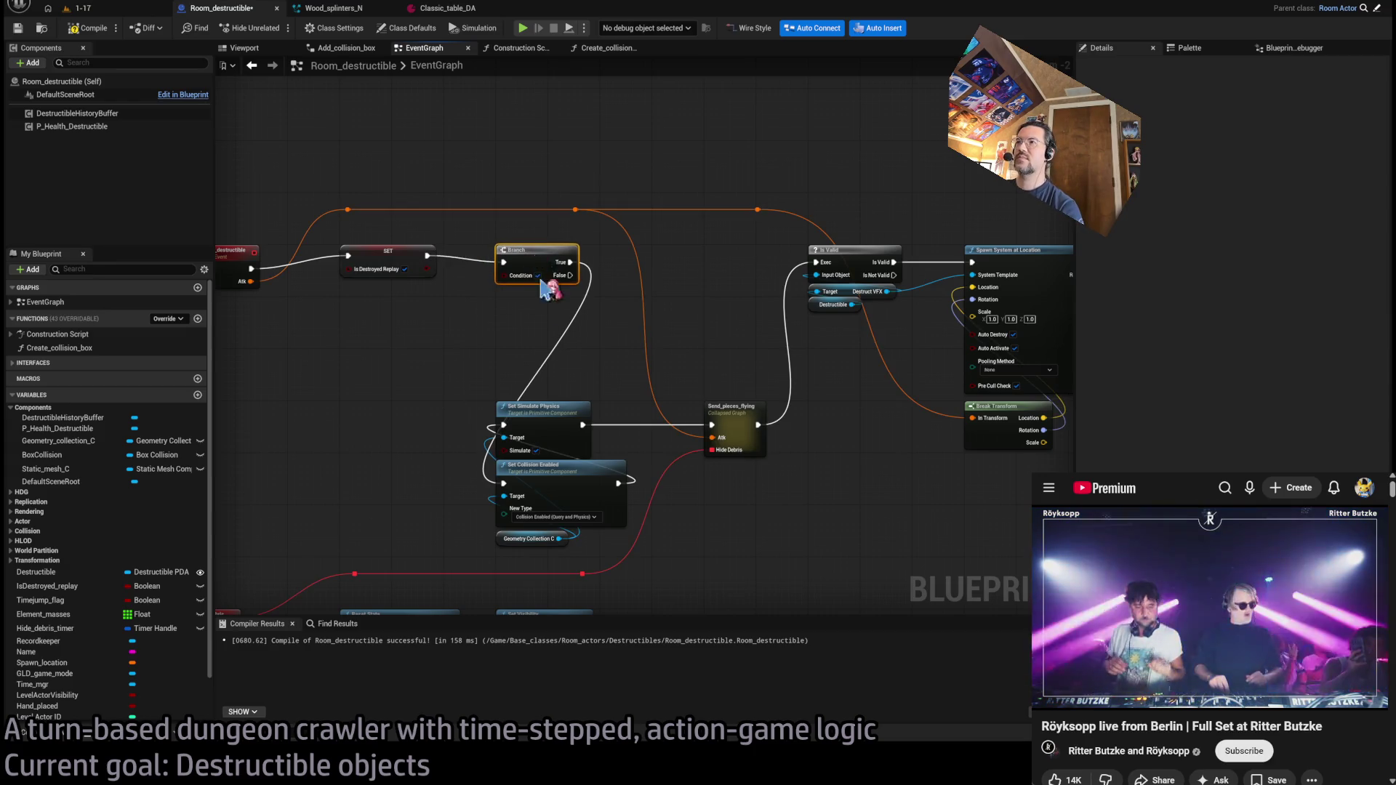
scroll(554, 287, down, 6)
mouse_move(754, 282)
mouse_down()
mouse_move(567, 367)
mouse_move(550, 362)
mouse_up()
scroll(560, 302, up, 5)
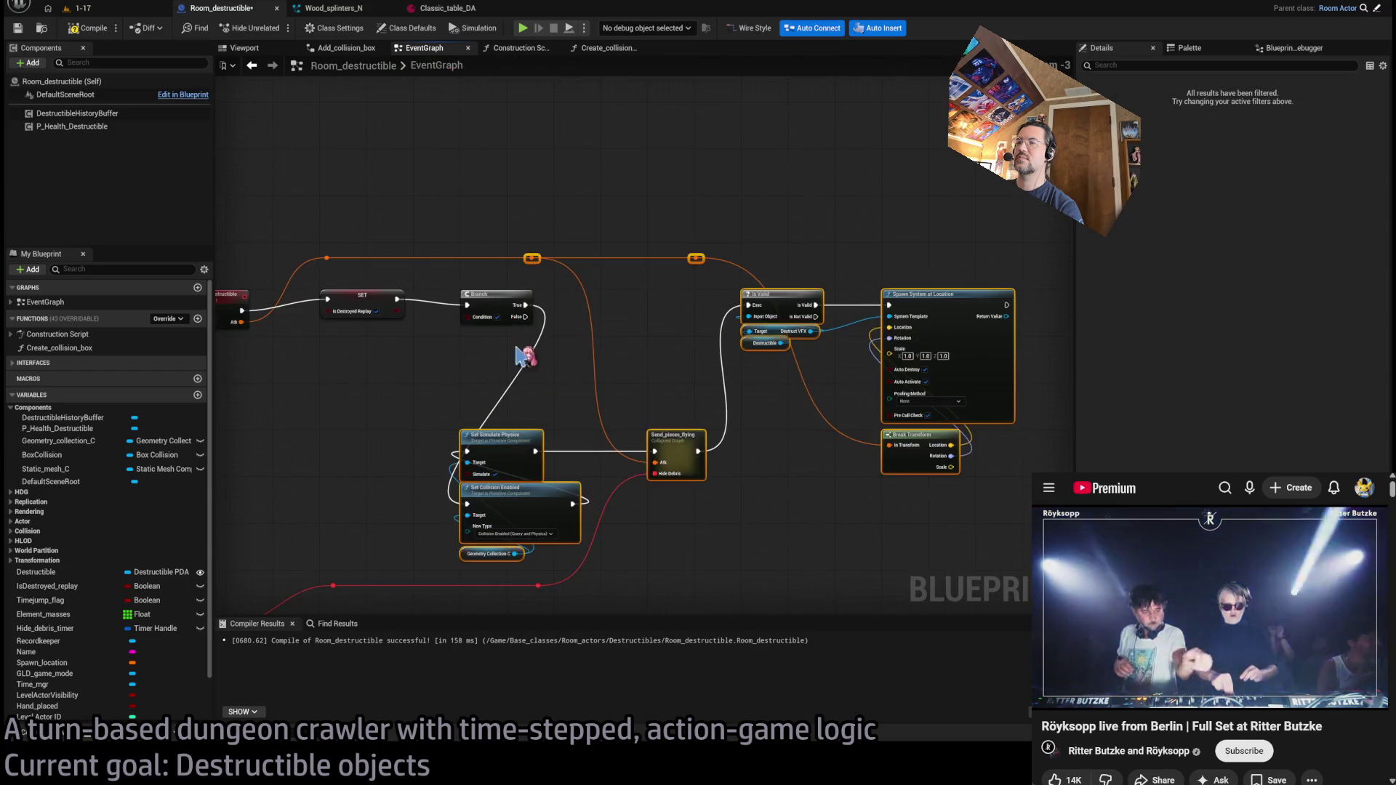
drag(687, 447, 830, 448)
scroll(648, 330, up, 1)
scroll(643, 329, up, 2)
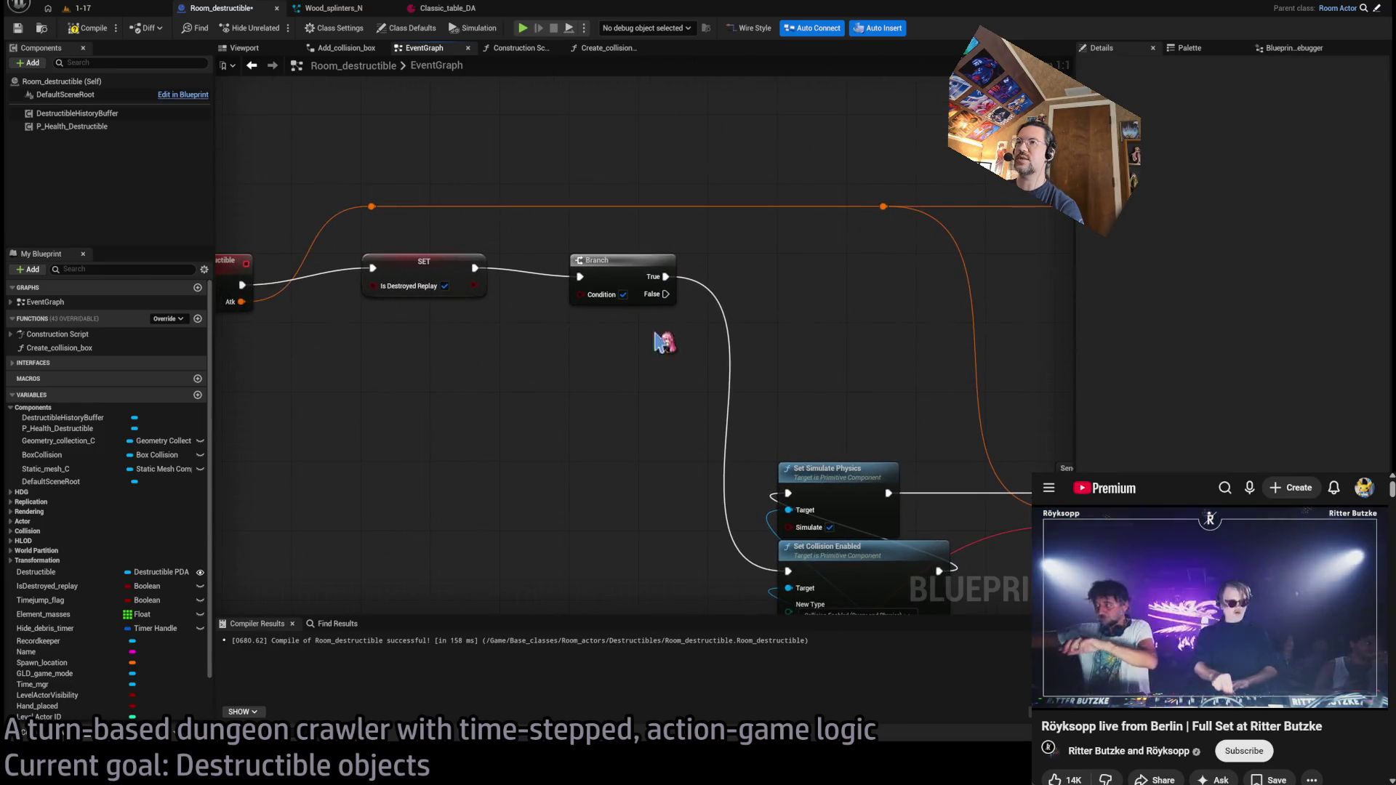
mouse_move(36, 572)
mouse_down()
mouse_move(602, 408)
mouse_move(560, 380)
mouse_up()
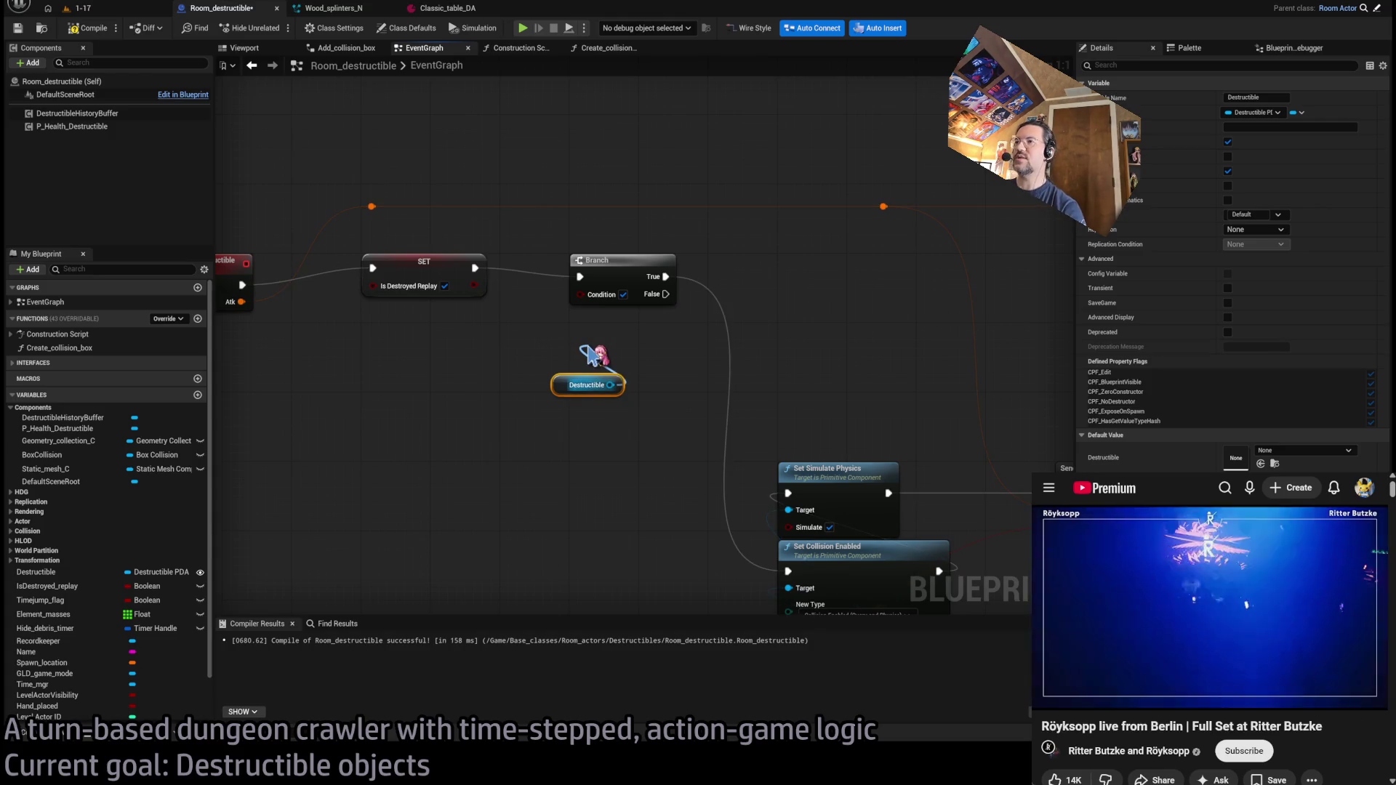
- Feed an Is Static Mesh check on Destructible into the Branch Condition
key(ctrl+v)
mouse_move(680, 349)
mouse_down()
mouse_move(642, 342)
mouse_move(579, 294)
mouse_move(486, 290)
mouse_up()
click(637, 256)
mouse_move(610, 473)
mouse_down()
mouse_move(709, 473)
mouse_move(726, 364)
mouse_move(874, 462)
mouse_move(635, 372)
mouse_move(686, 564)
mouse_move(713, 349)
mouse_move(452, 461)
mouse_move(770, 400)
mouse_move(775, 279)
mouse_move(558, 546)
mouse_up()
scroll(685, 564, down, 2)
scroll(558, 545, up, 3)
mouse_move(664, 461)
mouse_down()
mouse_move(680, 311)
mouse_move(699, 275)
mouse_up()
- Add Set Visibility for Static Mesh C on True, compile Room_destructible, and return to level 1-17
key(ctrl+v)
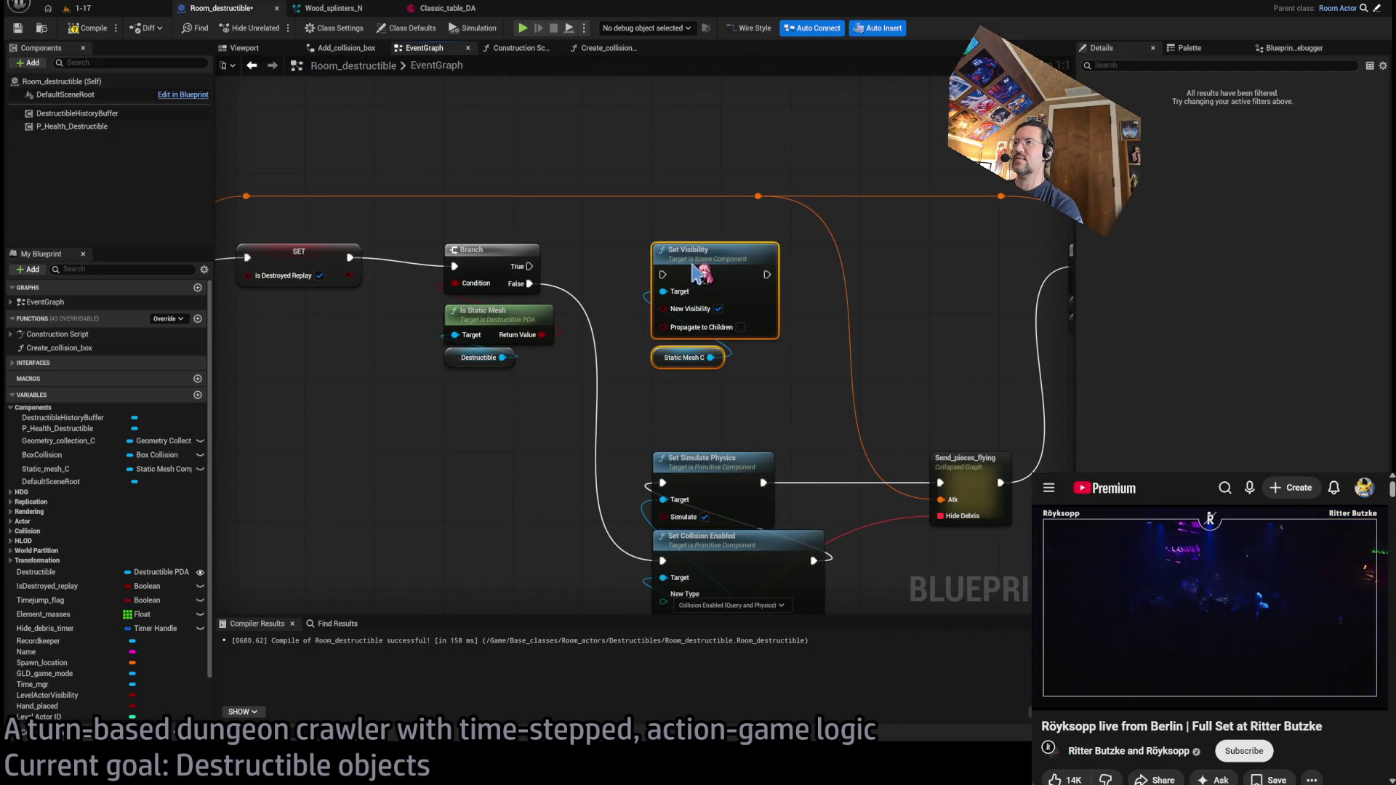
drag(725, 324, 538, 347)
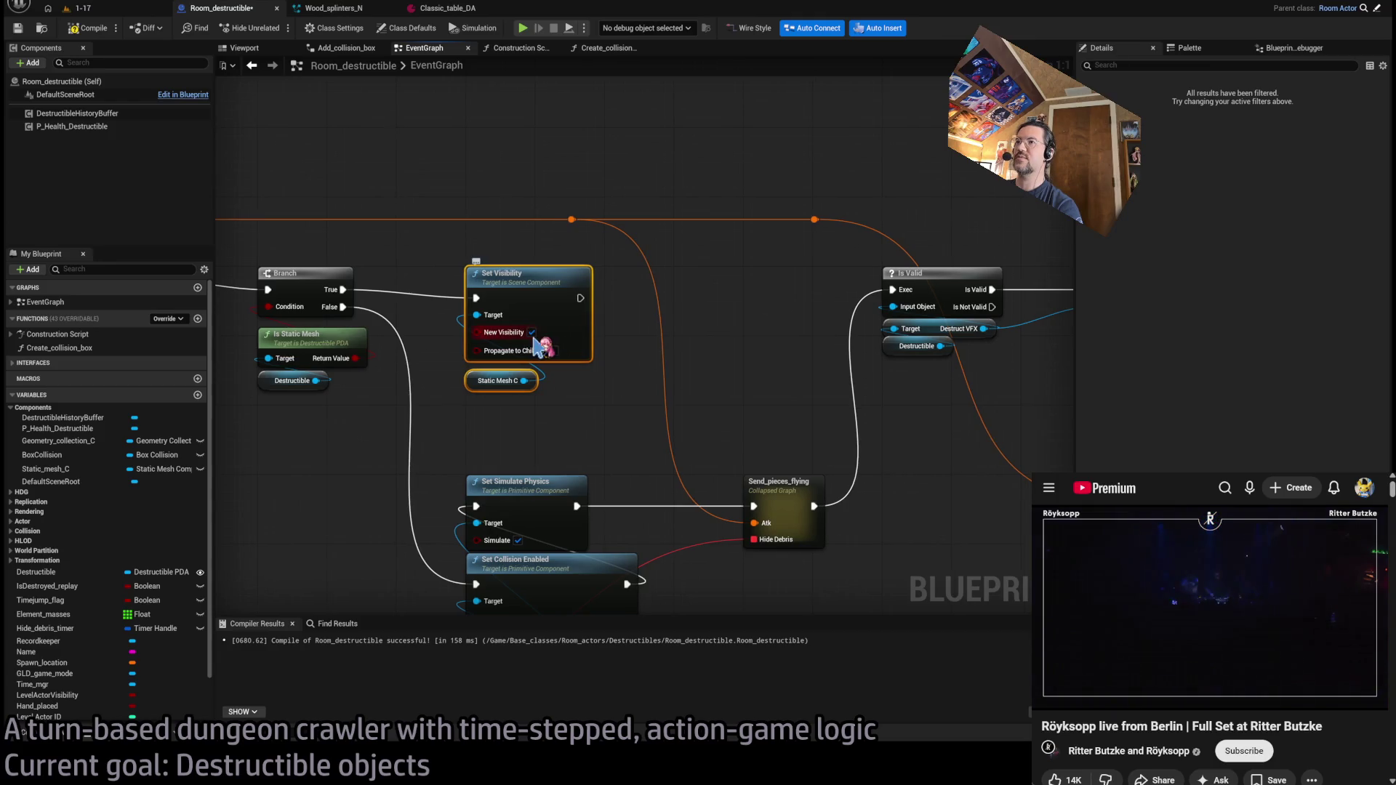
drag(960, 303, 672, 299)
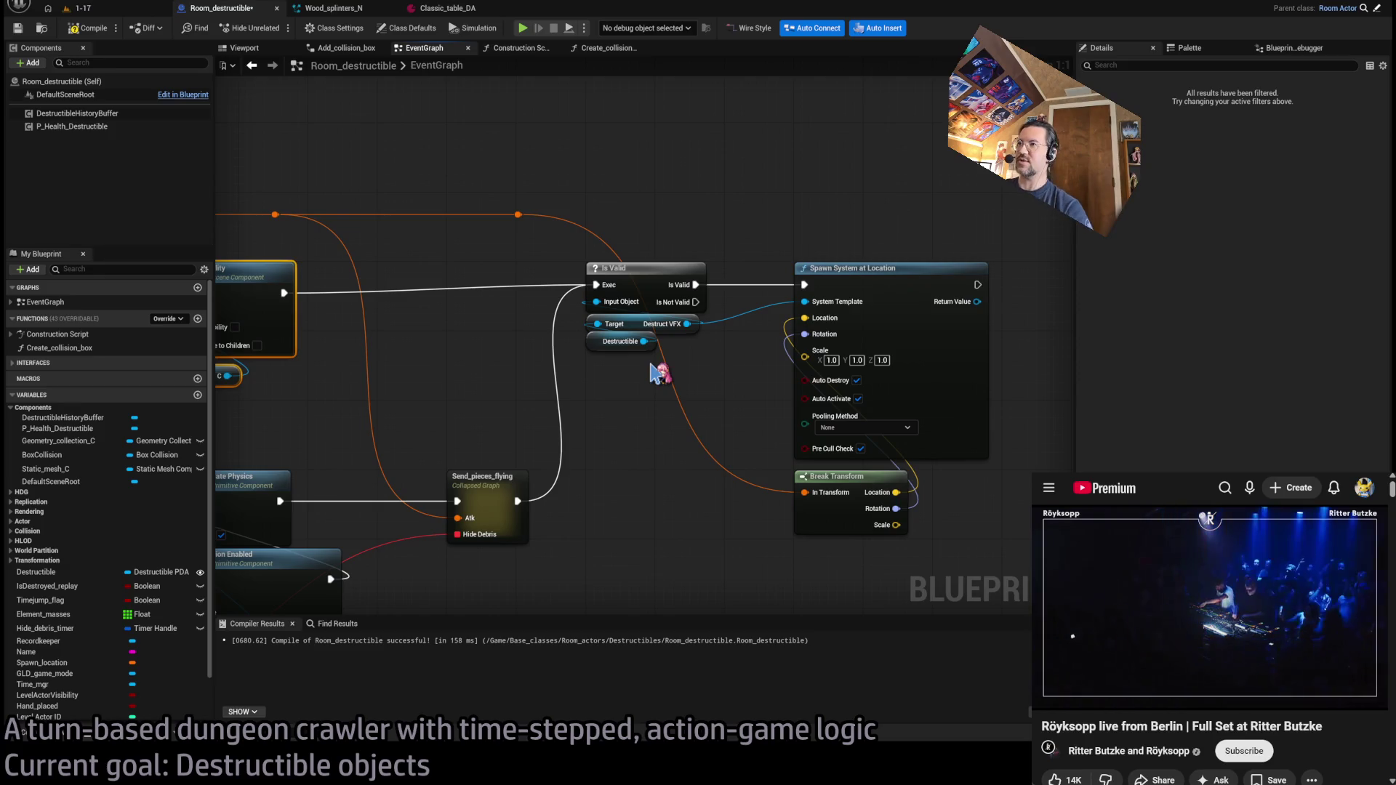
scroll(658, 373, down, 2)
drag(658, 373, 718, 371)
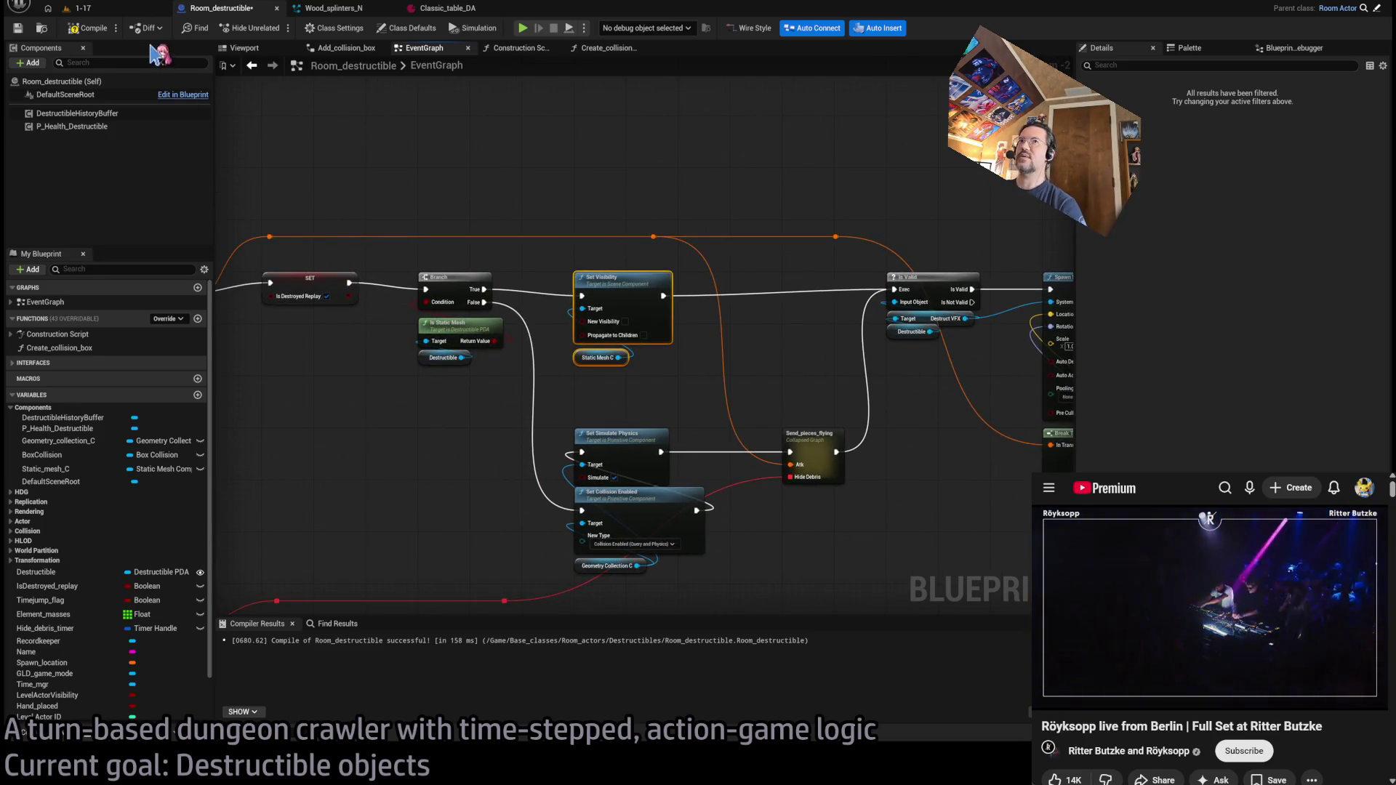
click(107, 31)
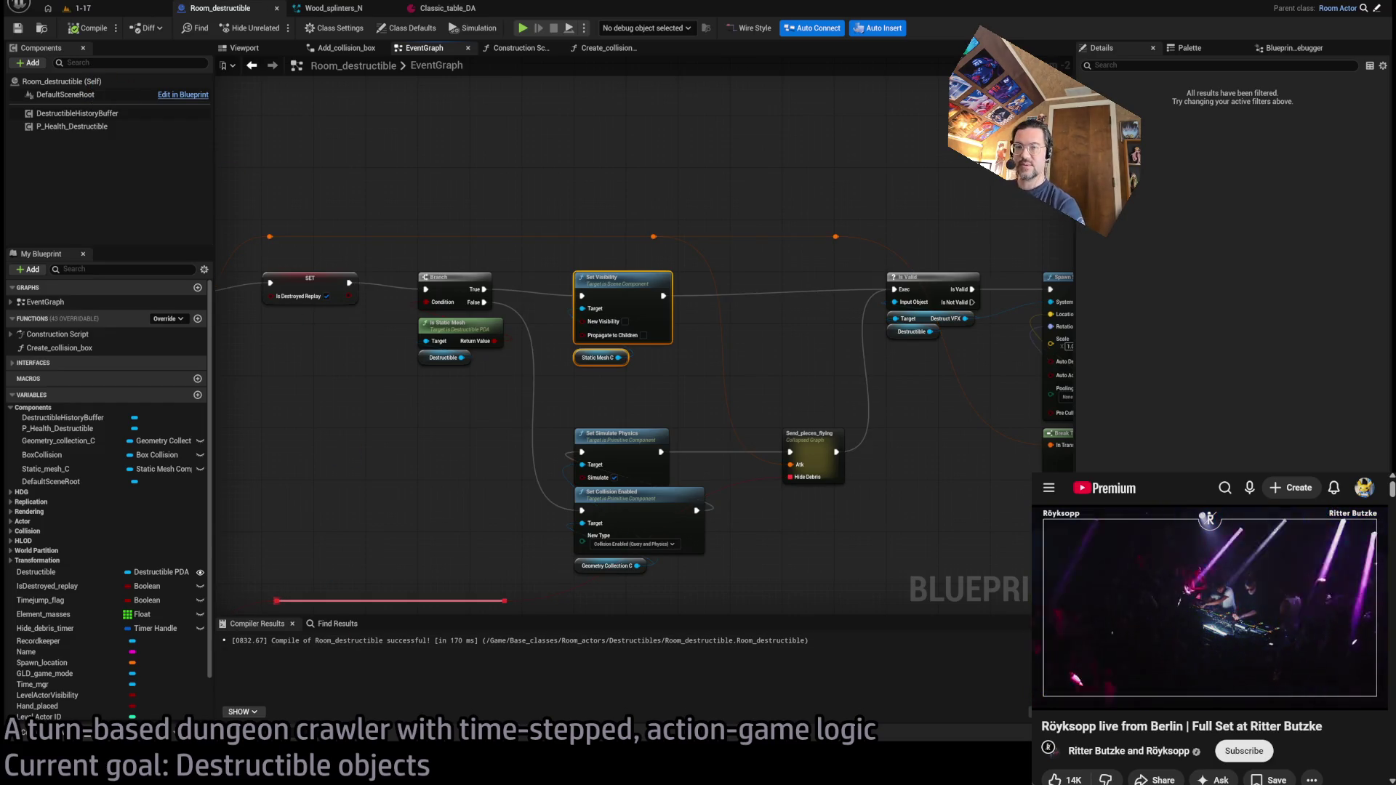
click(76, 8)
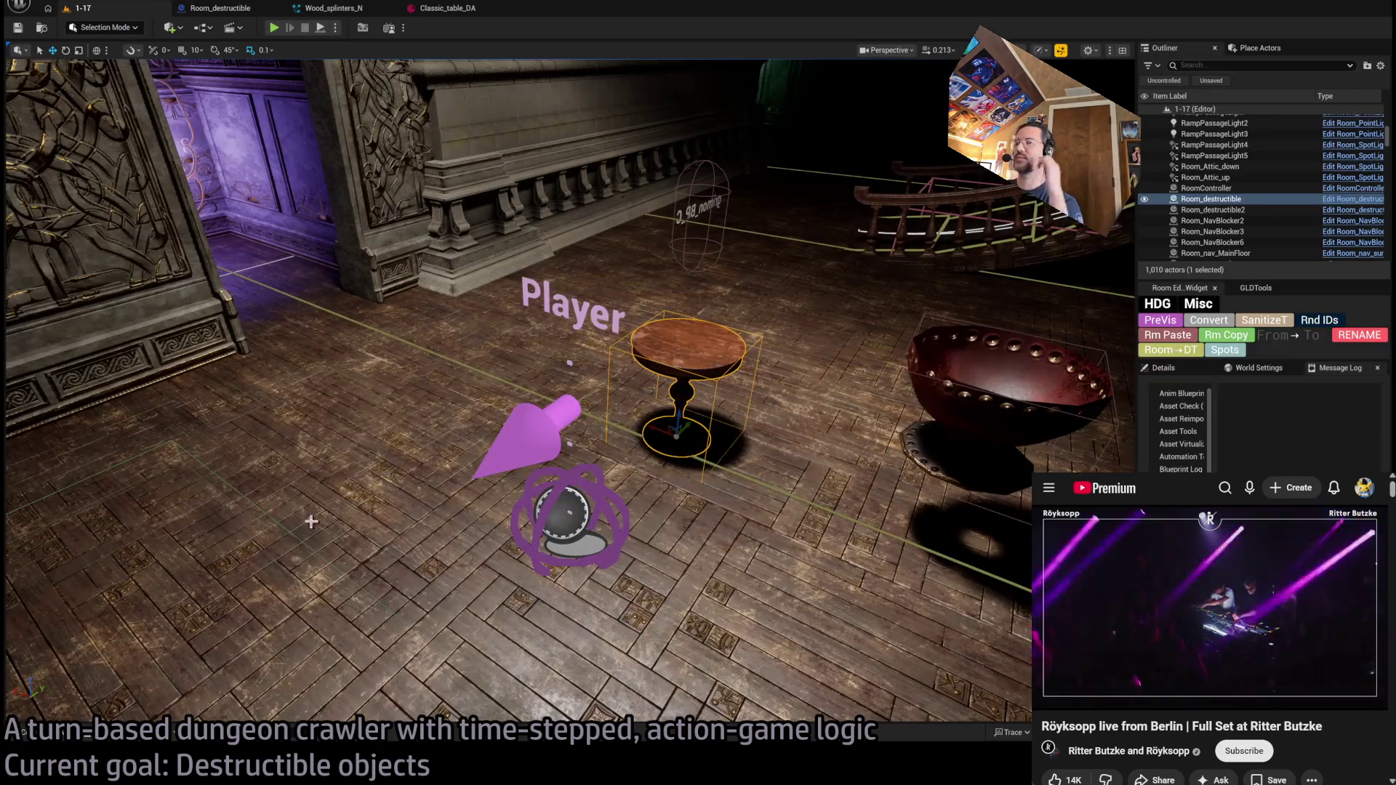
click(72, 736)
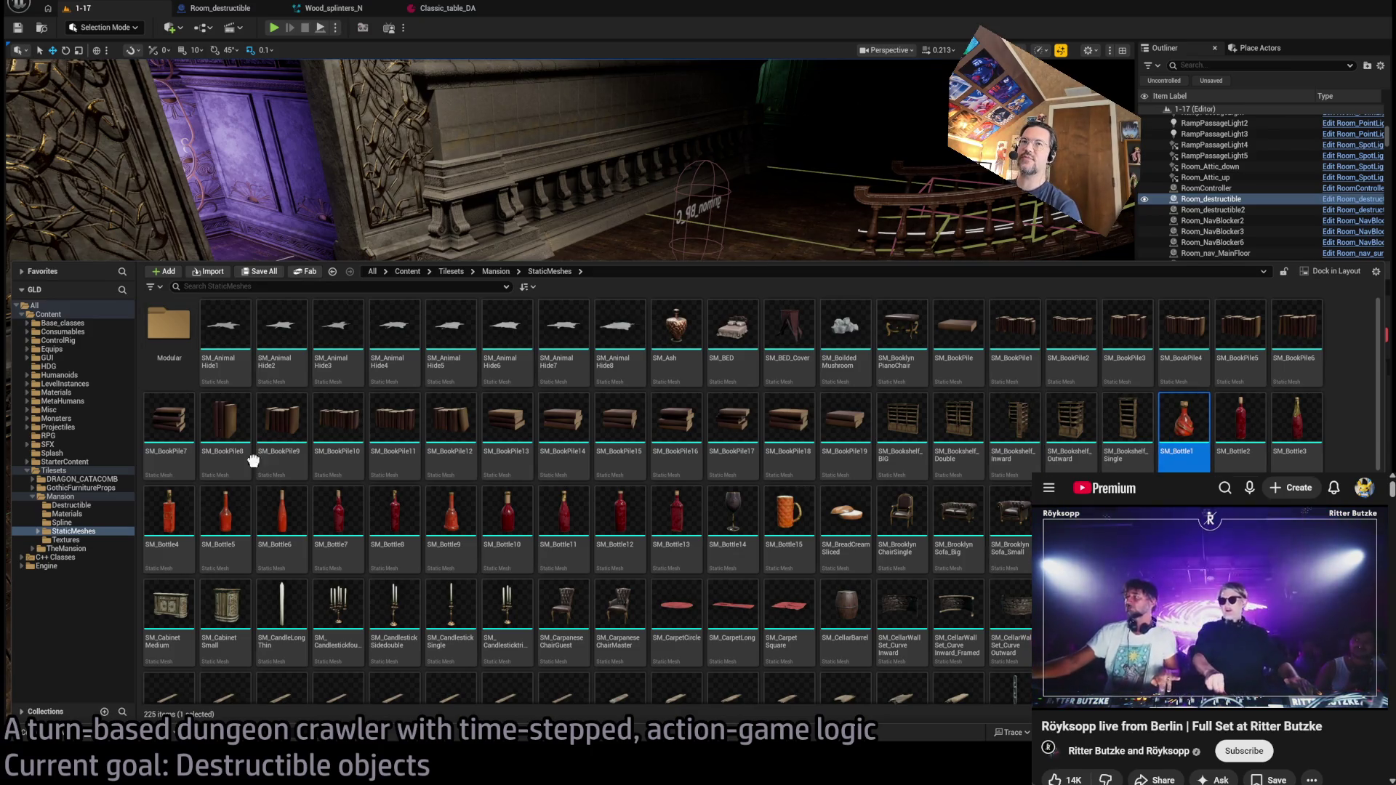
- Look inside the Destructible folder in the Content Browser
click(73, 505)
- Duplicate WineCup2_DA in the Destructible folder as a new asset named SM_bottle1
click(80, 531)
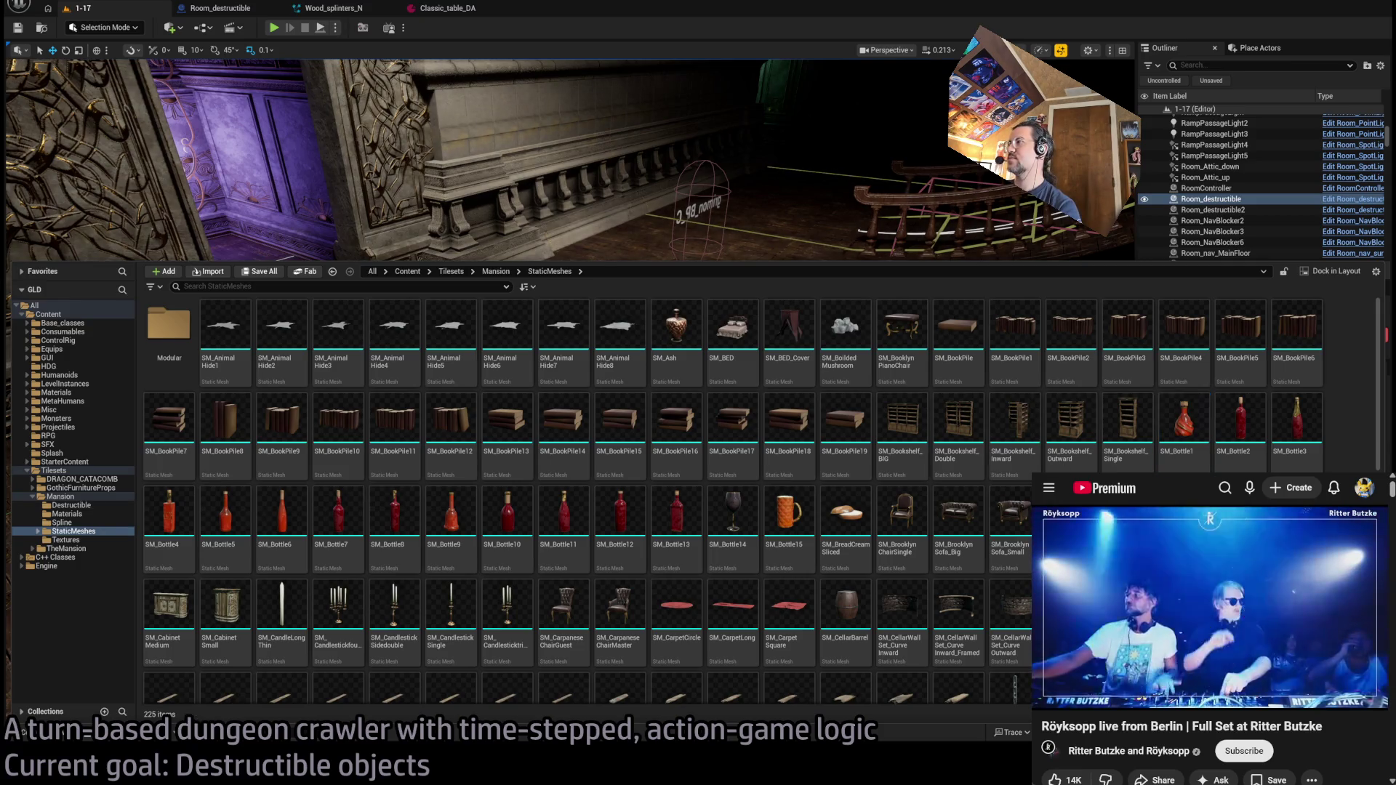
click(72, 505)
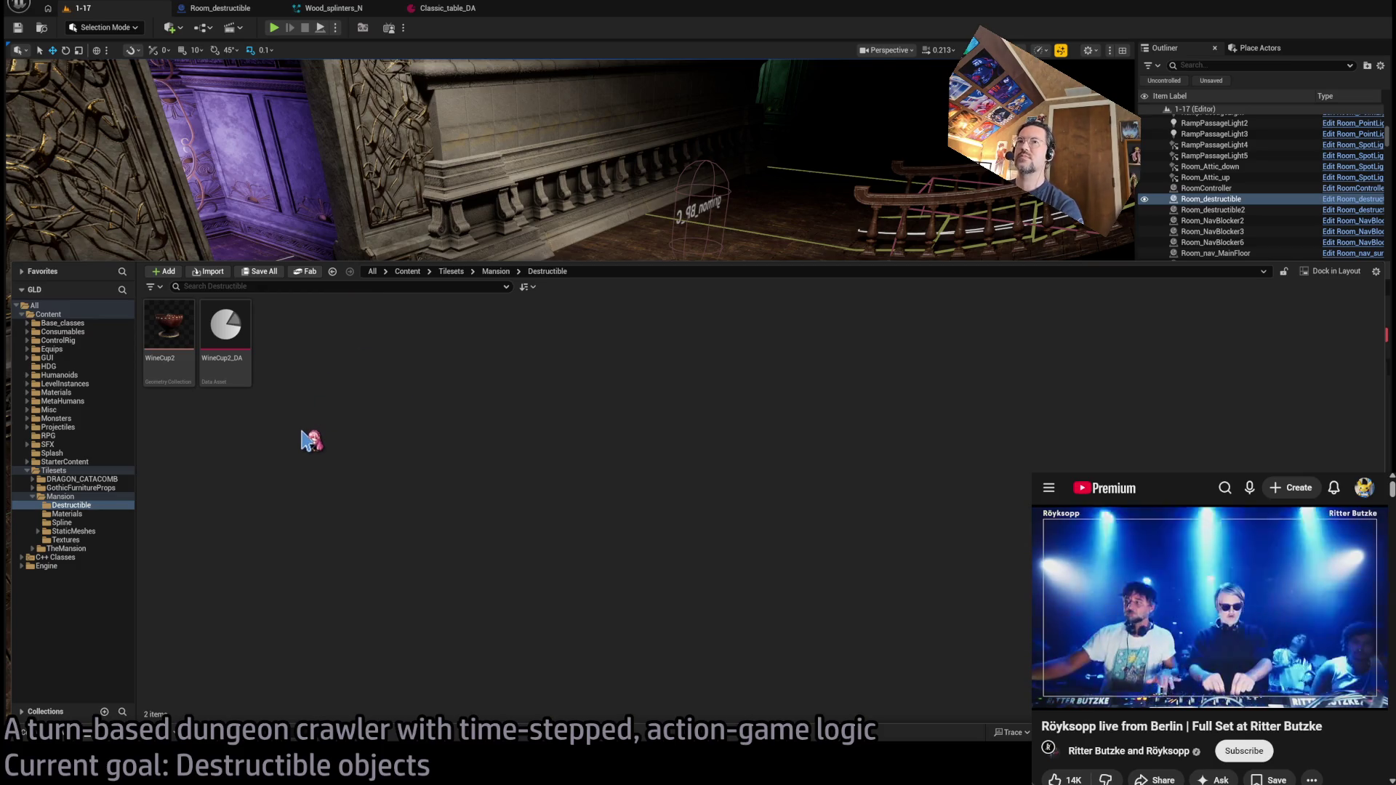
click(225, 338)
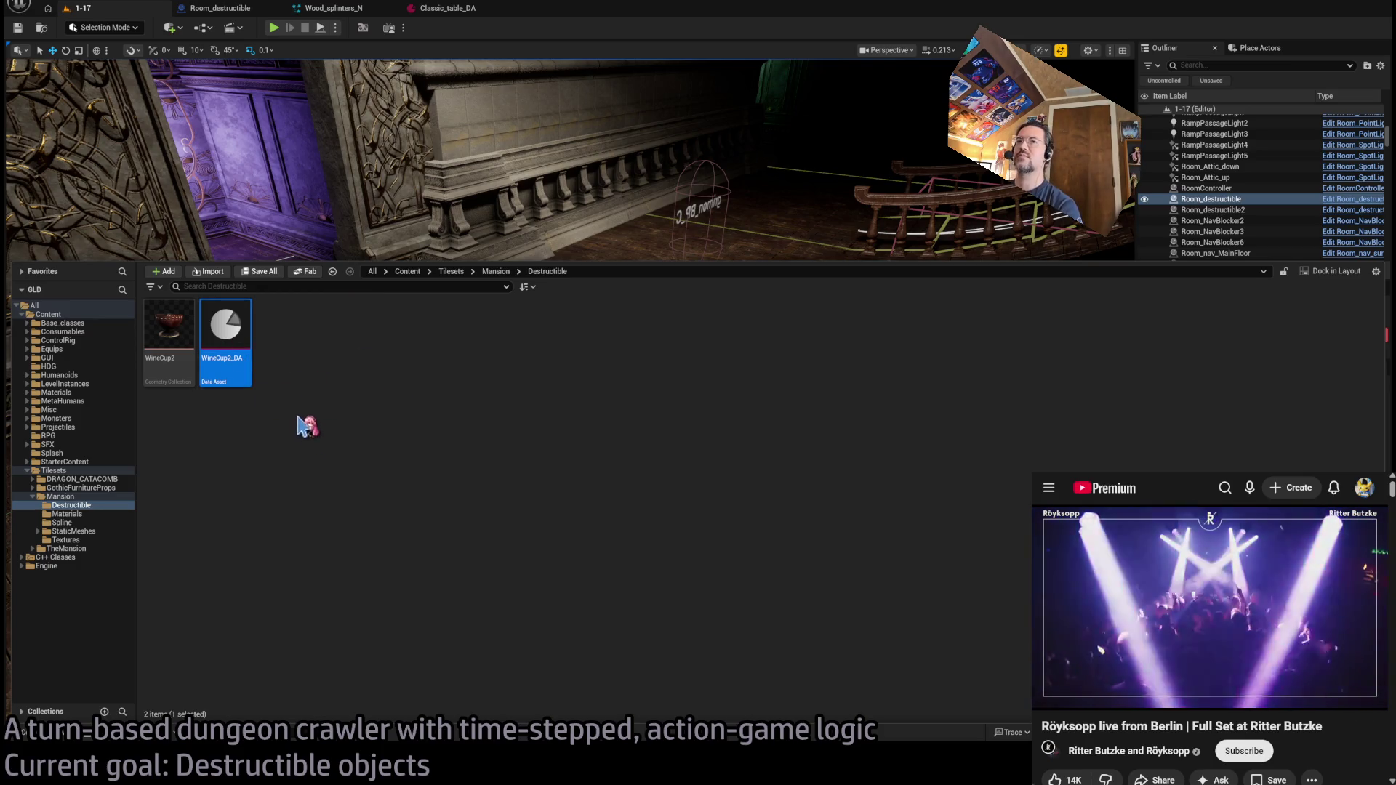
key(ctrl+d)
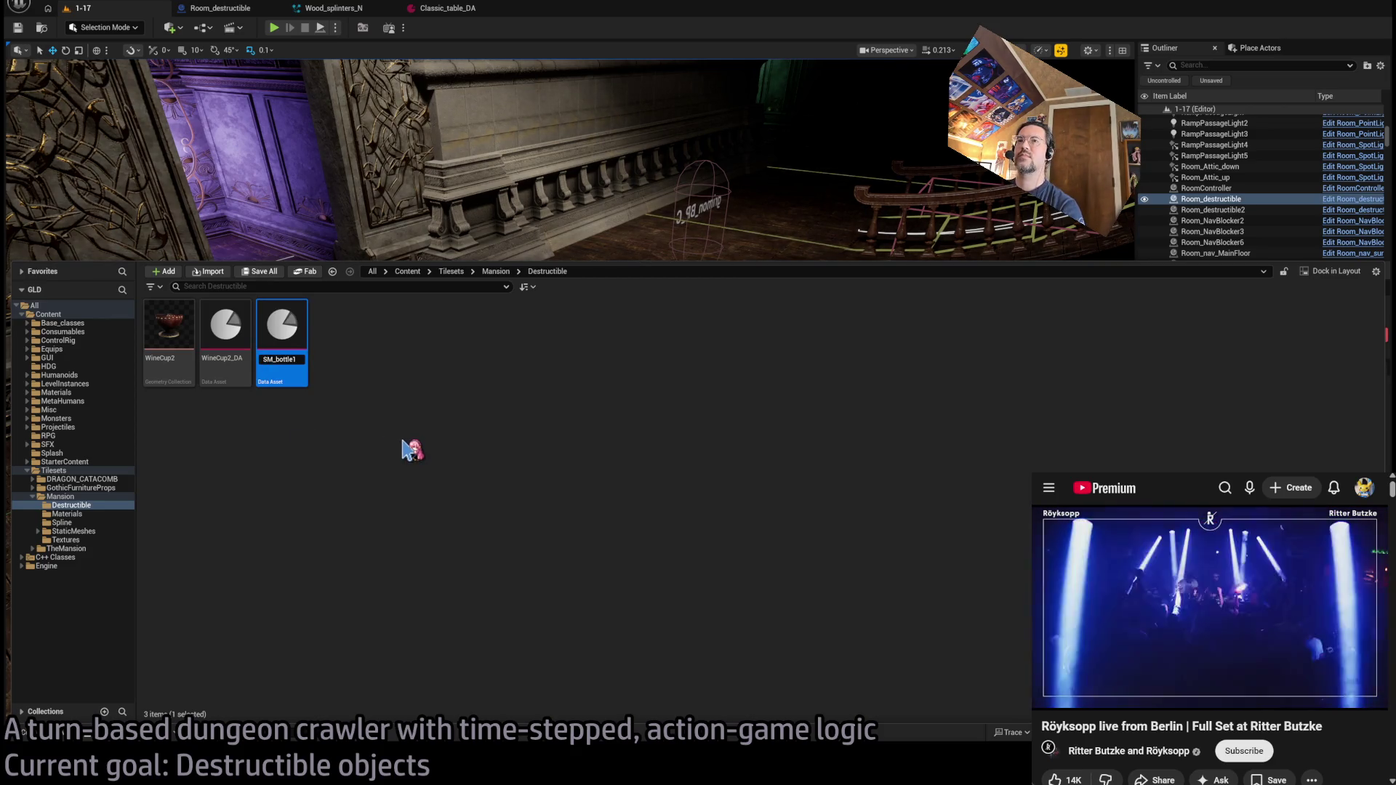
key(Return)
- Set SM_bottle1's Static Mesh to SM_Bottle1 and save the asset
double_click(178, 320)
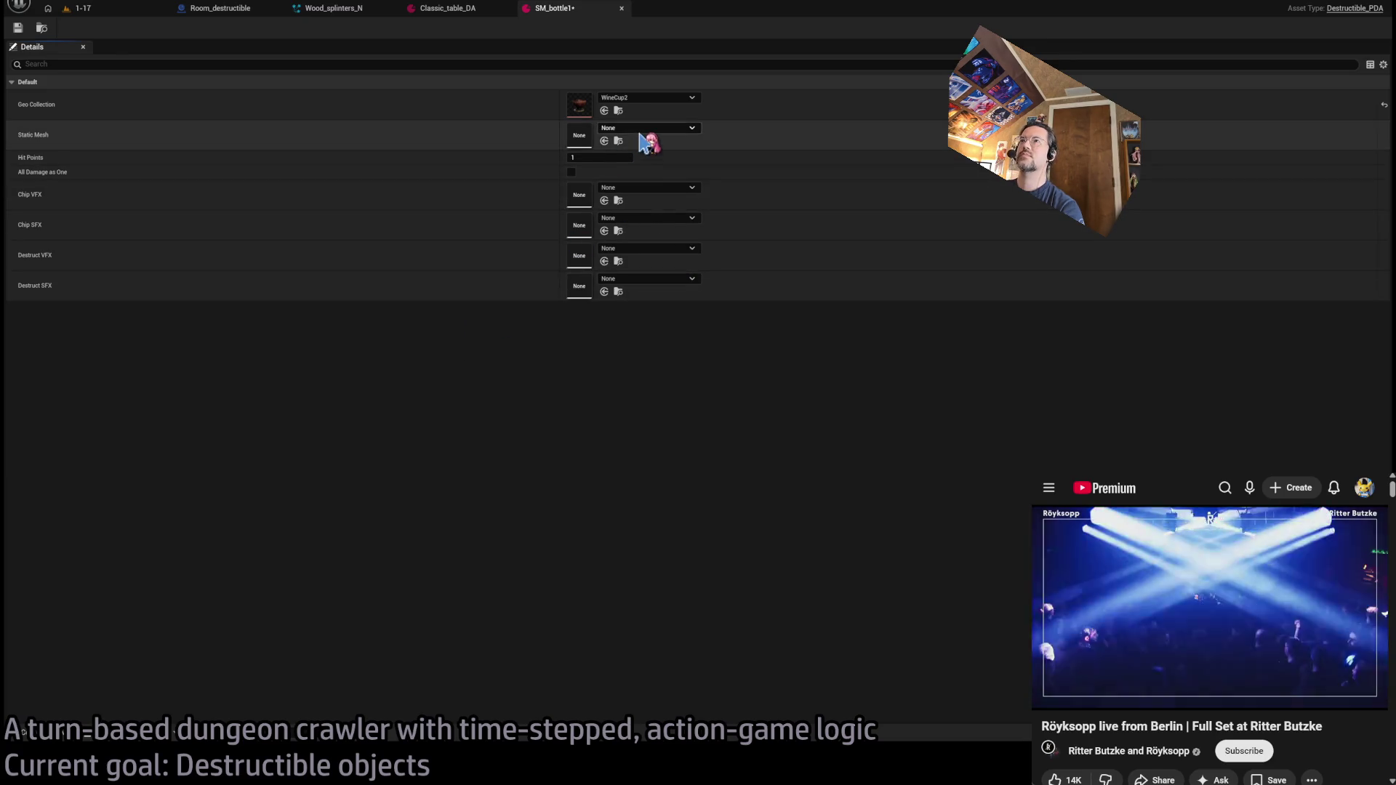
click(604, 140)
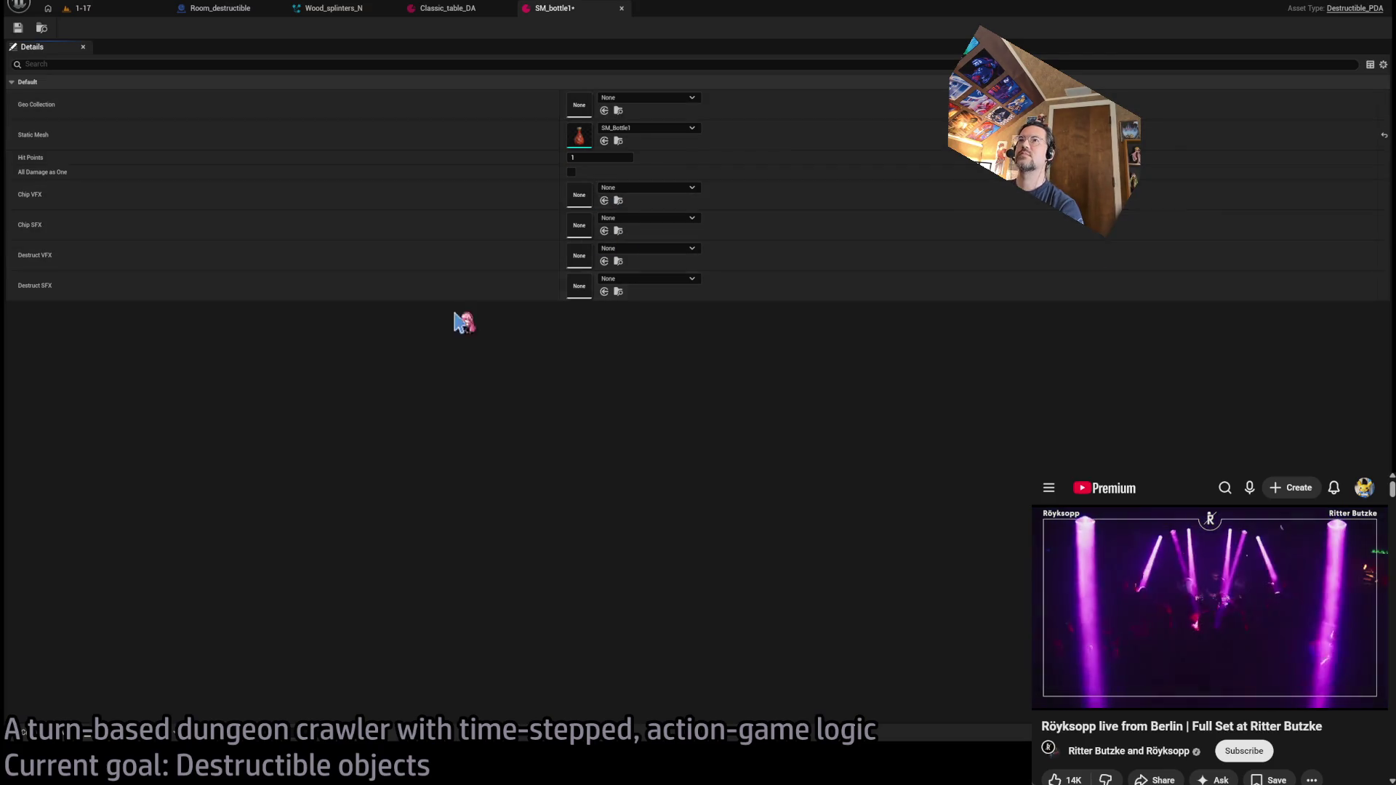
click(18, 28)
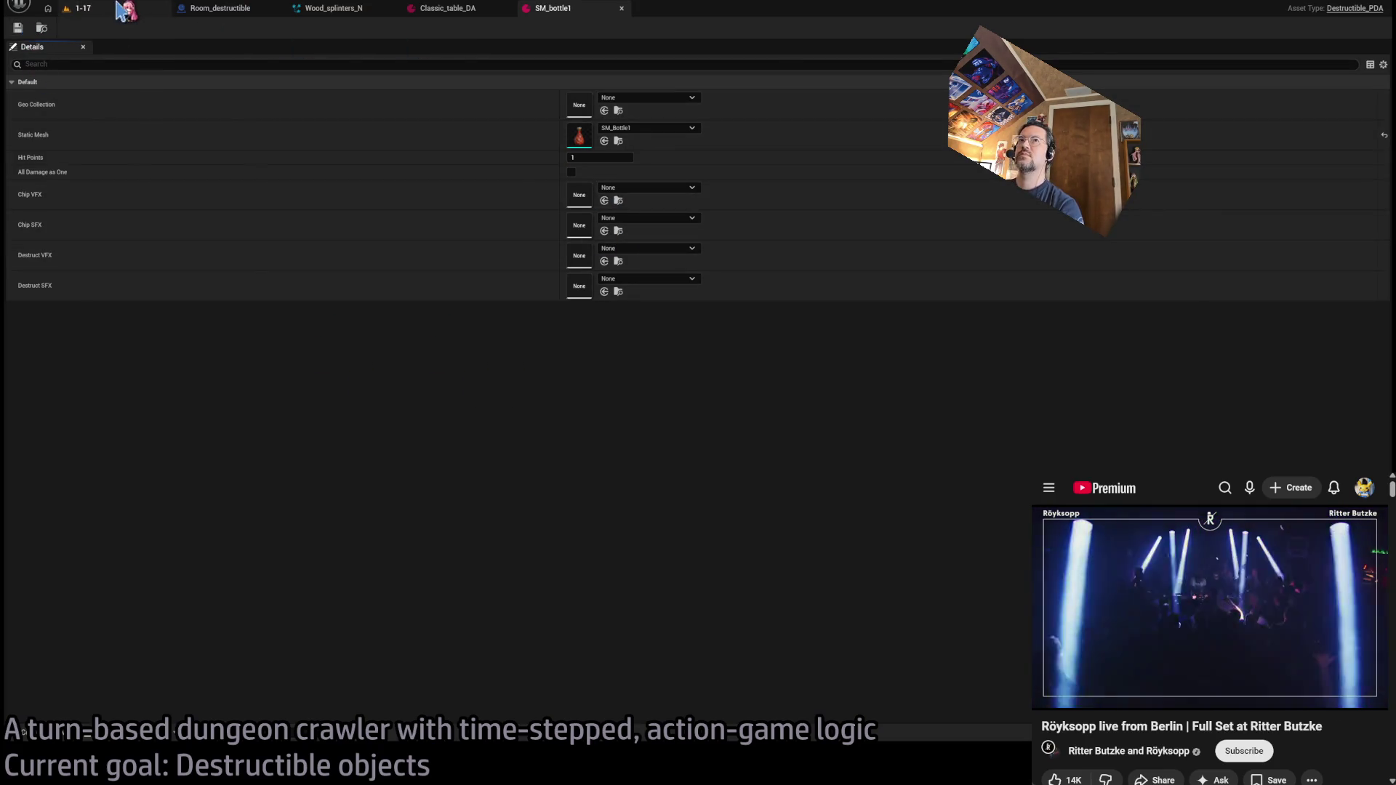
click(82, 8)
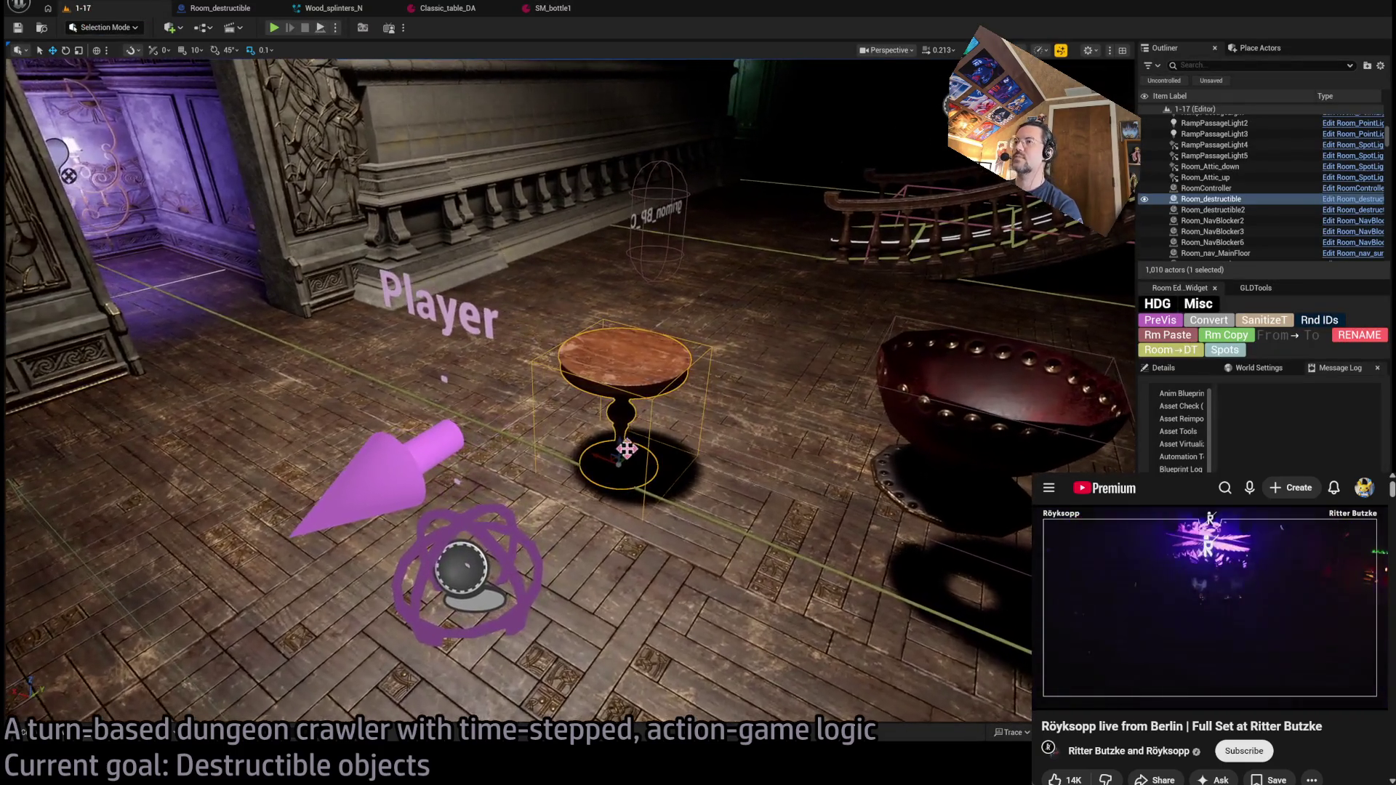
- Place a copy of the destructible actor onto the round table, delete the spare actor, and start a play test
mouse_move(624, 396)
mouse_down()
mouse_move(648, 313)
mouse_move(646, 336)
mouse_up()
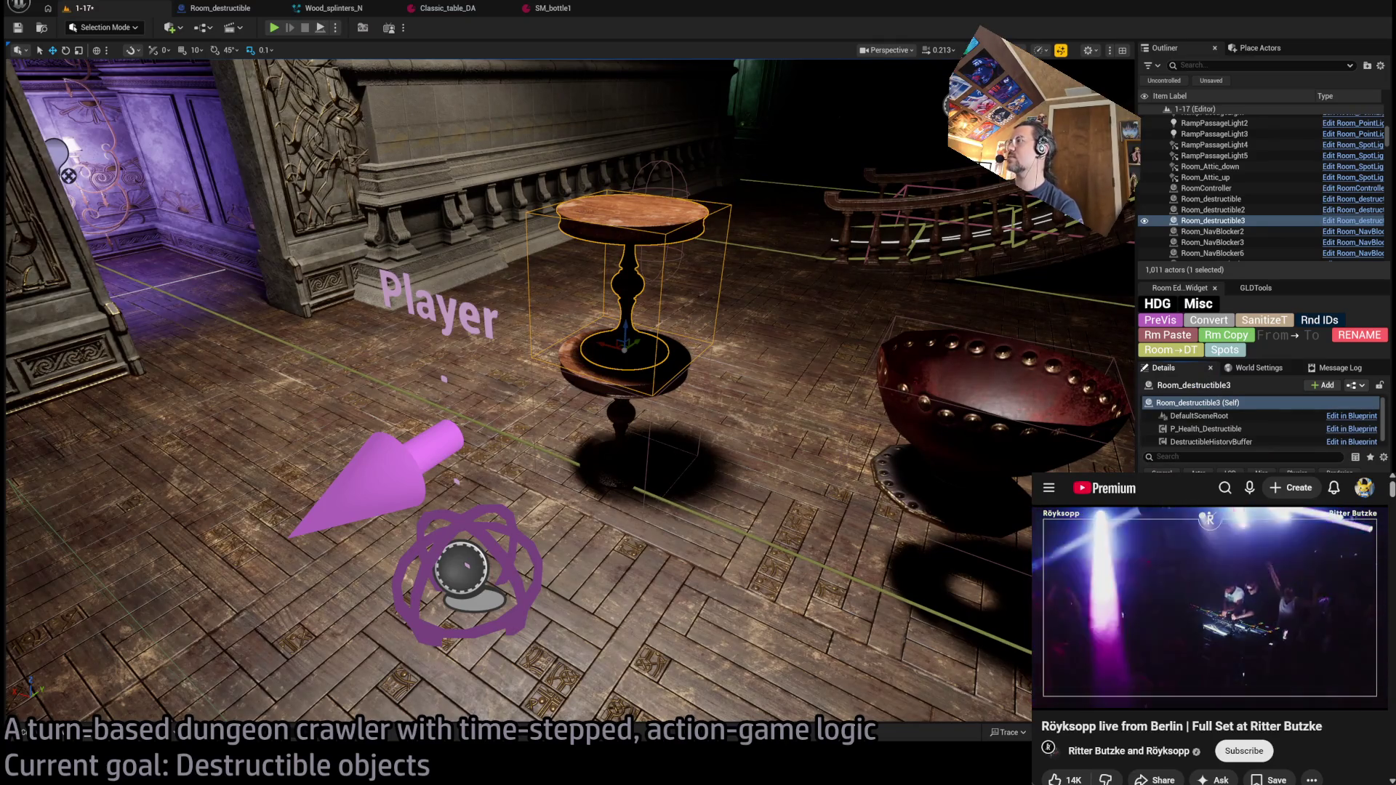
key(f)
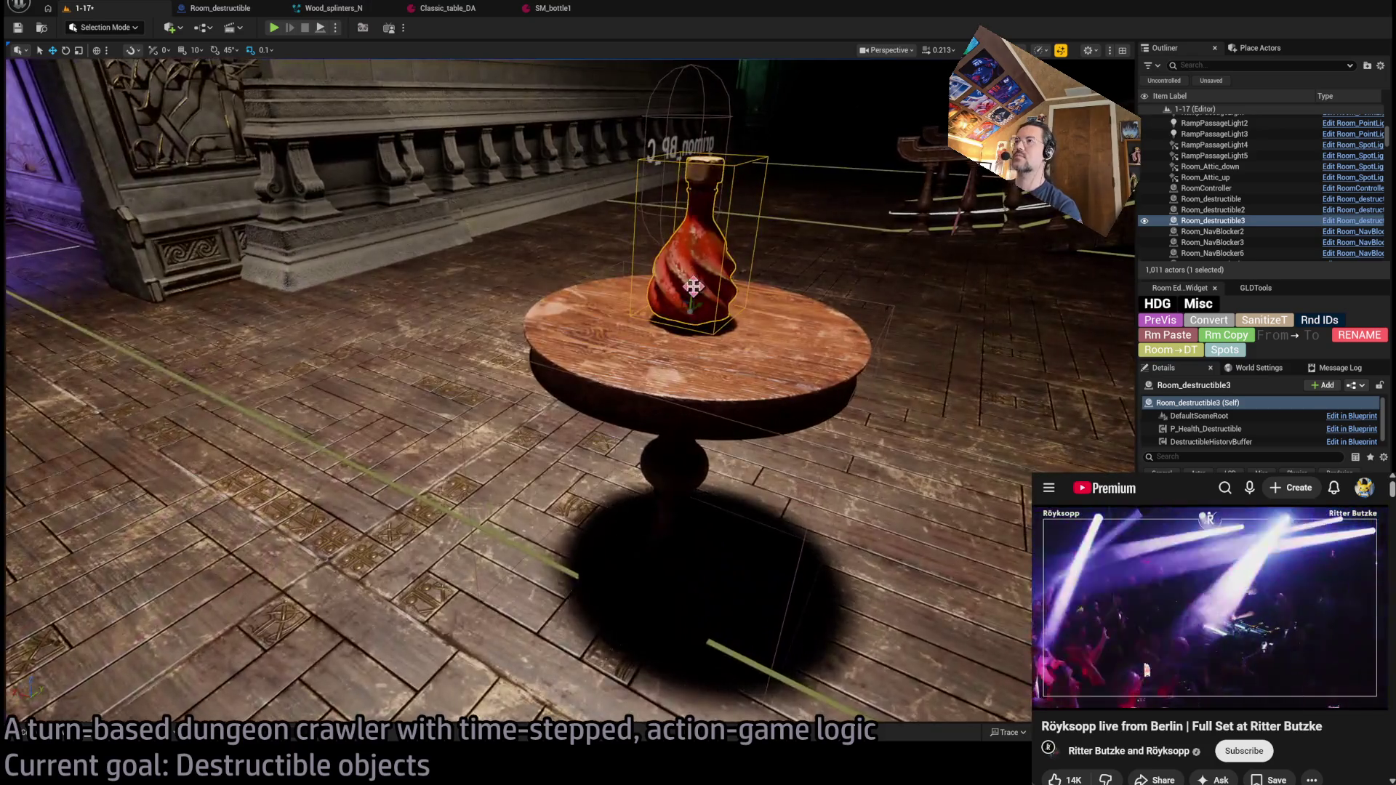
drag(693, 287, 691, 293)
scroll(651, 407, down, 5)
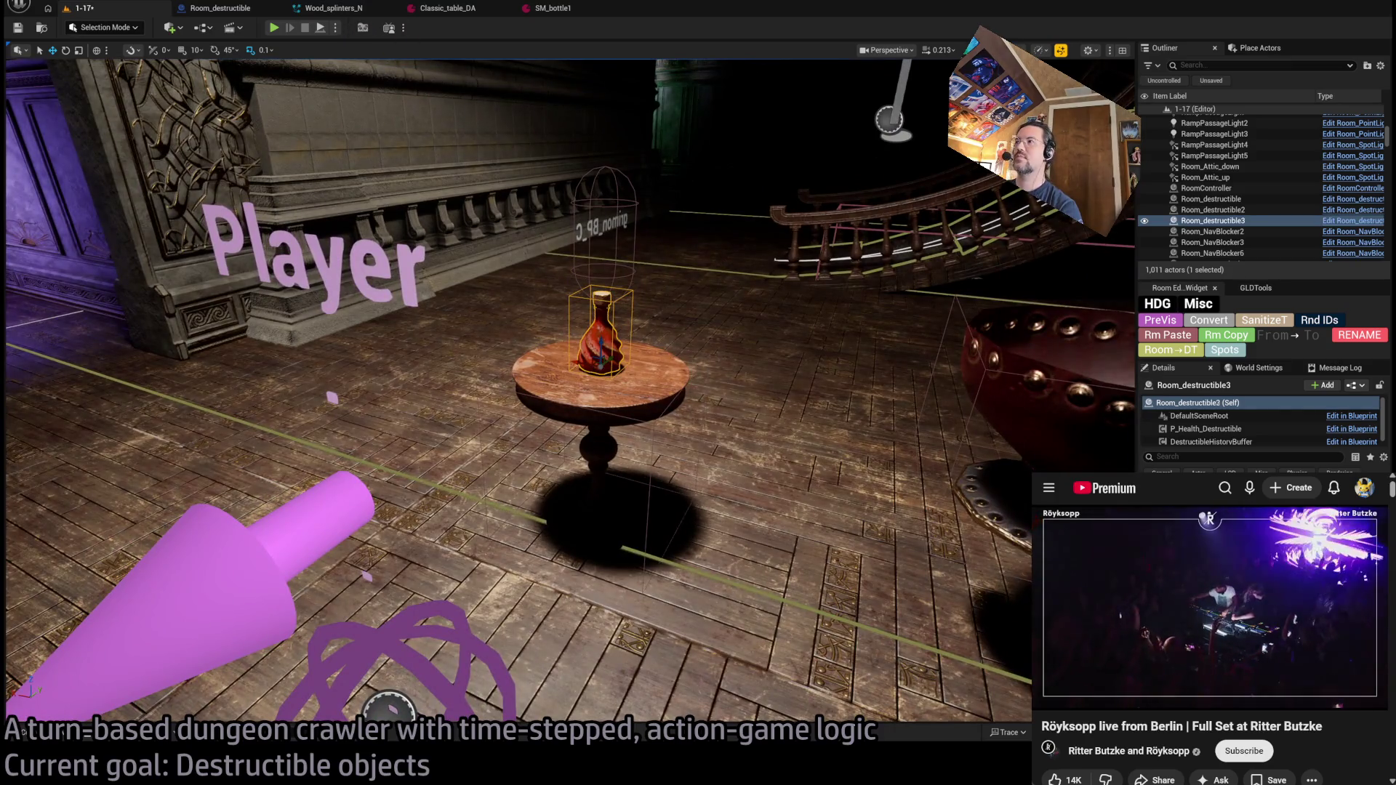
key(Delete)
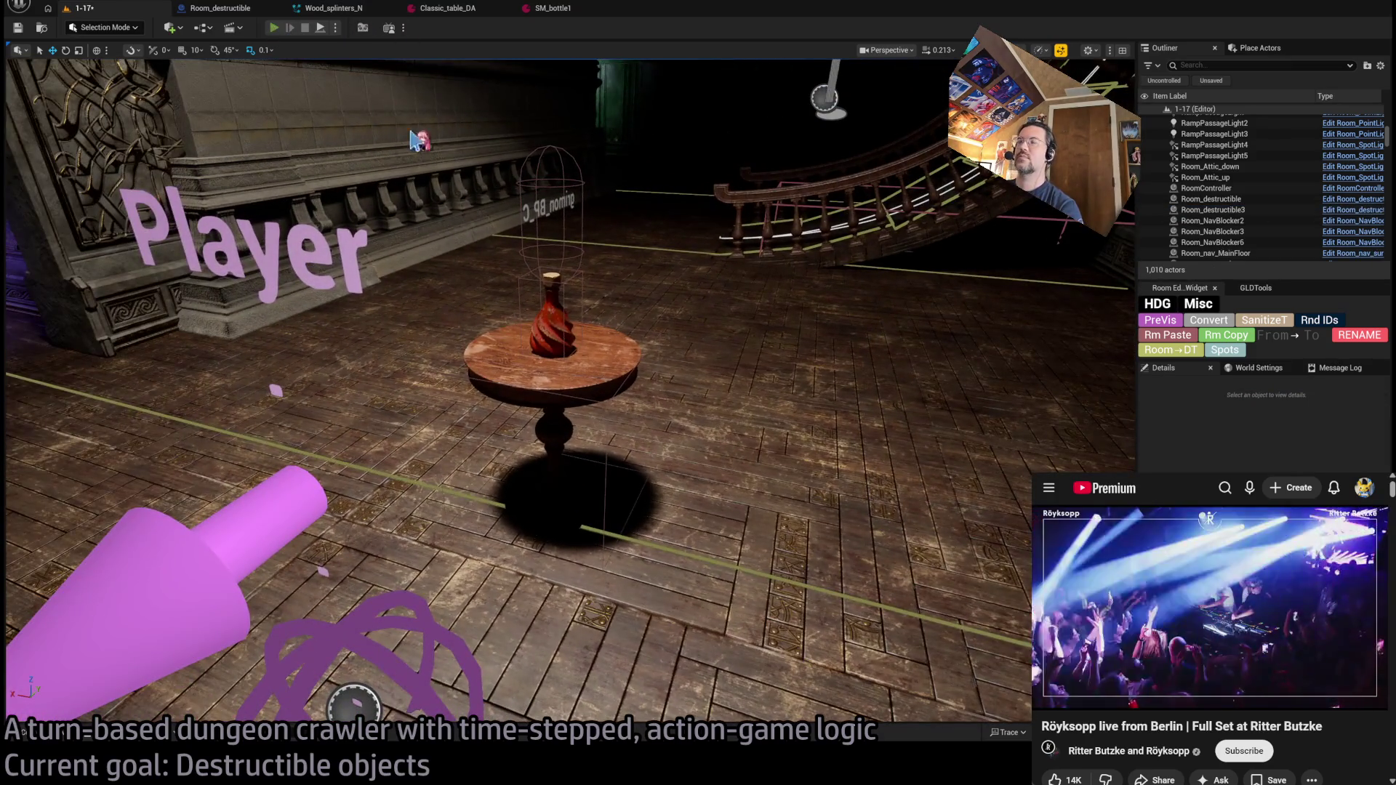
key(alt+p)
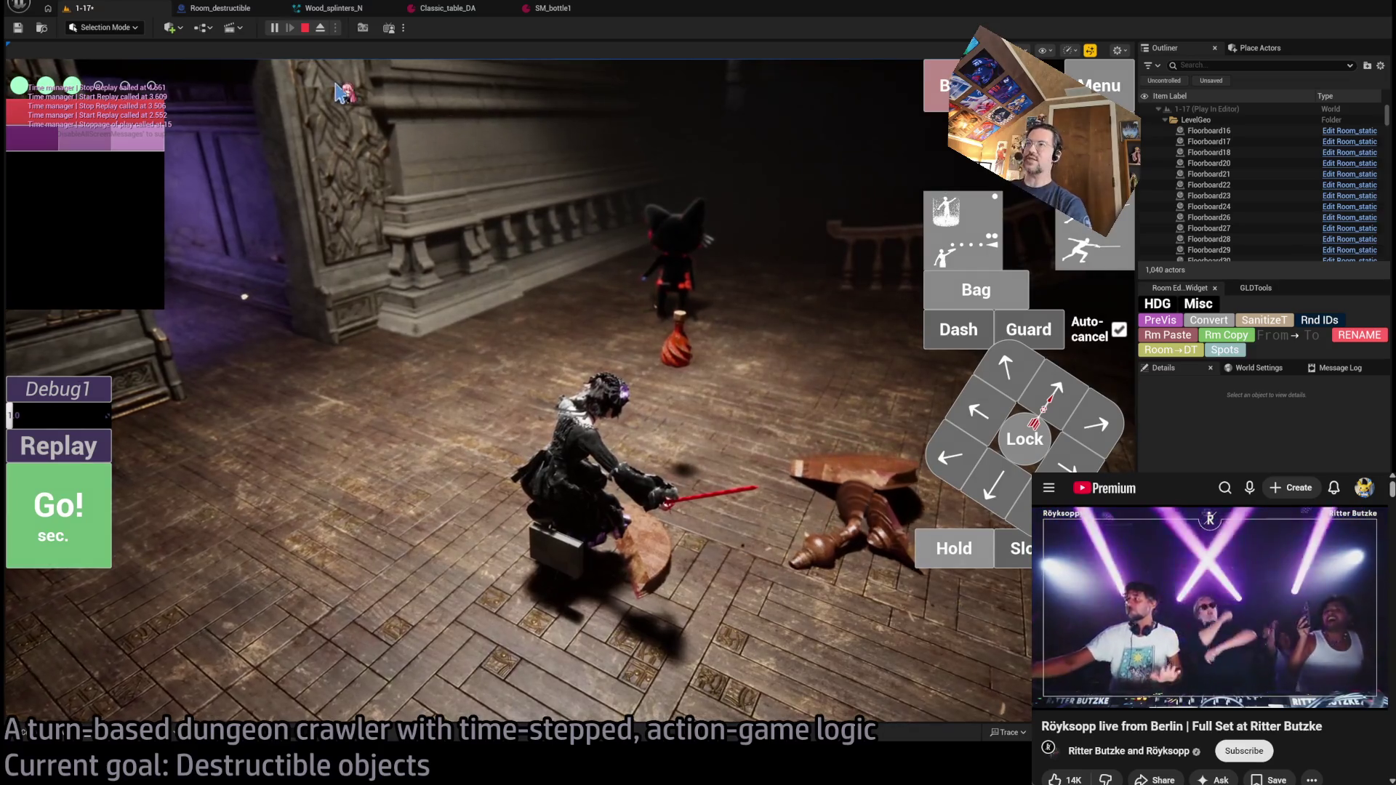
- Restart the play test, run the turn with Go!, replay the table attack, then stop playing
key(Escape)
click(274, 28)
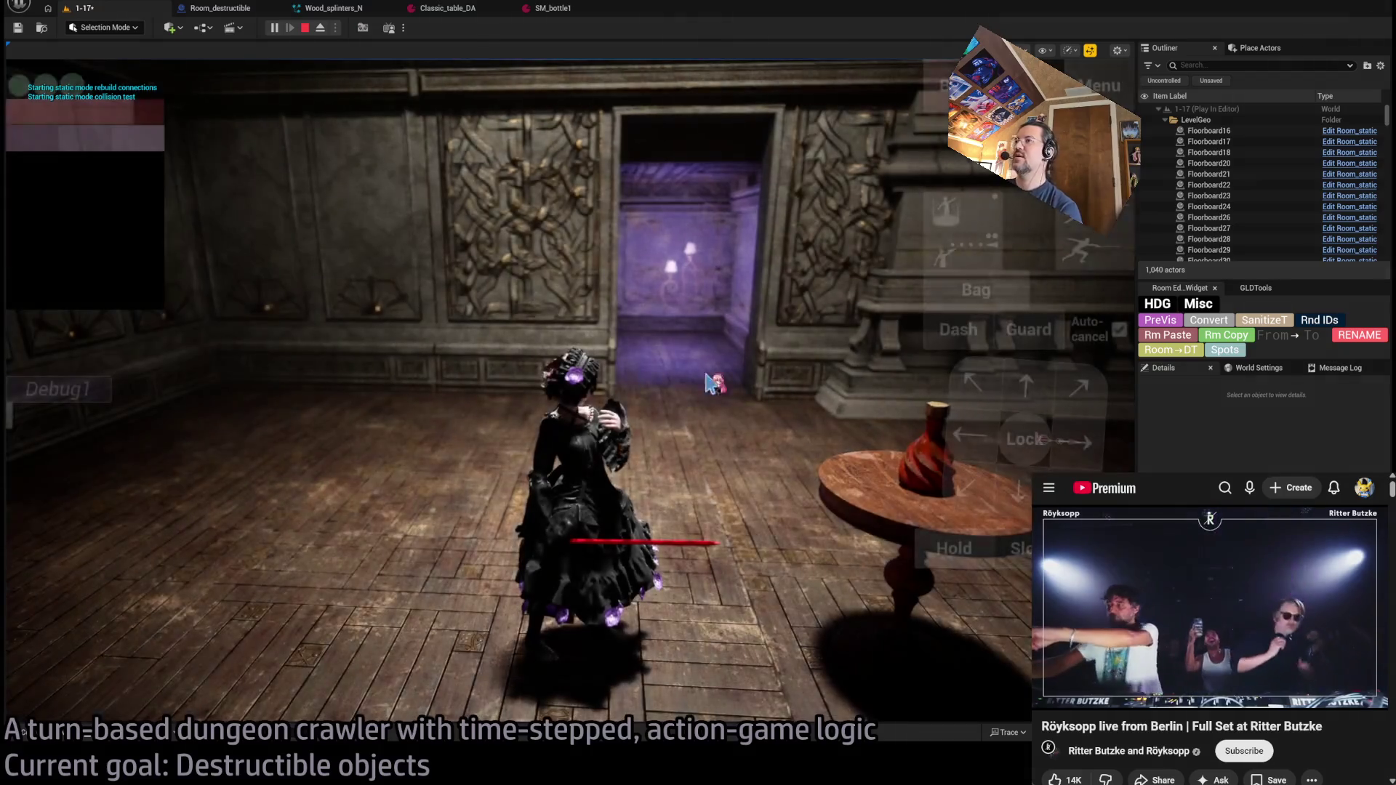
click(108, 515)
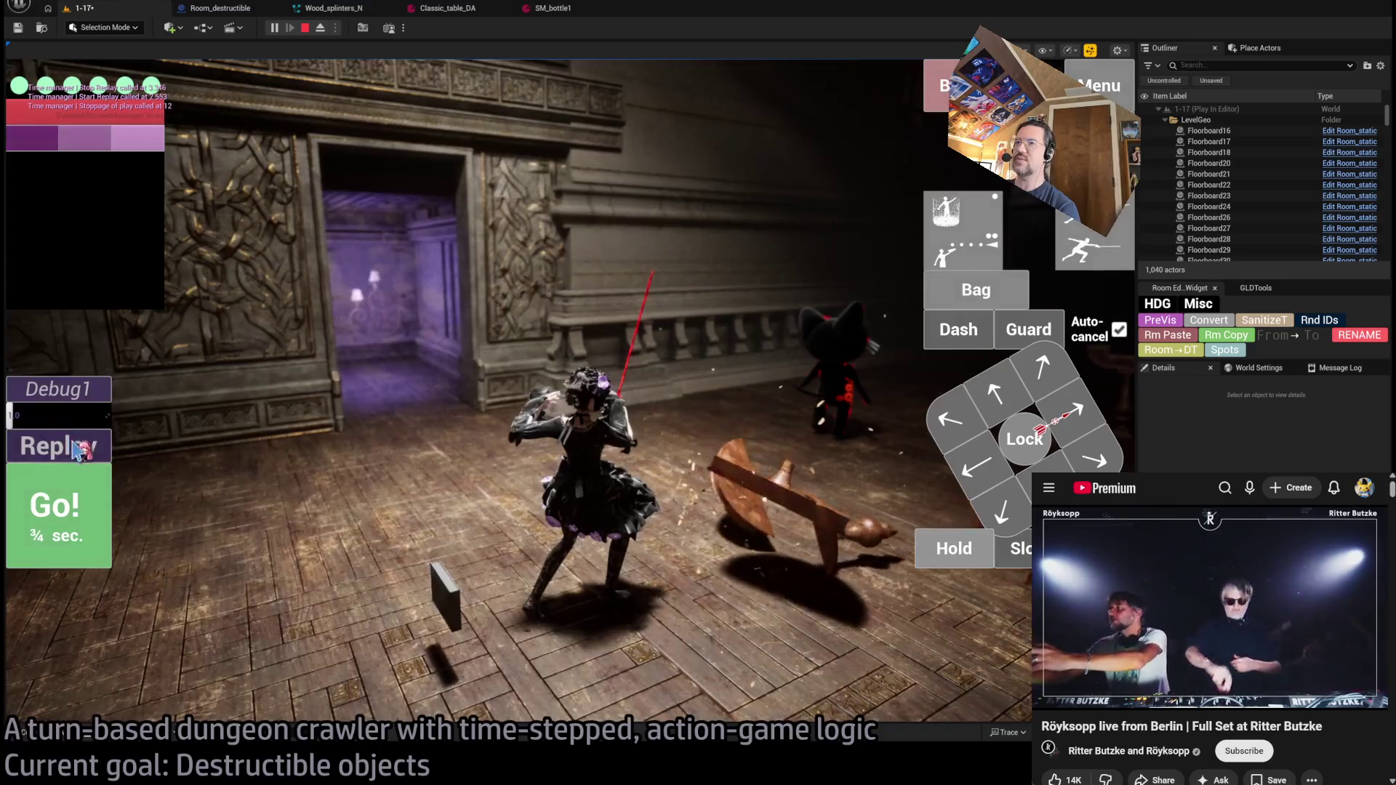
click(88, 446)
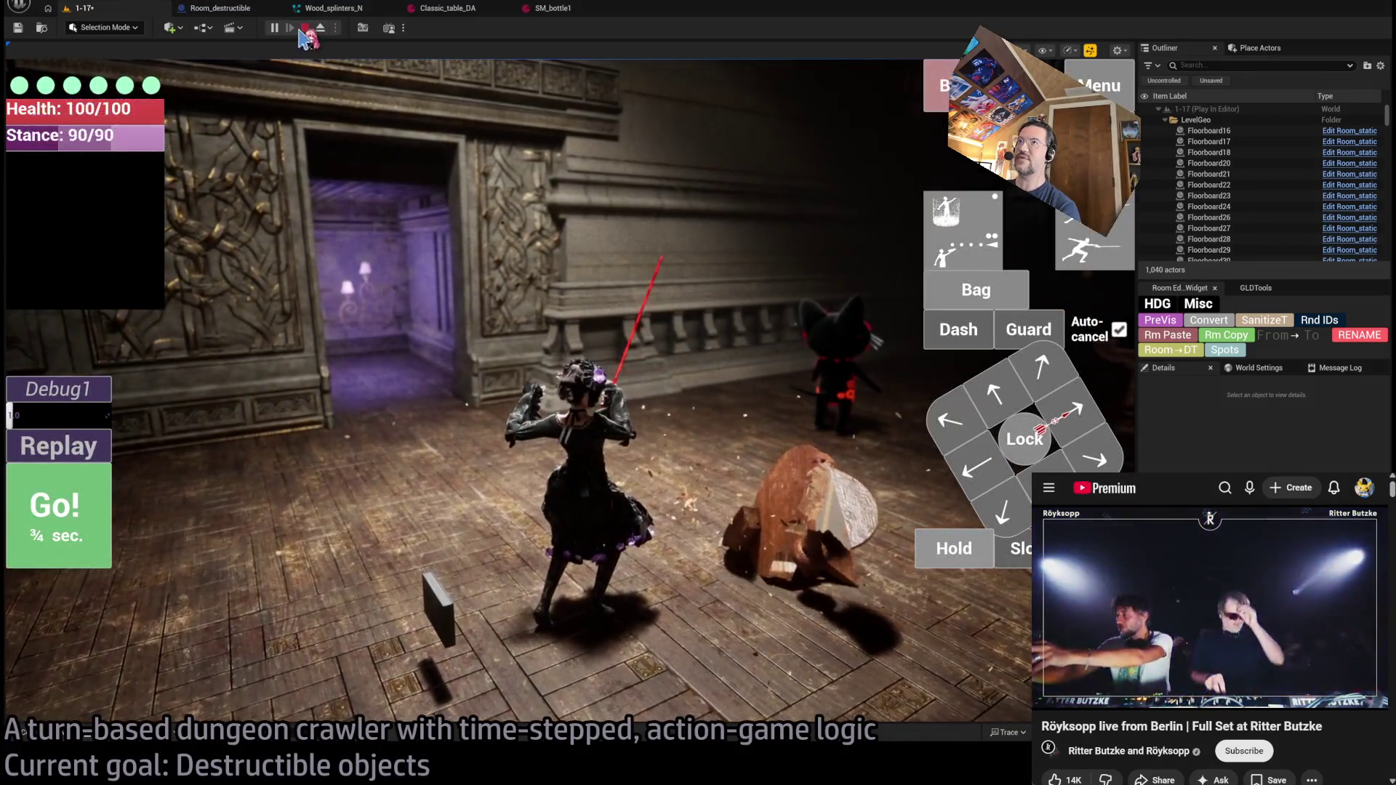
click(305, 28)
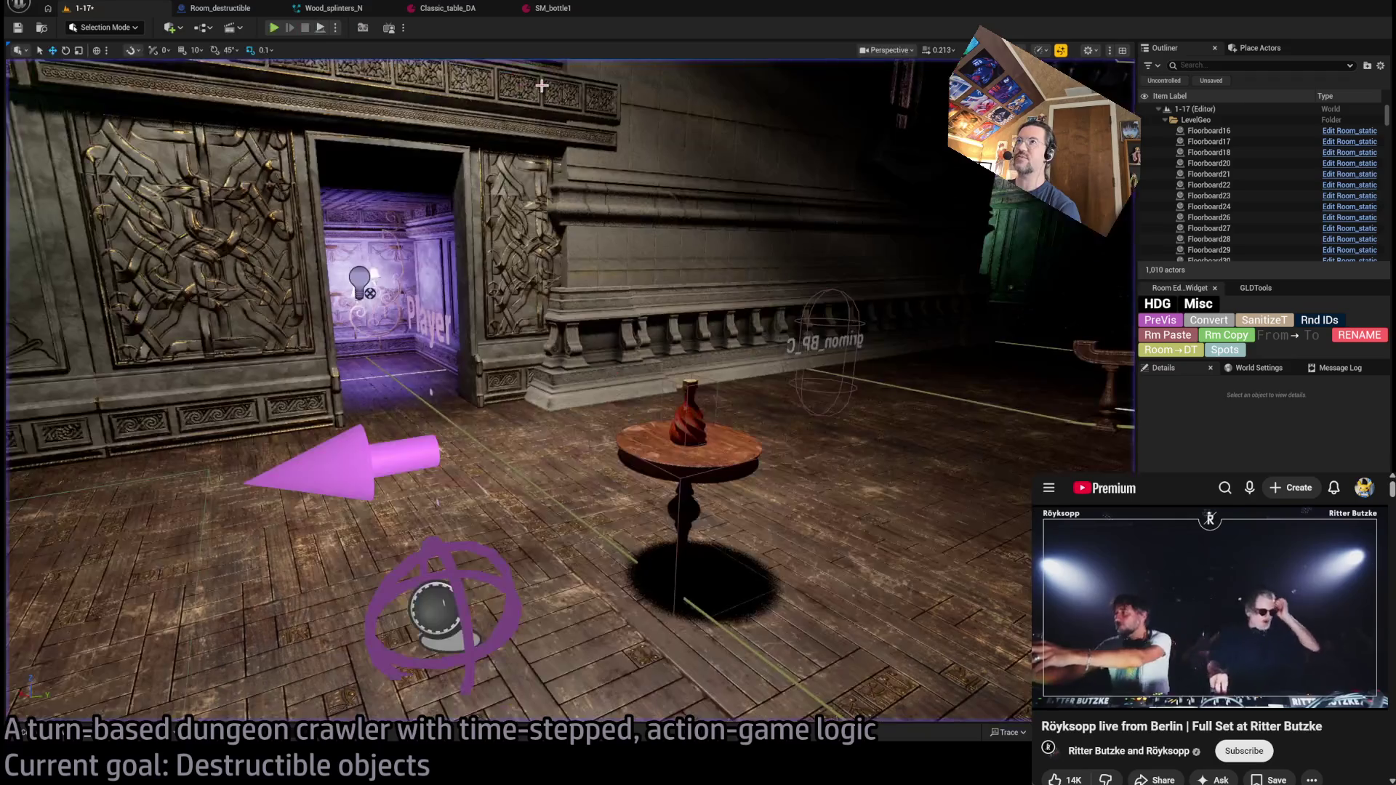
- Save level 1-17 with the bottle on the table, select the bottle, and switch to Photoshop
click(557, 9)
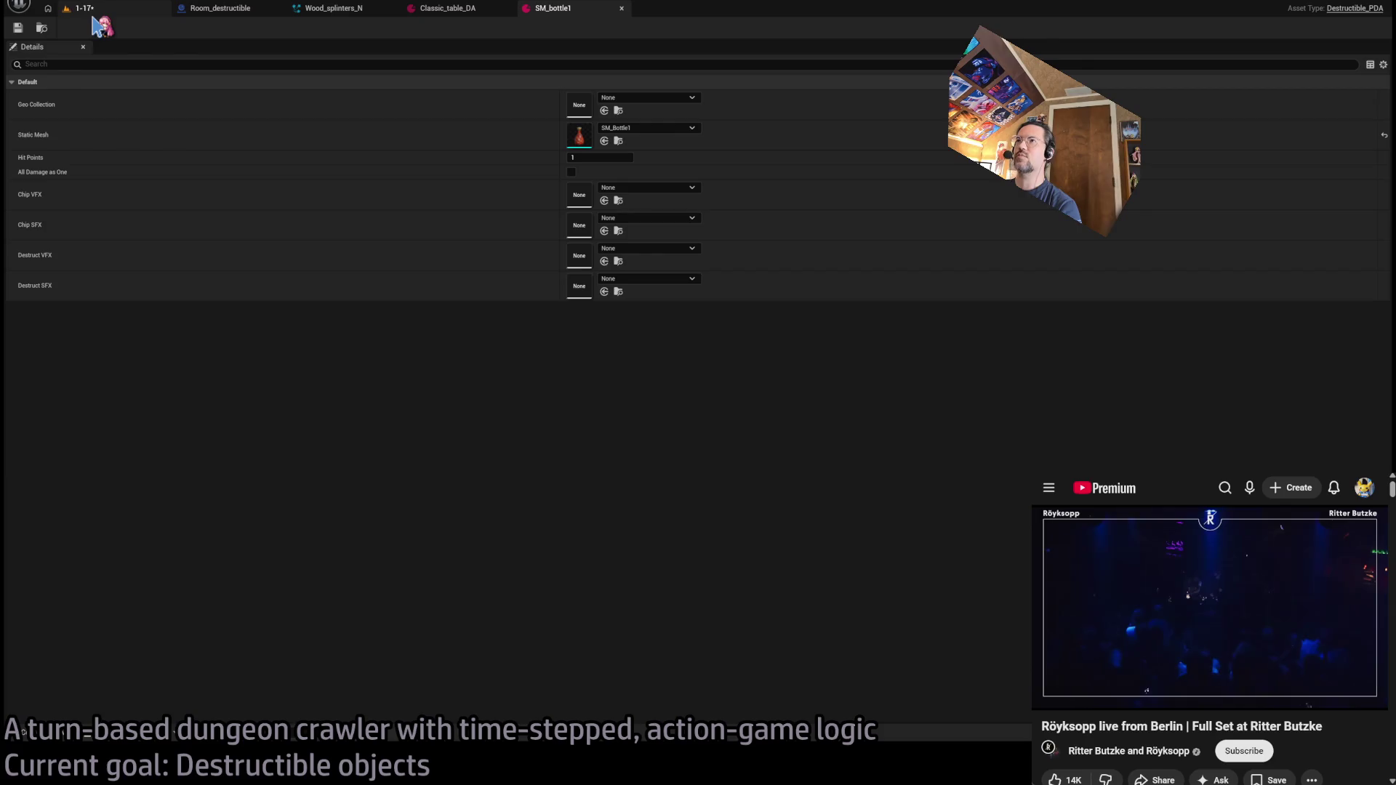
click(100, 9)
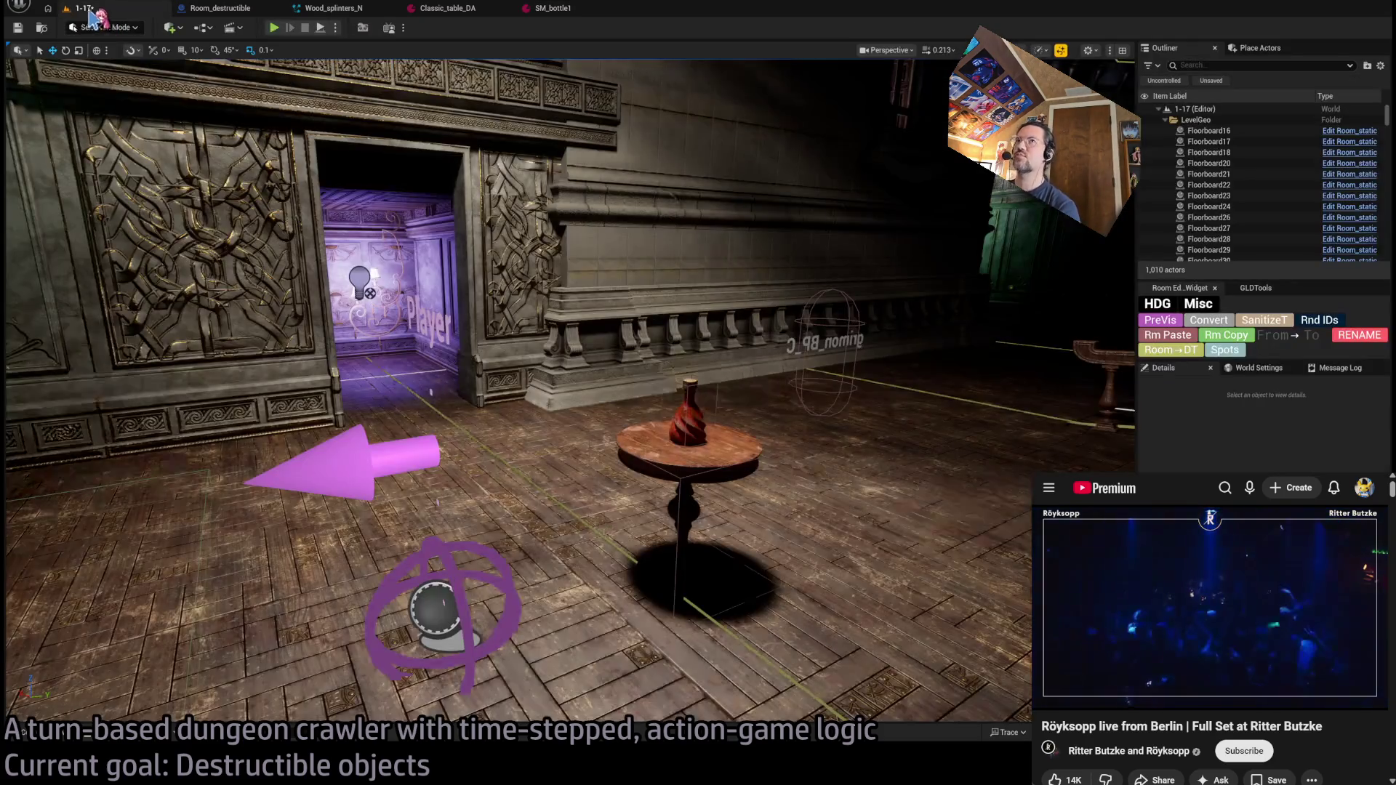
key(ctrl+s)
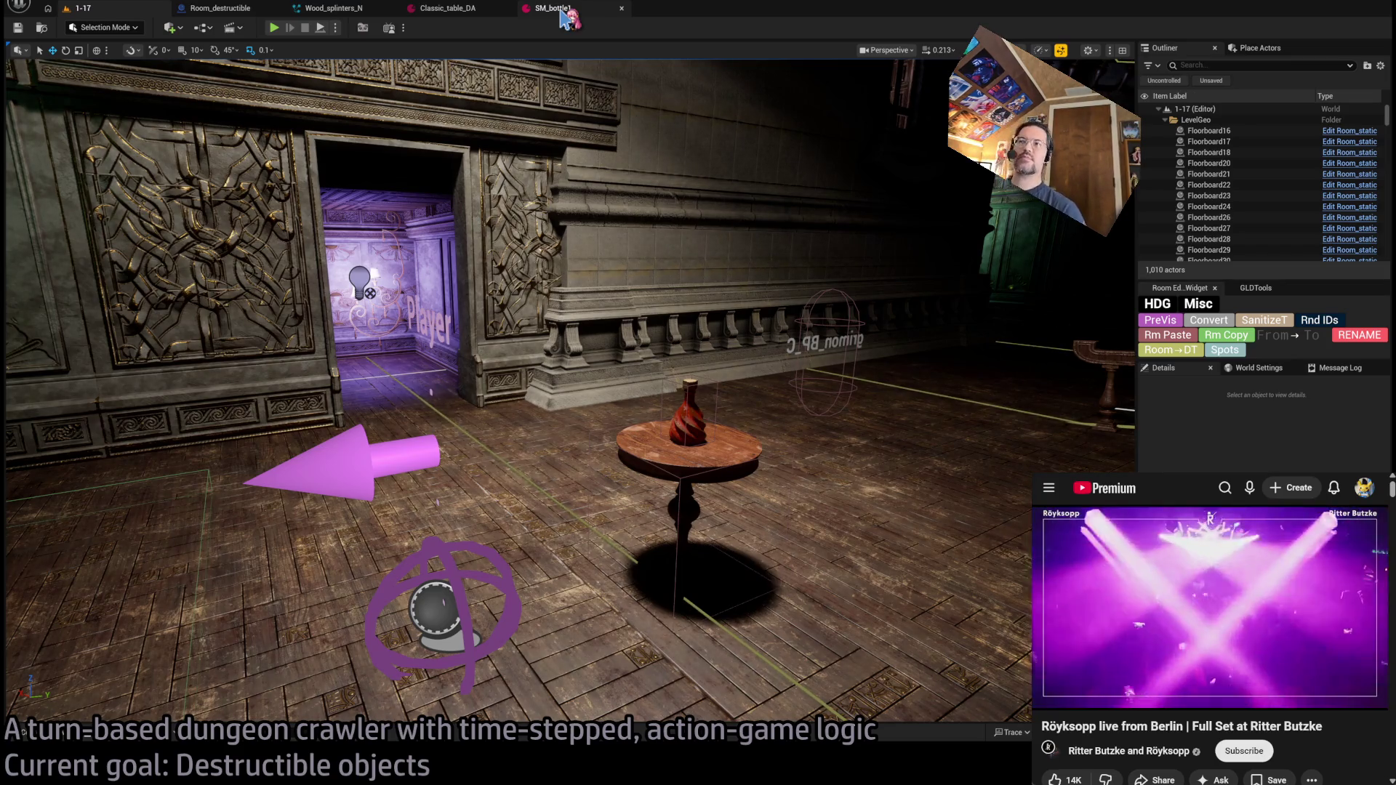
click(687, 414)
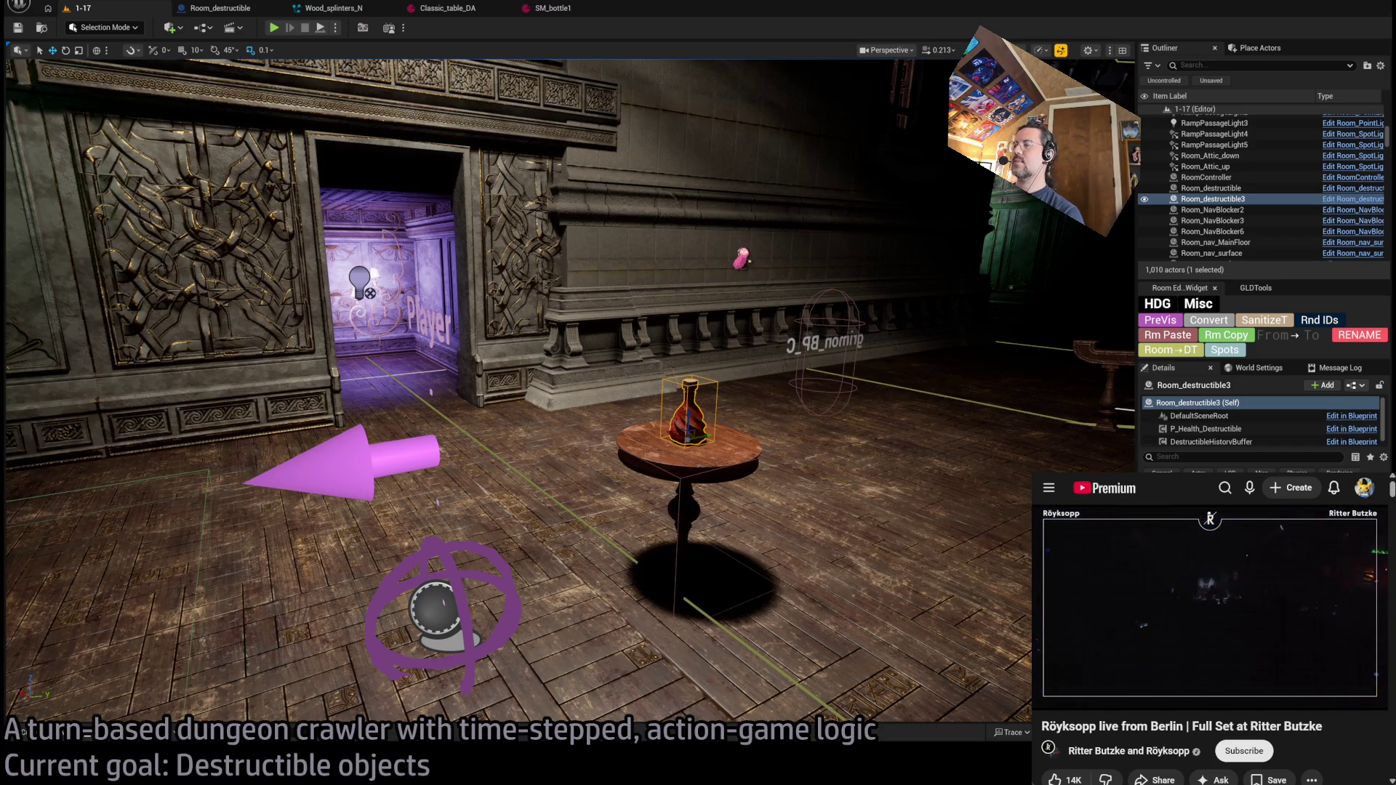
key(alt+Tab)
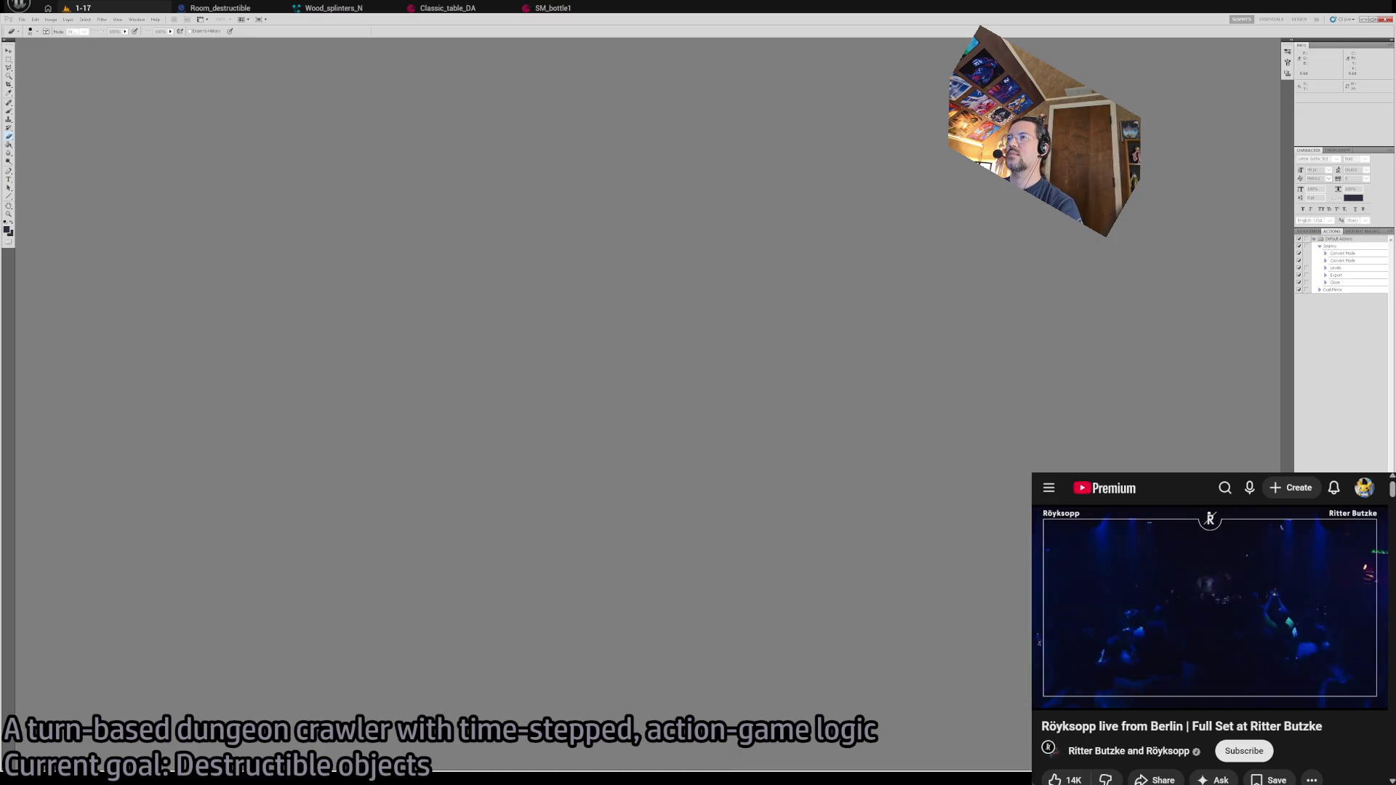
- Create a new document and clear its background into a transparent Layer 0
key(ctrl+alt+n)
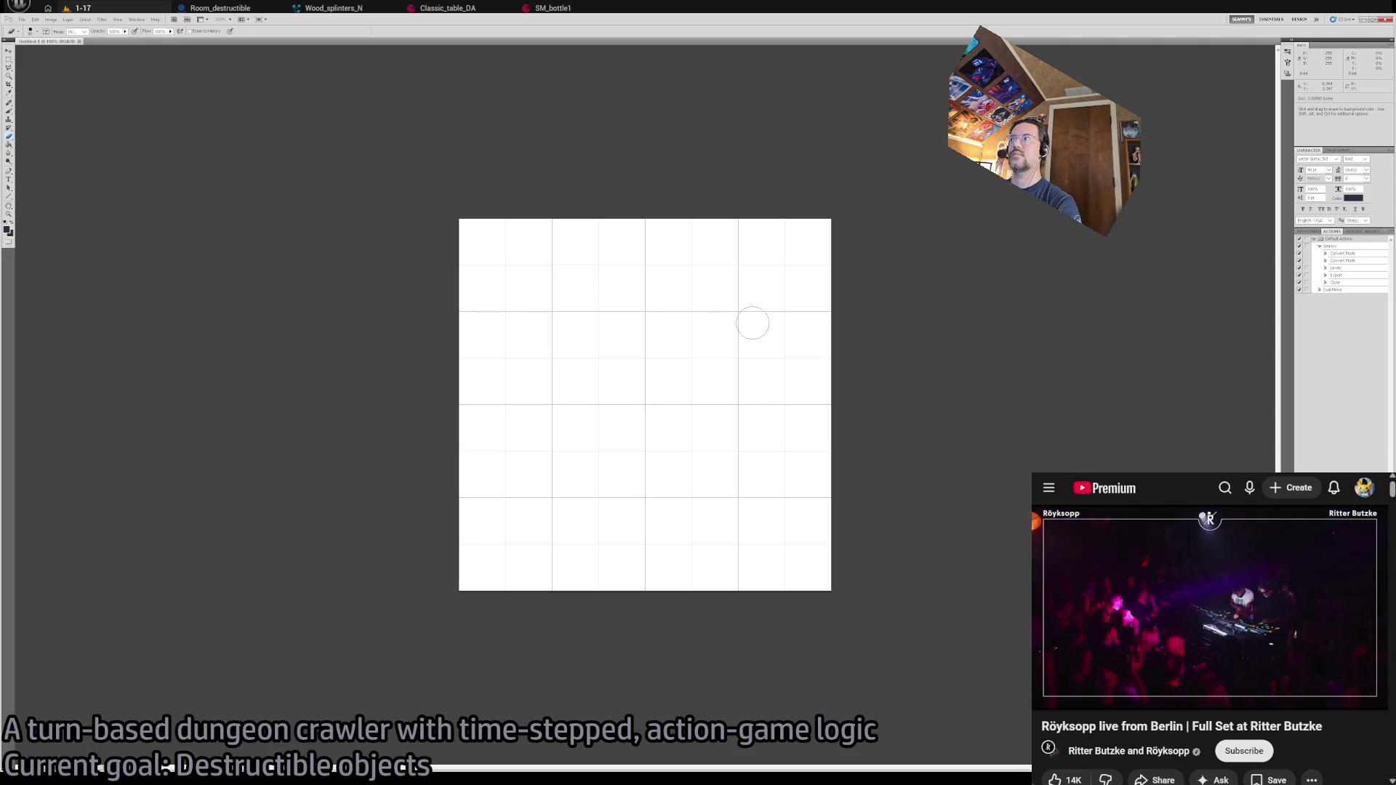
click(682, 405)
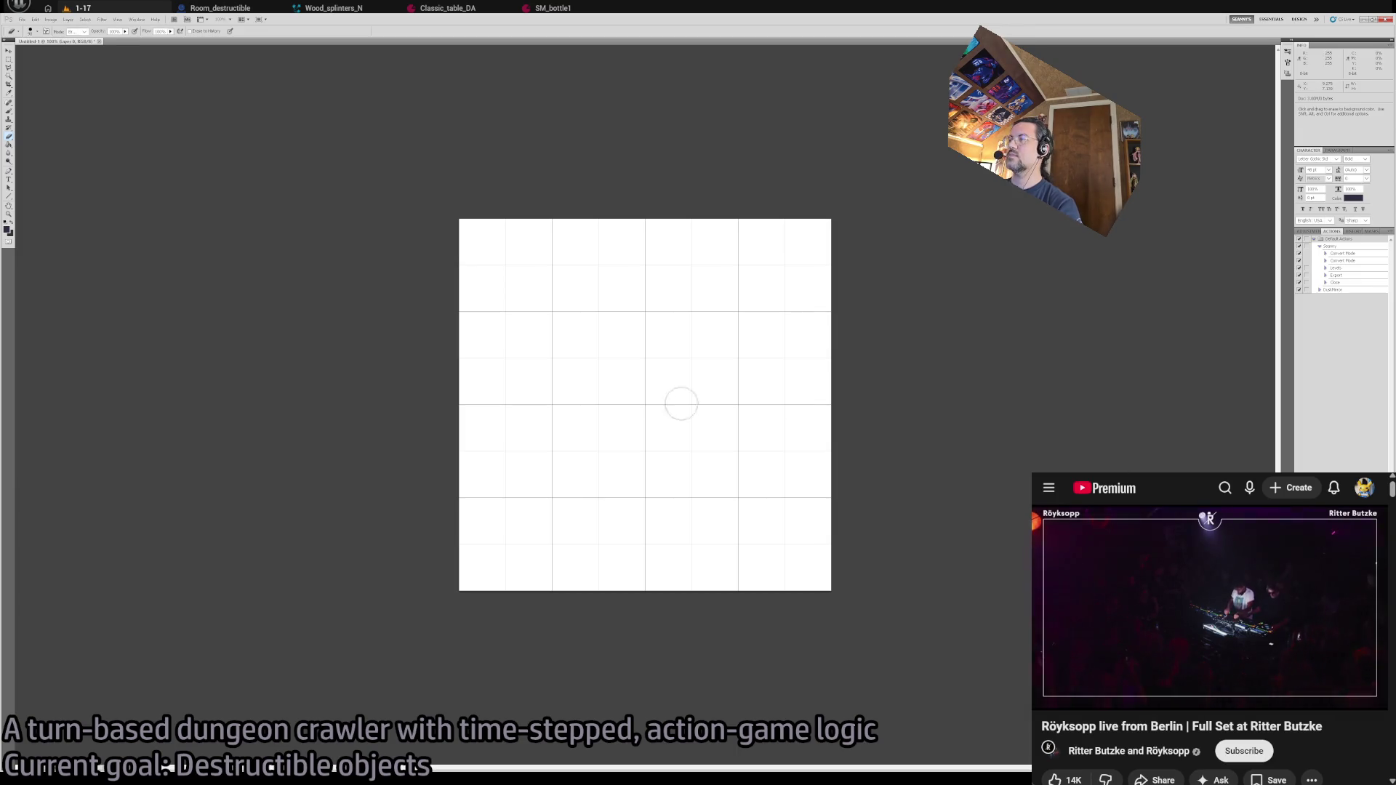
key(ctrl+a)
key(Delete)
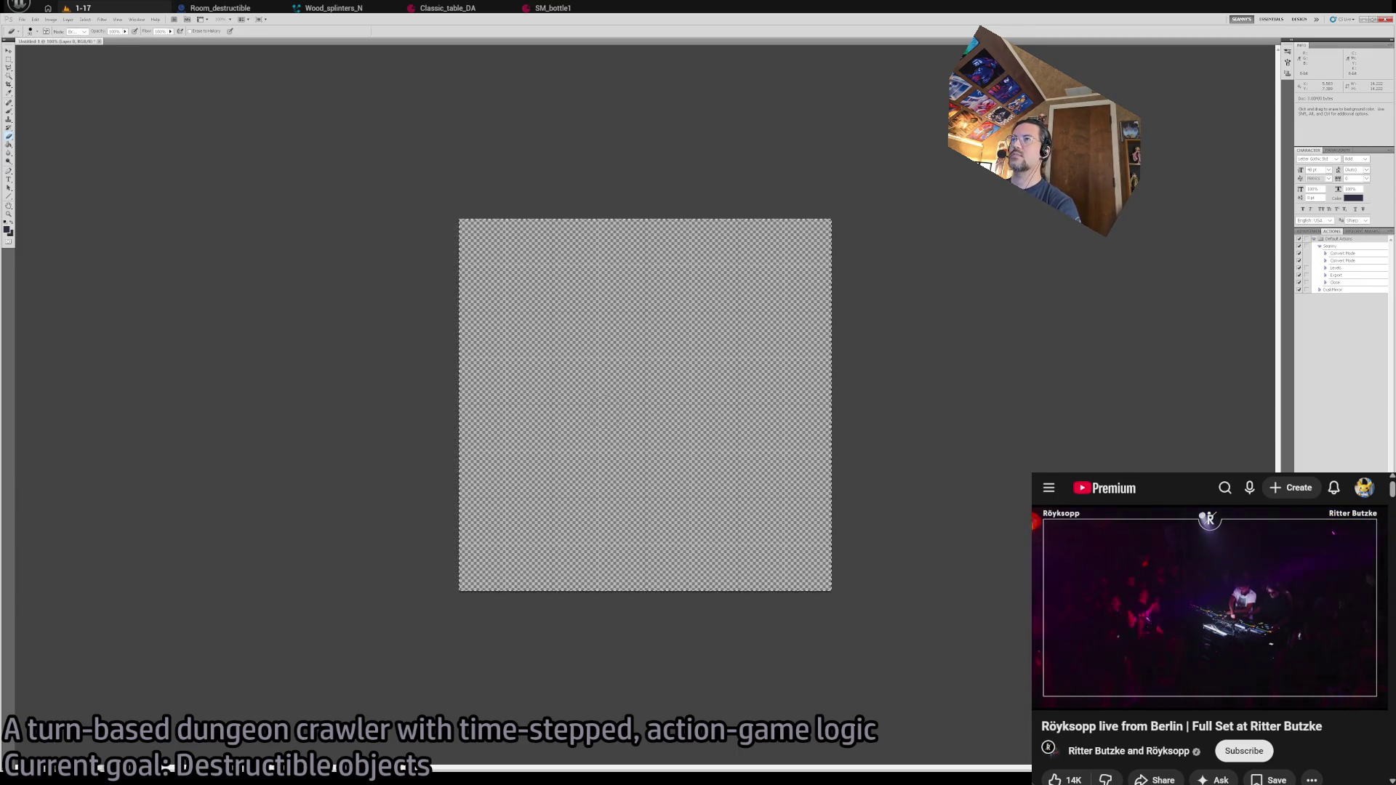
- Zoom the canvas in and back to 100%, then pick the Polygonal Lasso tool
key(z)
click(649, 376)
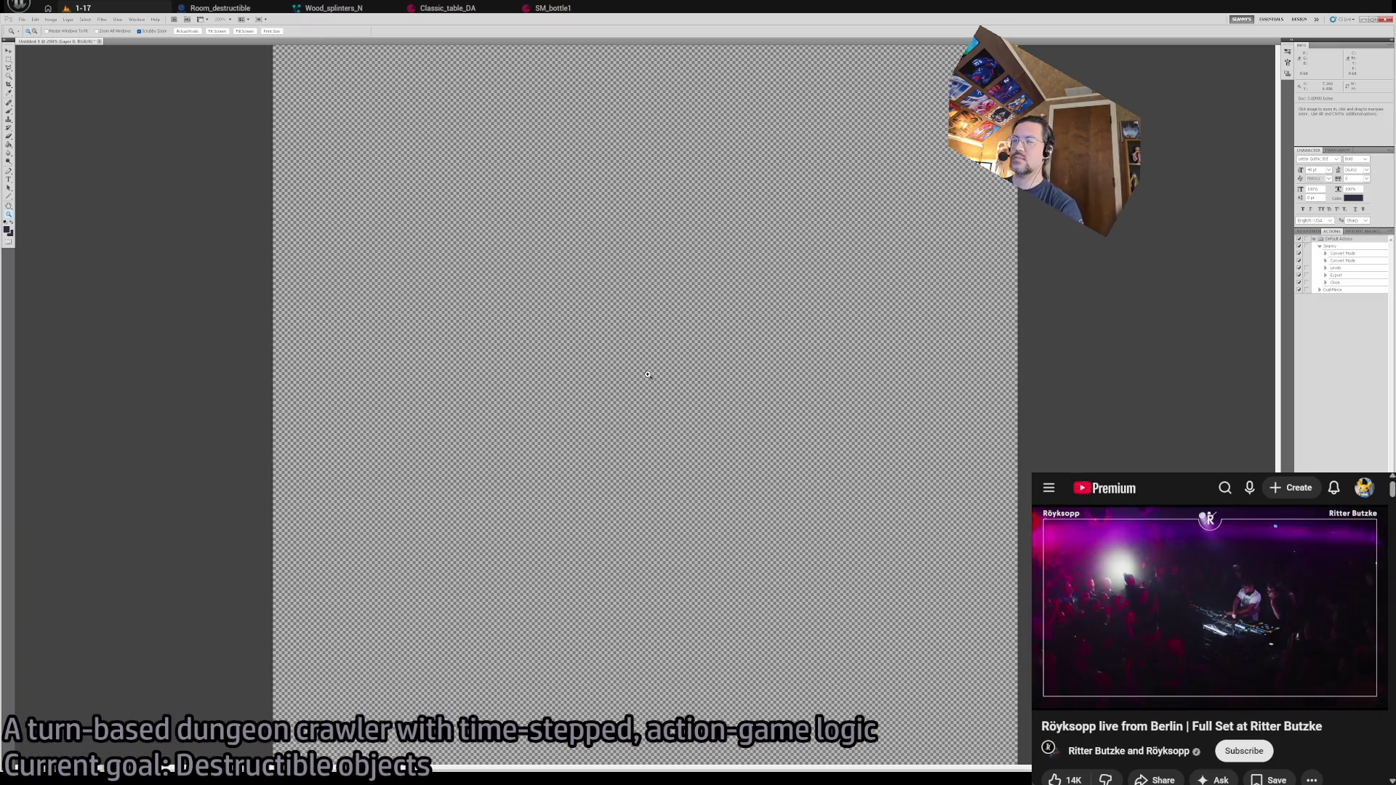
alt+click(664, 368)
key(b)
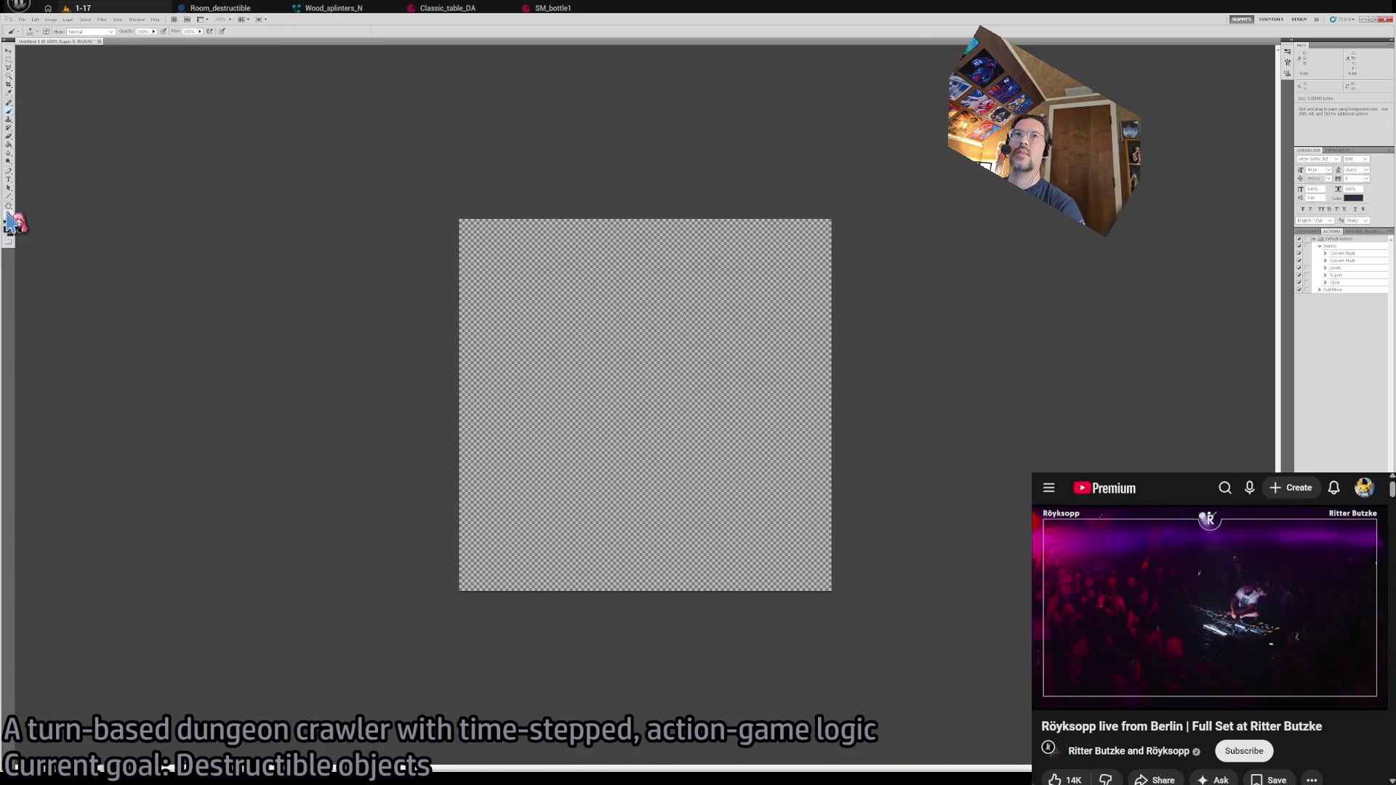
click(10, 62)
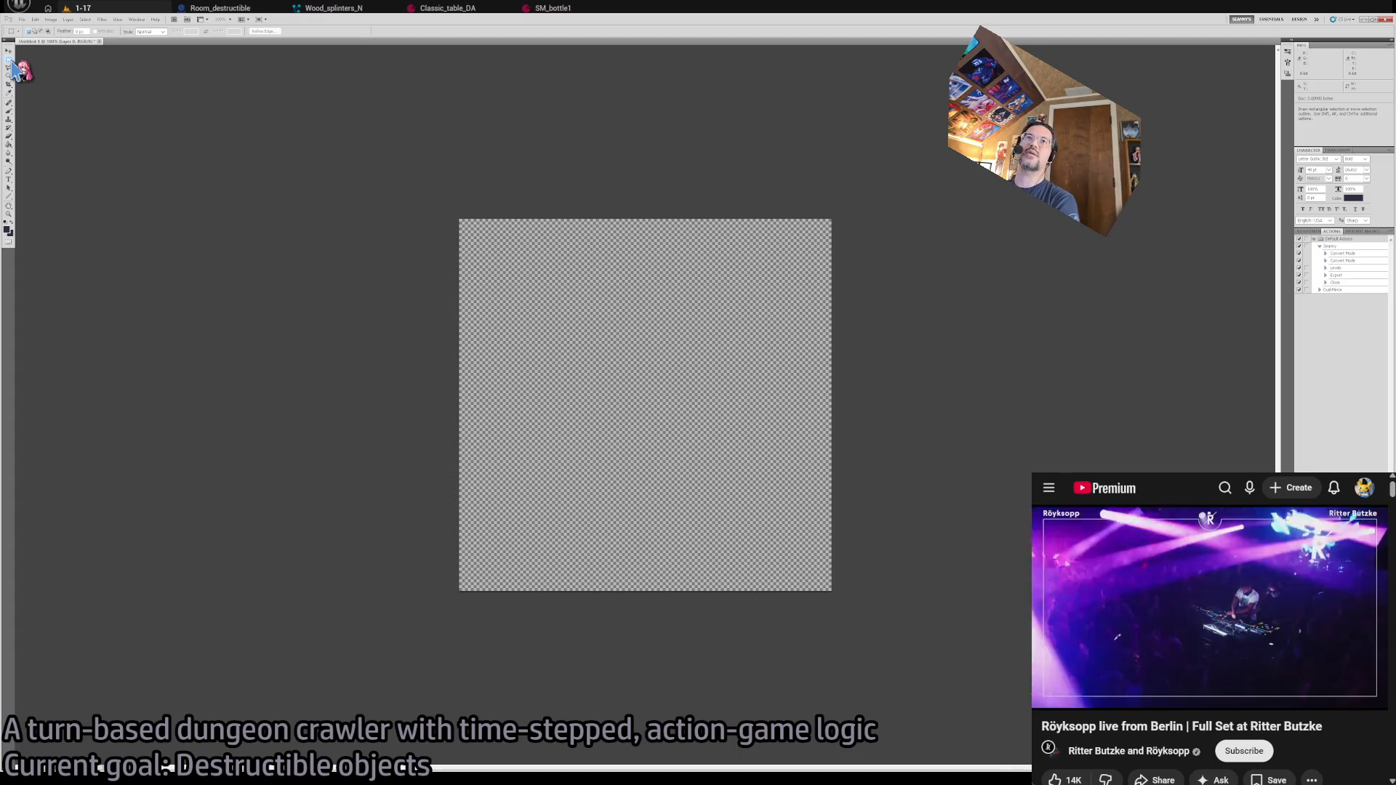
key(l)
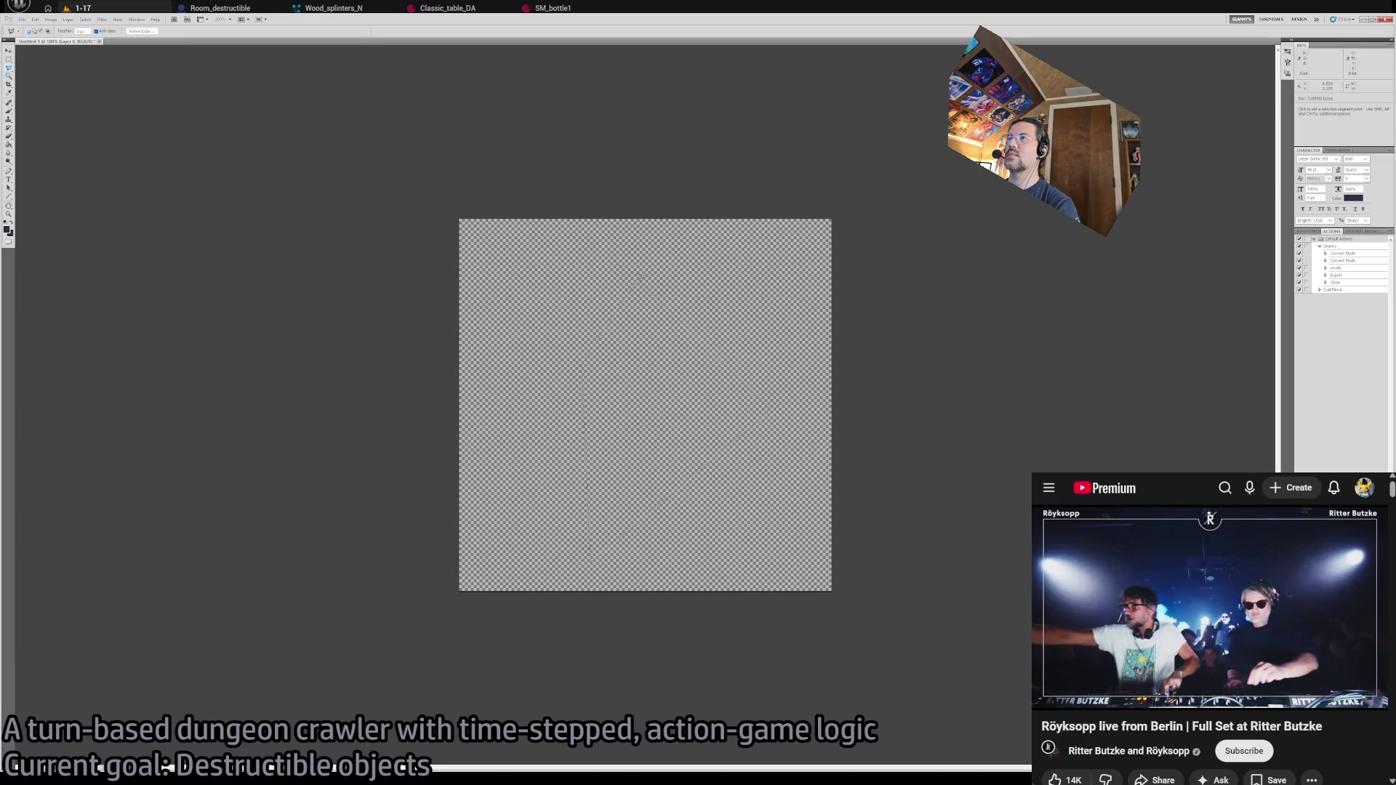
- Fill the shard selection with solid white using the Paint Bucket
key(g)
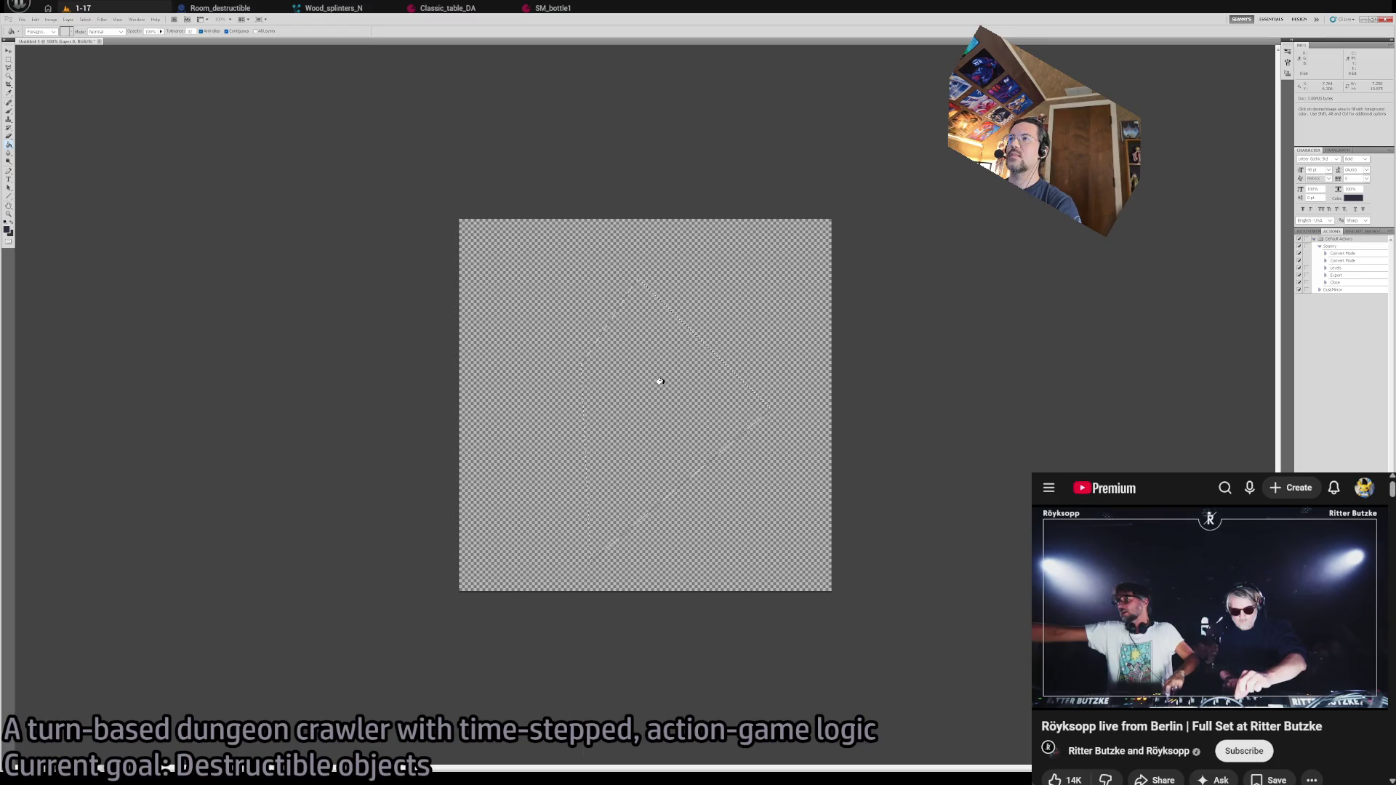
key(i)
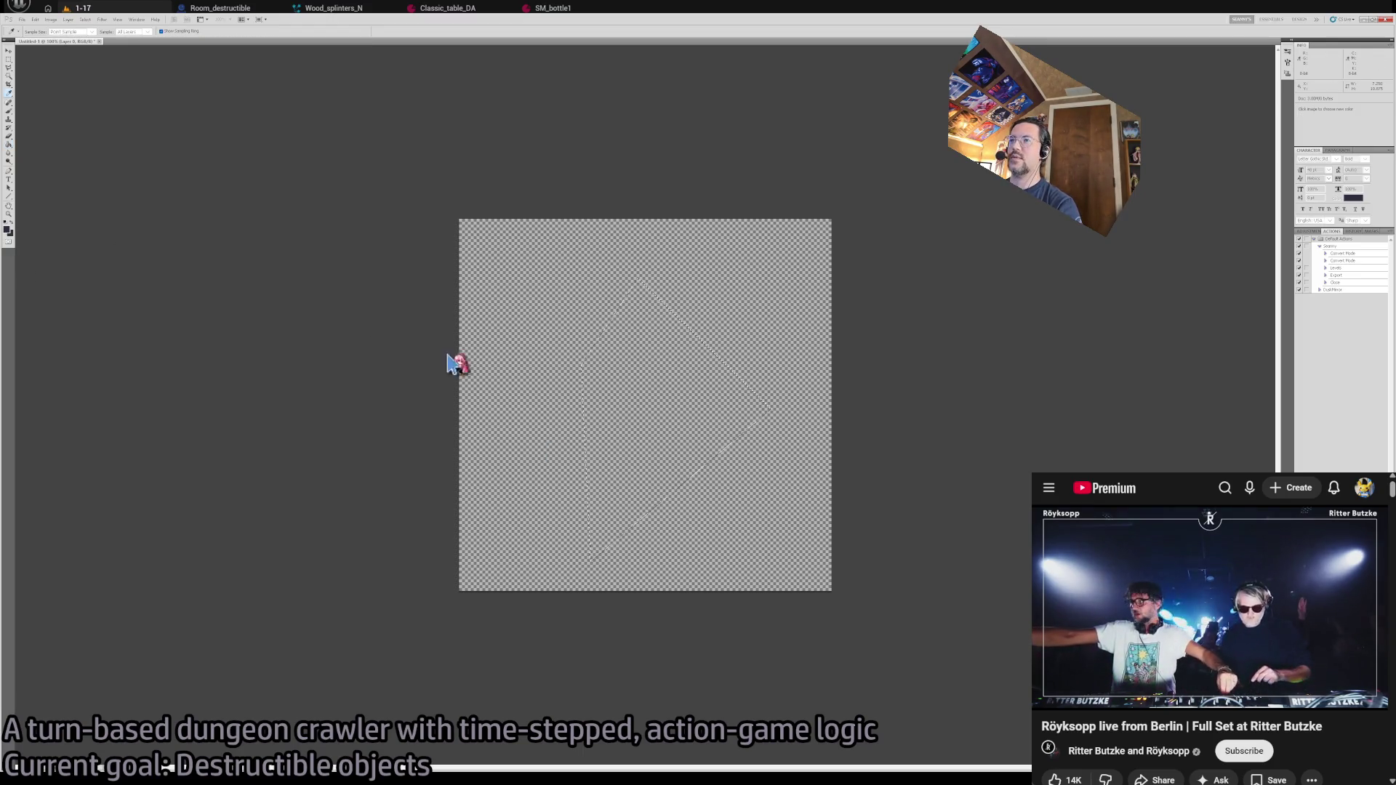
key(x)
key(g)
click(632, 386)
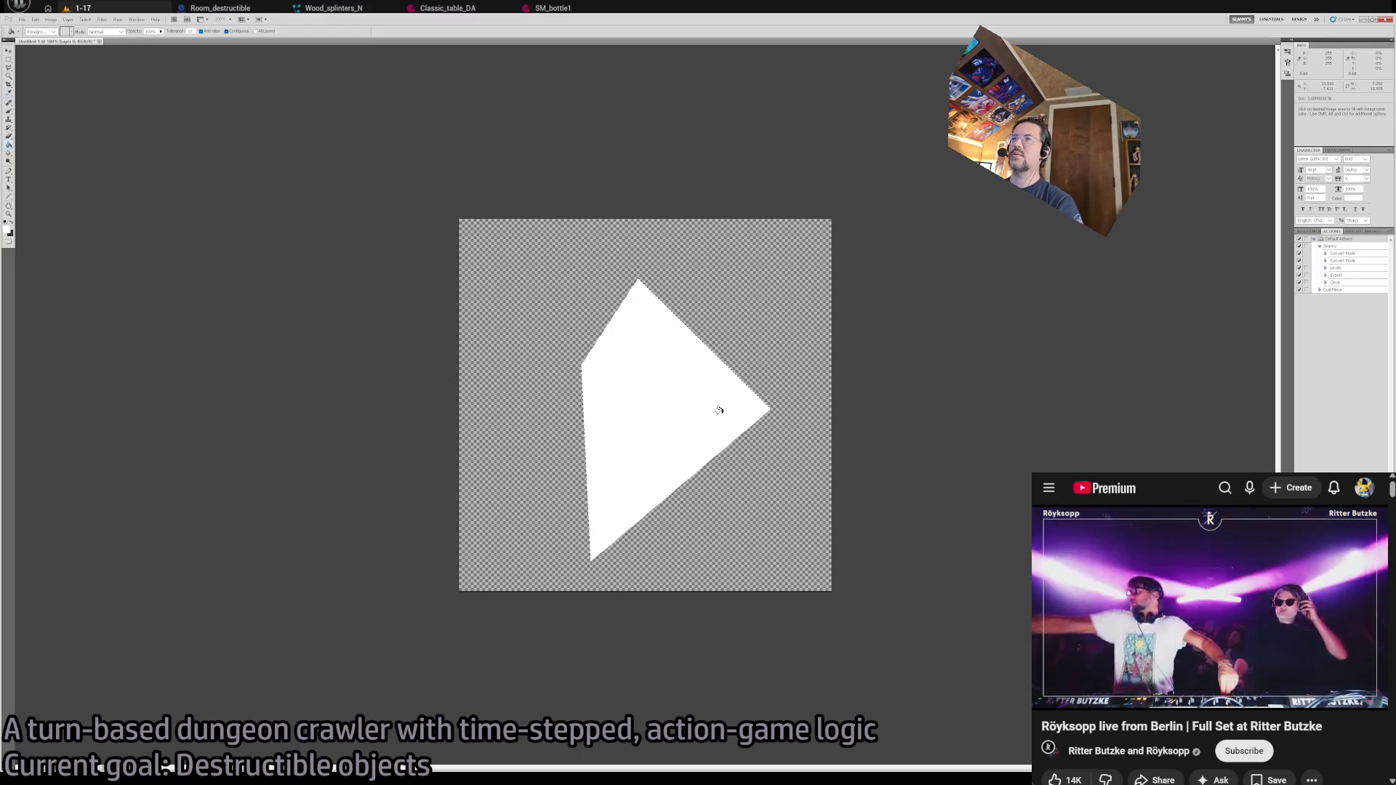
- Nudge the white shard slightly up and left, then zoom in on it
key(v)
drag(718, 411, 711, 397)
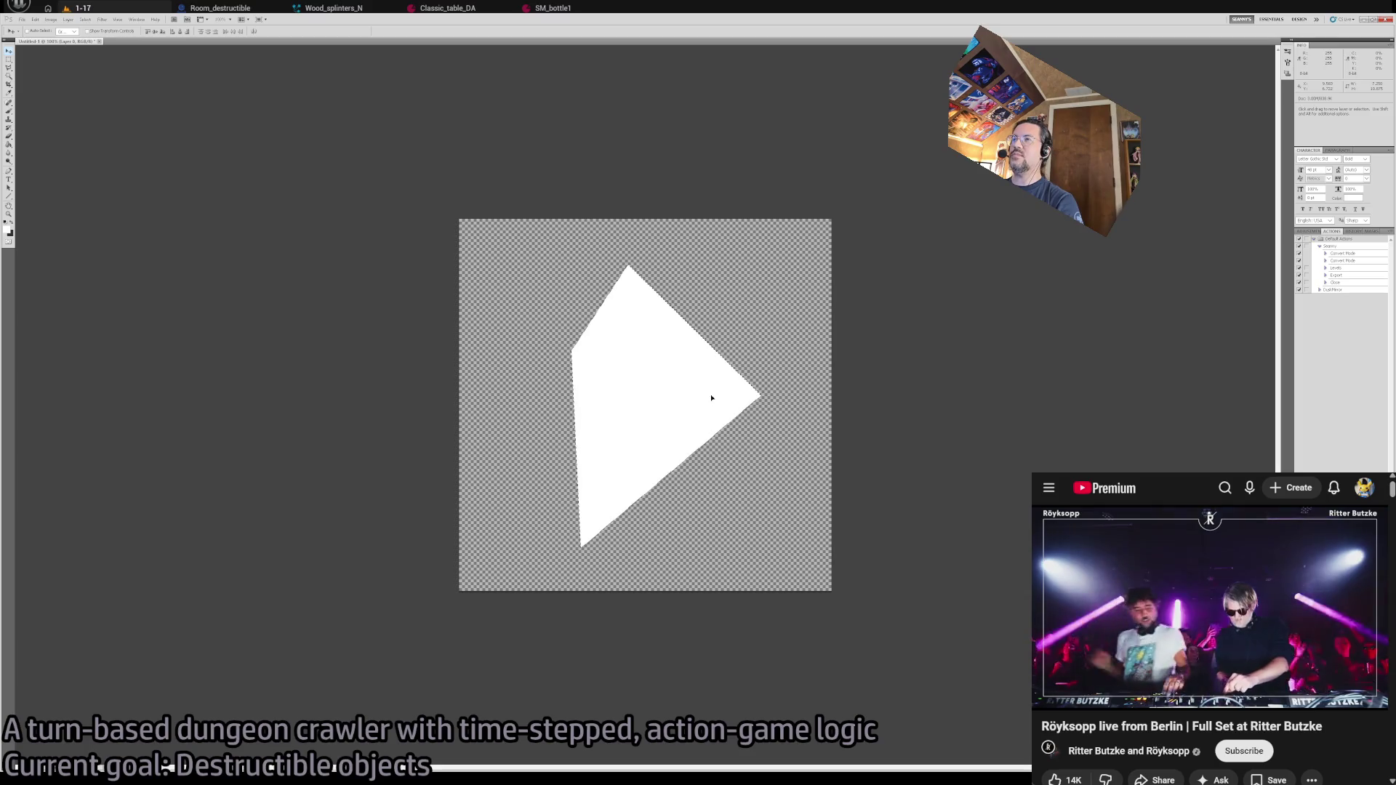
key(l)
key(z)
click(662, 240)
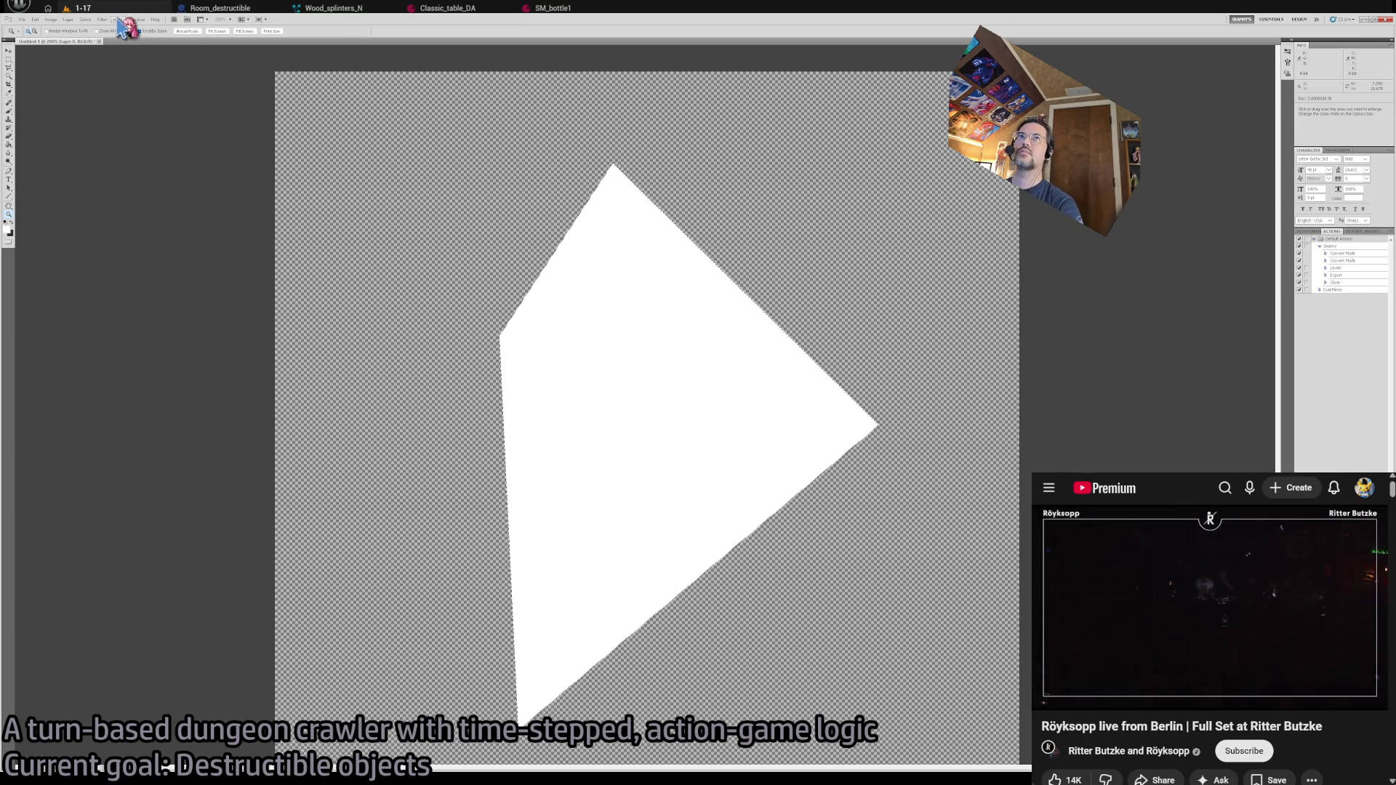
key(l)
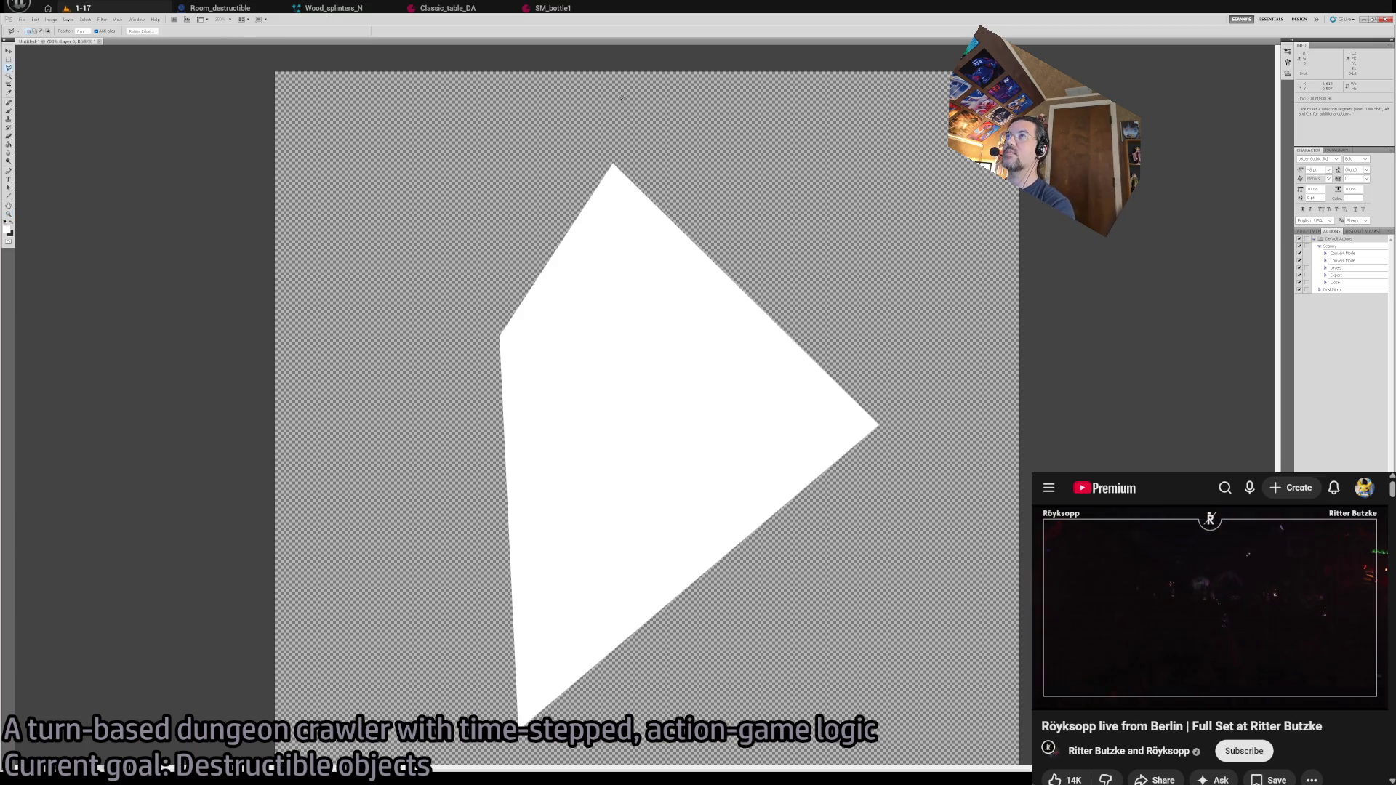
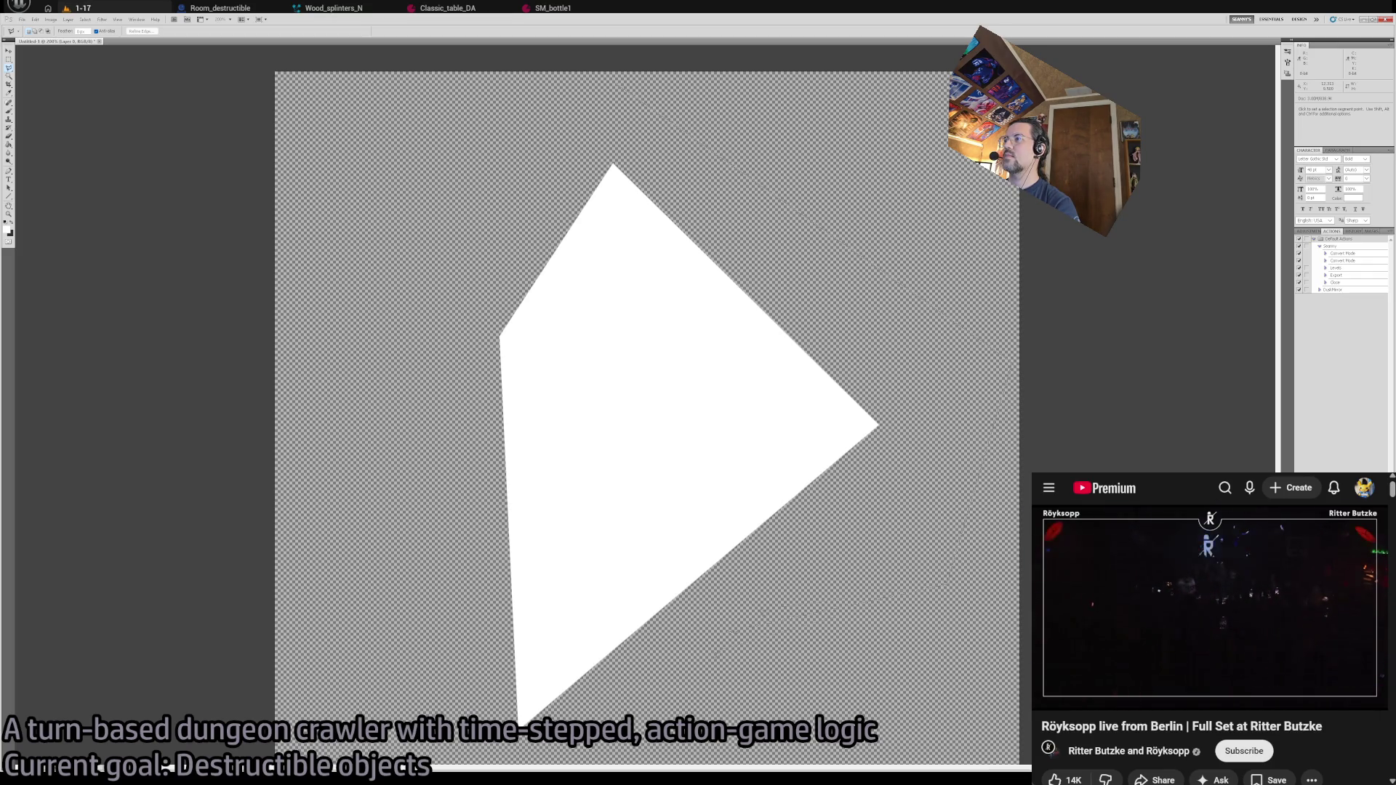
- Close the polygonal outline around the white shard, zooming in for a check and back out to 100%
scroll(522, 665, down, 3)
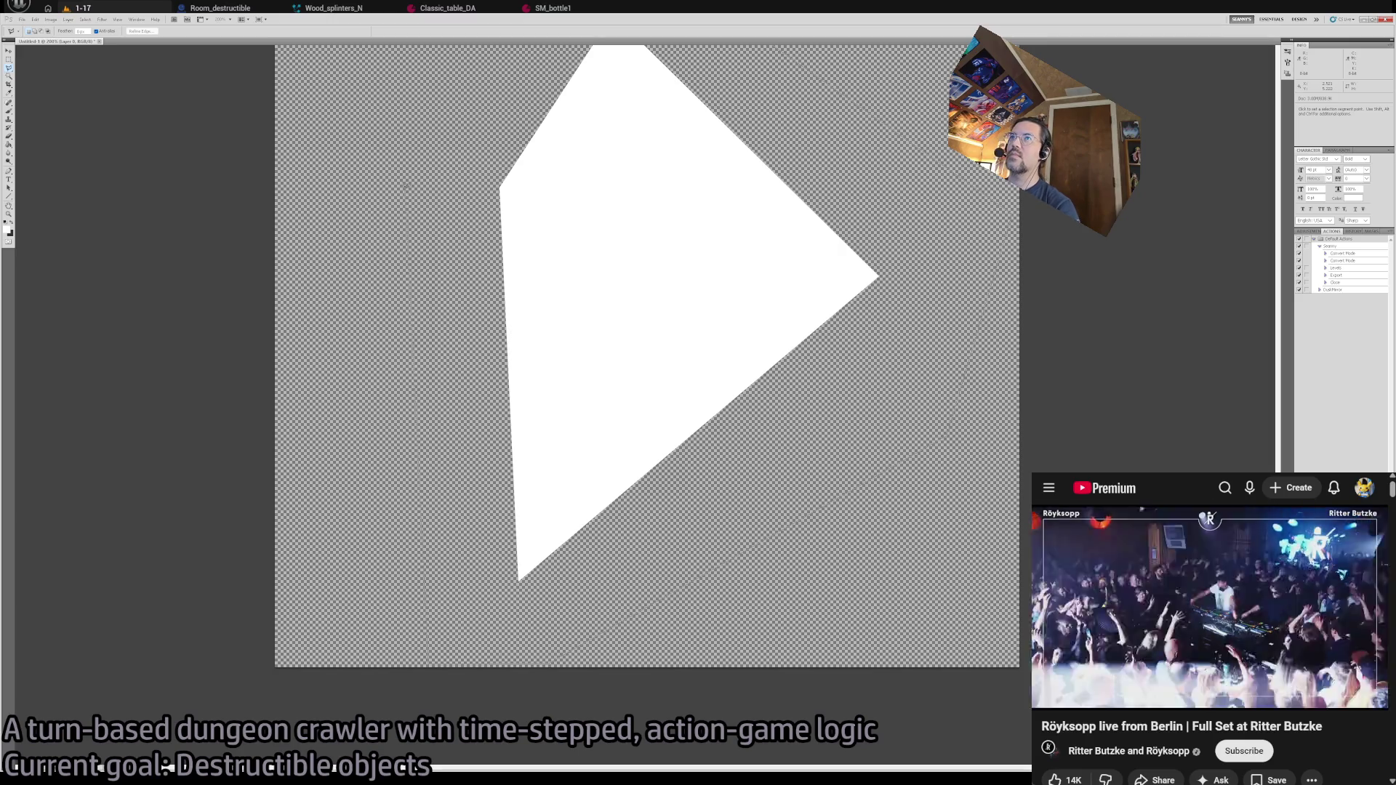
scroll(476, 127, up, 5)
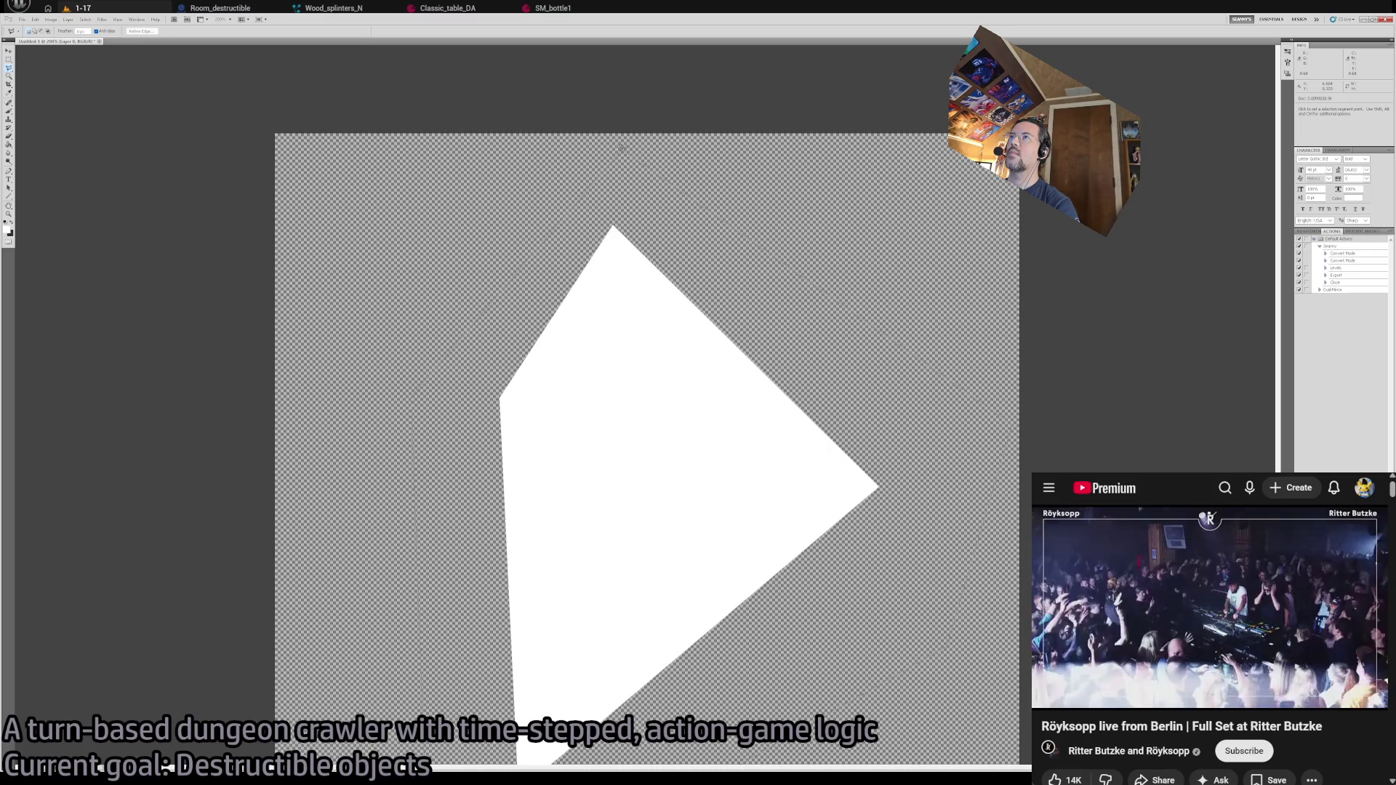
click(620, 147)
key(z)
click(586, 211)
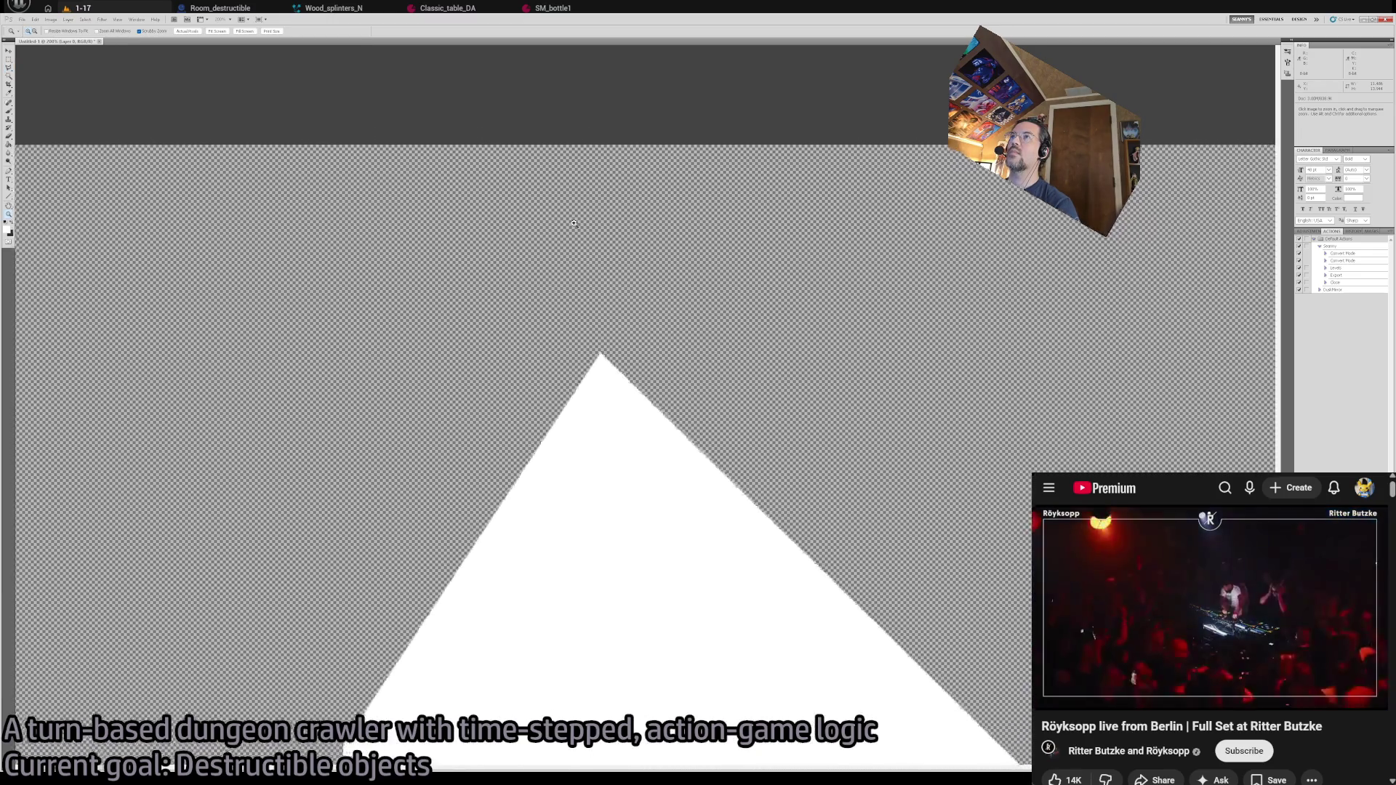
key(l)
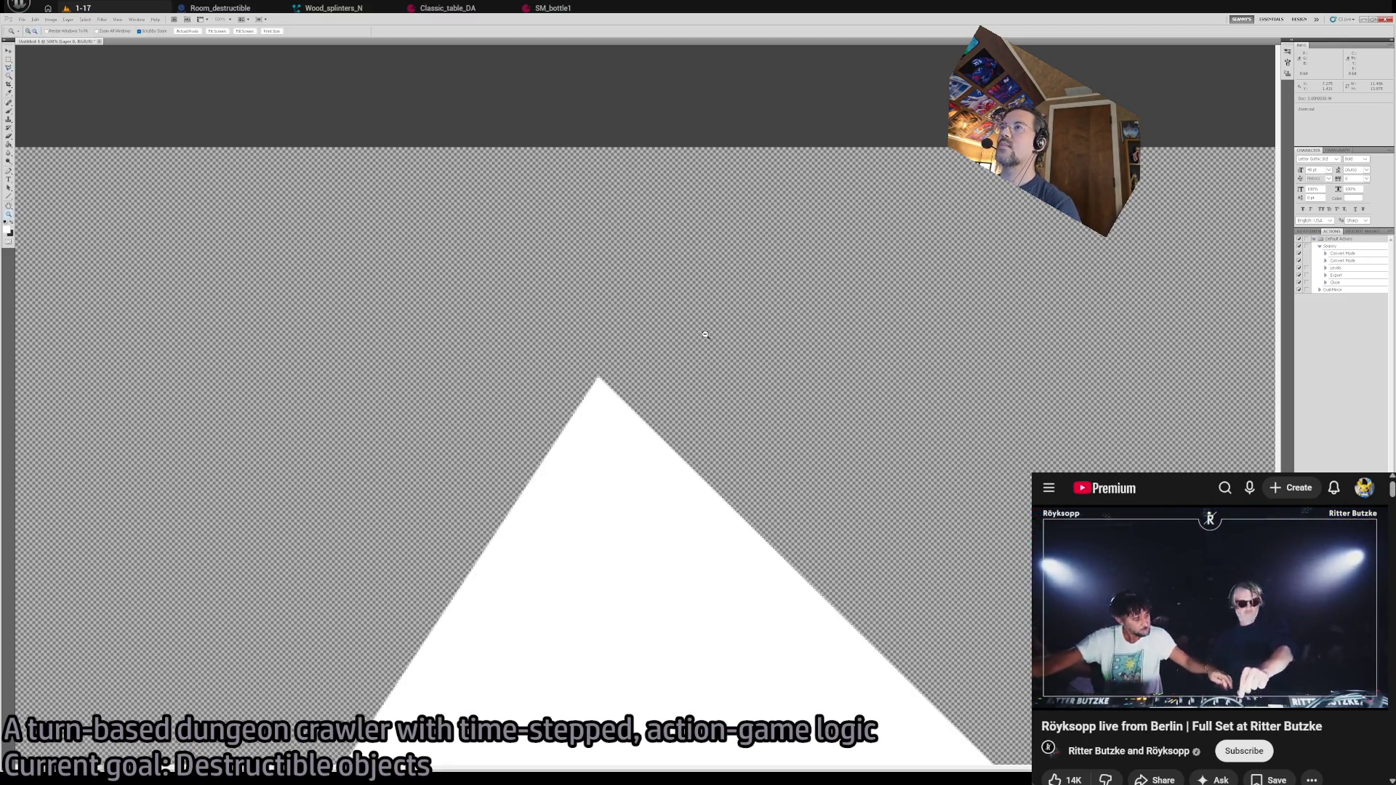
key(z)
alt+click(704, 332)
alt+click(878, 413)
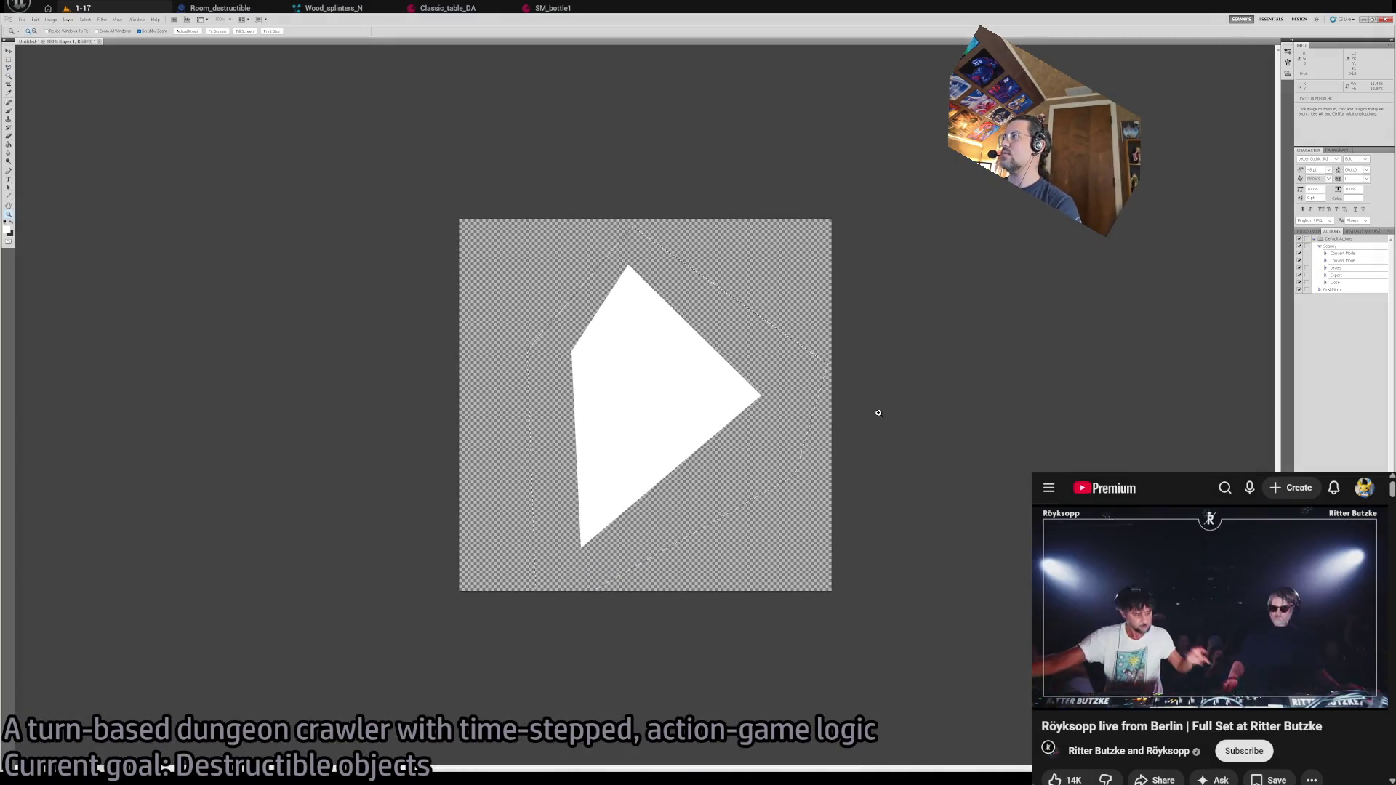
- Flood-fill the band between the outline and the white shard with dark grey
click(8, 223)
key(g)
click(708, 302)
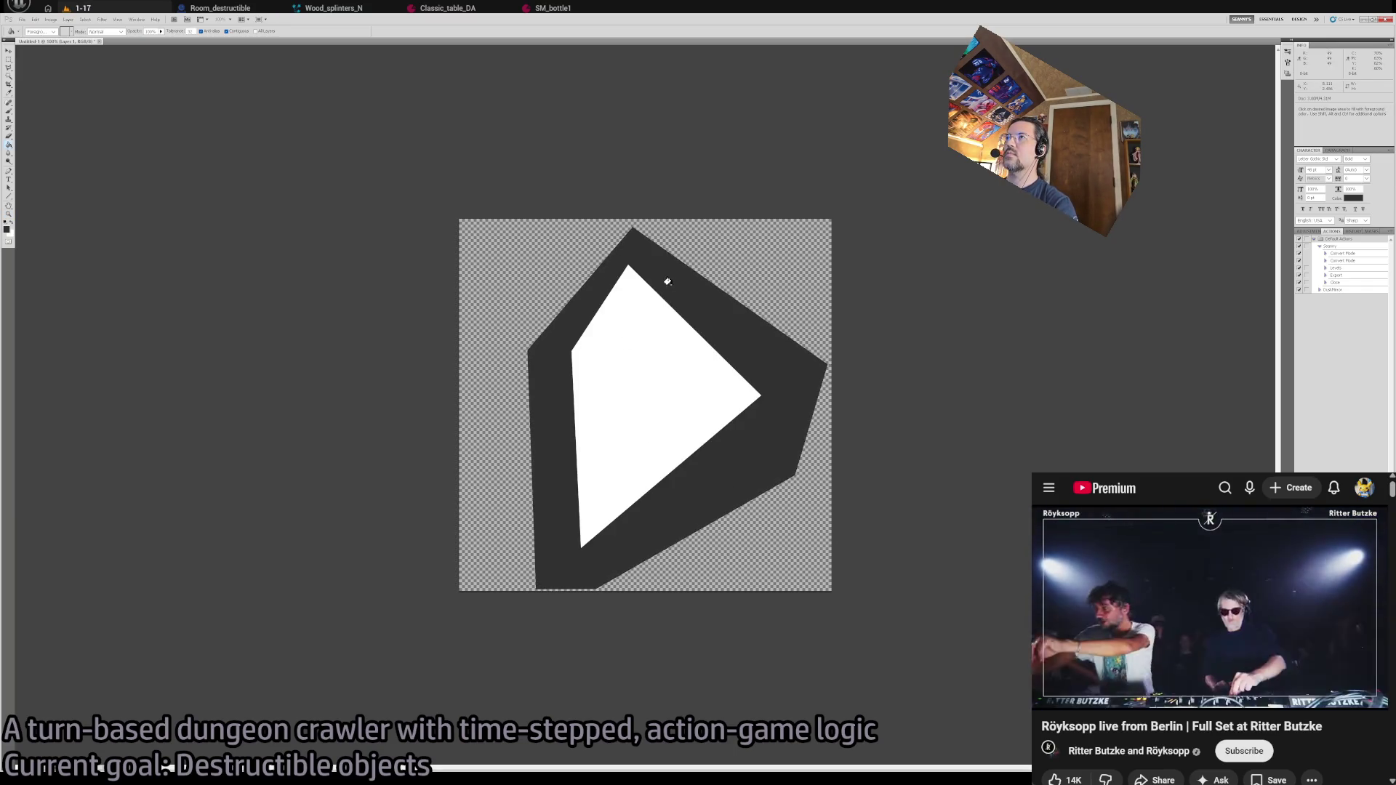
- Zoom to 200% and start a polygonal selection from the band's top corner, then cancel it
key(z)
click(649, 253)
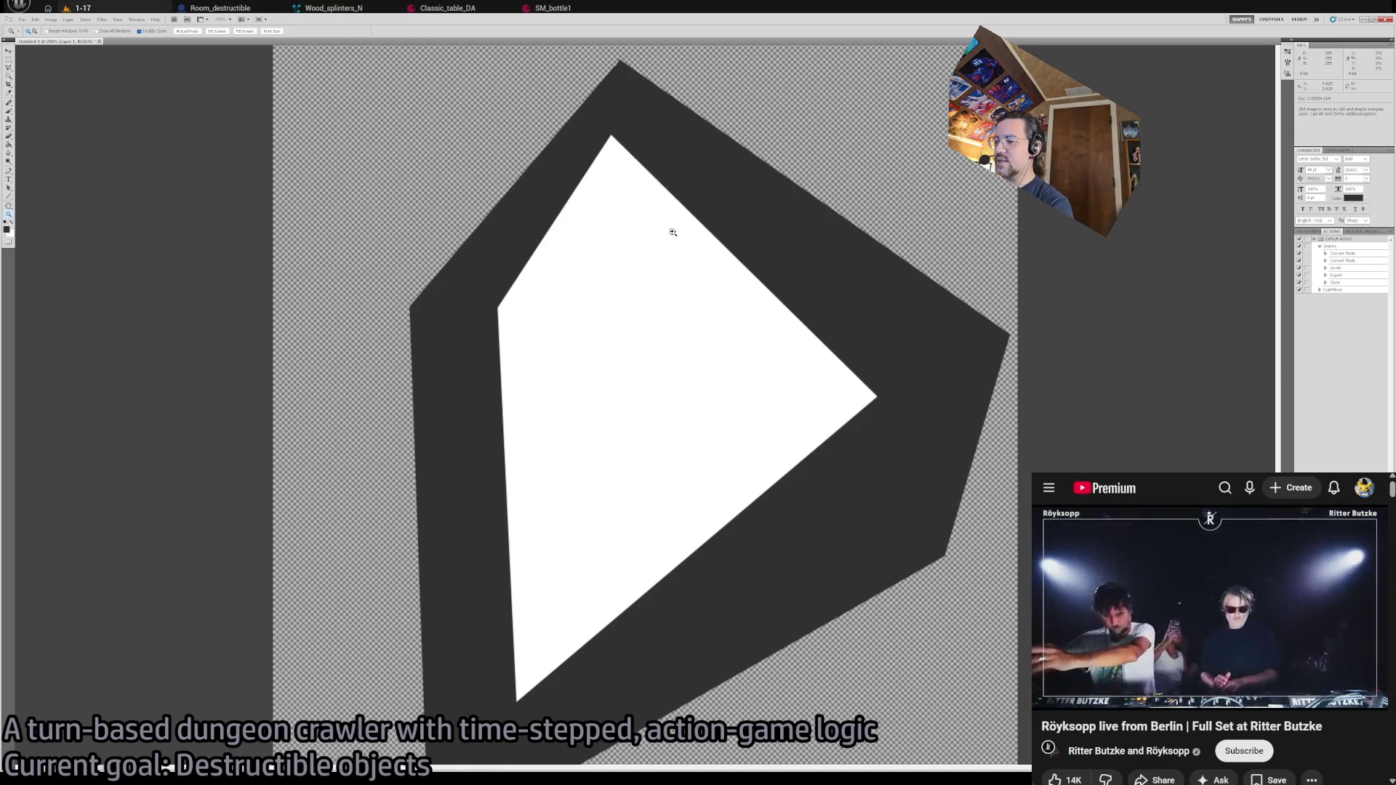
key(l)
click(619, 60)
click(611, 137)
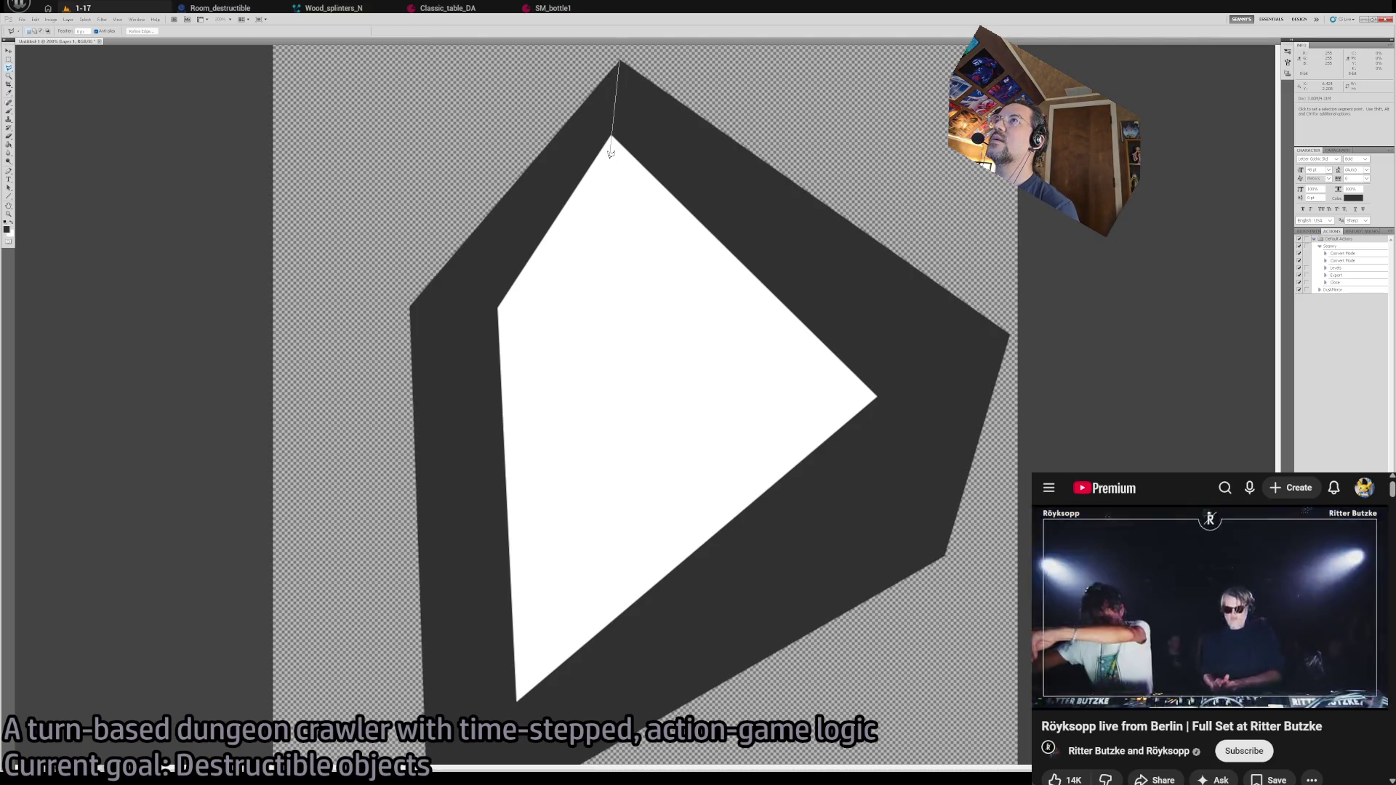
click(873, 397)
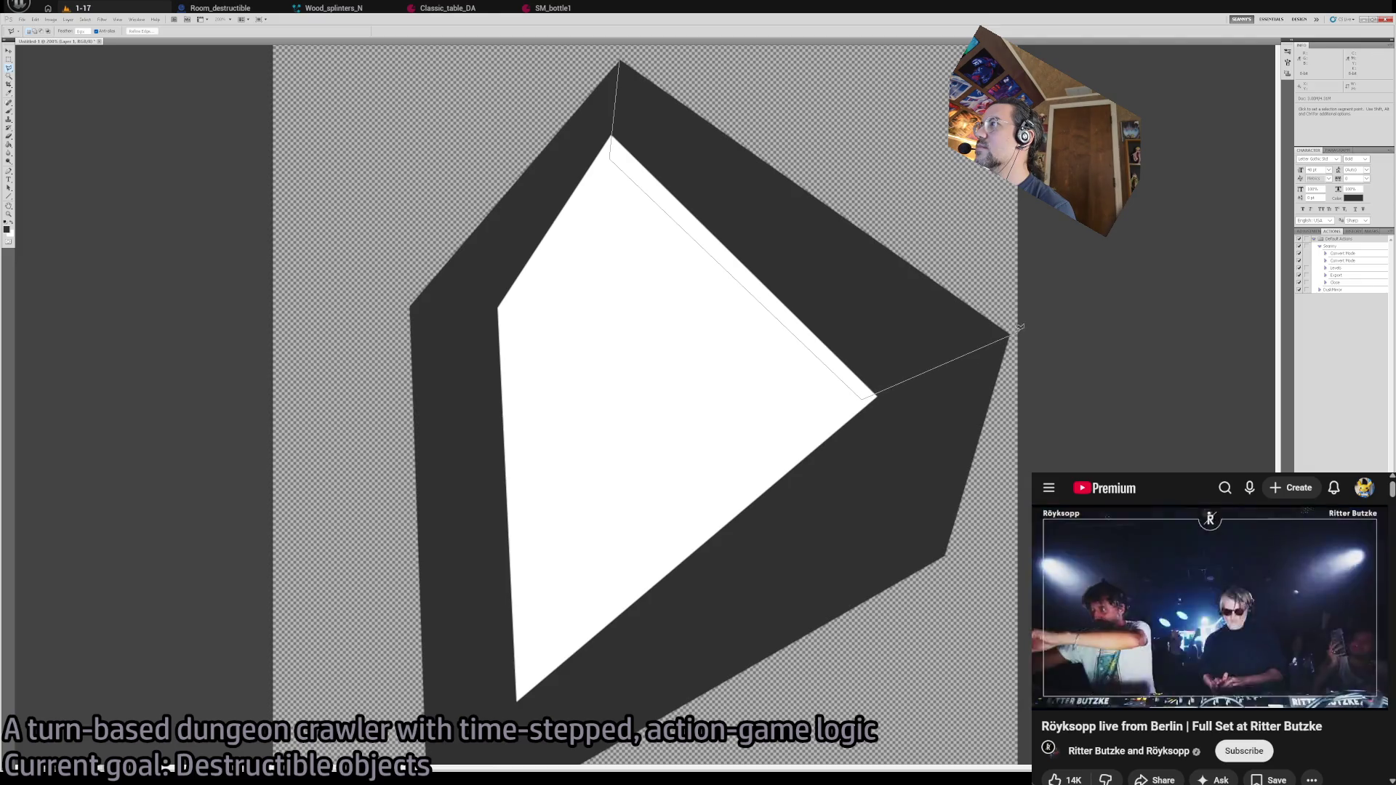
key(Escape)
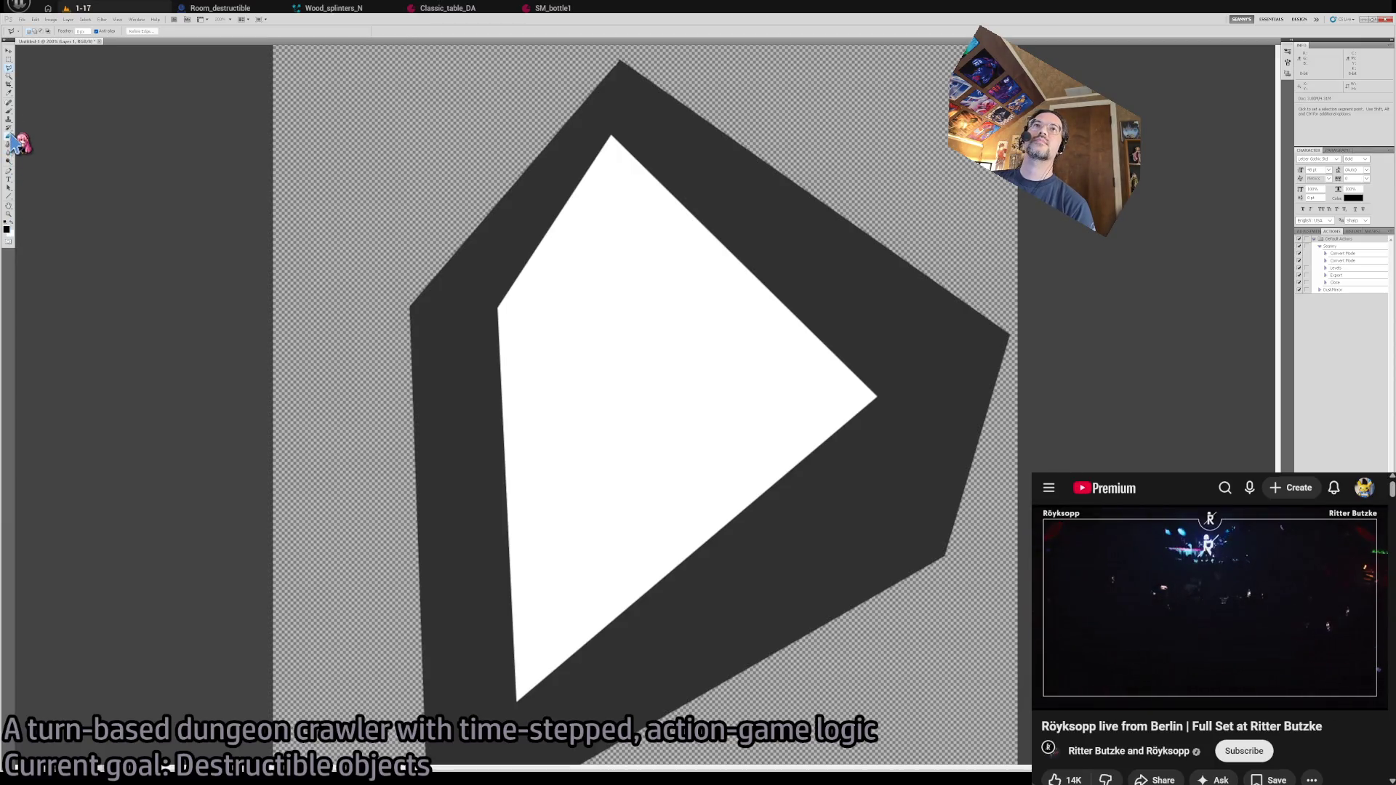
- Shade the dark band with a black-to-white gradient, redrawing until it darkens toward the upper right
click(9, 145)
key(i)
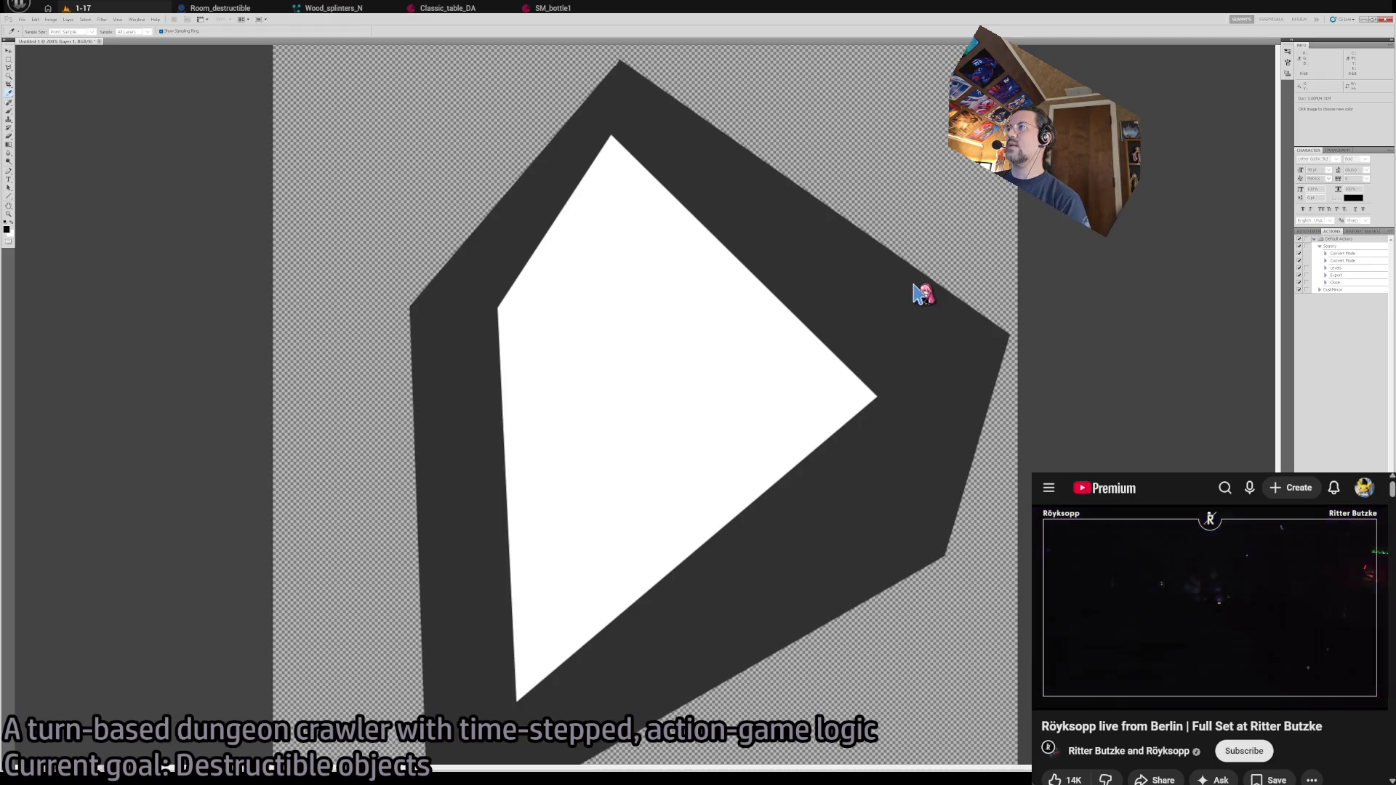
key(g)
mouse_move(756, 256)
mouse_down()
mouse_move(809, 208)
mouse_move(751, 275)
mouse_up()
key(ctrl+z)
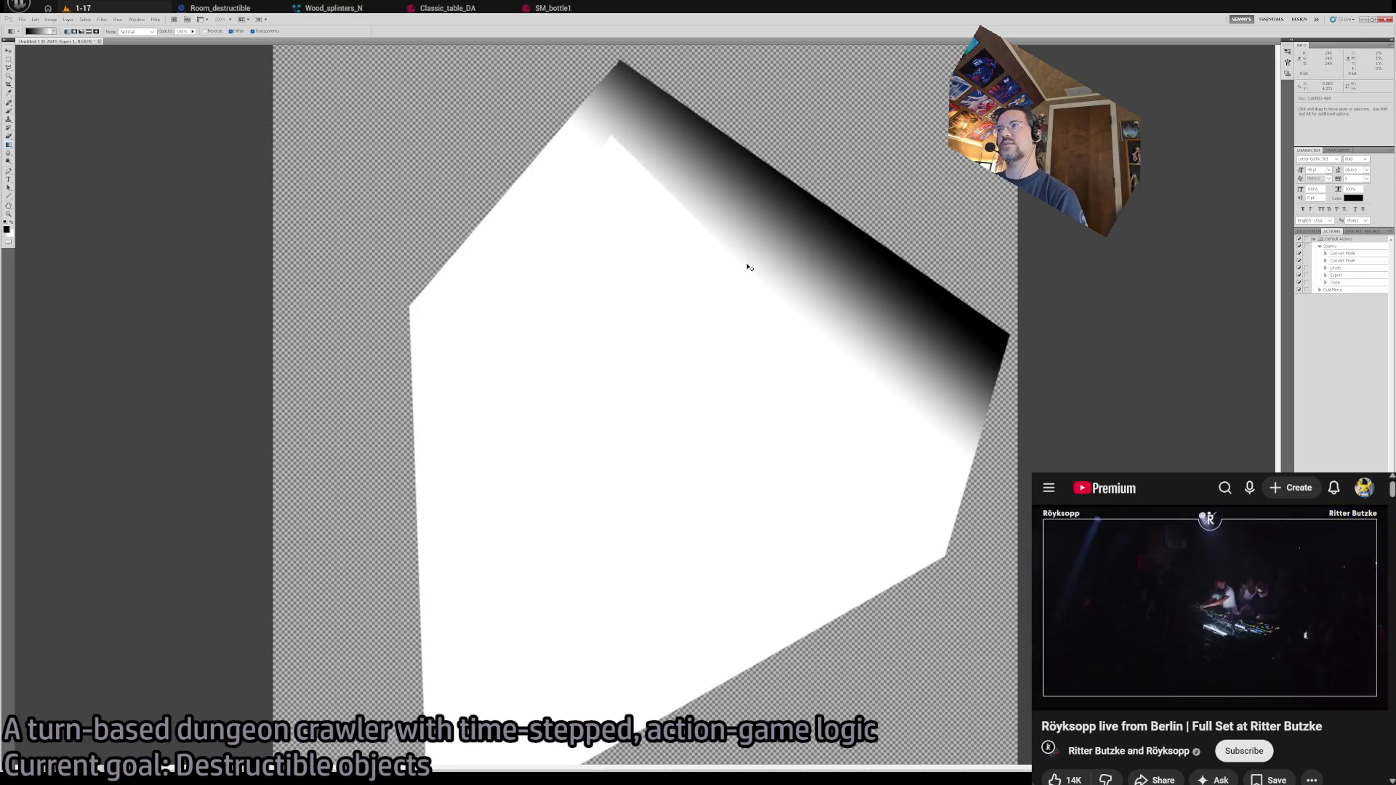
key(ctrl+z)
drag(737, 260, 737, 260)
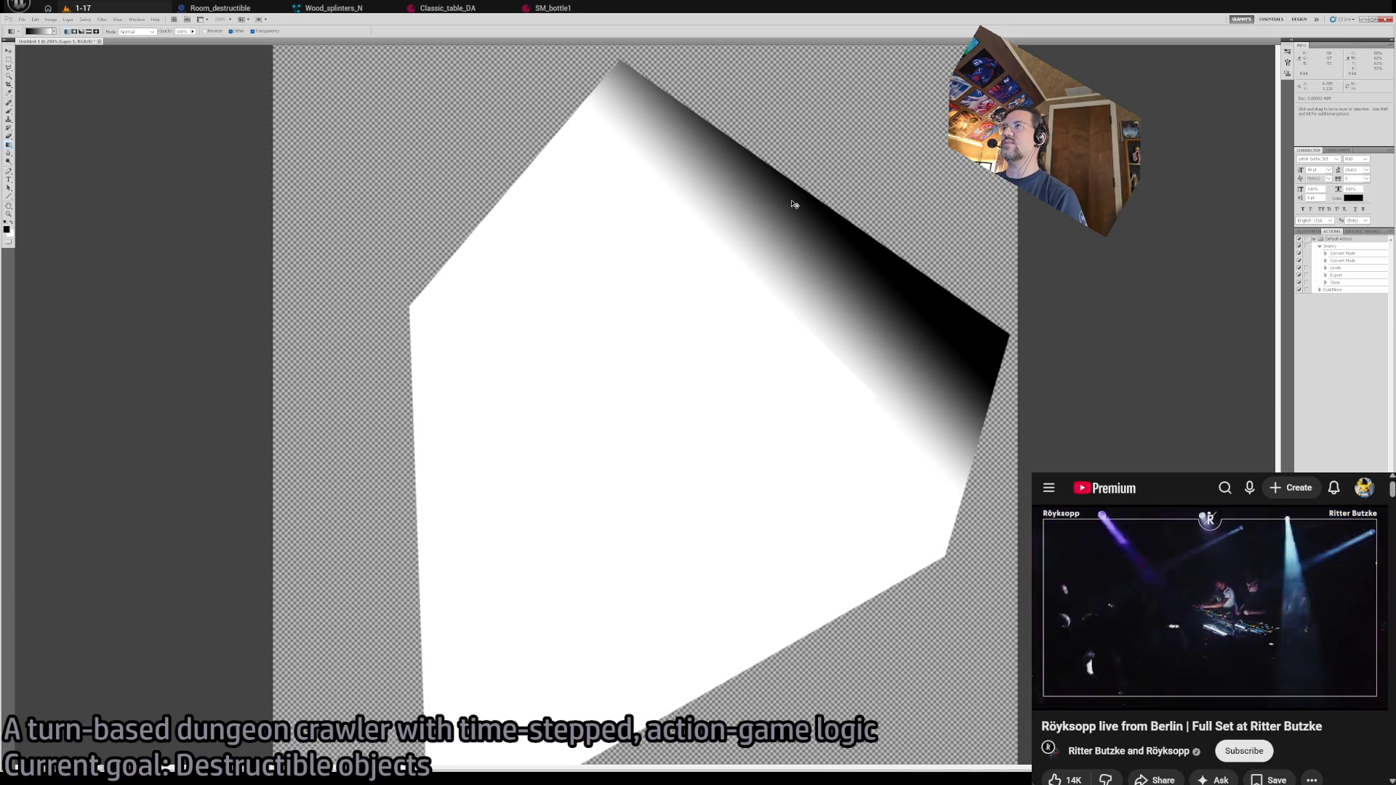
key(ctrl+z)
drag(739, 262, 827, 169)
key(ctrl+z)
key(ctrl+z)
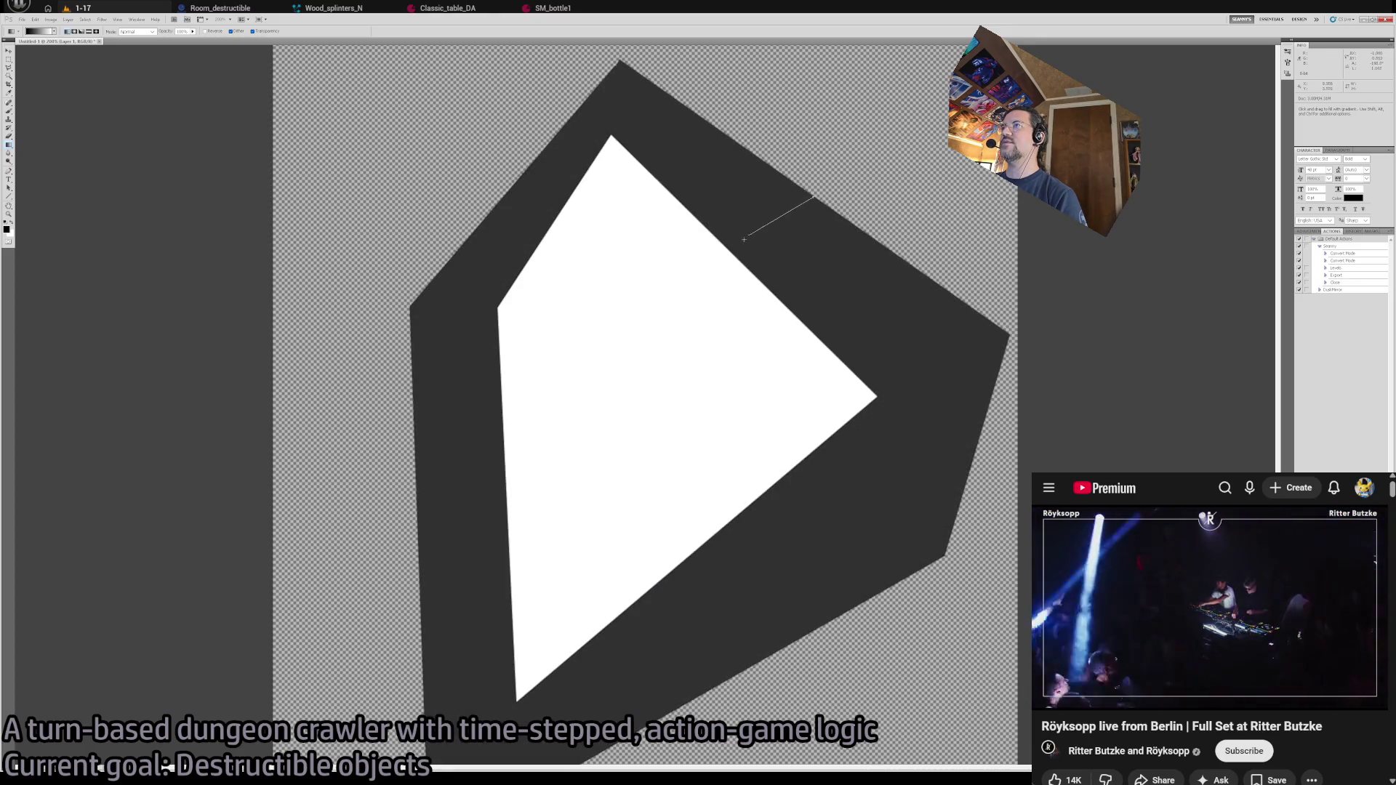
drag(740, 260, 738, 261)
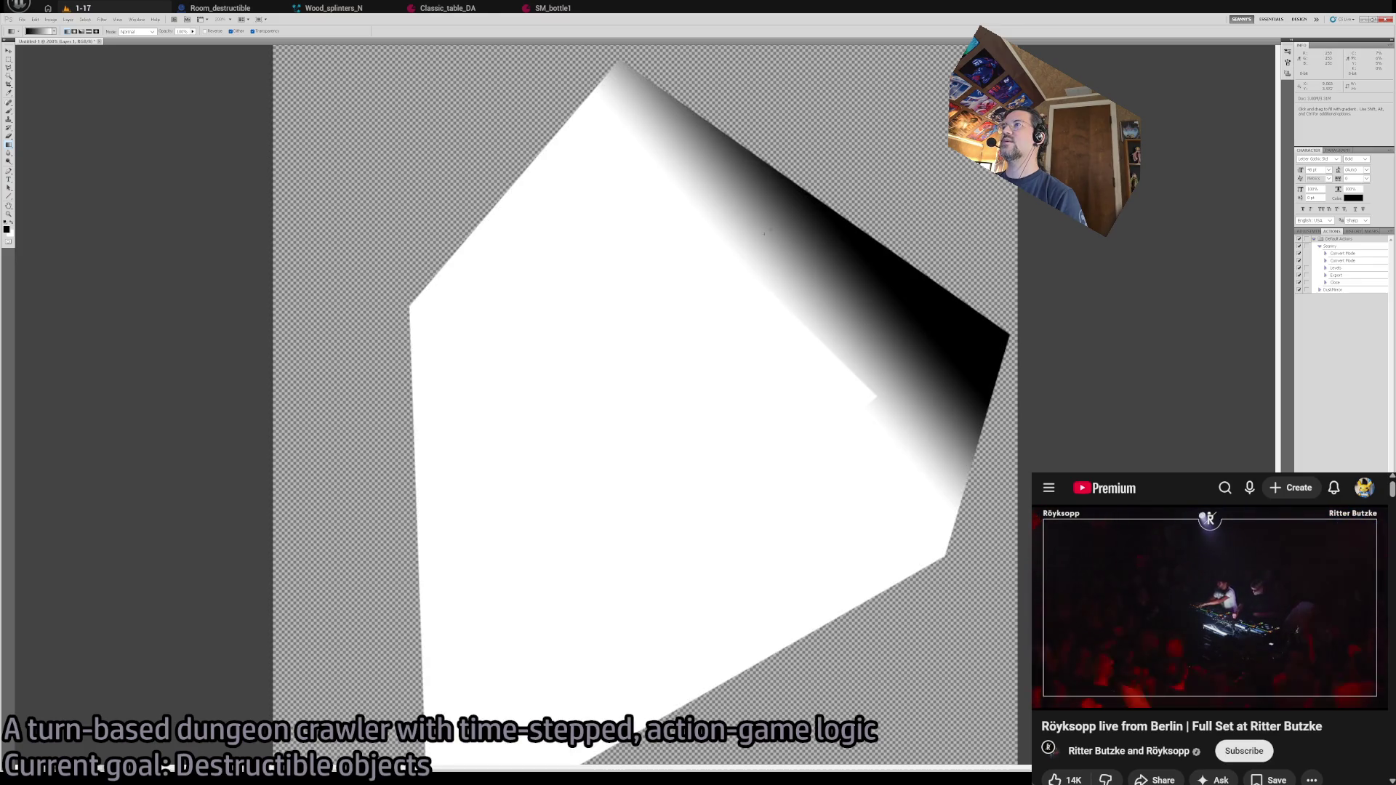
drag(802, 212, 748, 268)
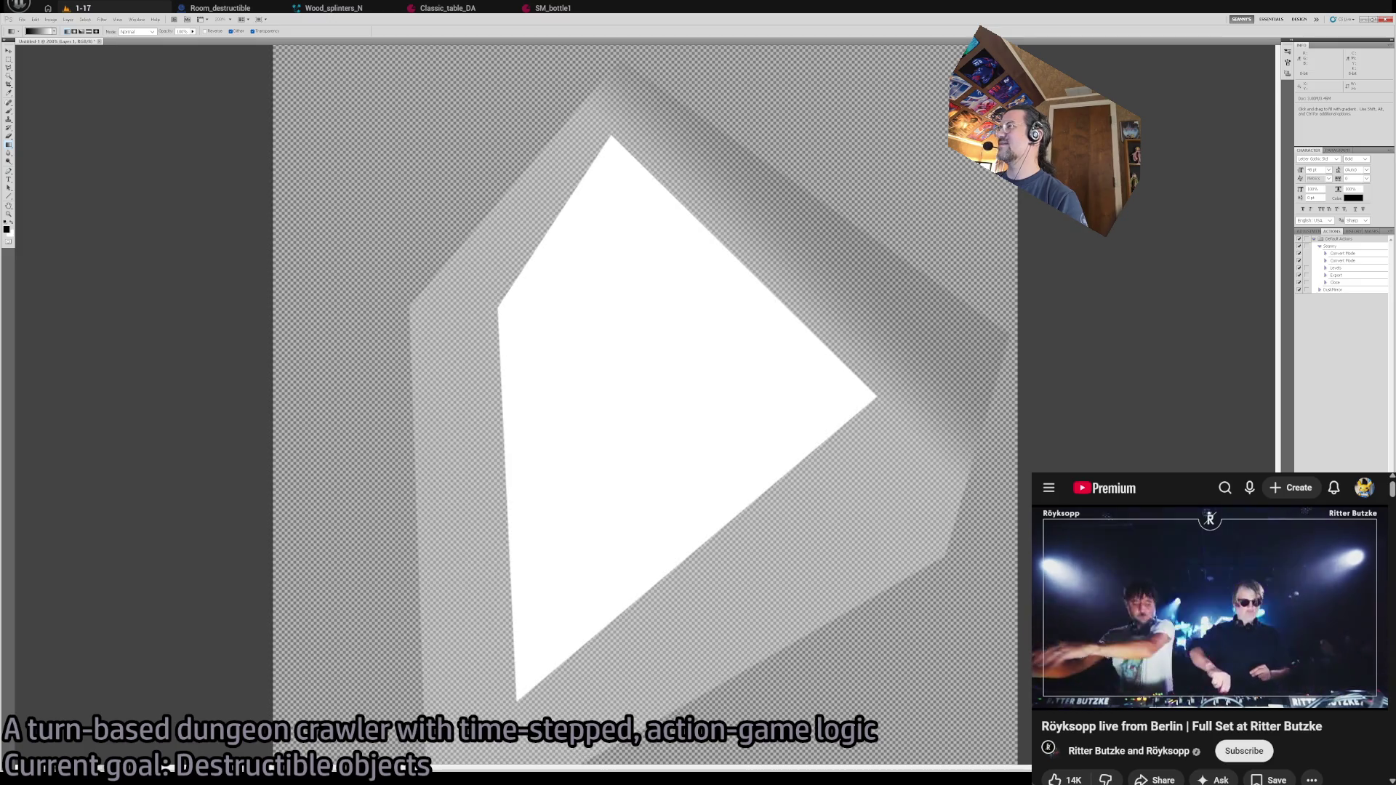
- Outline the band facet from the shard's top tip to its right corner, then zoom to 200%
key(l)
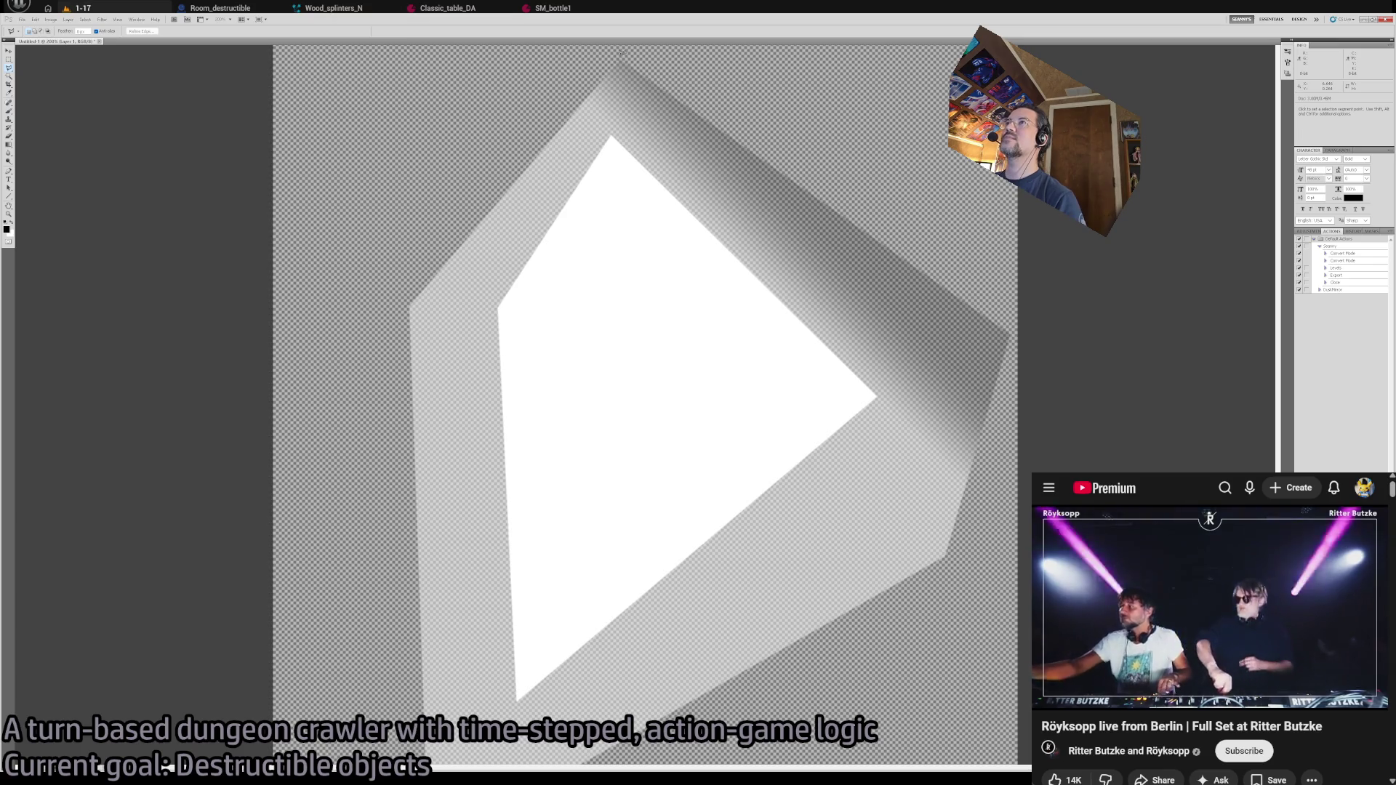
key(ctrl+a)
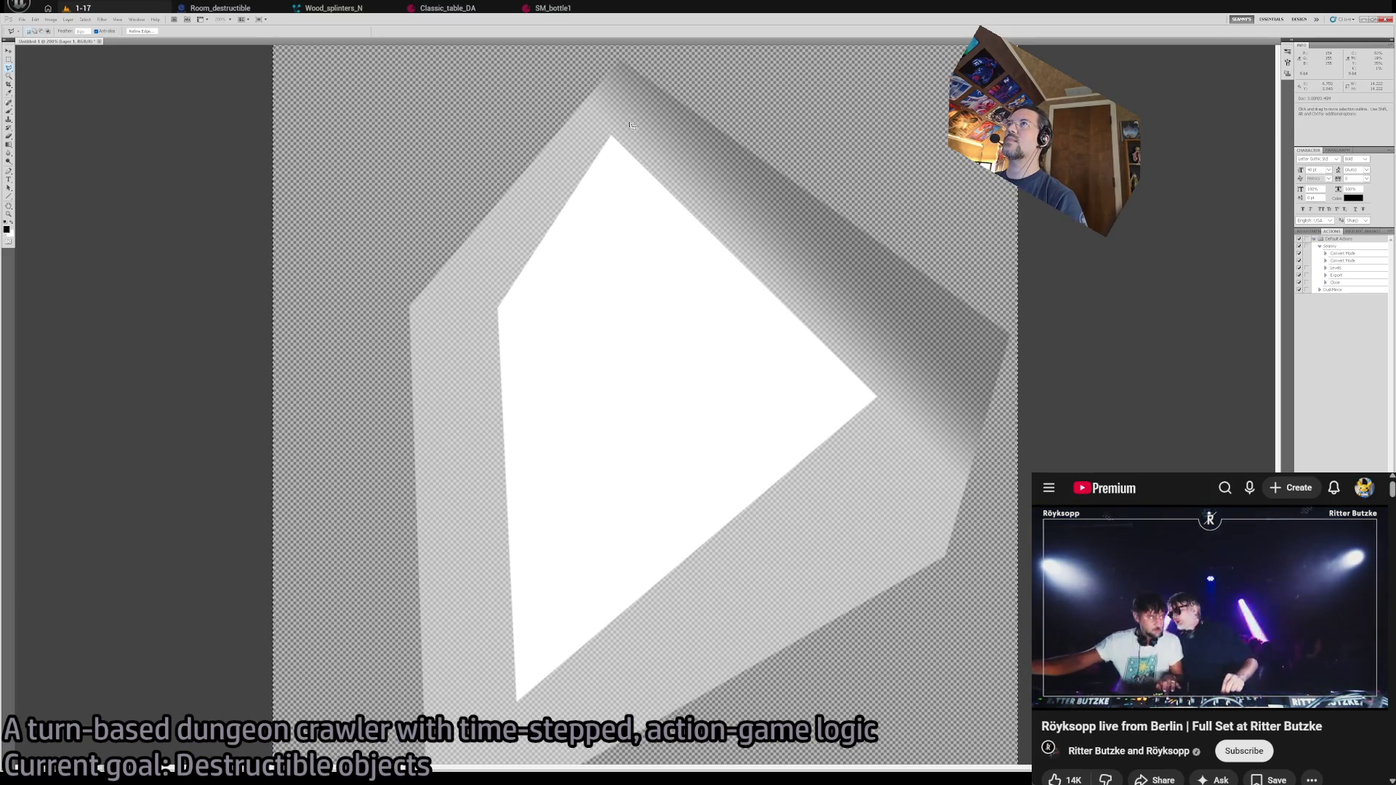
key(ctrl+minus)
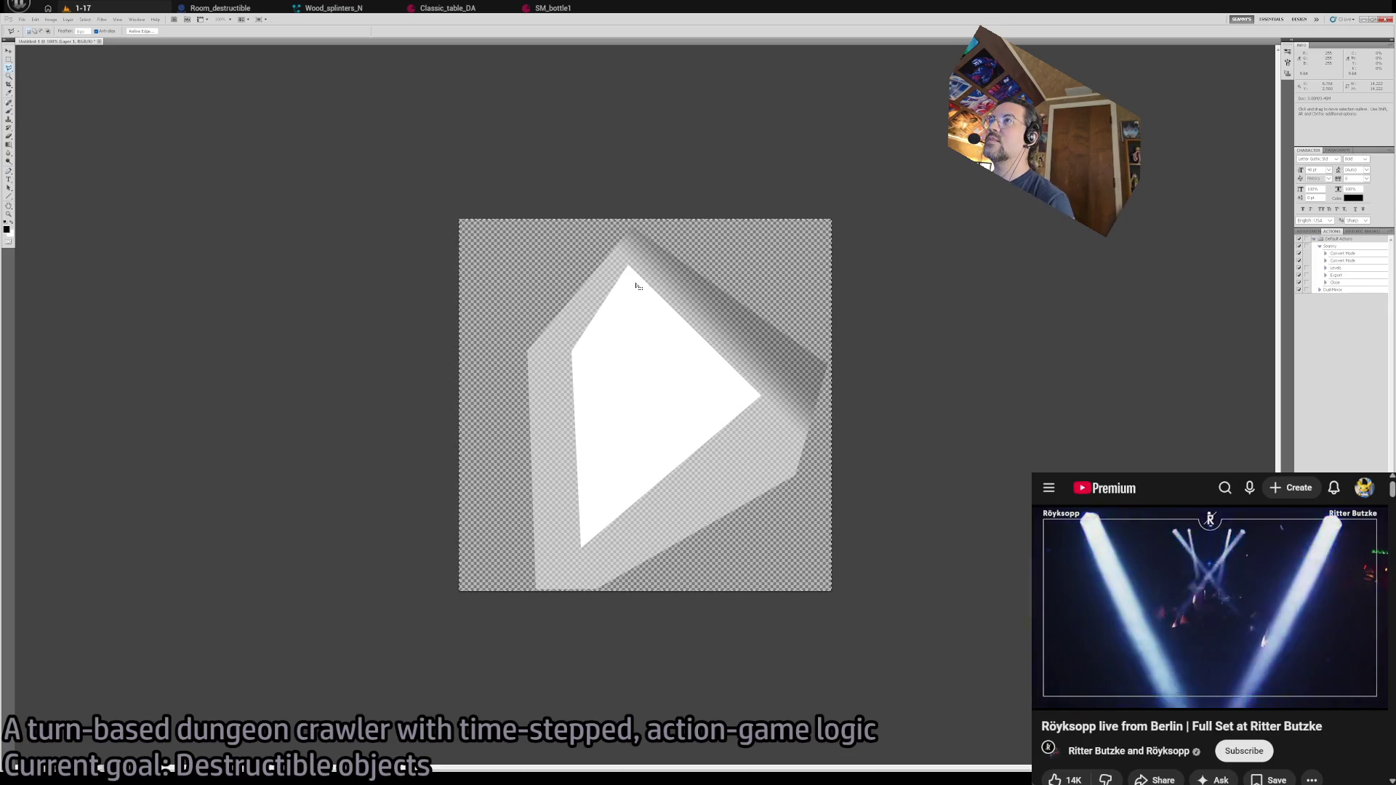
click(629, 266)
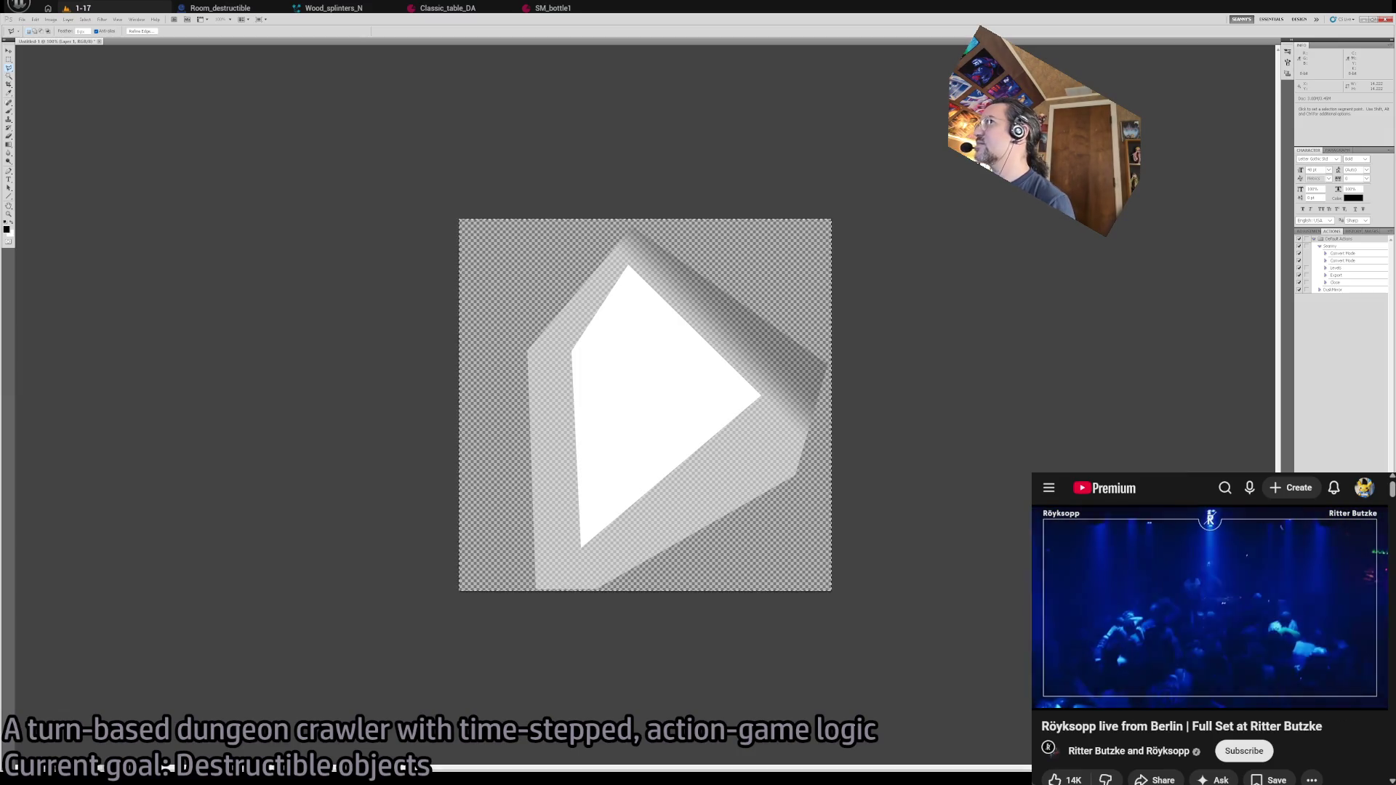
click(629, 266)
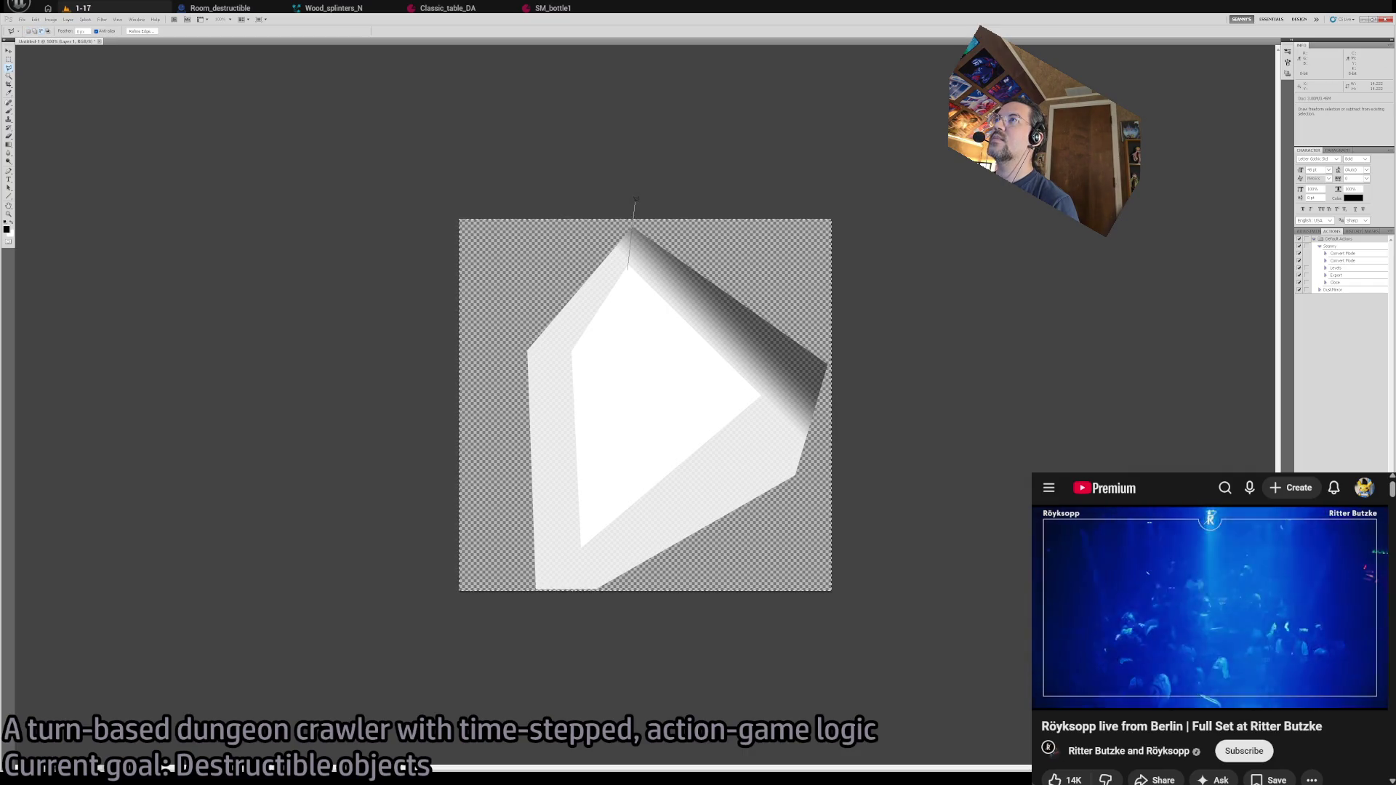
click(635, 201)
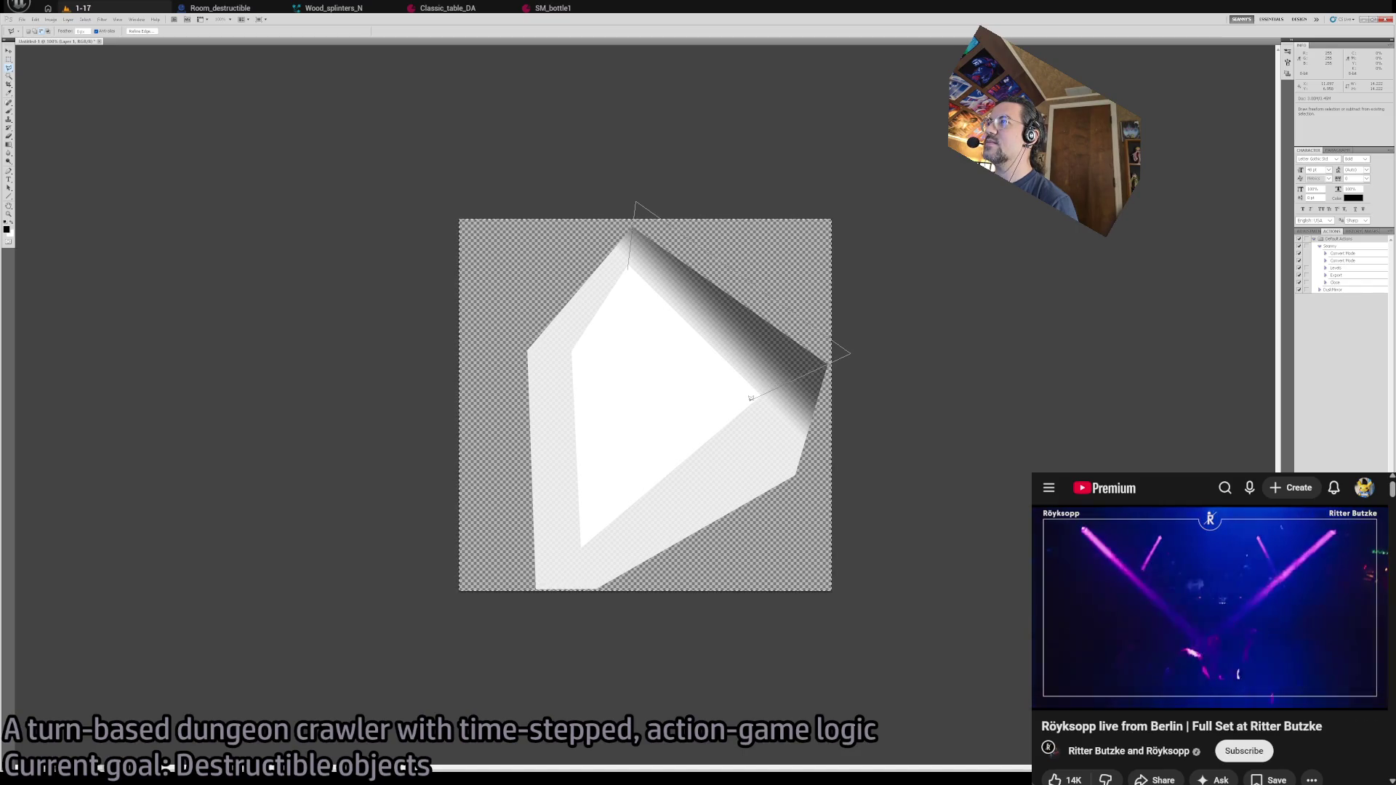
double_click(751, 398)
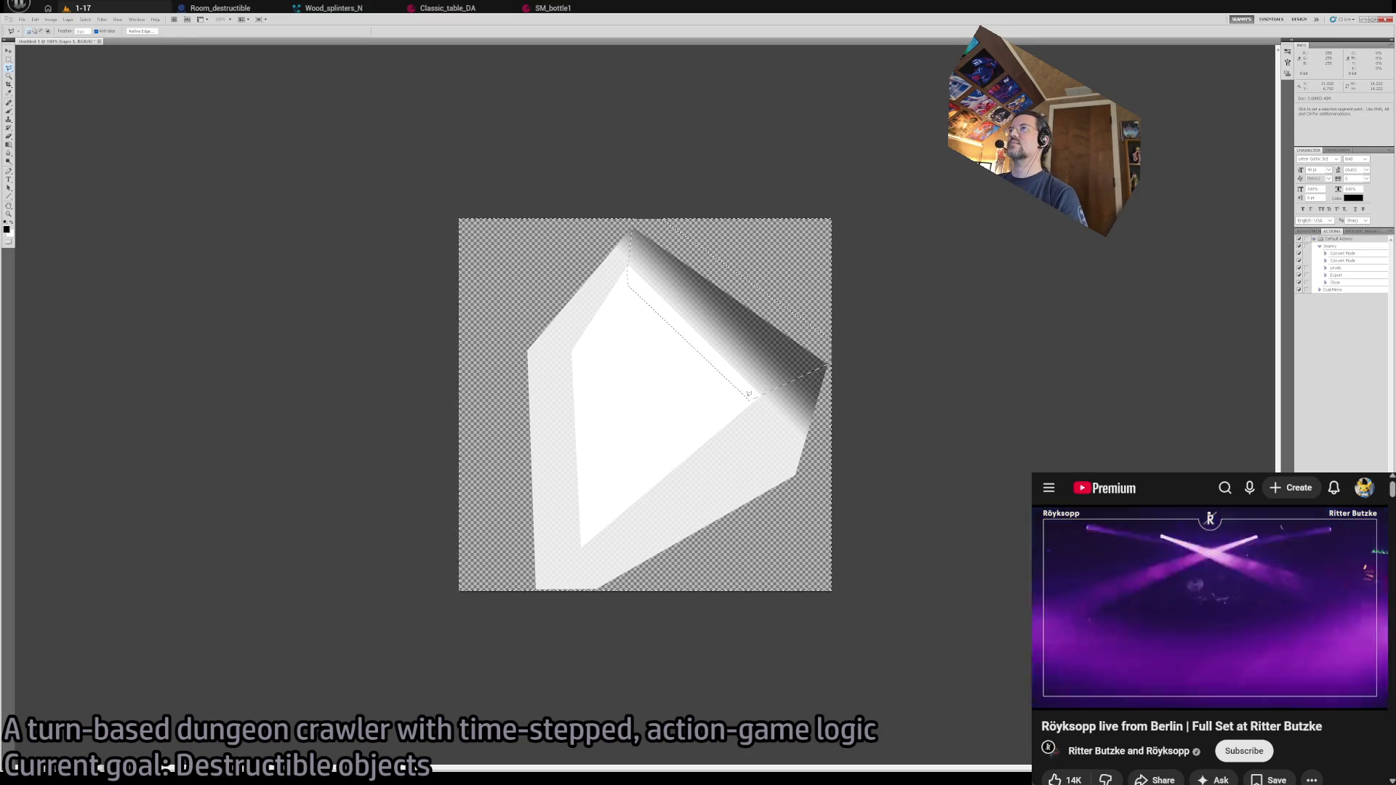
key(z)
click(466, 310)
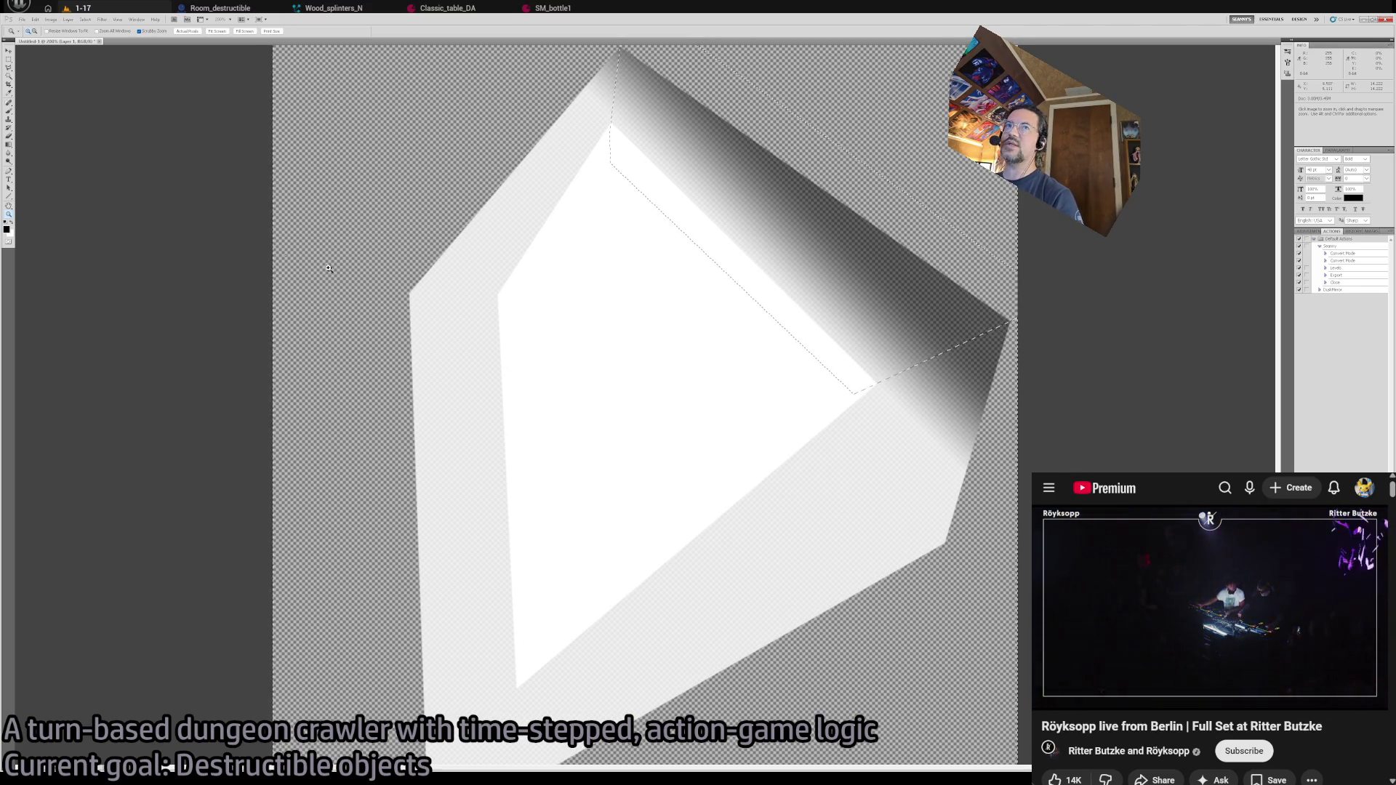
- Try a gradient on the selected lower-right face, then step back to the black-edged state
click(9, 145)
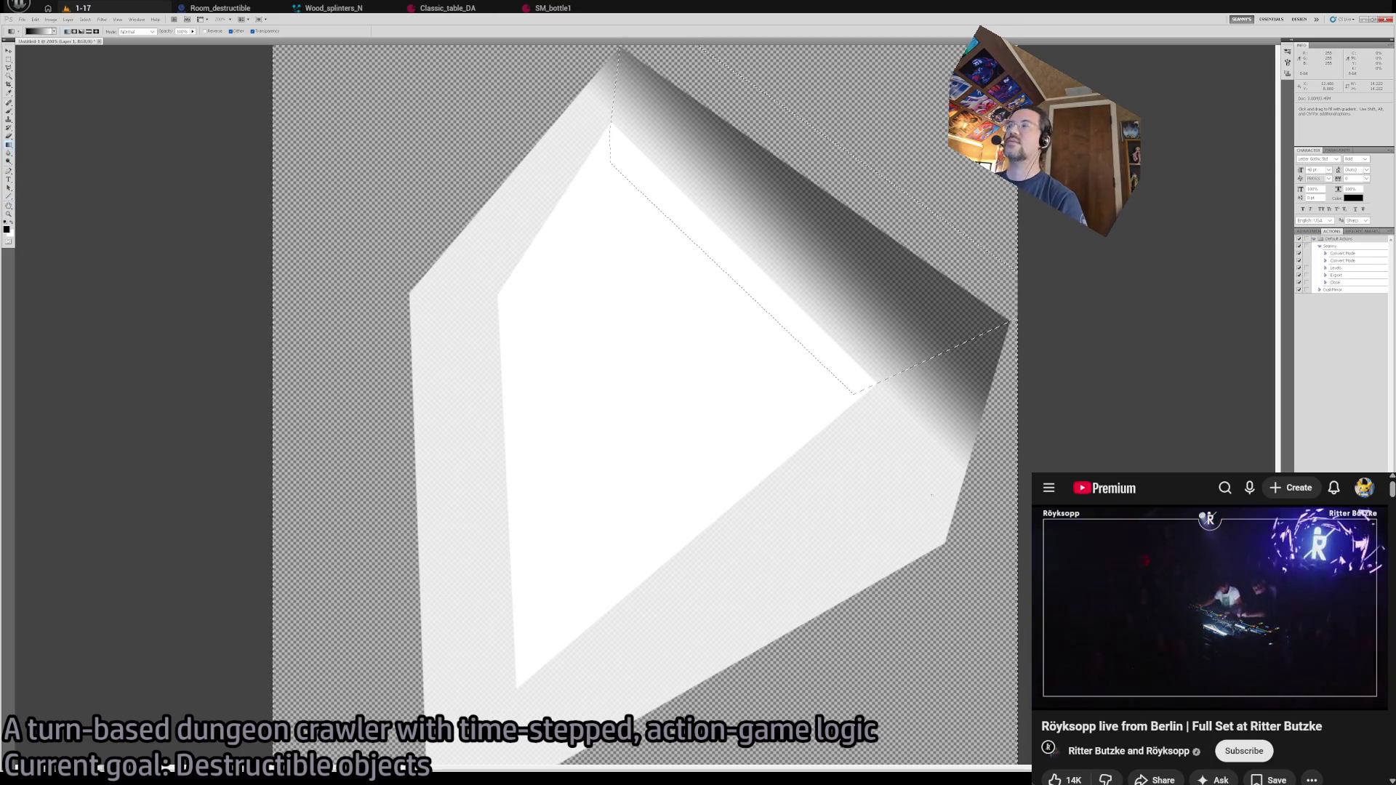
drag(971, 449, 899, 392)
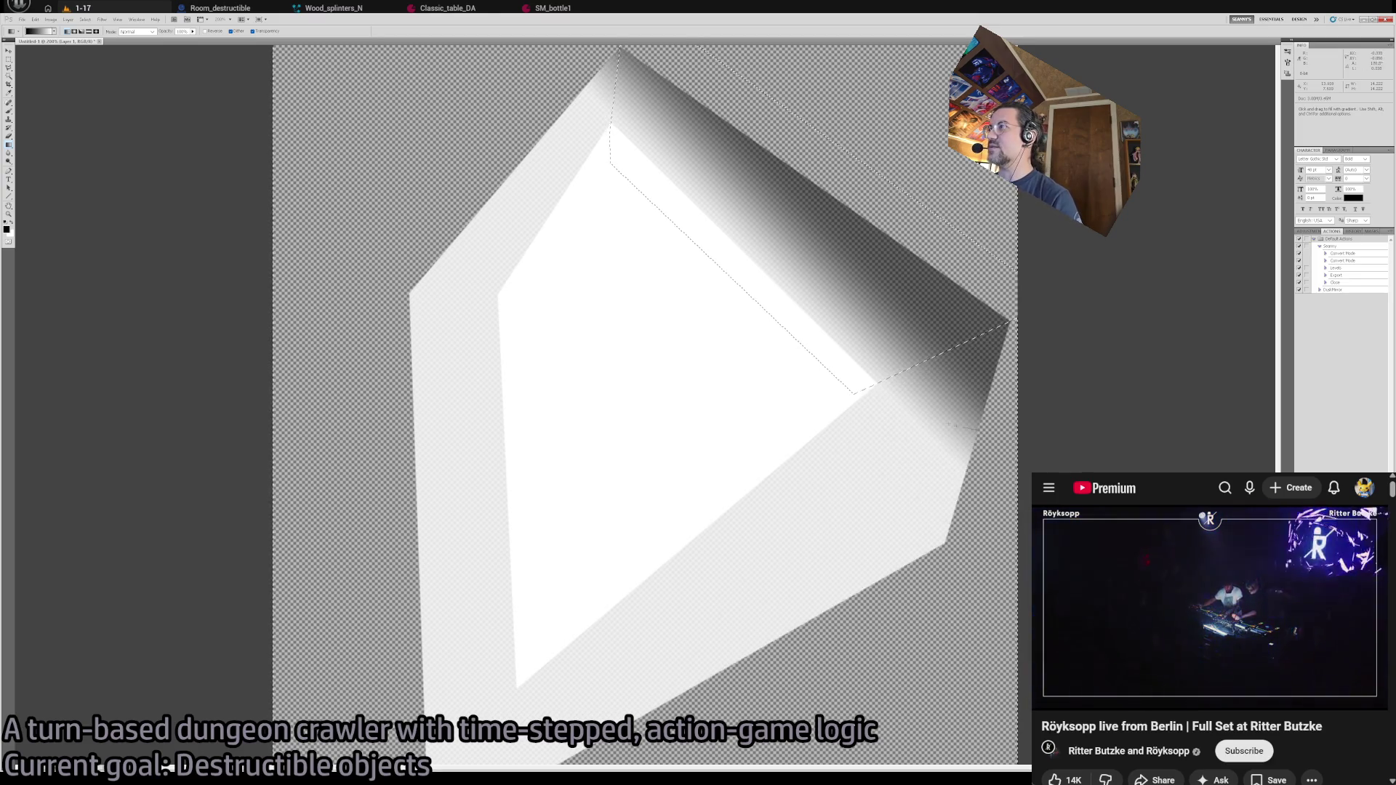
key(ctrl+z)
key(ctrl+z)
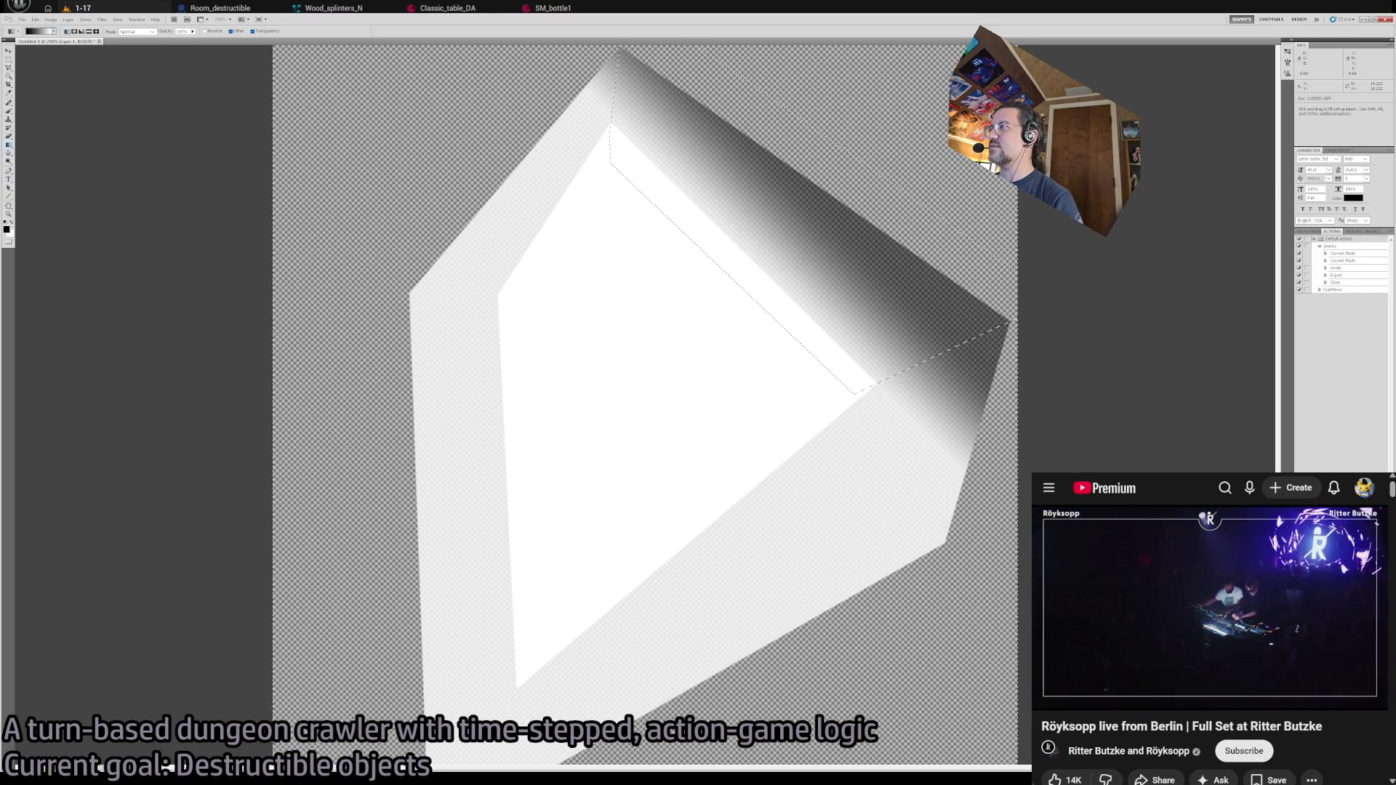
key(ctrl+z)
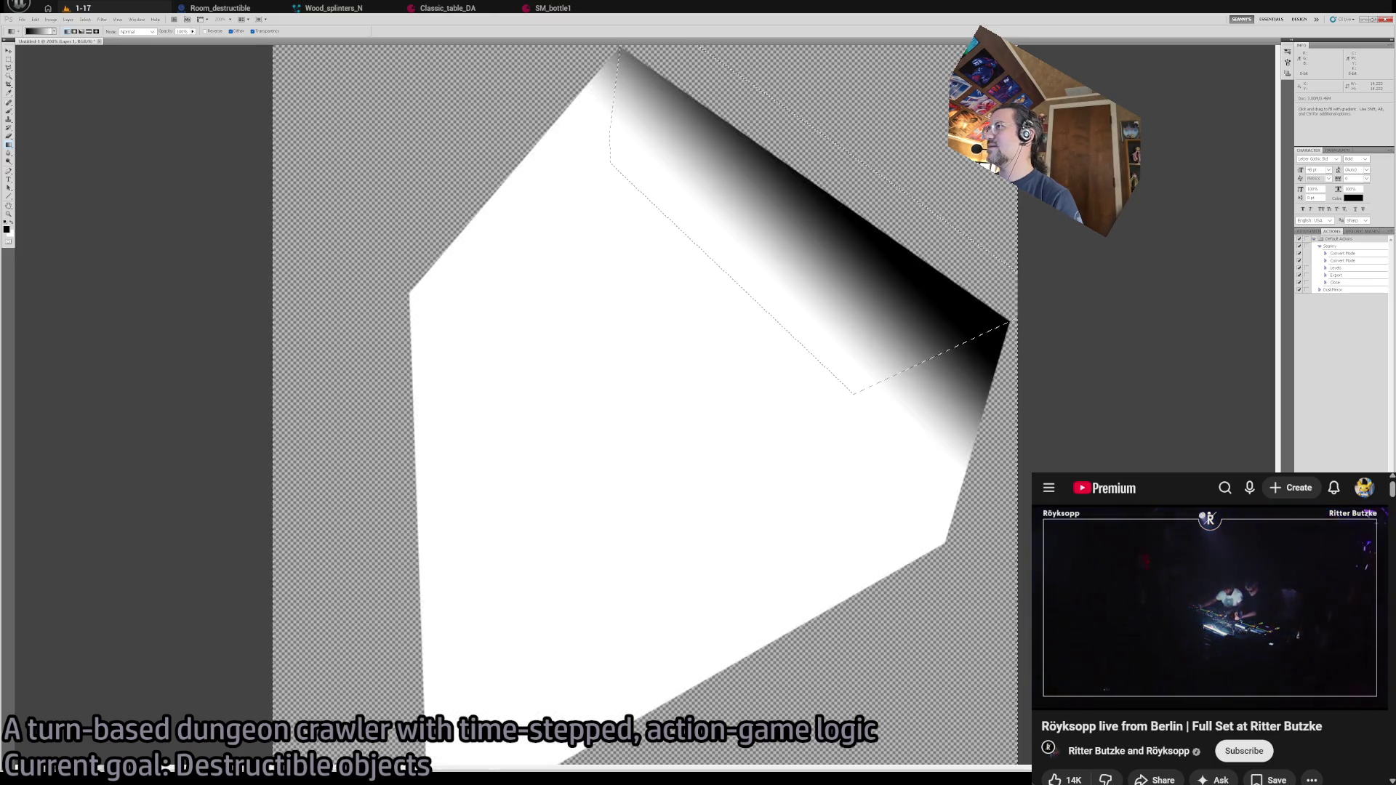
key(ctrl+z)
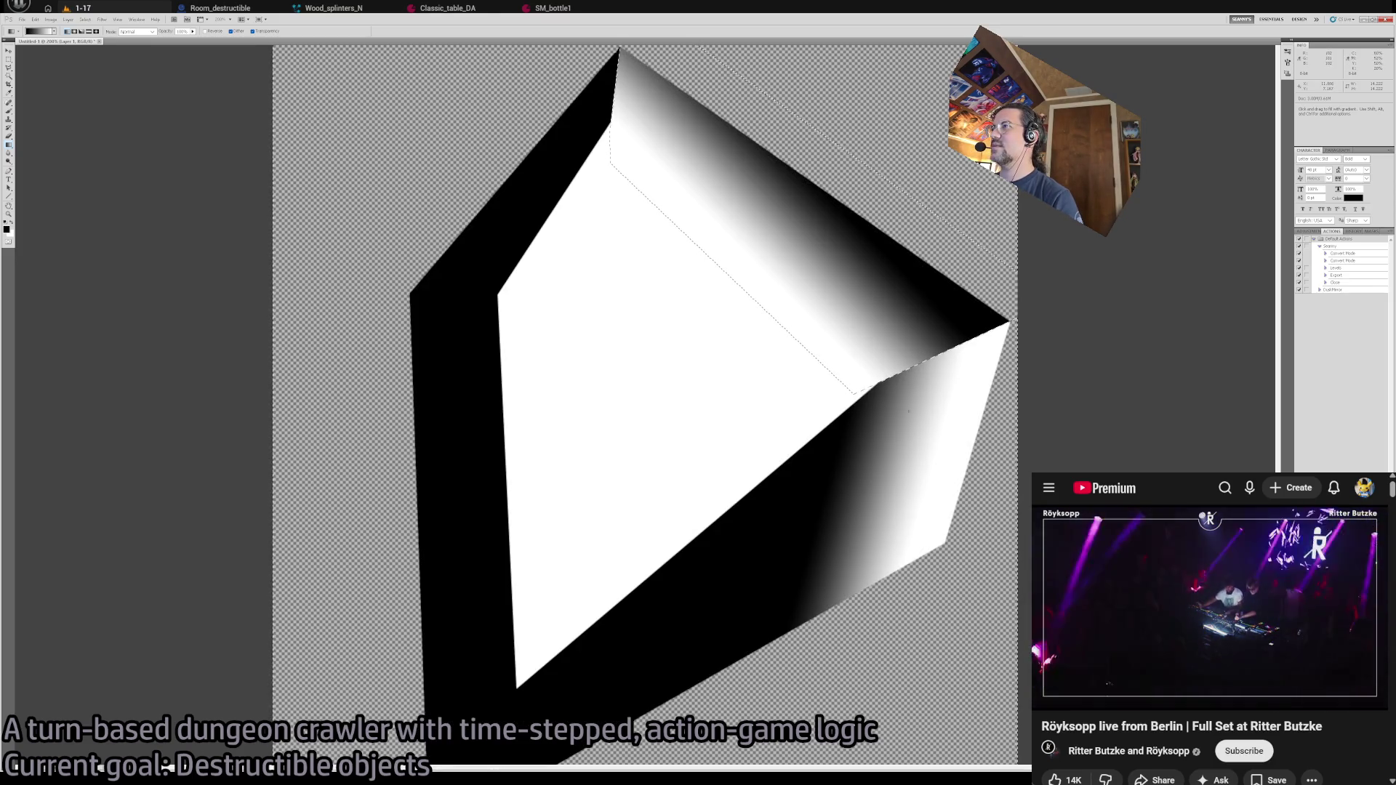
key(ctrl+z)
key(ctrl+z)
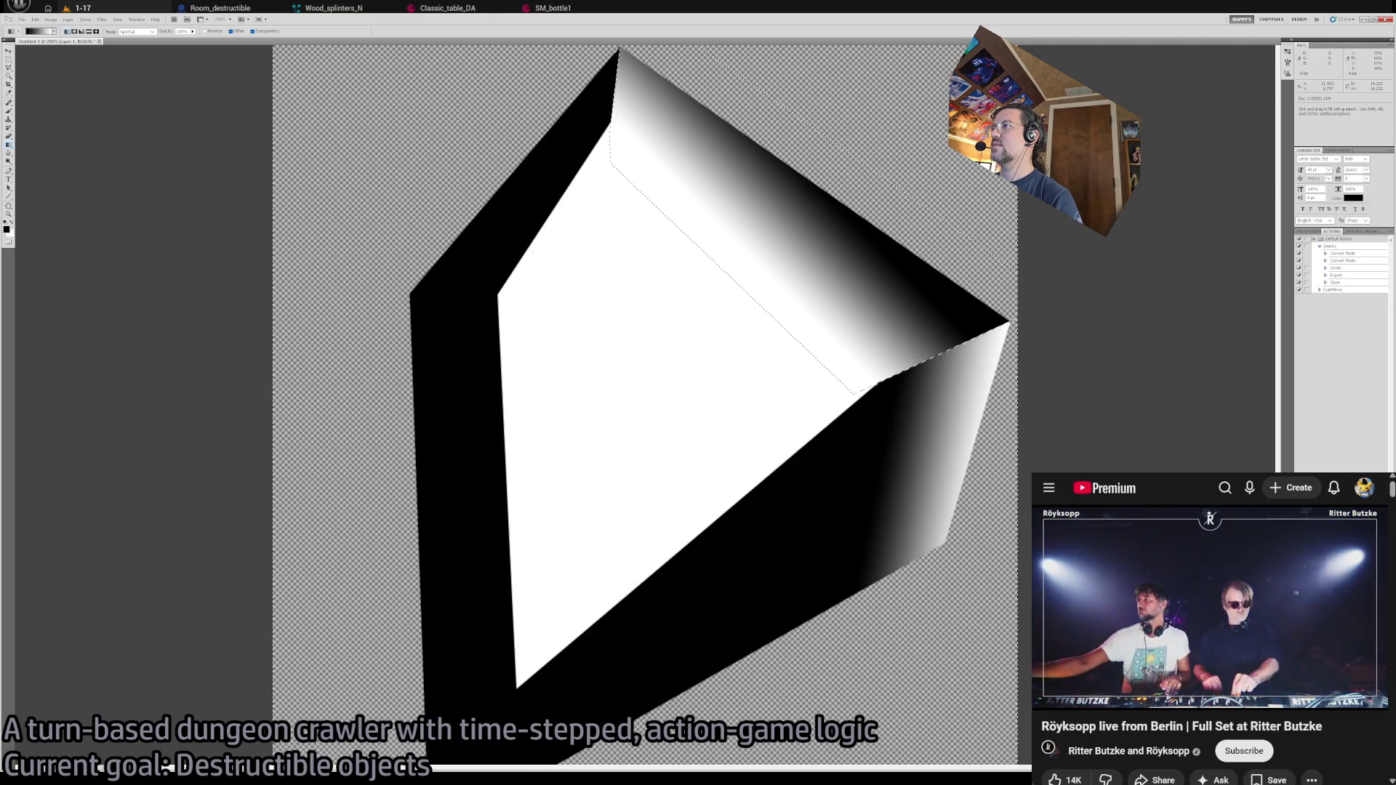
- Redraw the lower-right face gradient wider so it darkens toward the right corner
drag(987, 398, 986, 399)
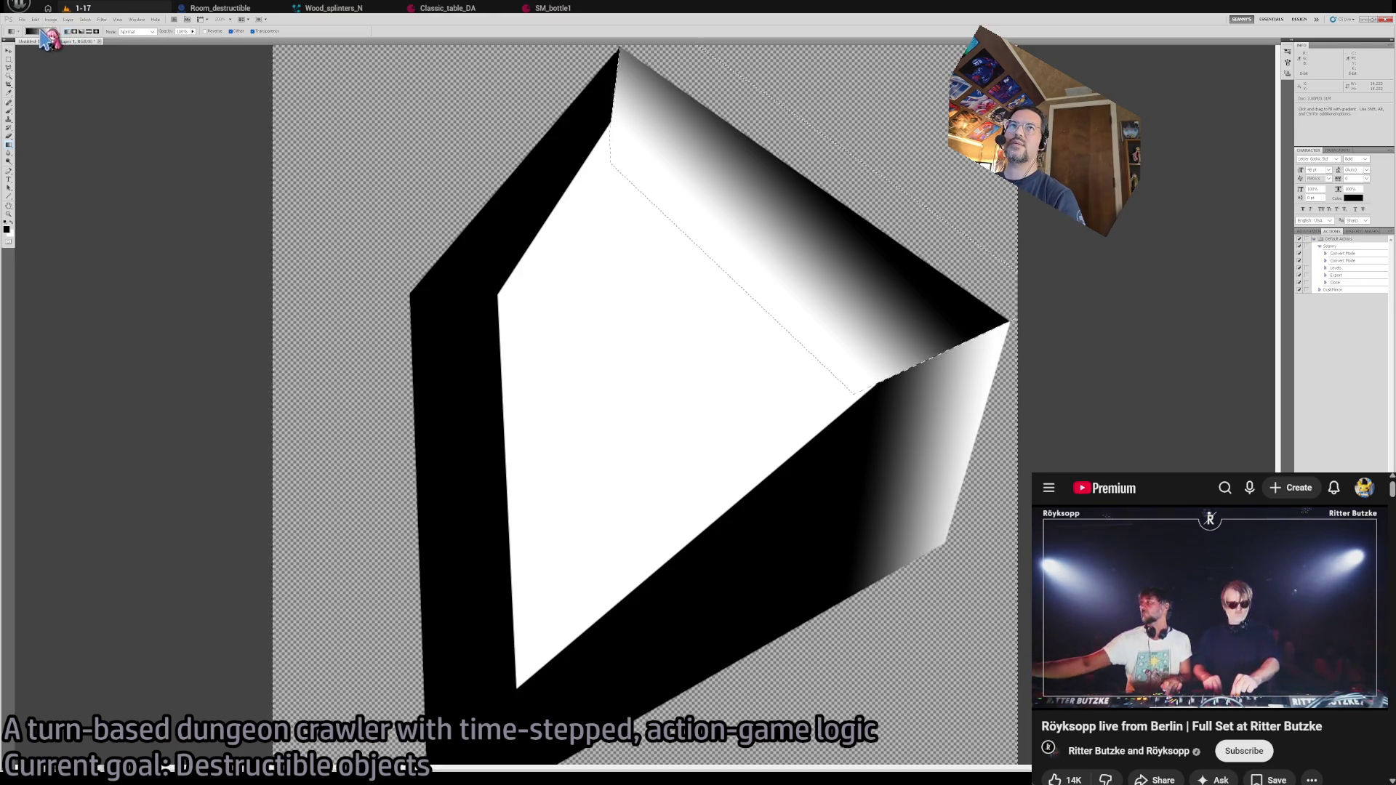
key(i)
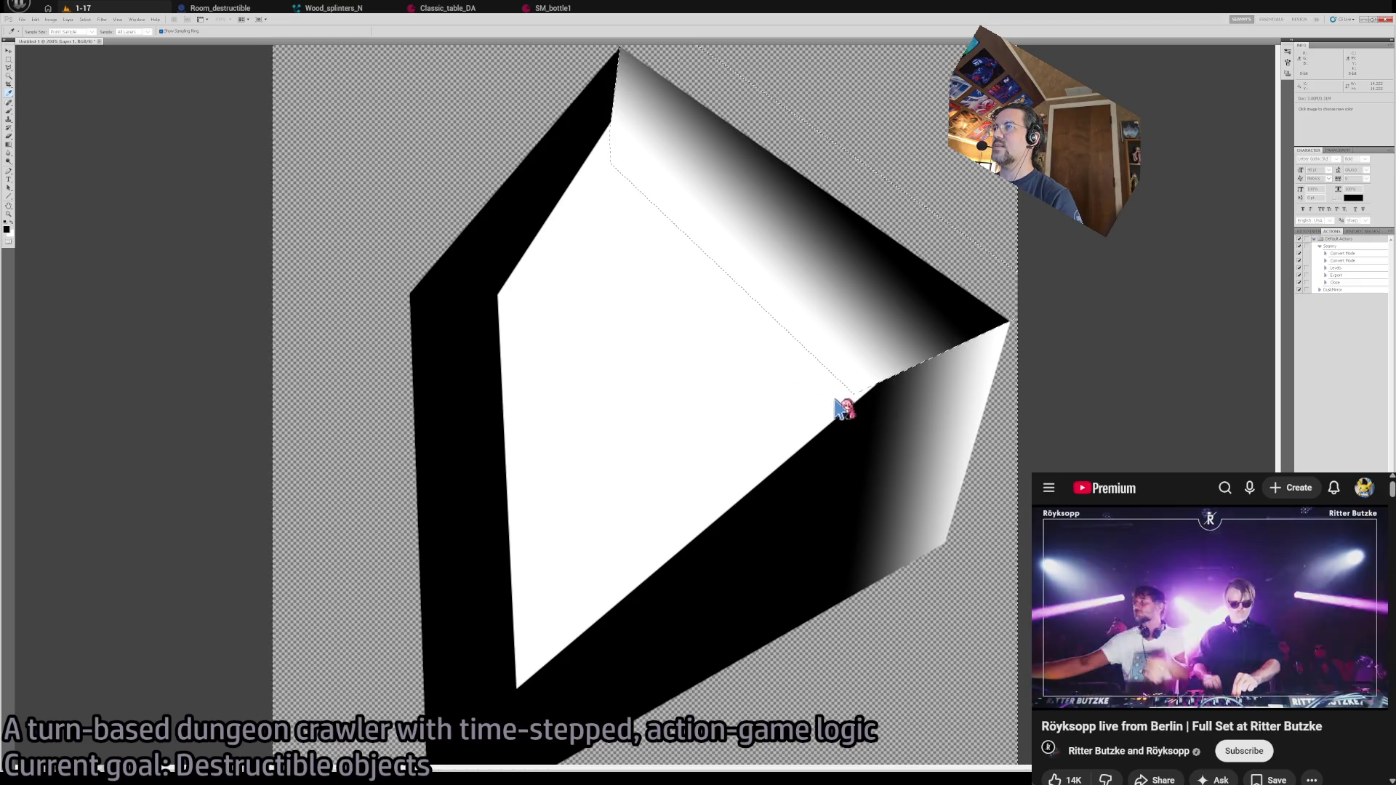
key(g)
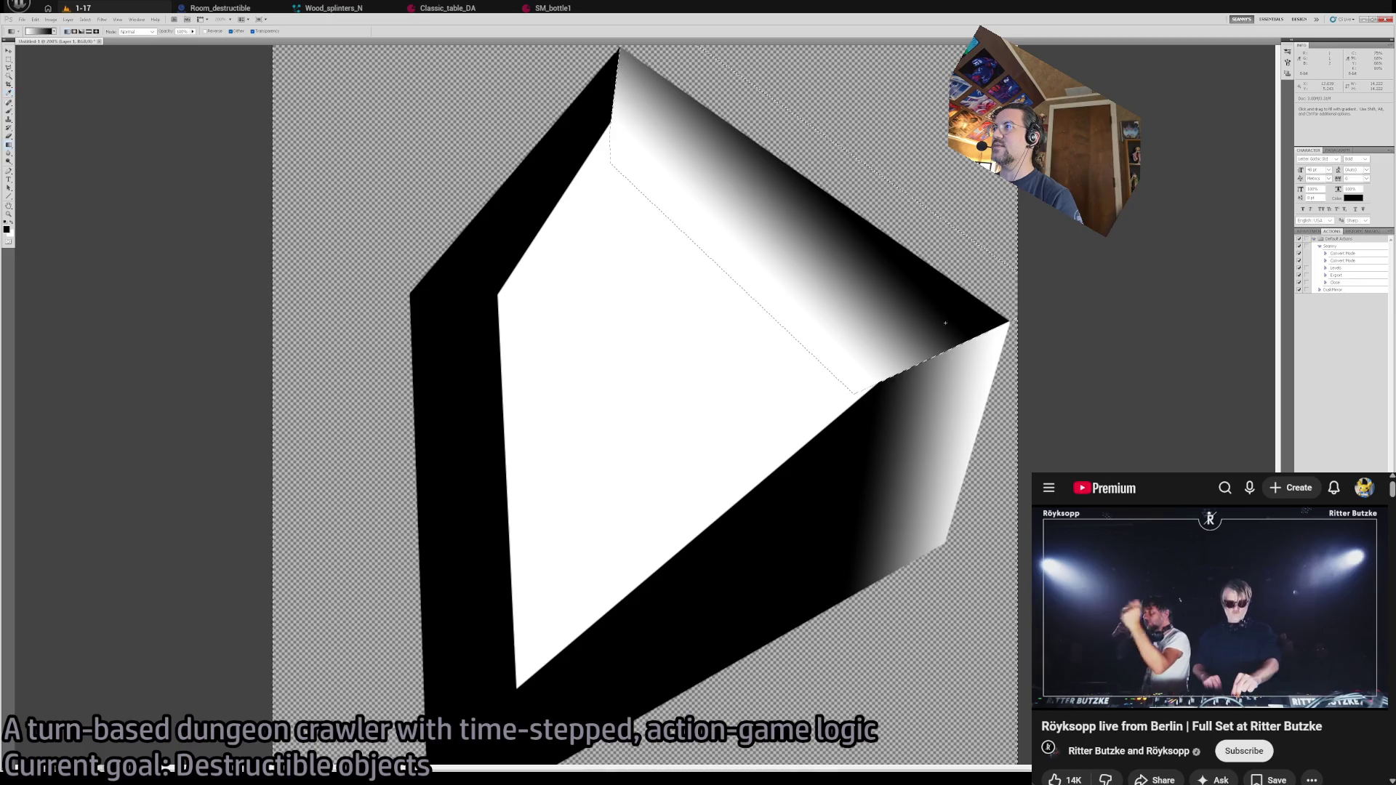
drag(866, 403, 967, 433)
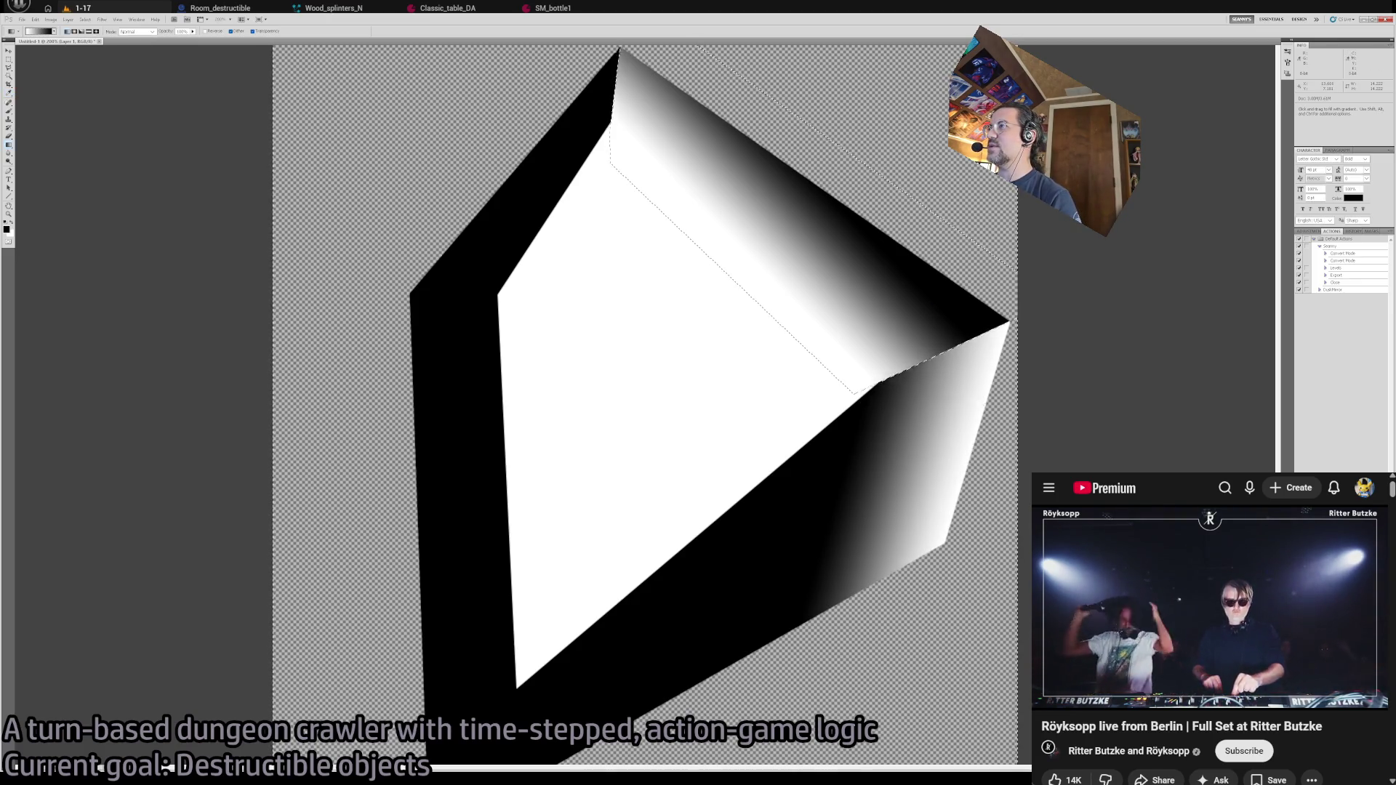
key(ctrl+z)
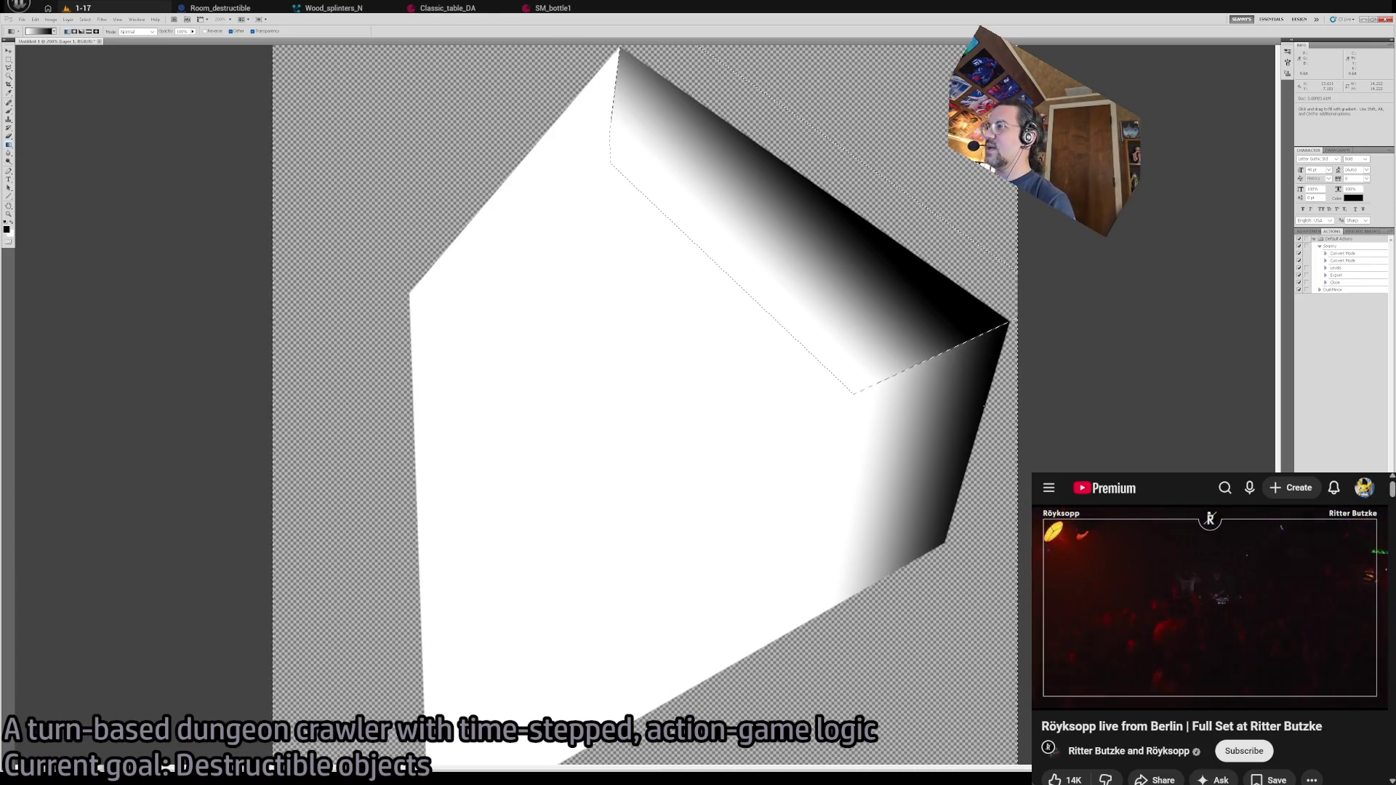
key(l)
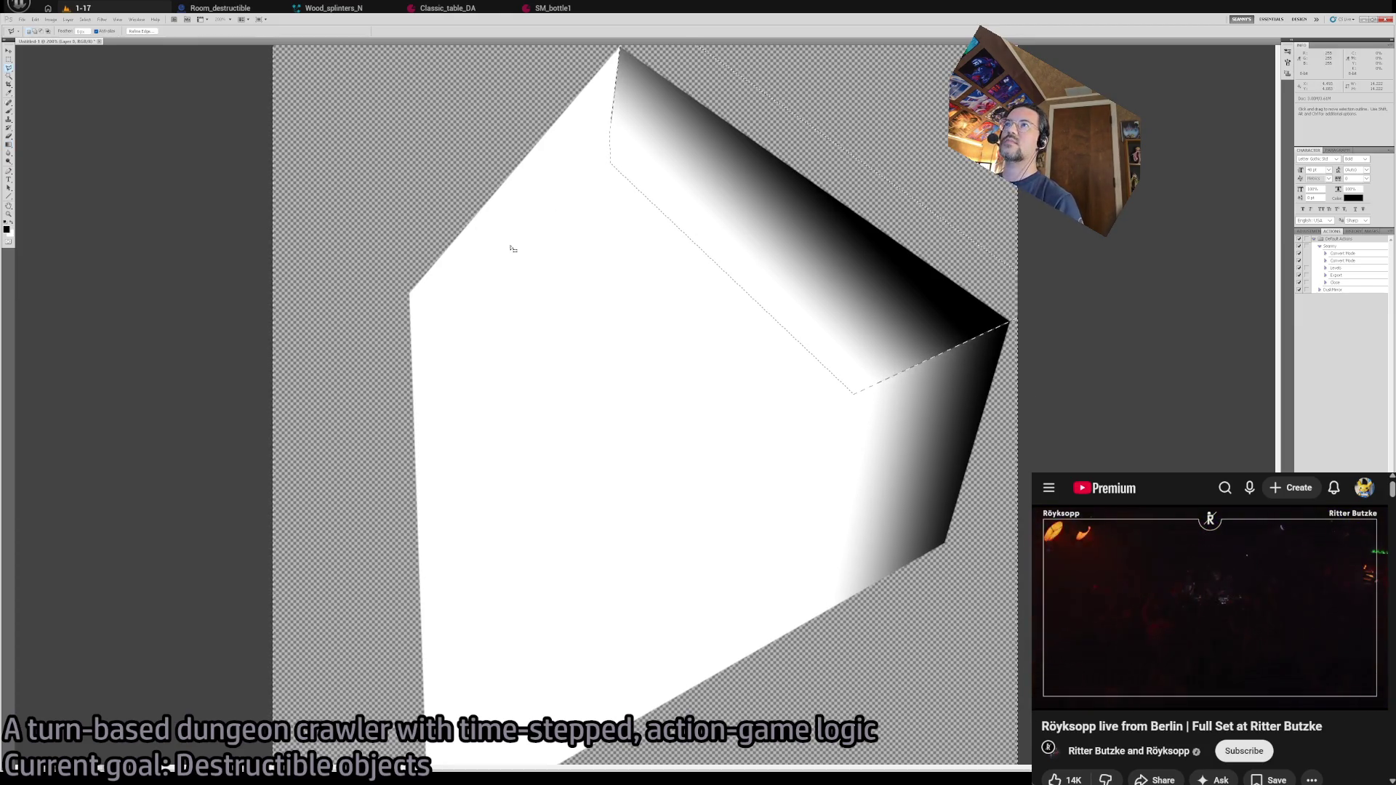
key(i)
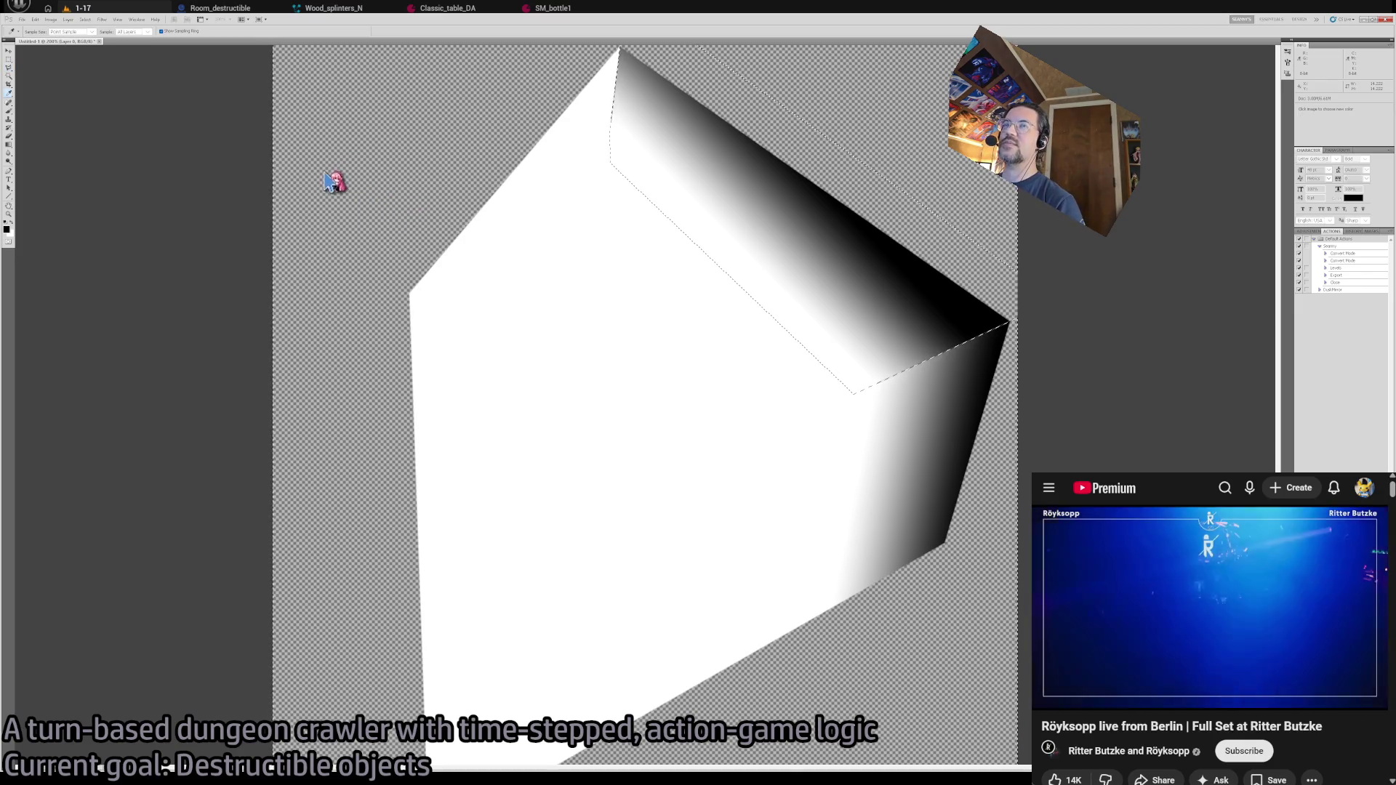
- Fill the inner shard face with the sampled dusky pink, comparing the result by undoing
key(alt+BackSpace)
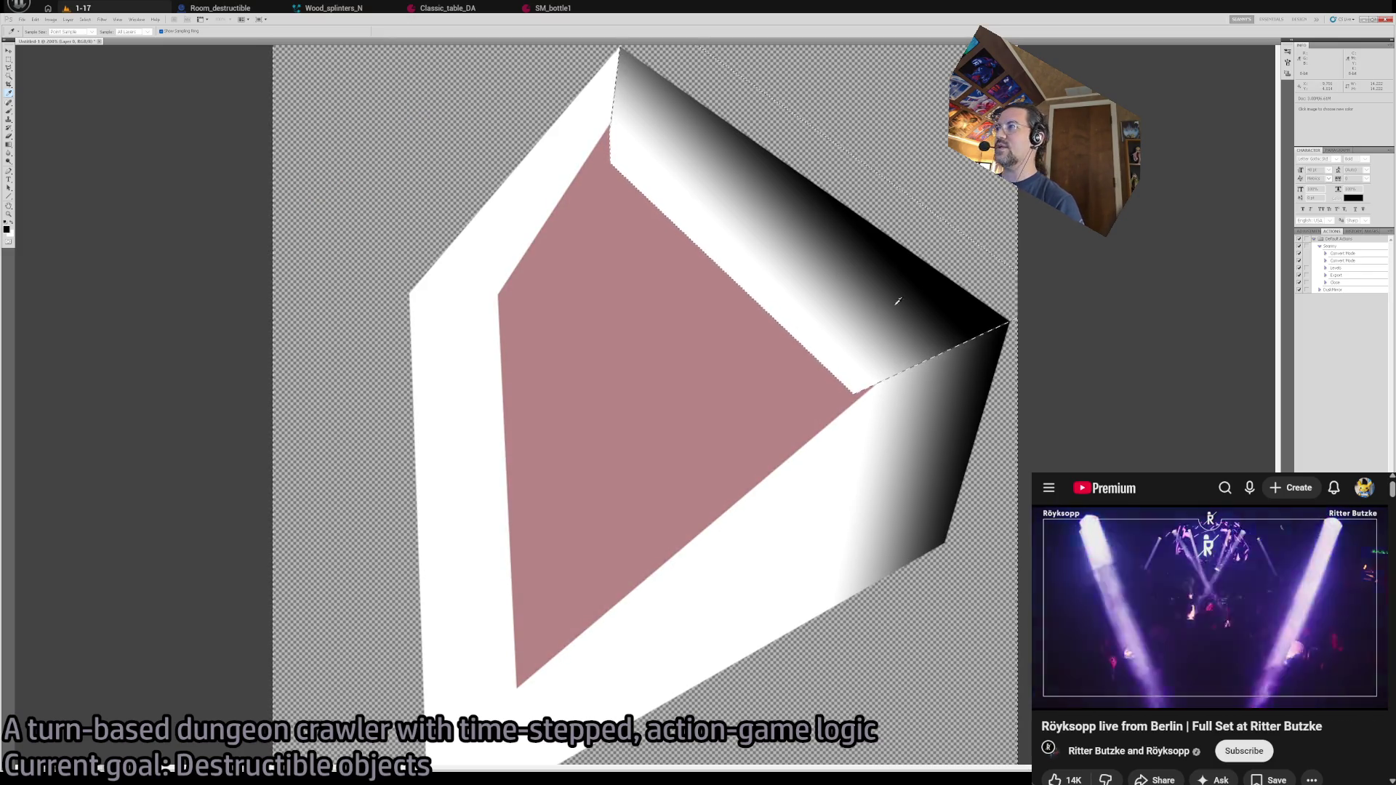
key(l)
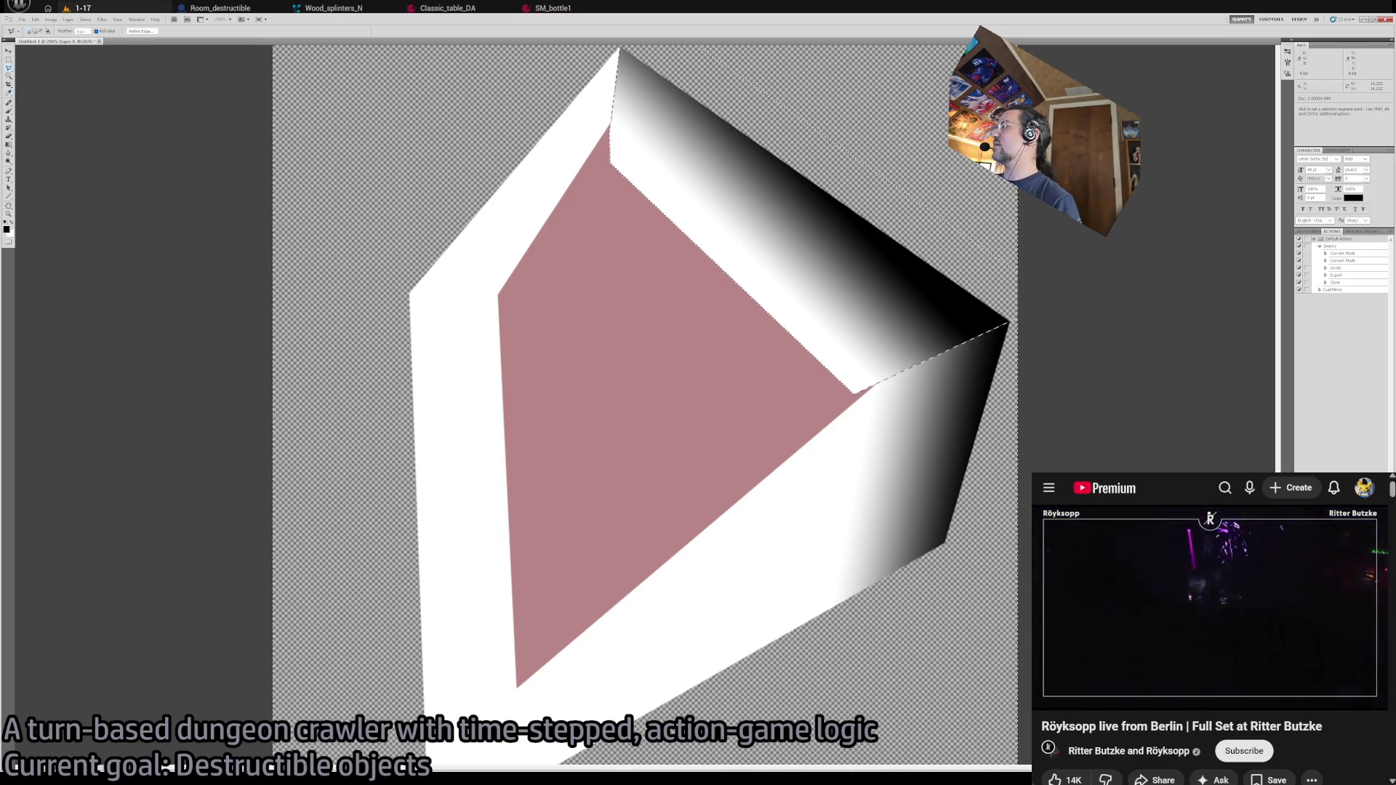
key(ctrl+z)
key(ctrl+z)
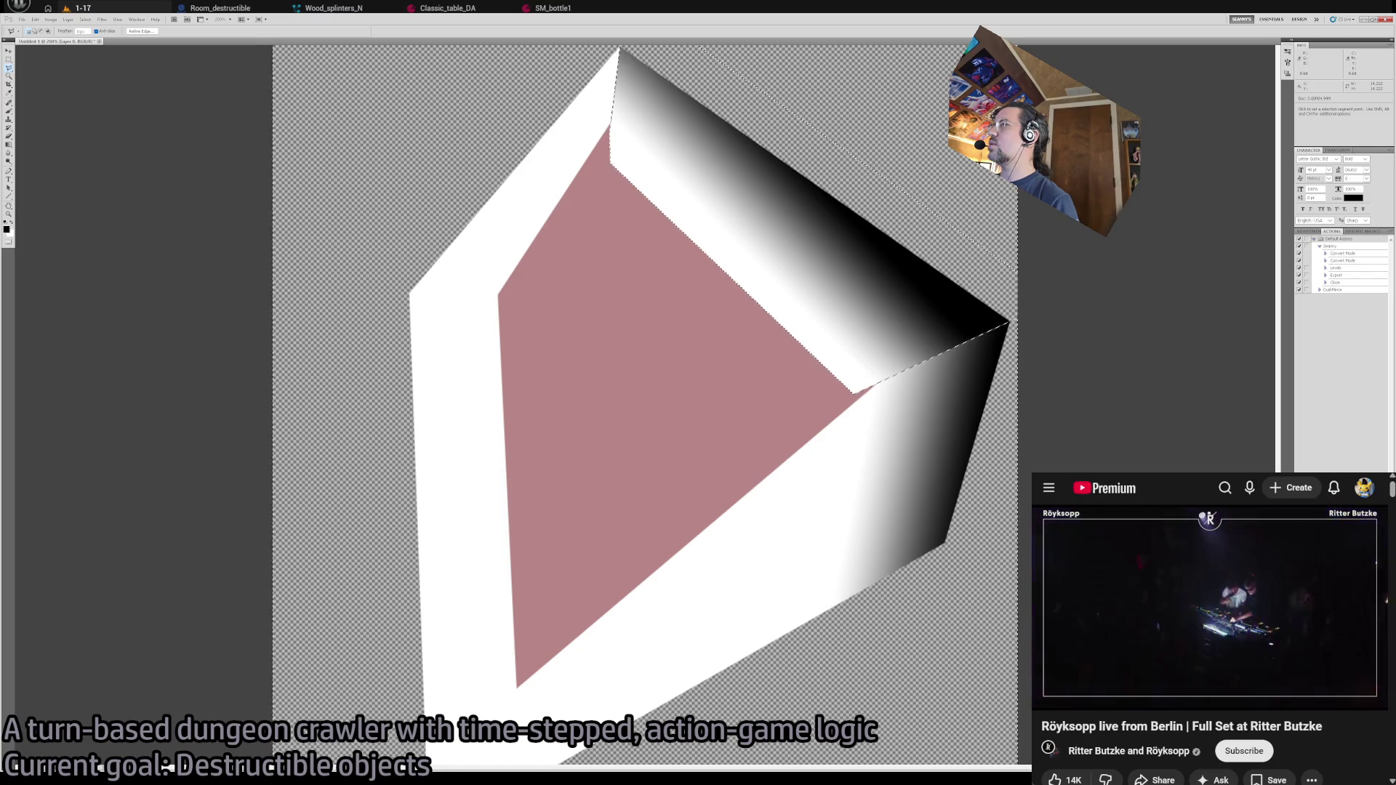
- Try a soft pink brush stroke over the upper faces, then undo it and the white band
key(ctrl+d)
key(b)
alt+click(664, 502)
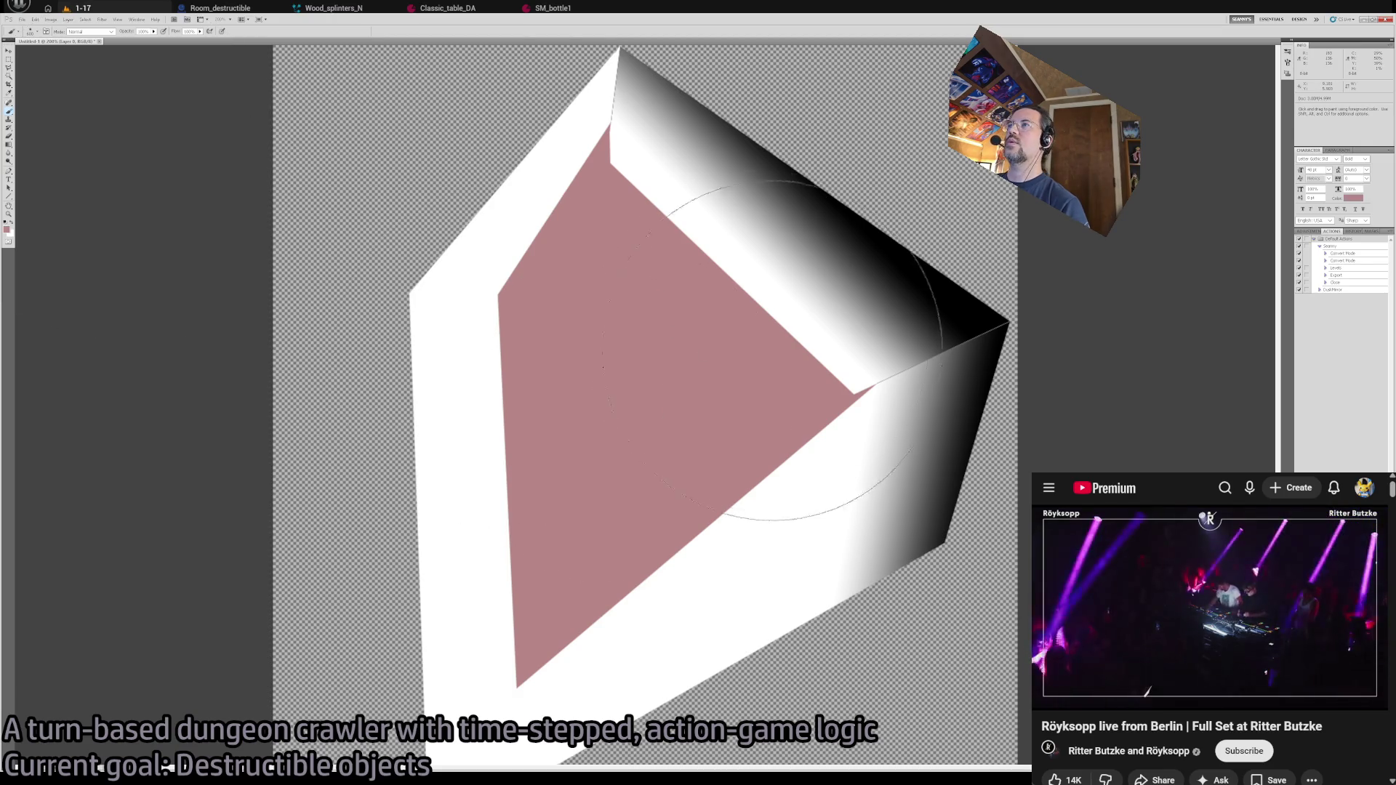
drag(664, 502, 720, 259)
key(ctrl+z)
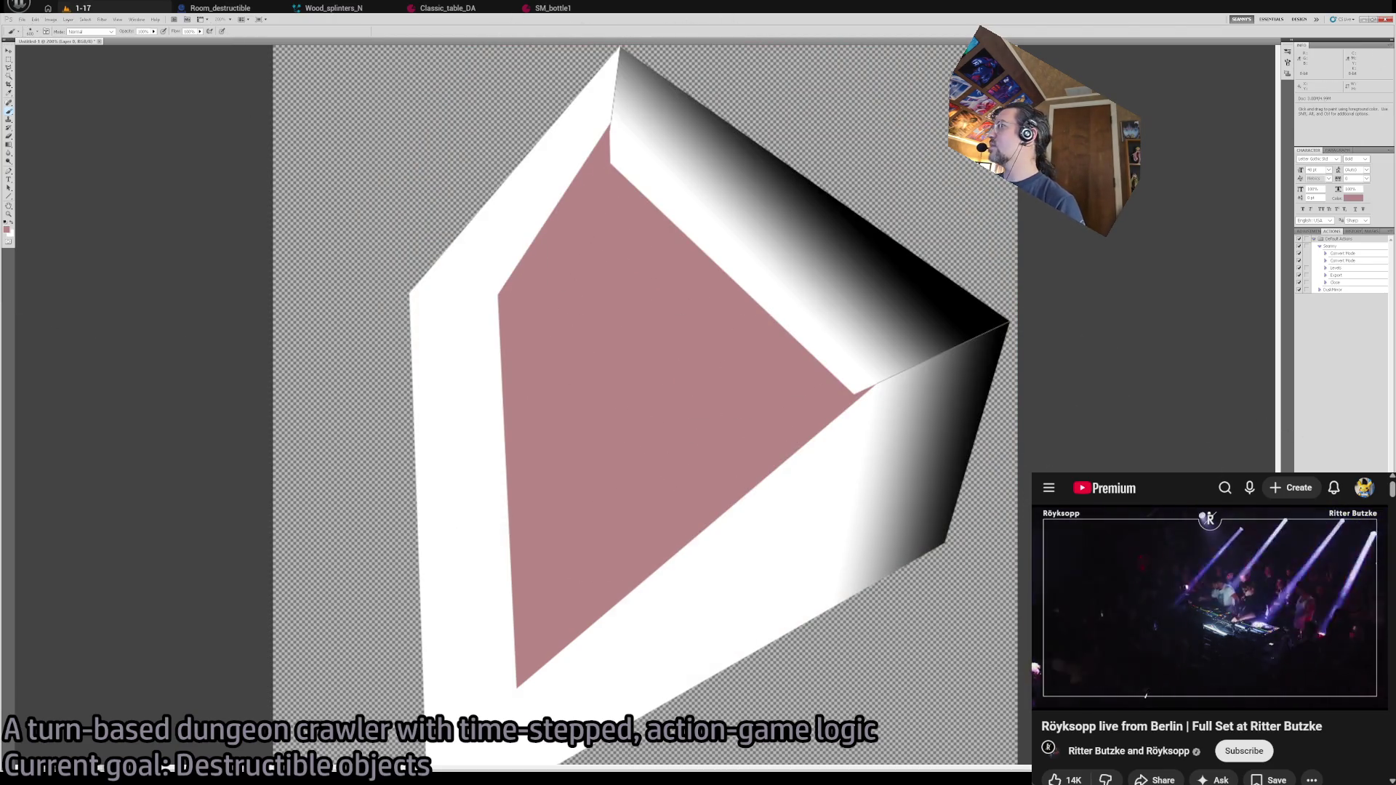
key(ctrl+alt+z)
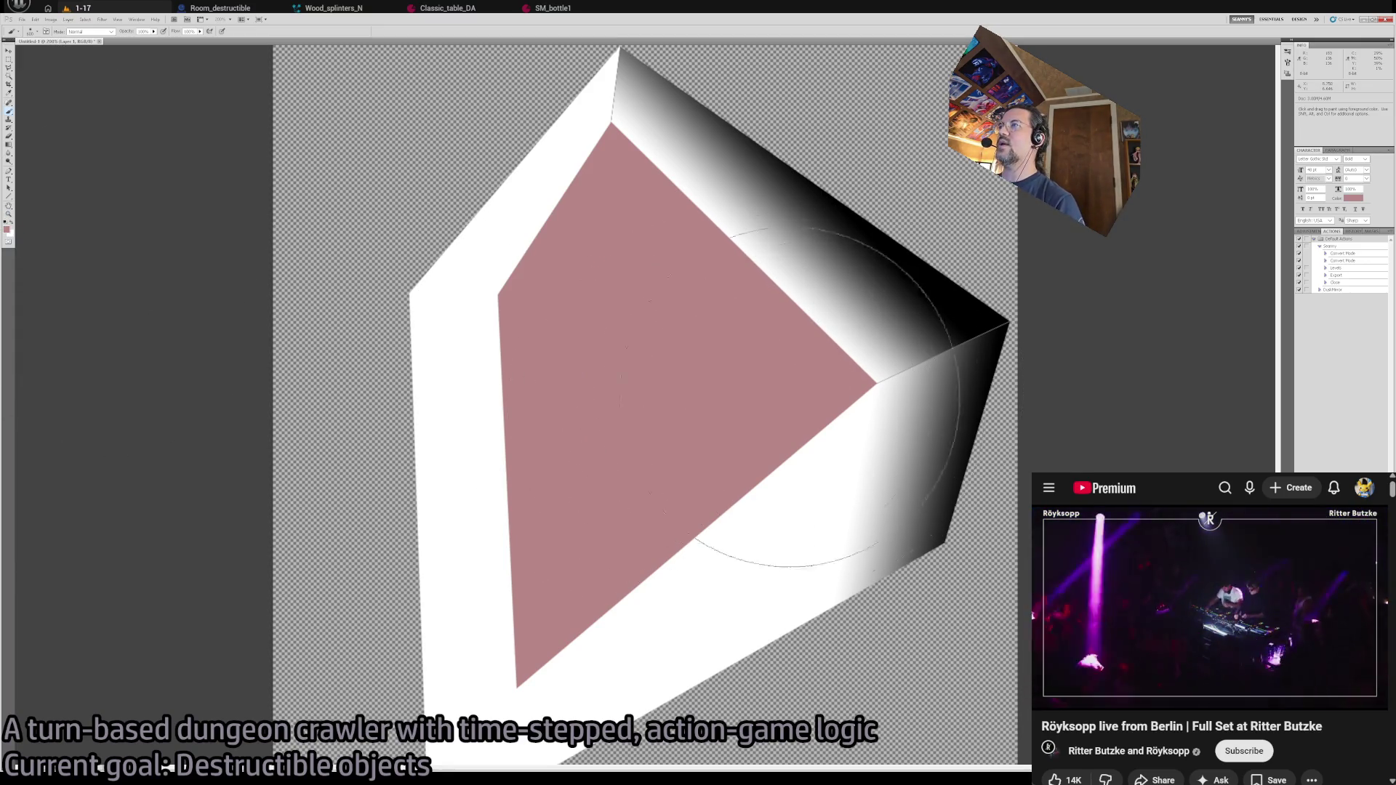
- Select the band below the pink face and shade it white-to-black, darker toward the bottom
key(l)
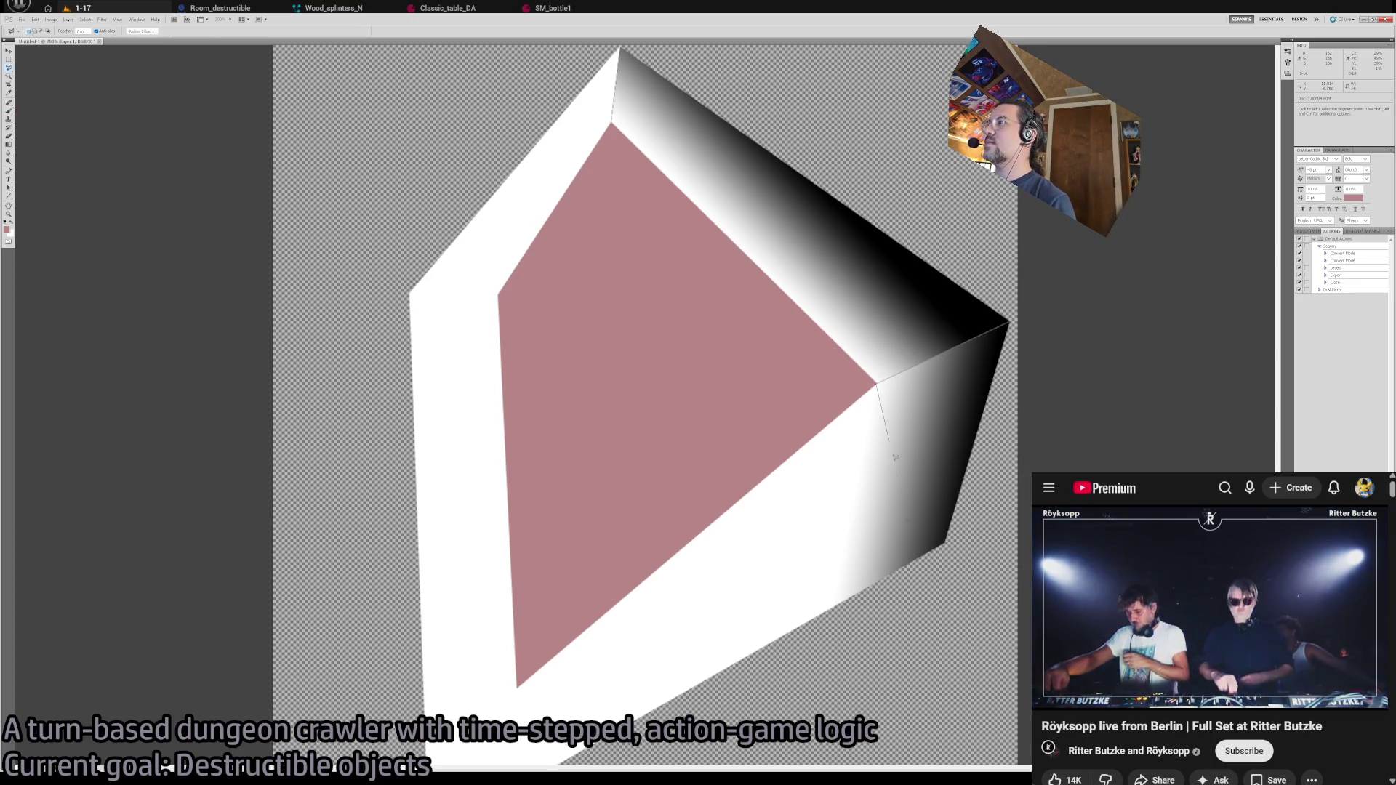
click(945, 541)
scroll(961, 573, down, 2)
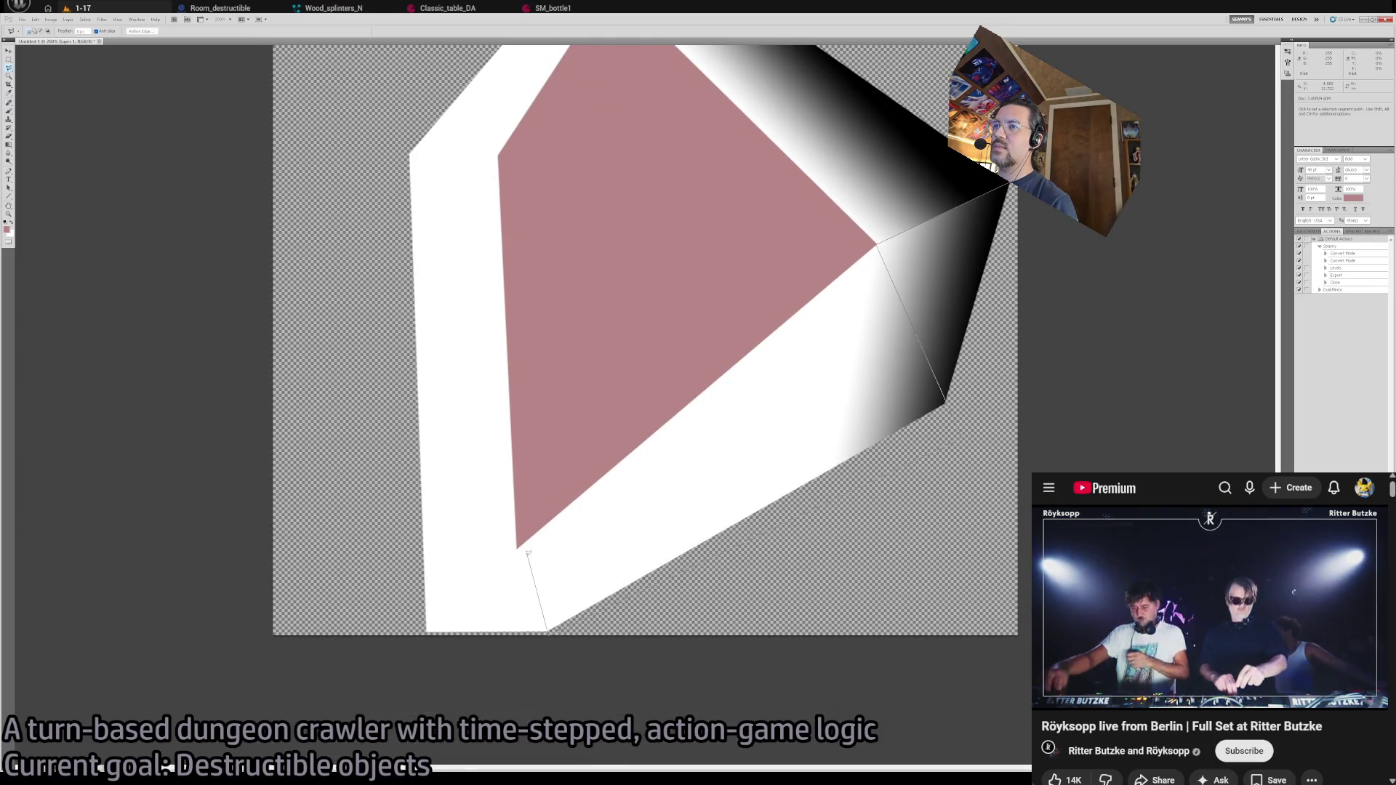
click(792, 233)
click(877, 244)
key(b)
click(6, 222)
click(8, 145)
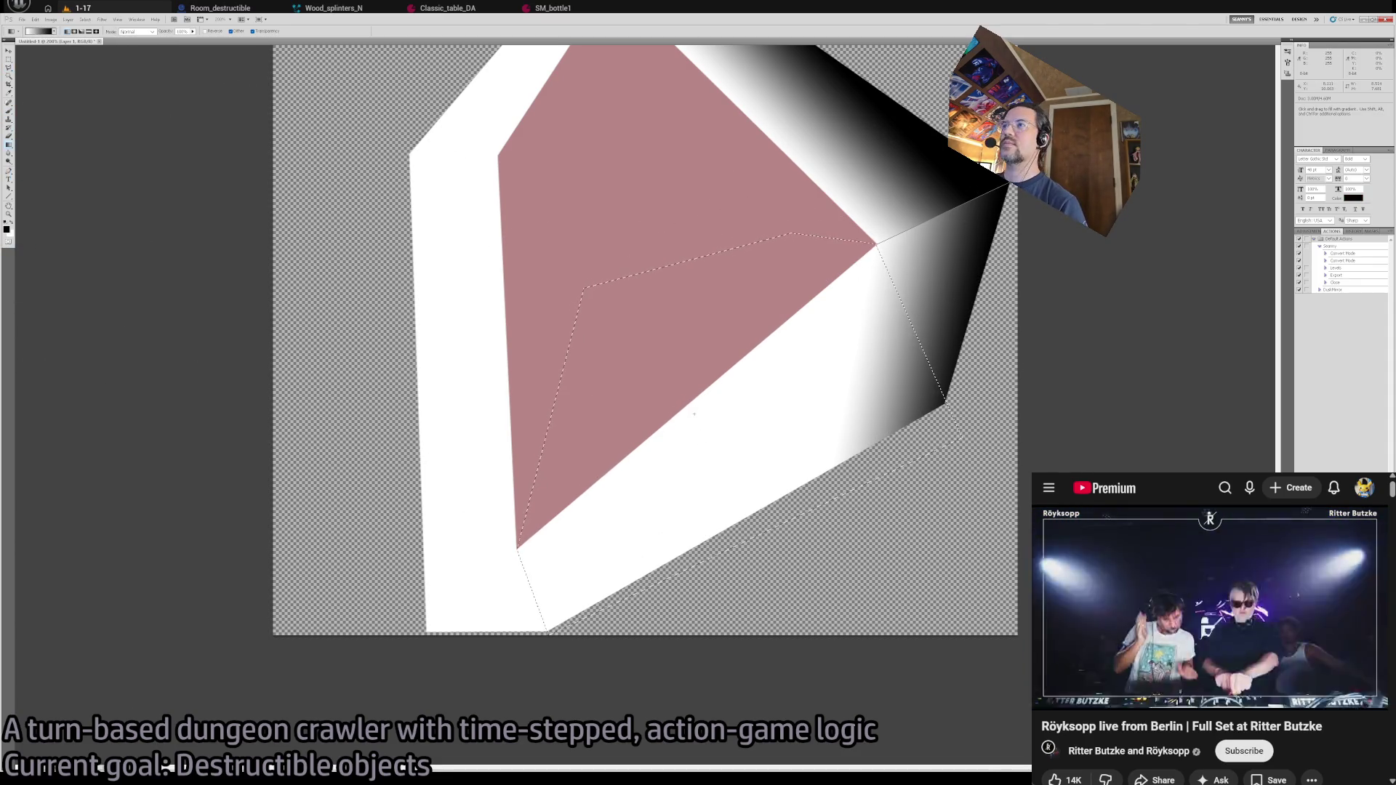
drag(767, 501, 744, 501)
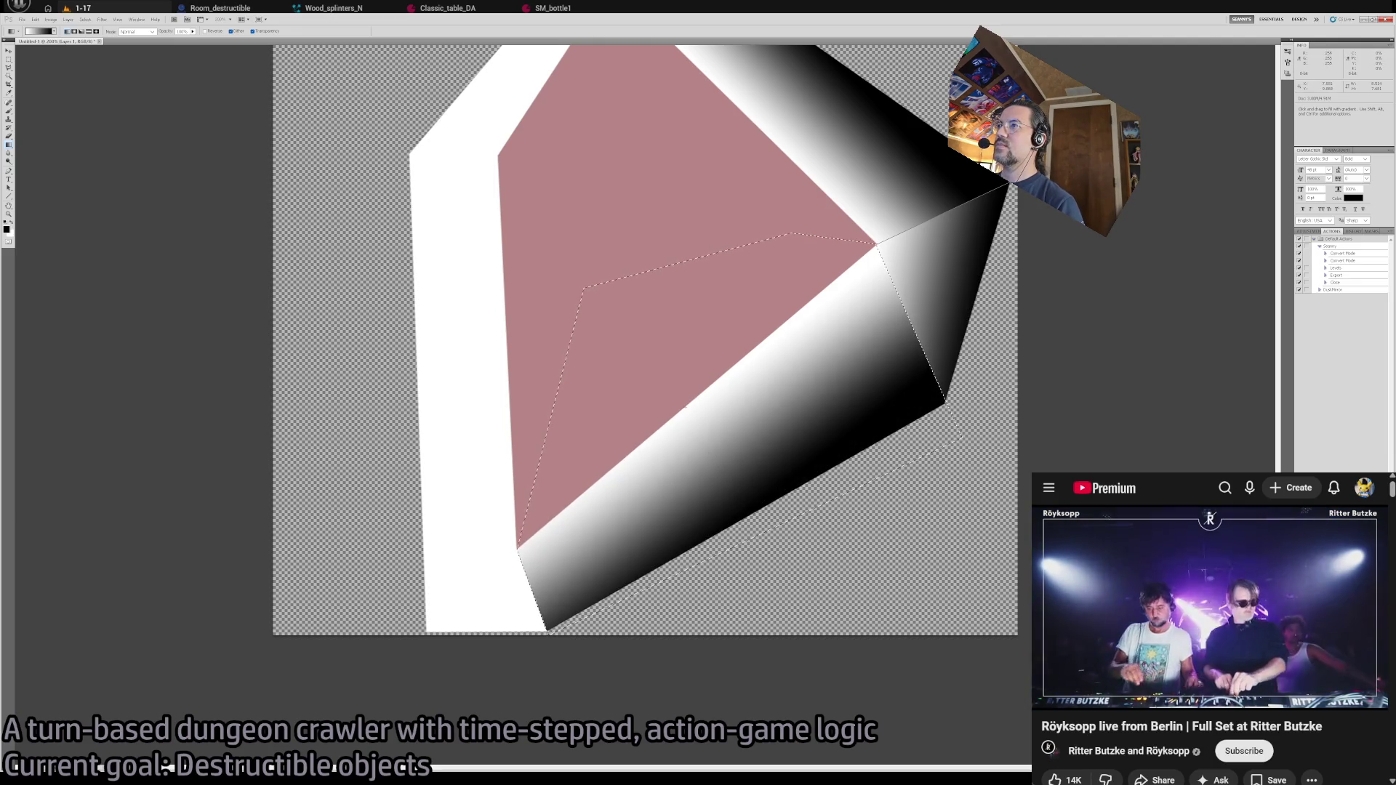
drag(686, 409, 757, 510)
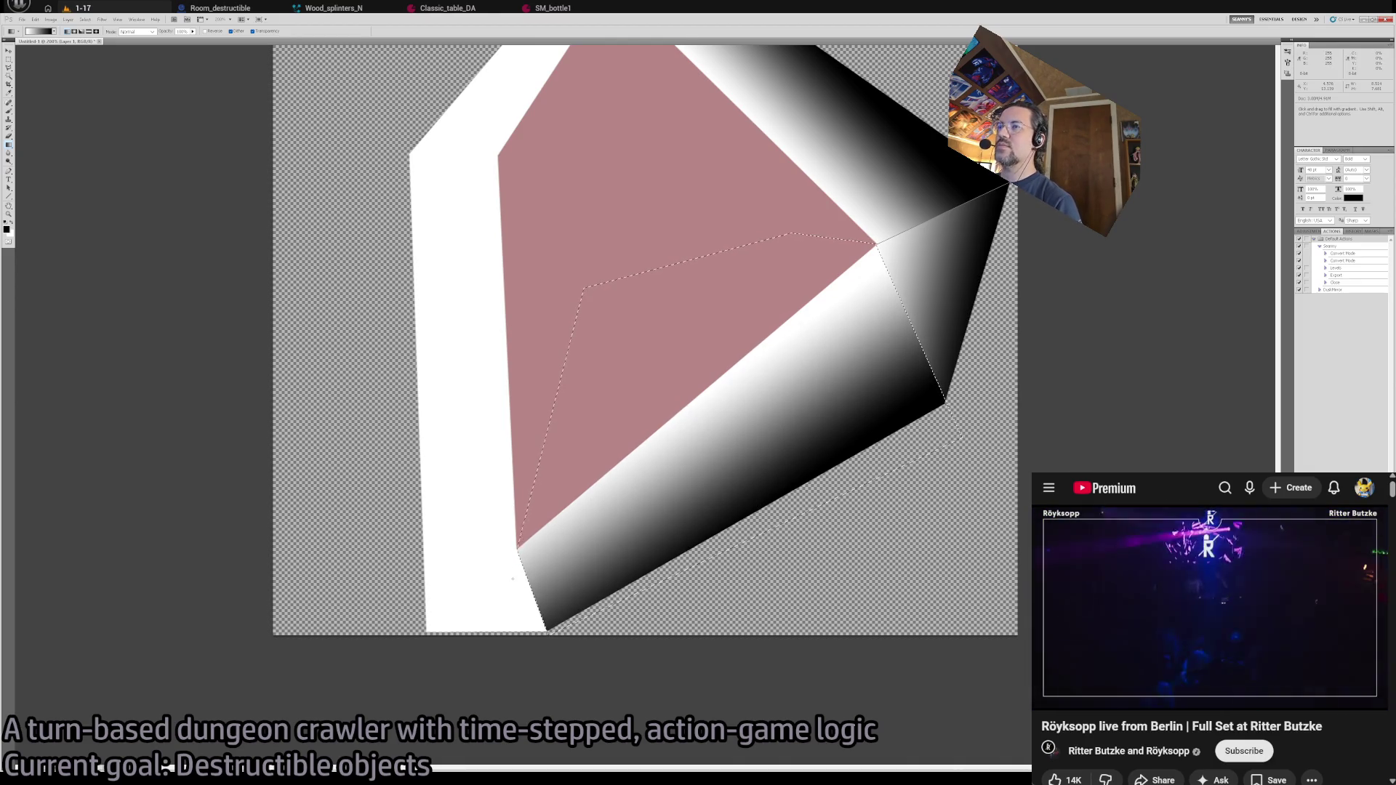
- Outline the region beside the pink face and delete its gradient, then undo the deletion
key(l)
key(ctrl+d)
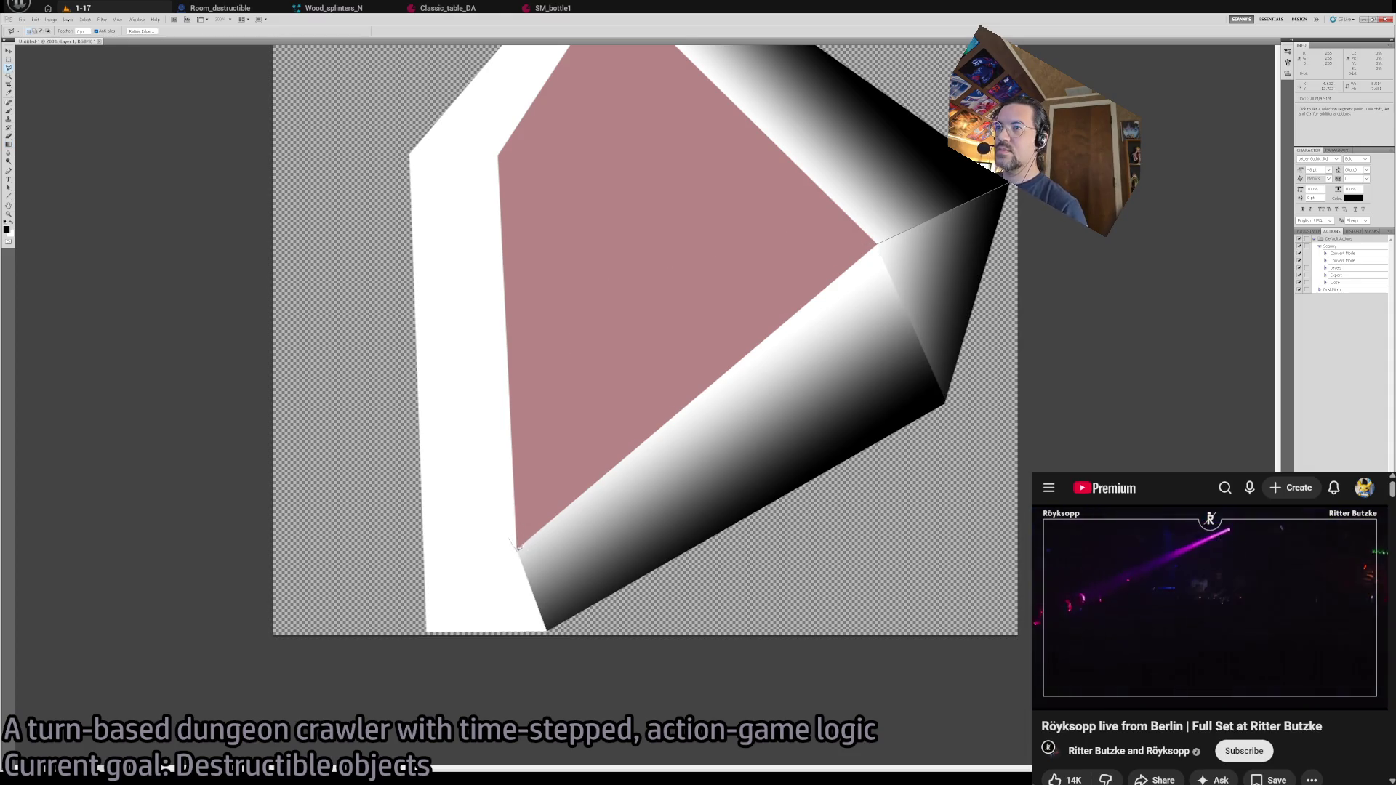
click(519, 545)
click(582, 288)
click(792, 233)
click(876, 243)
click(964, 435)
click(549, 634)
click(519, 545)
key(Delete)
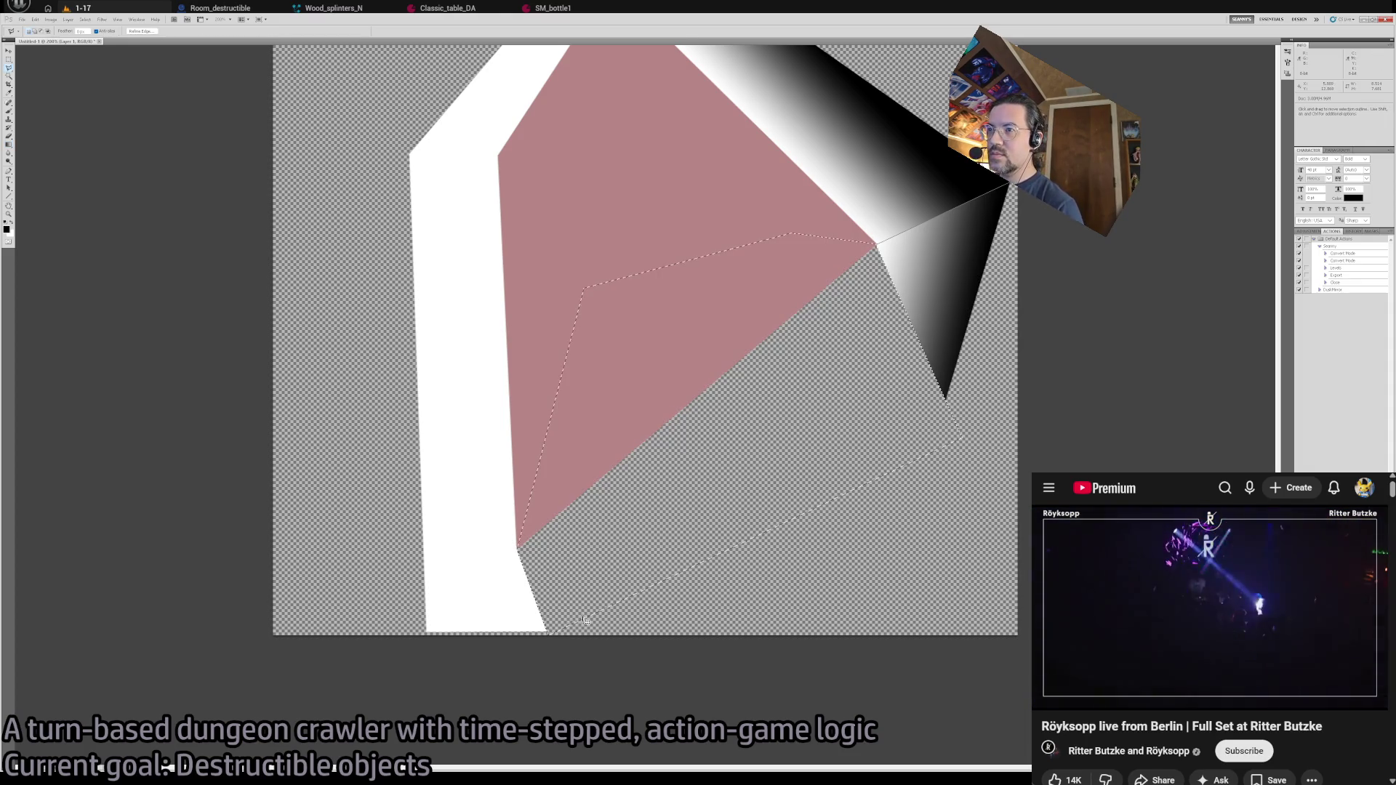
key(ctrl+z)
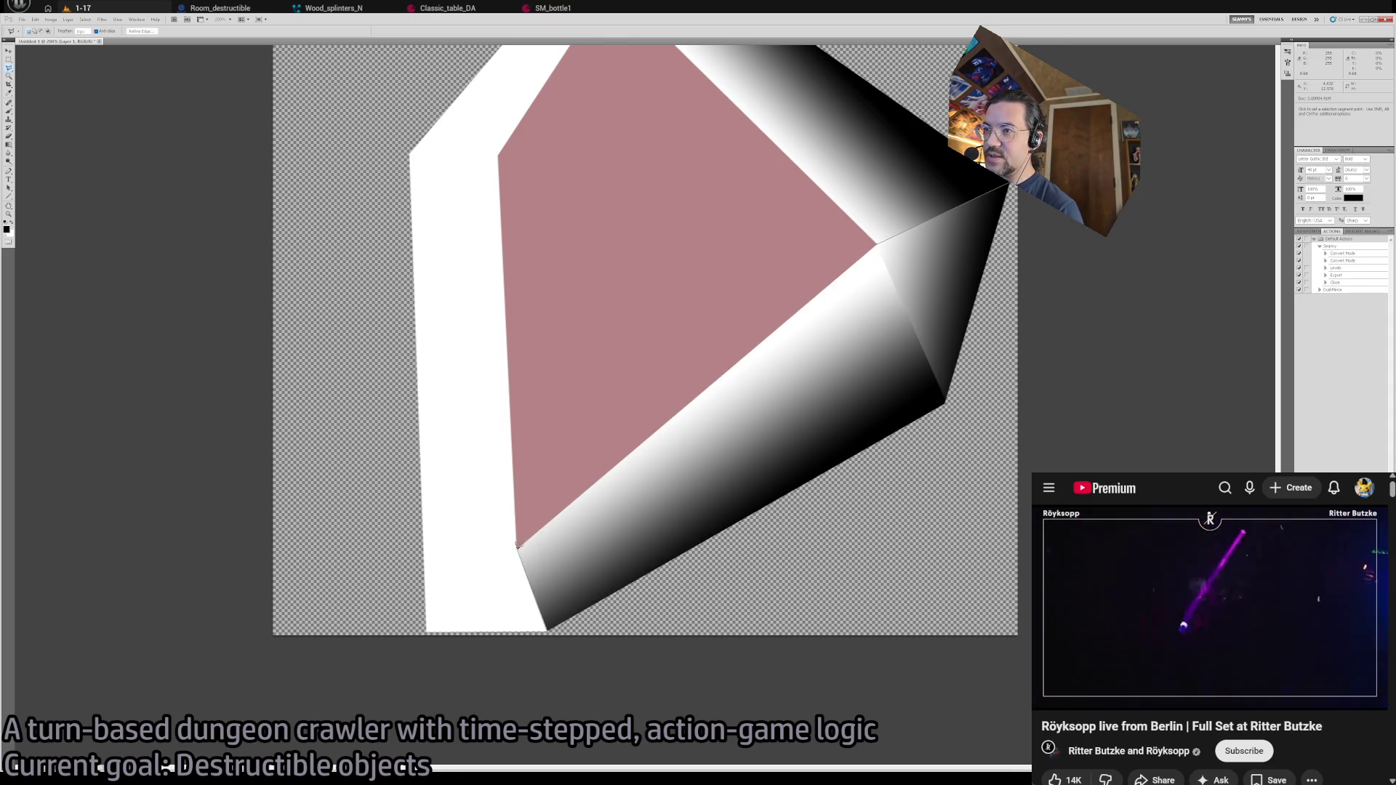
- Begin outlining the bottom strip below the pink face down its left side
click(424, 565)
click(353, 576)
click(355, 679)
- Close the bottom-strip selection and refill it with a black-to-white gradient
double_click(549, 632)
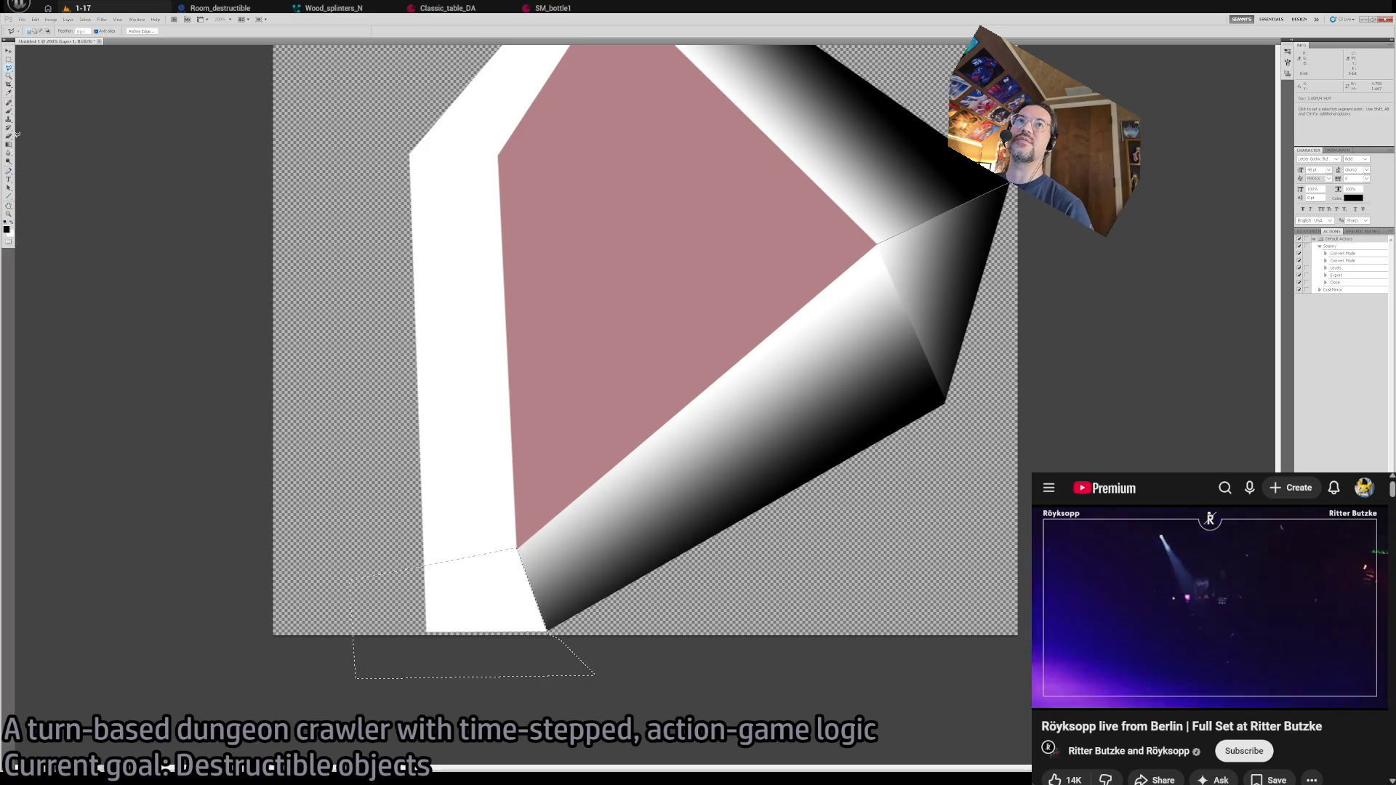
key(g)
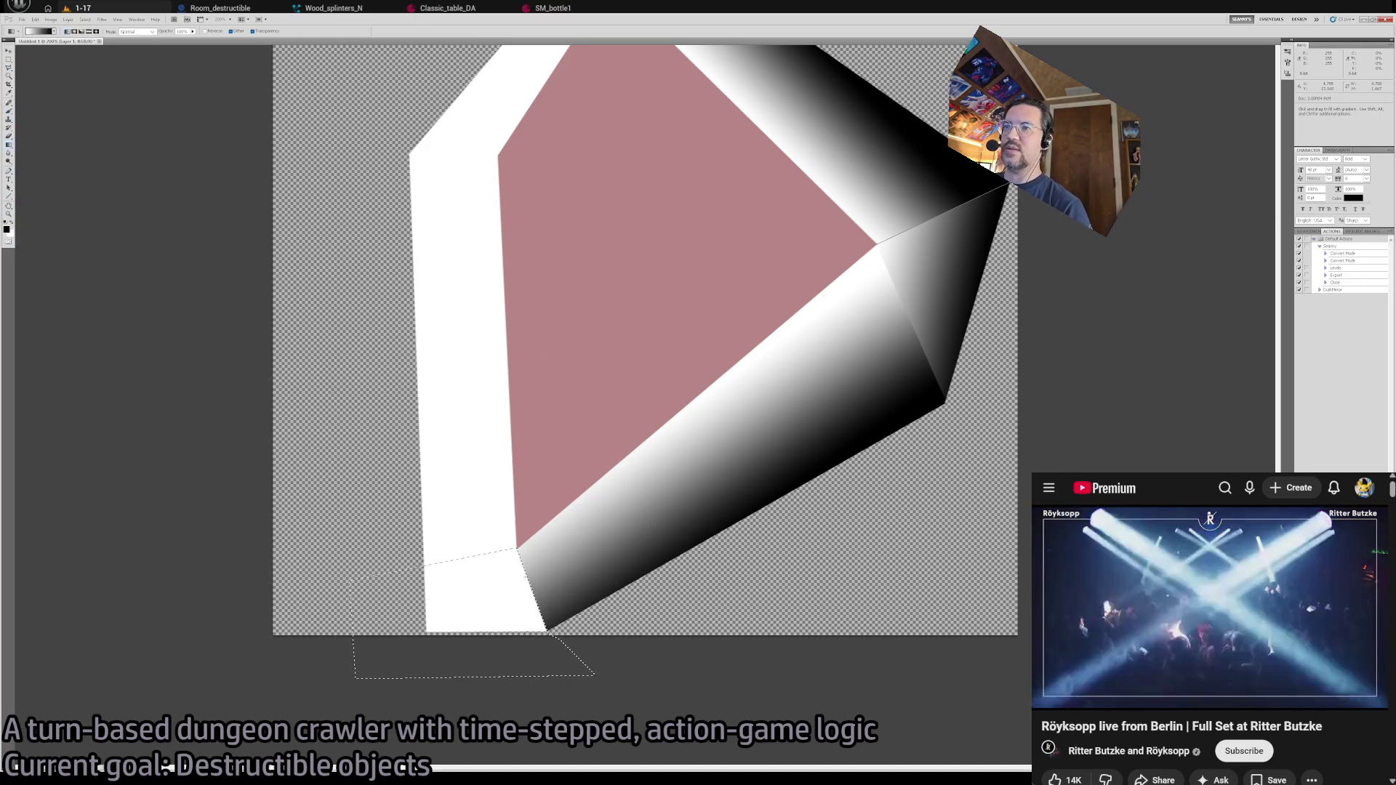
drag(430, 600, 518, 582)
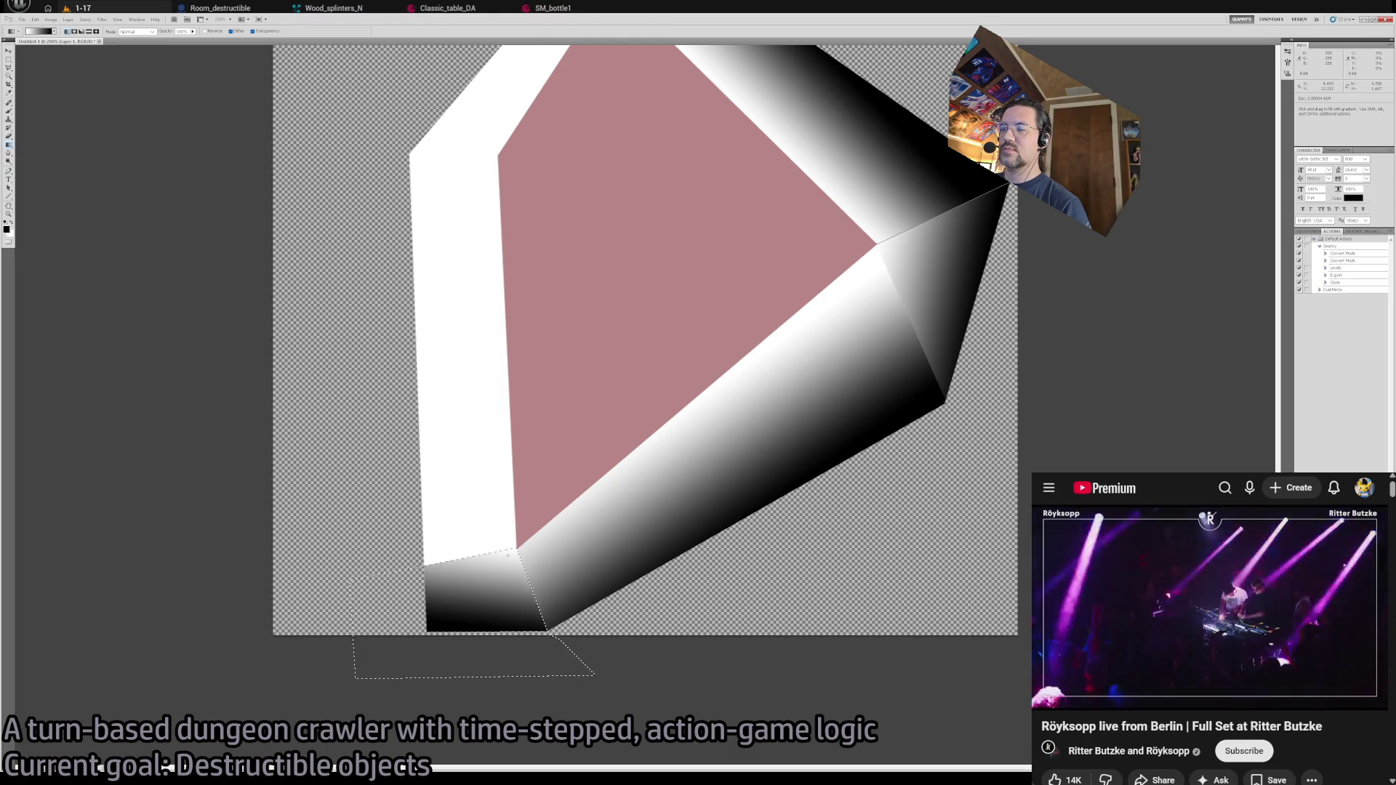
drag(497, 631, 497, 631)
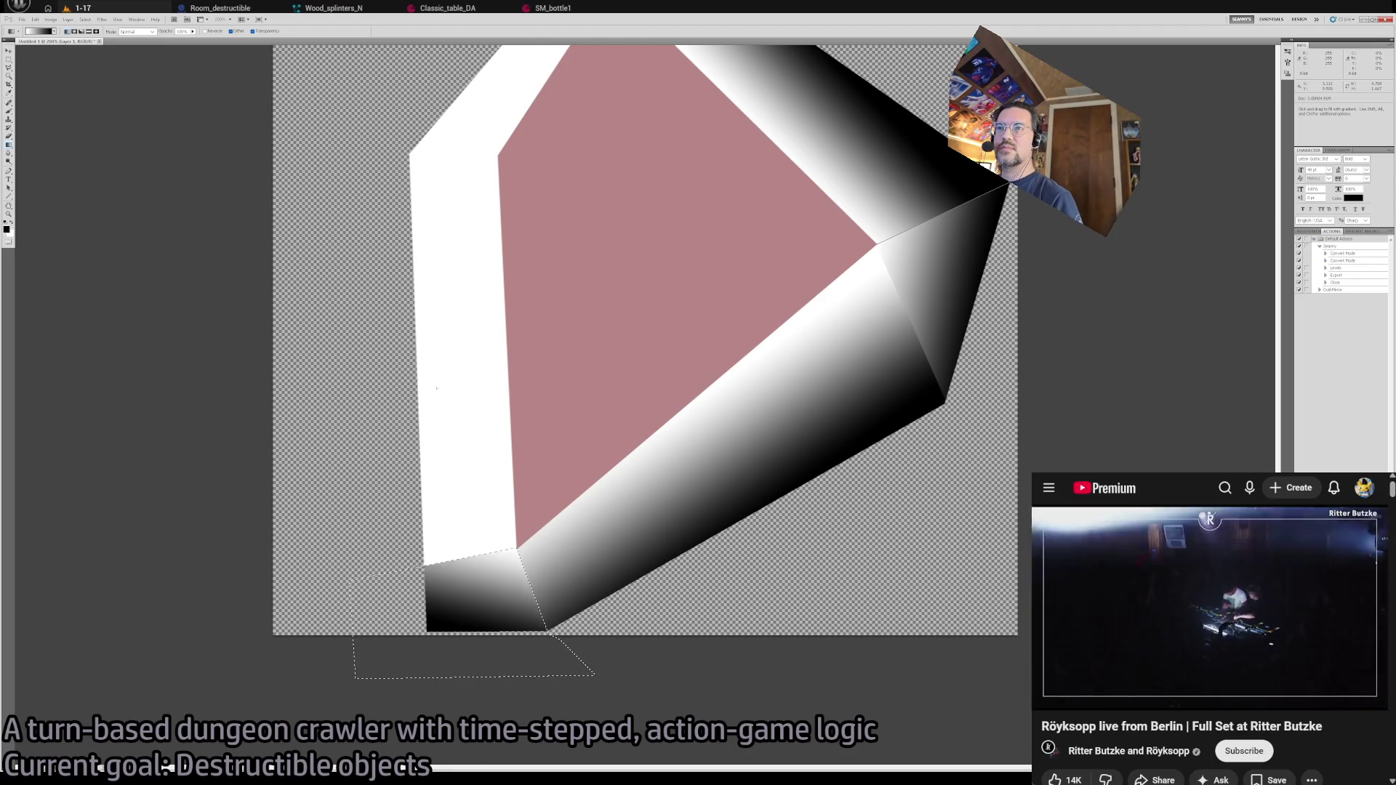
mouse_move(531, 299)
mouse_down()
mouse_move(545, 365)
mouse_move(567, 389)
mouse_up()
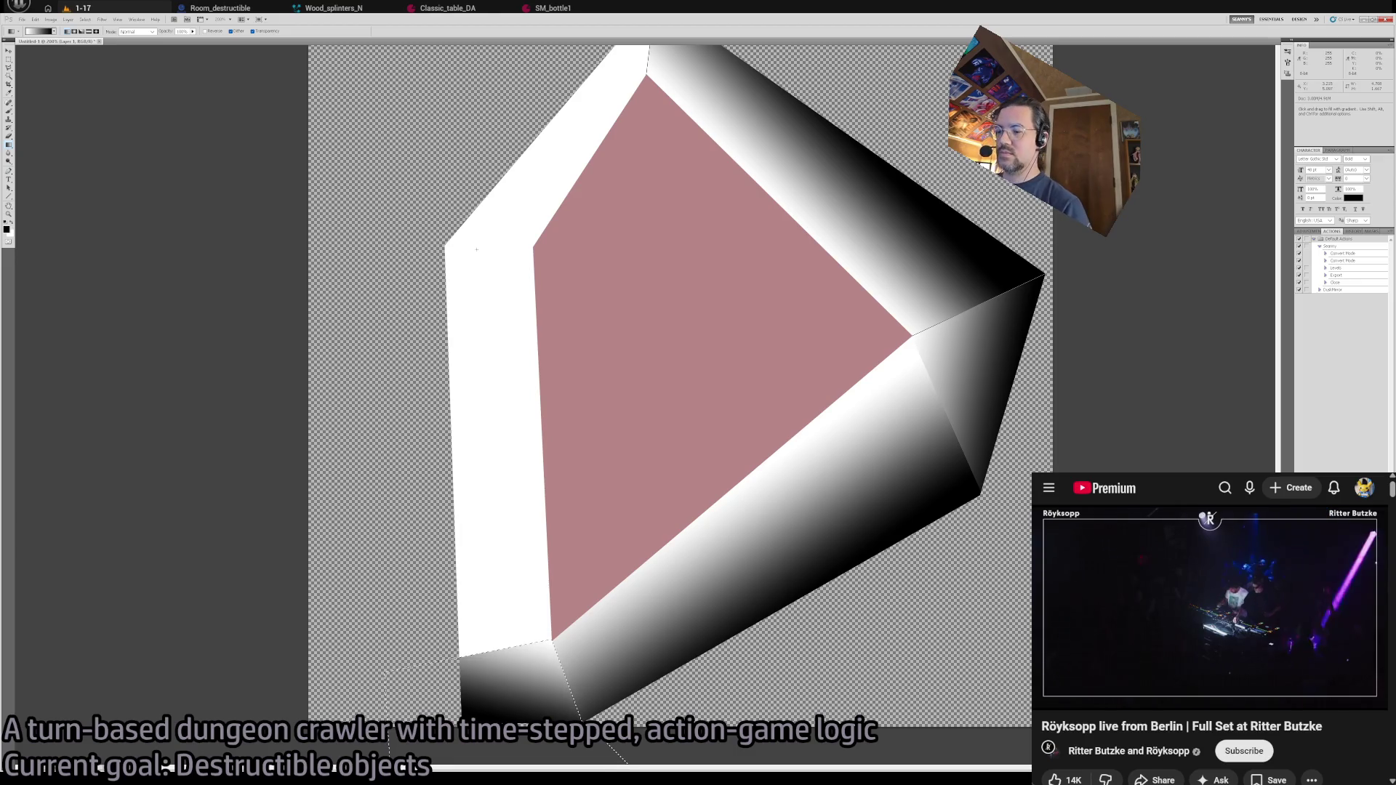
key(l)
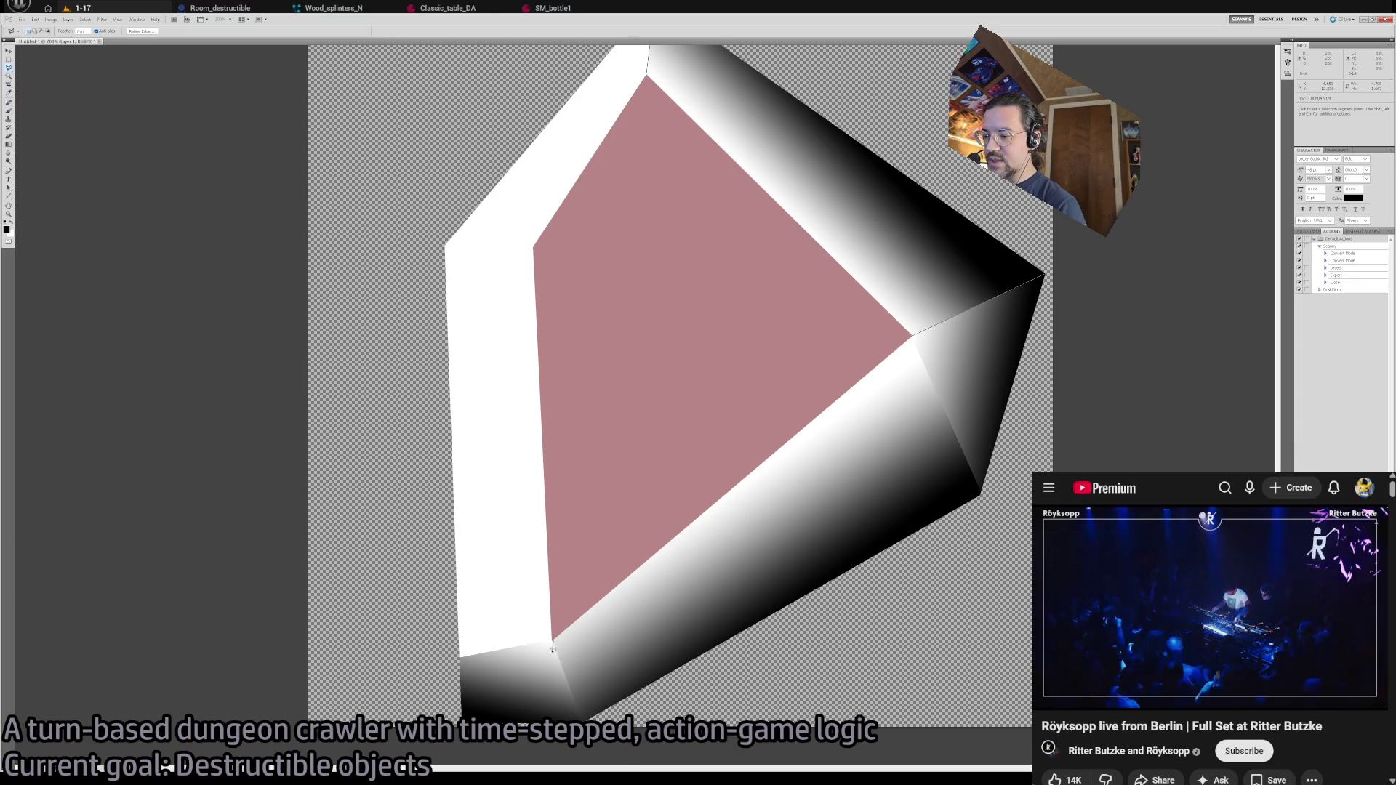
ctrl+click(552, 644)
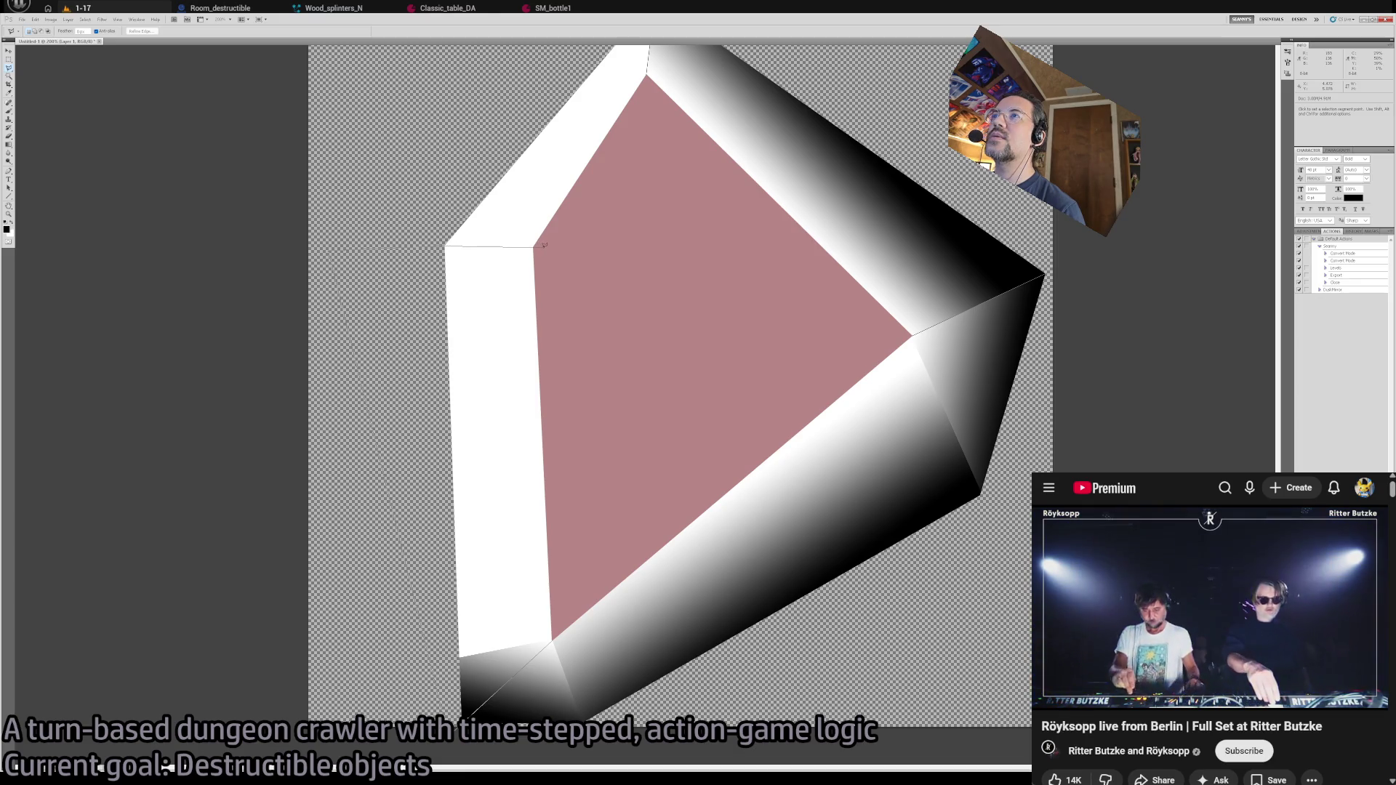
- Select the left bevel strip and shade it with a black-to-white gradient dark at the outer edge
key(Escape)
click(575, 215)
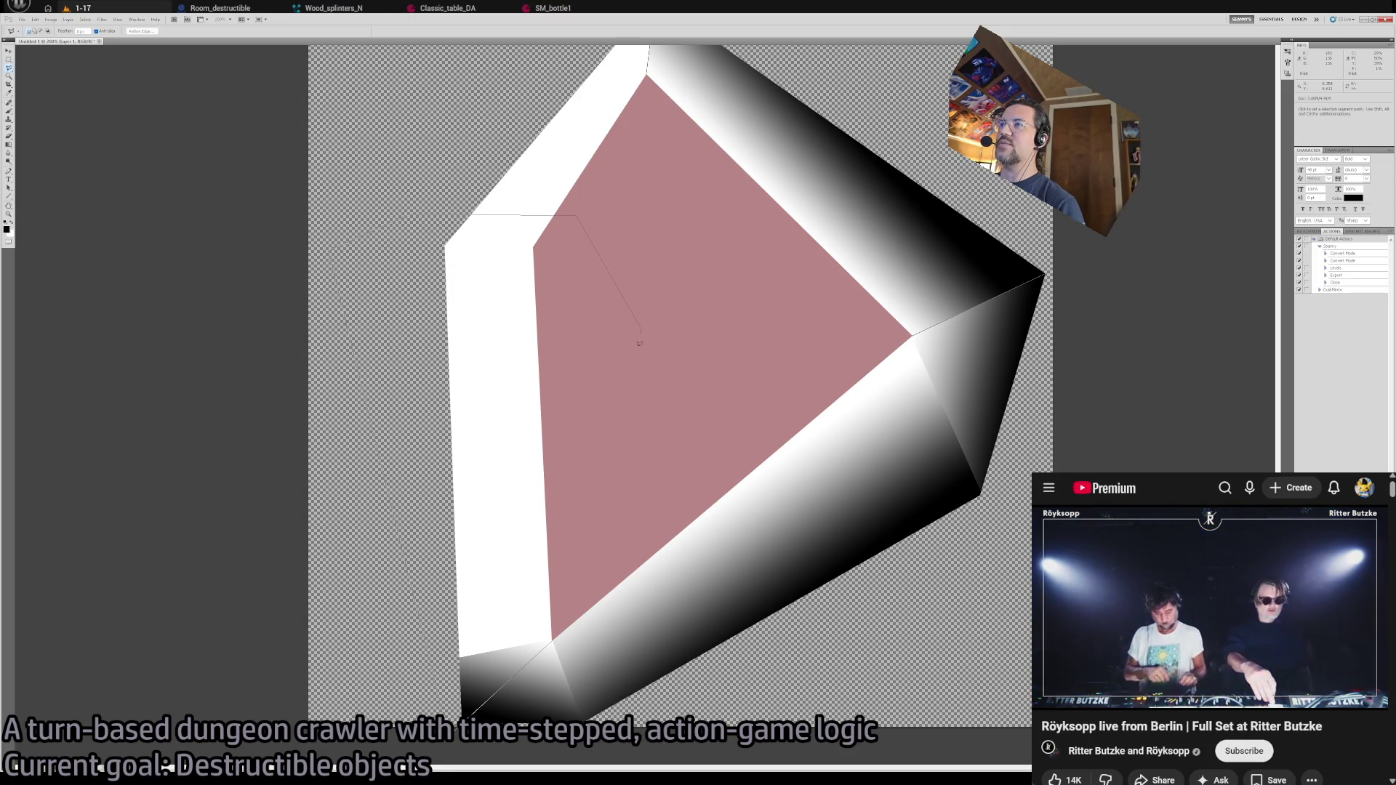
click(640, 331)
double_click(552, 640)
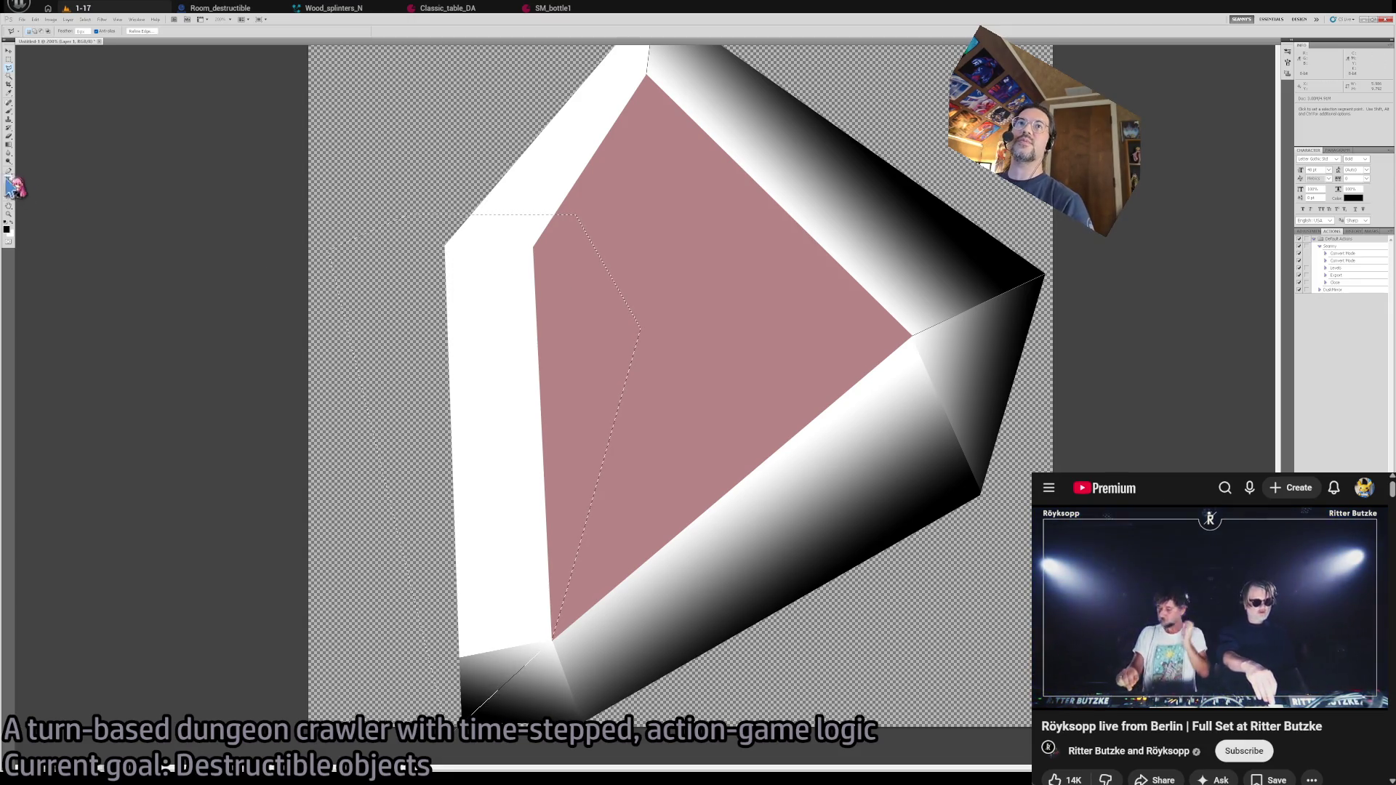
key(g)
drag(451, 413, 541, 412)
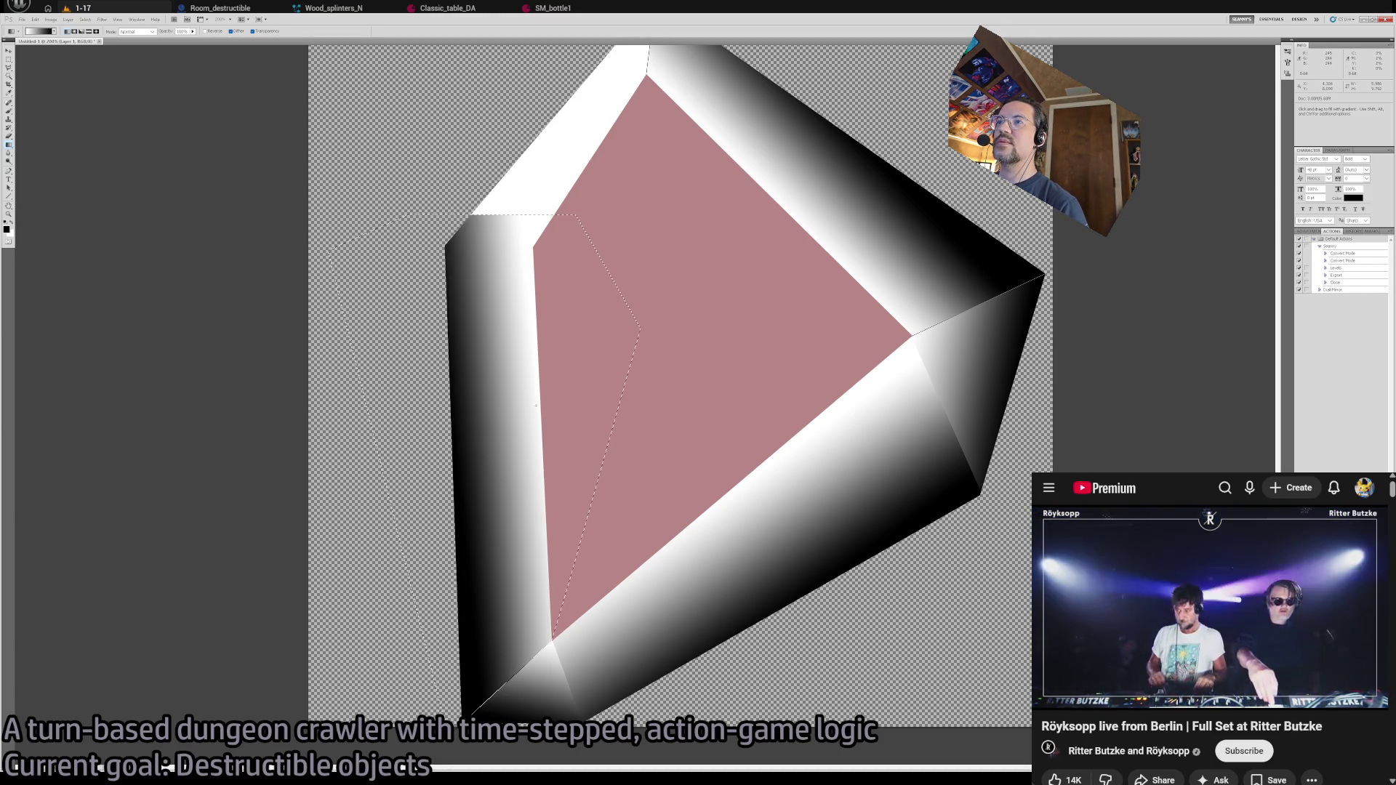
drag(452, 401, 544, 402)
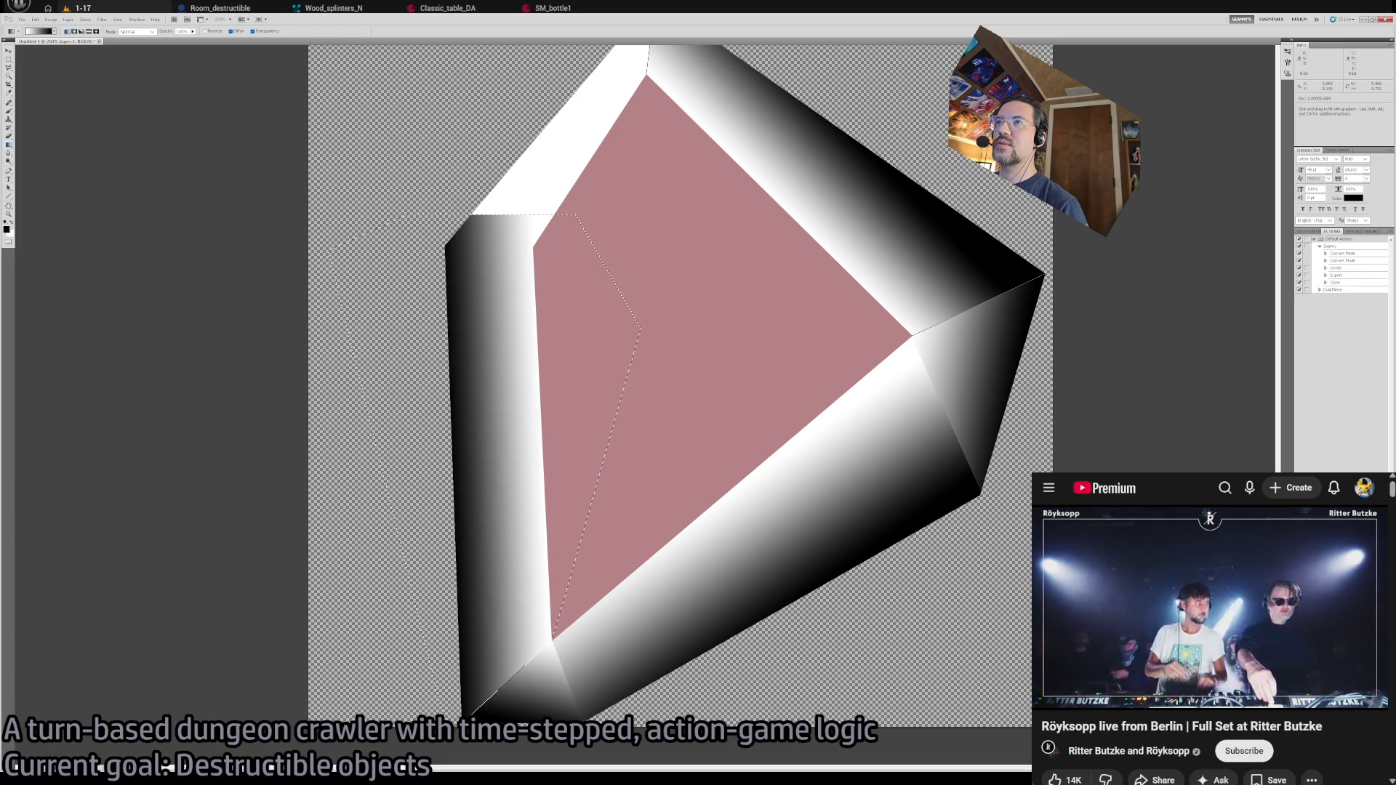
drag(451, 406, 541, 401)
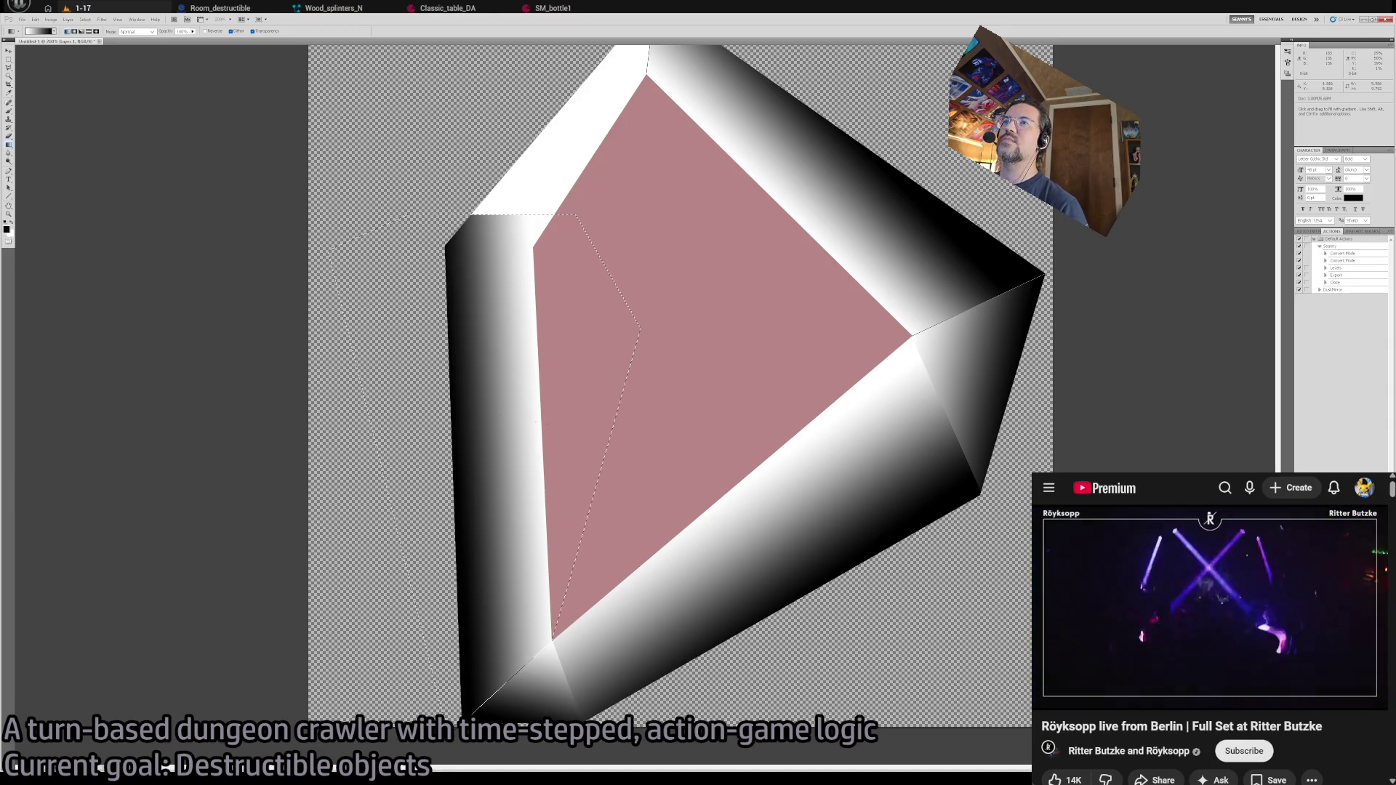
key(ctrl+d)
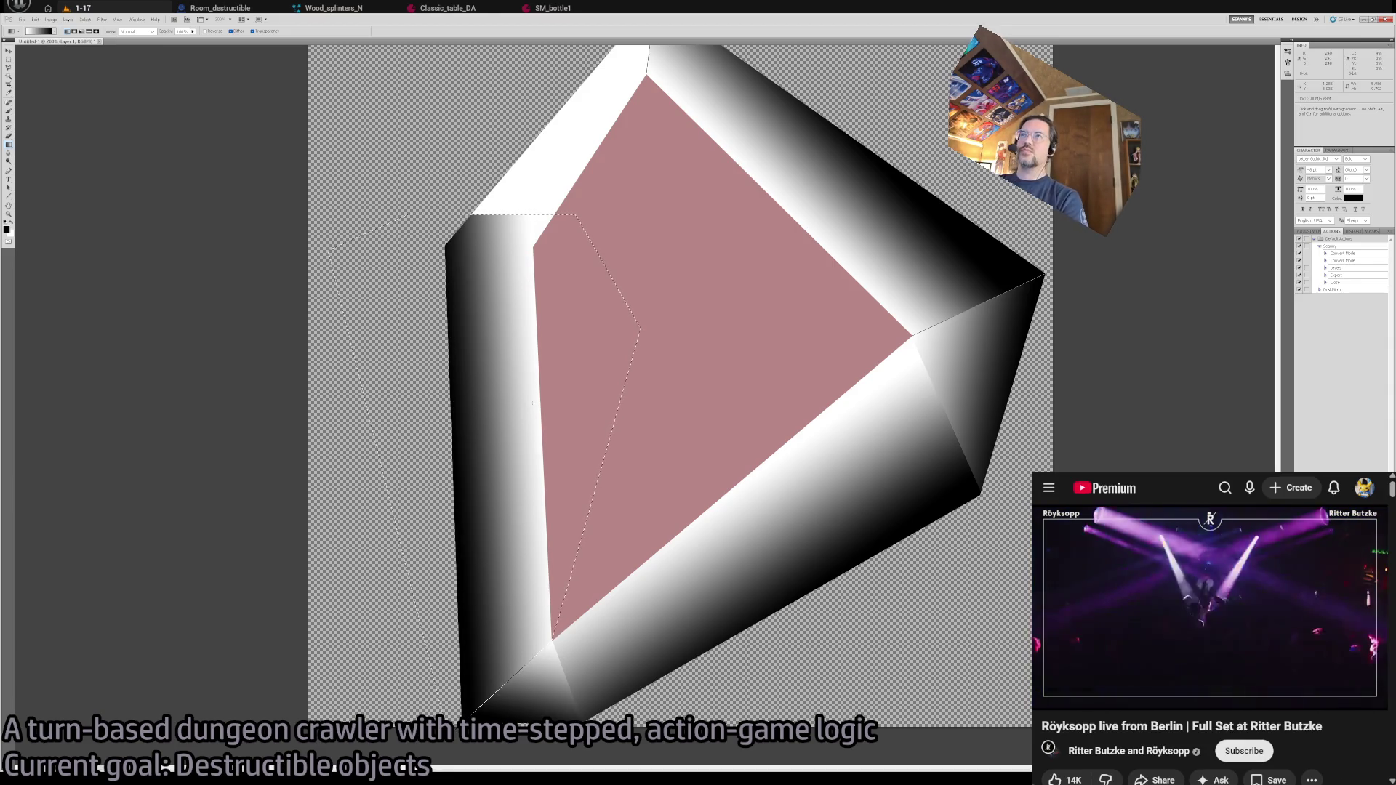
scroll(712, 299, up, 5)
key(ctrl+z)
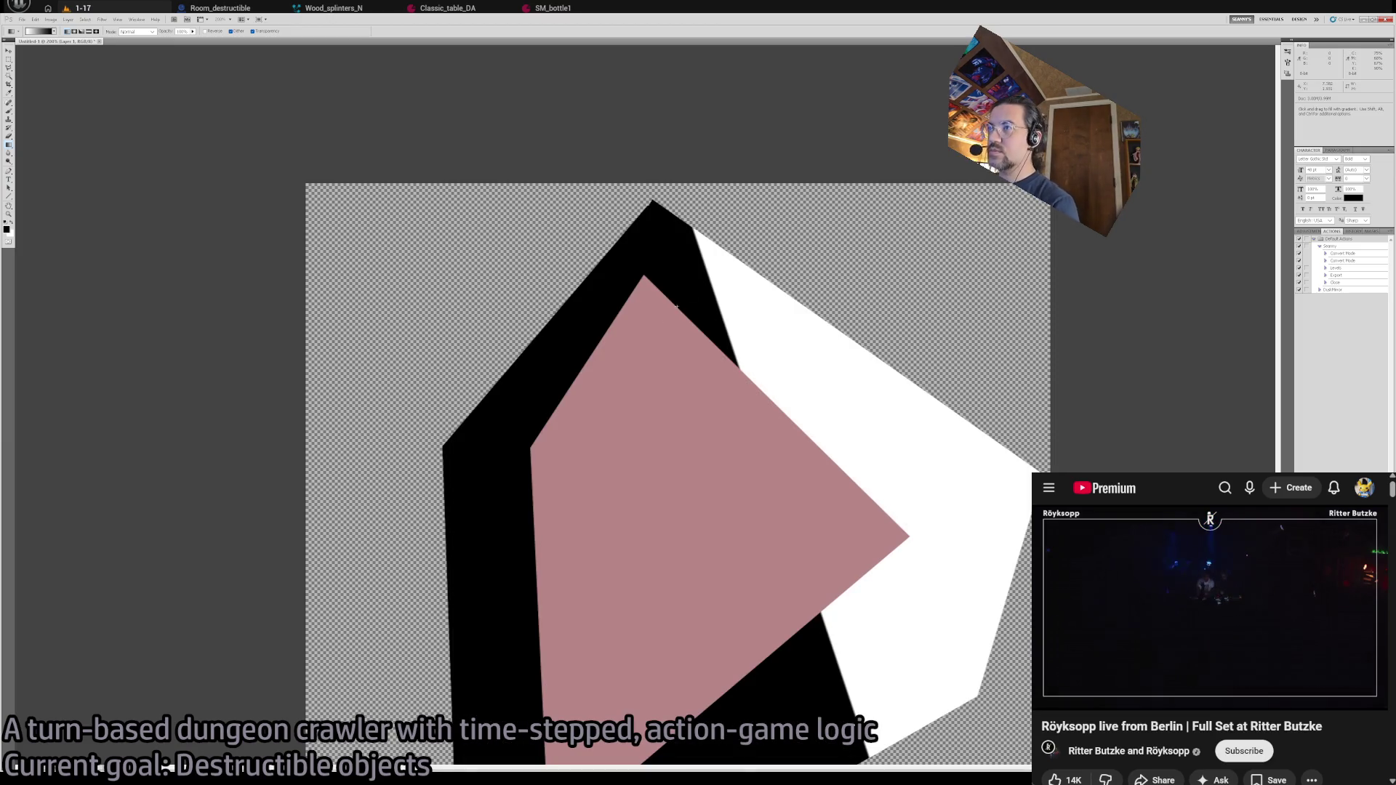
key(ctrl+z)
- Outline the upper-left bevel face from the top peak to its left corner
key(l)
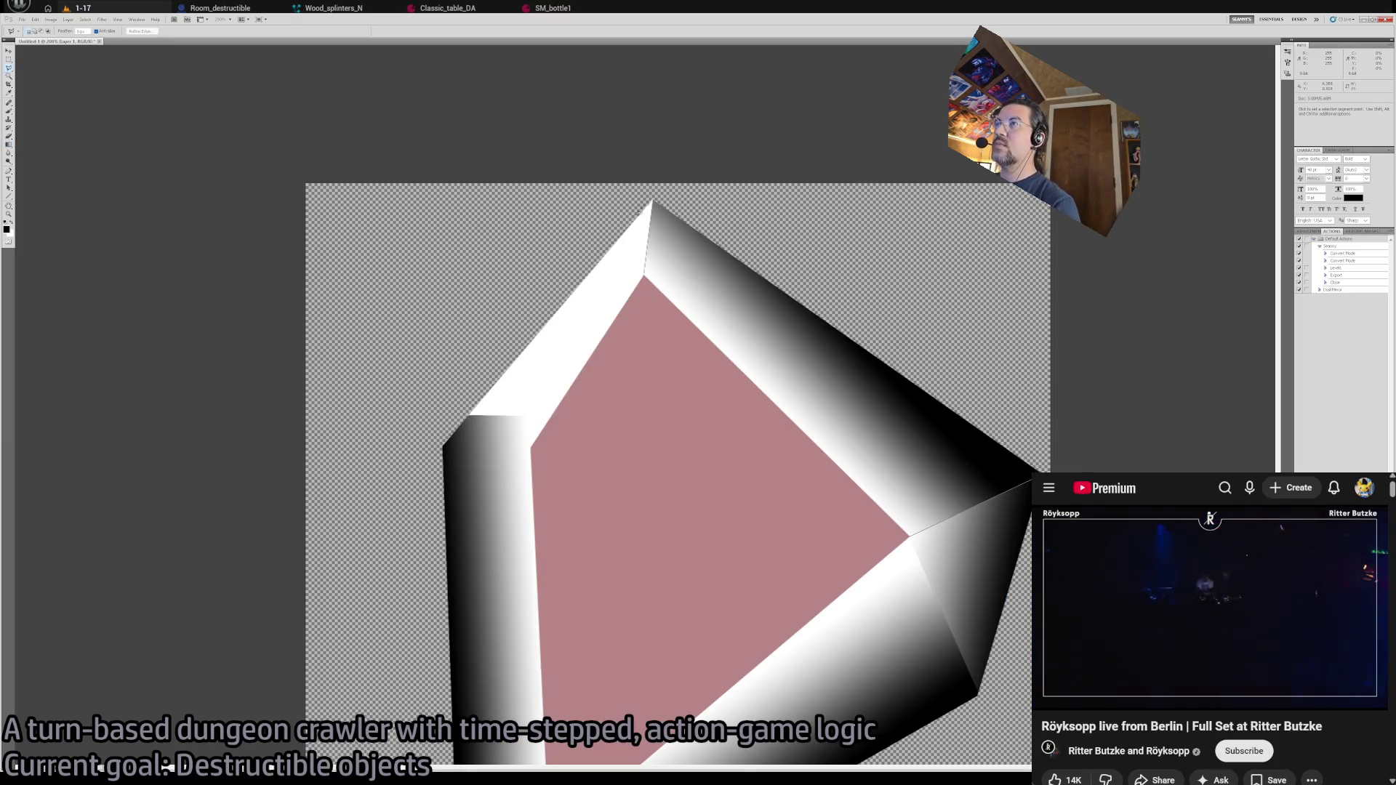
click(650, 202)
click(609, 436)
click(531, 448)
click(443, 445)
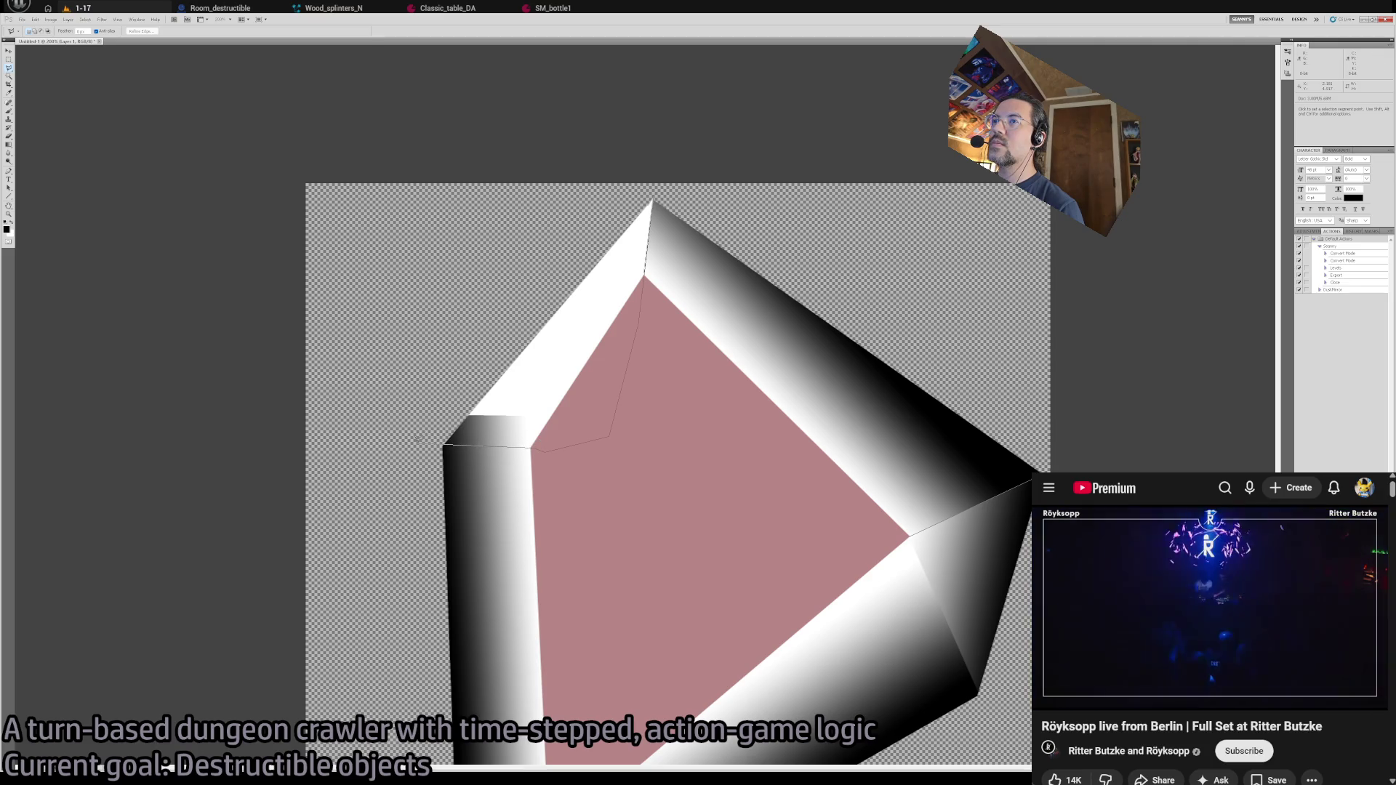
click(649, 186)
- Shade the upper-left bevel with a gradient dark along its outer edge, then deselect and zoom out
click(9, 144)
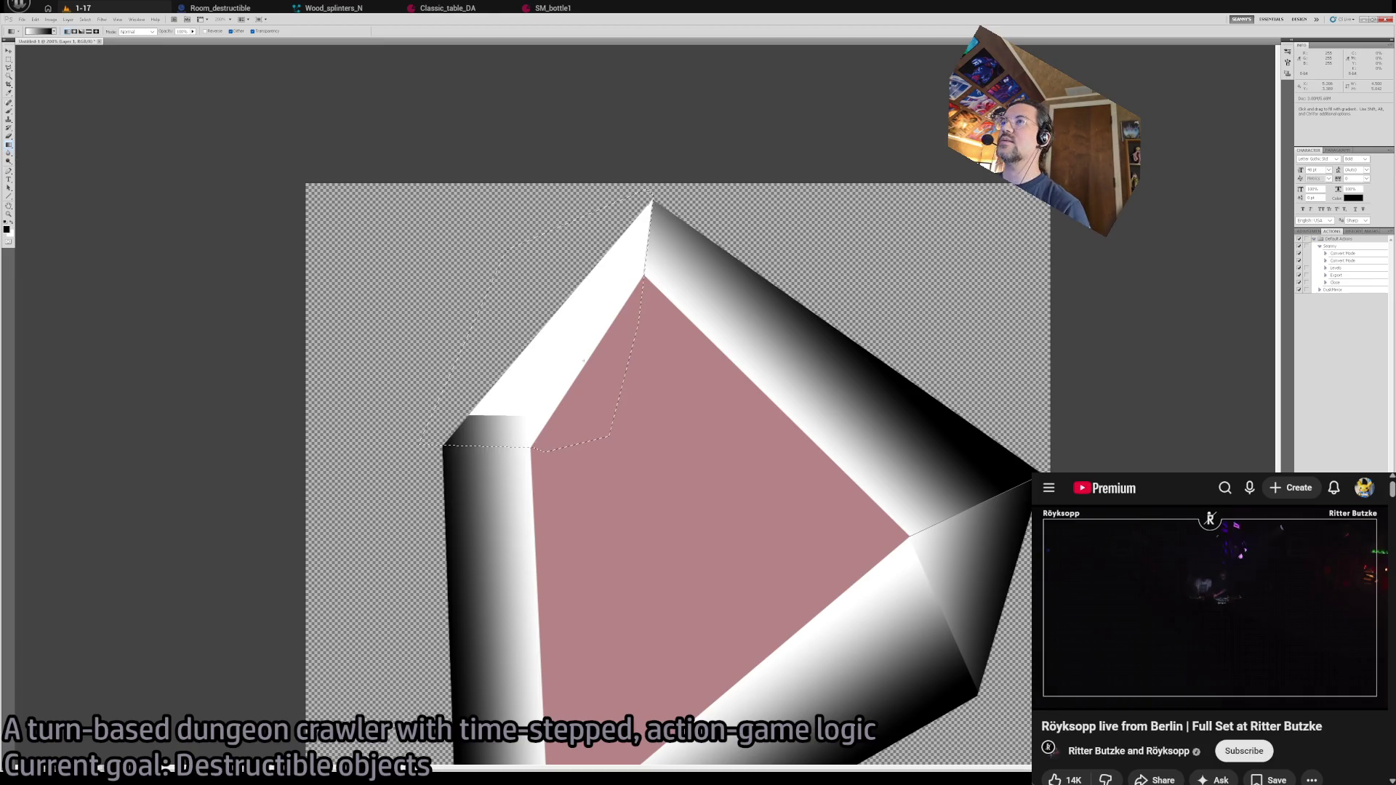
drag(501, 306, 593, 352)
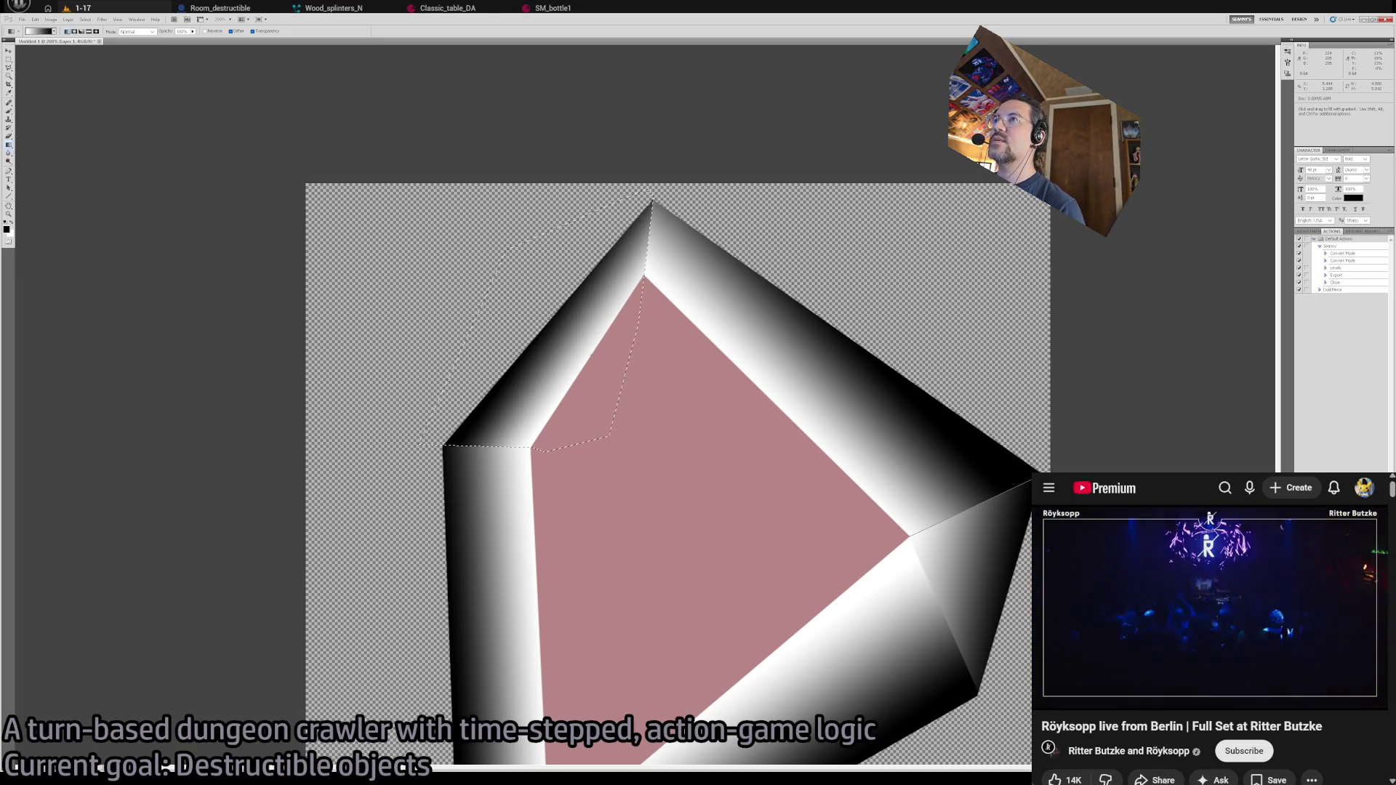
drag(502, 319, 583, 360)
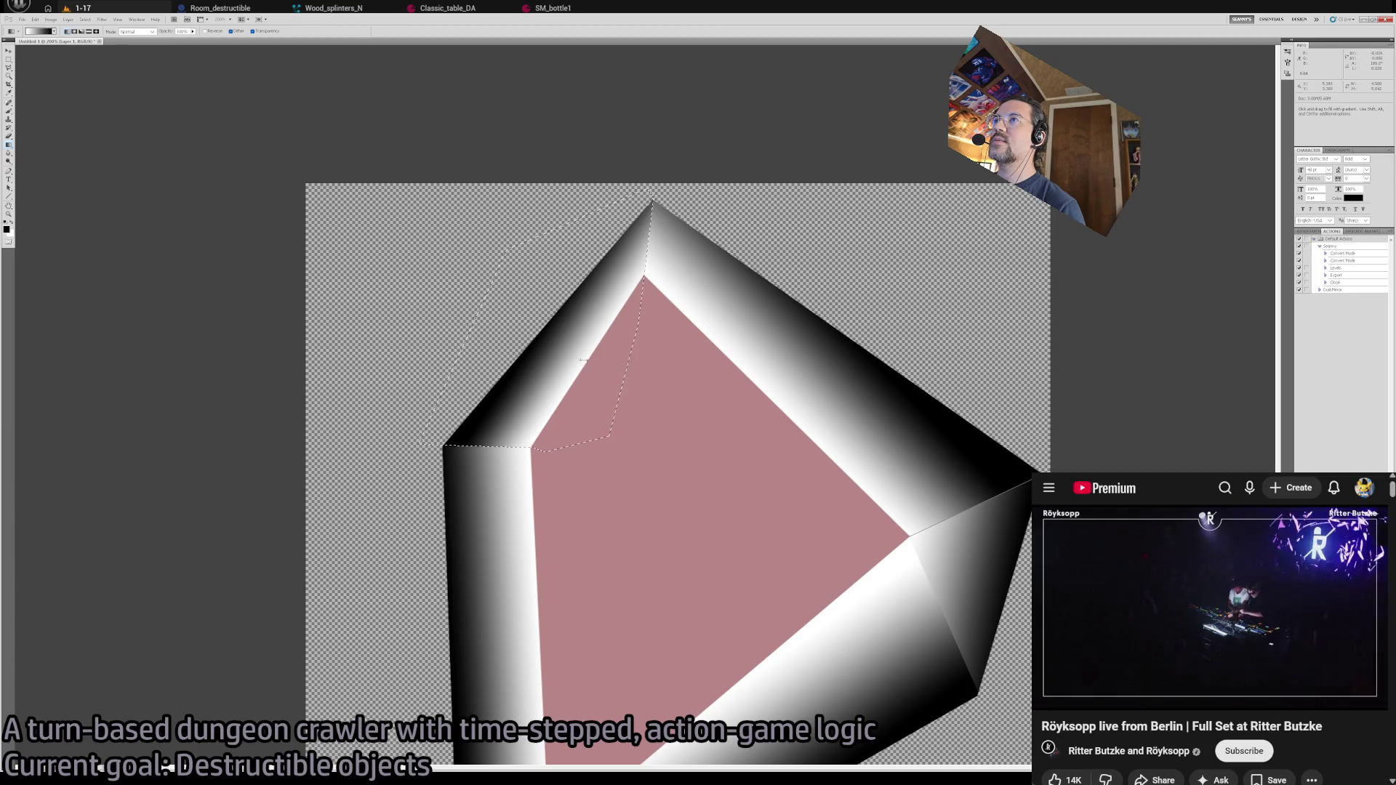
drag(644, 214, 458, 360)
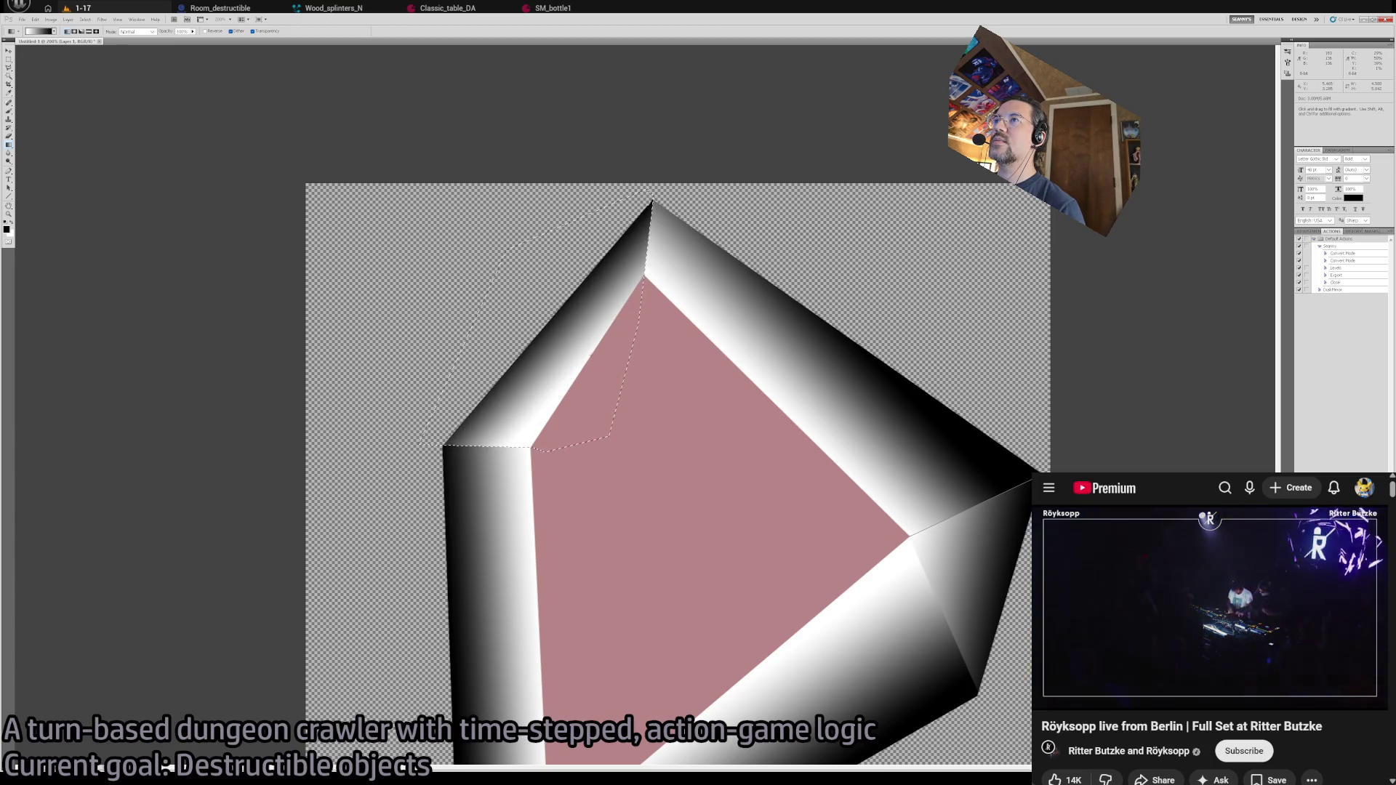
drag(547, 329, 603, 393)
key(ctrl+d)
key(z)
alt+click(686, 393)
alt+click(686, 393)
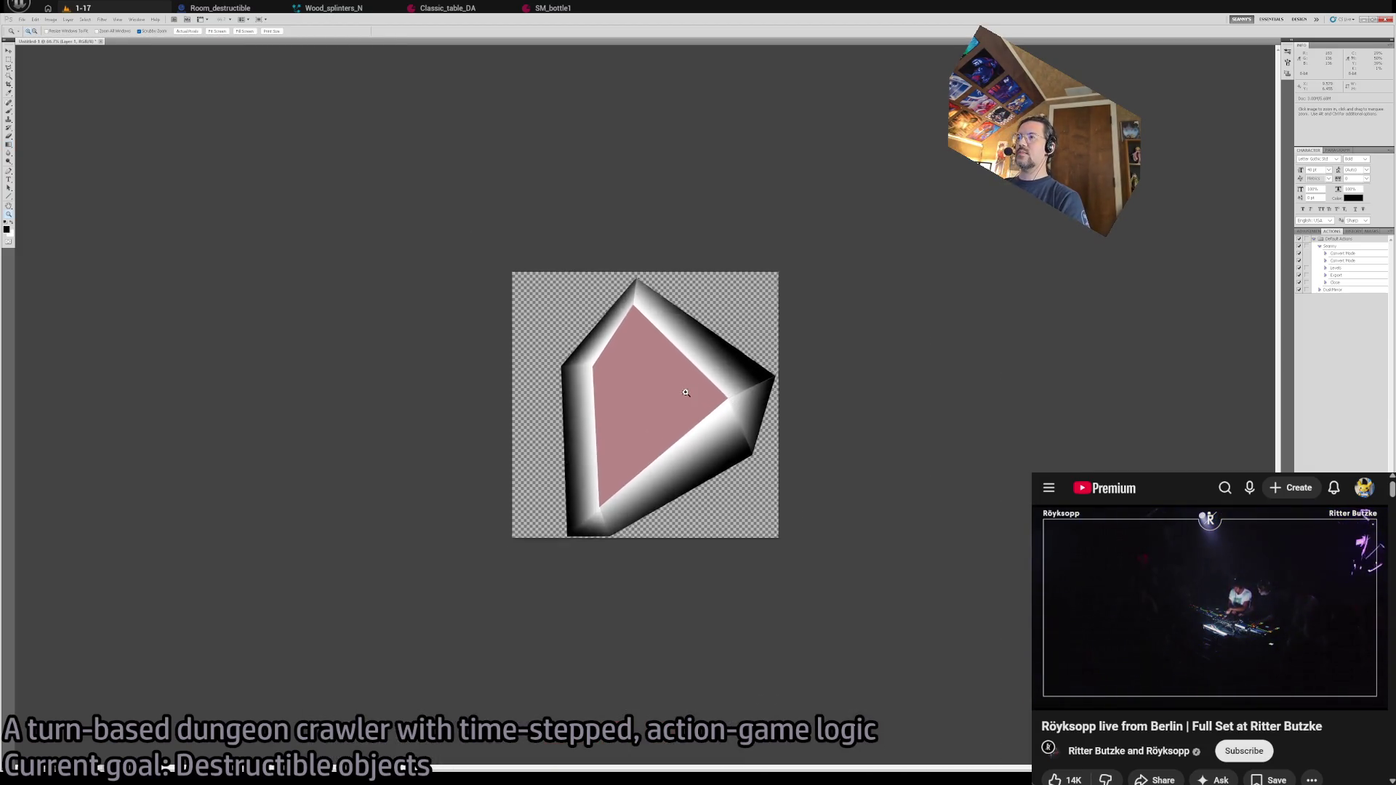
click(686, 393)
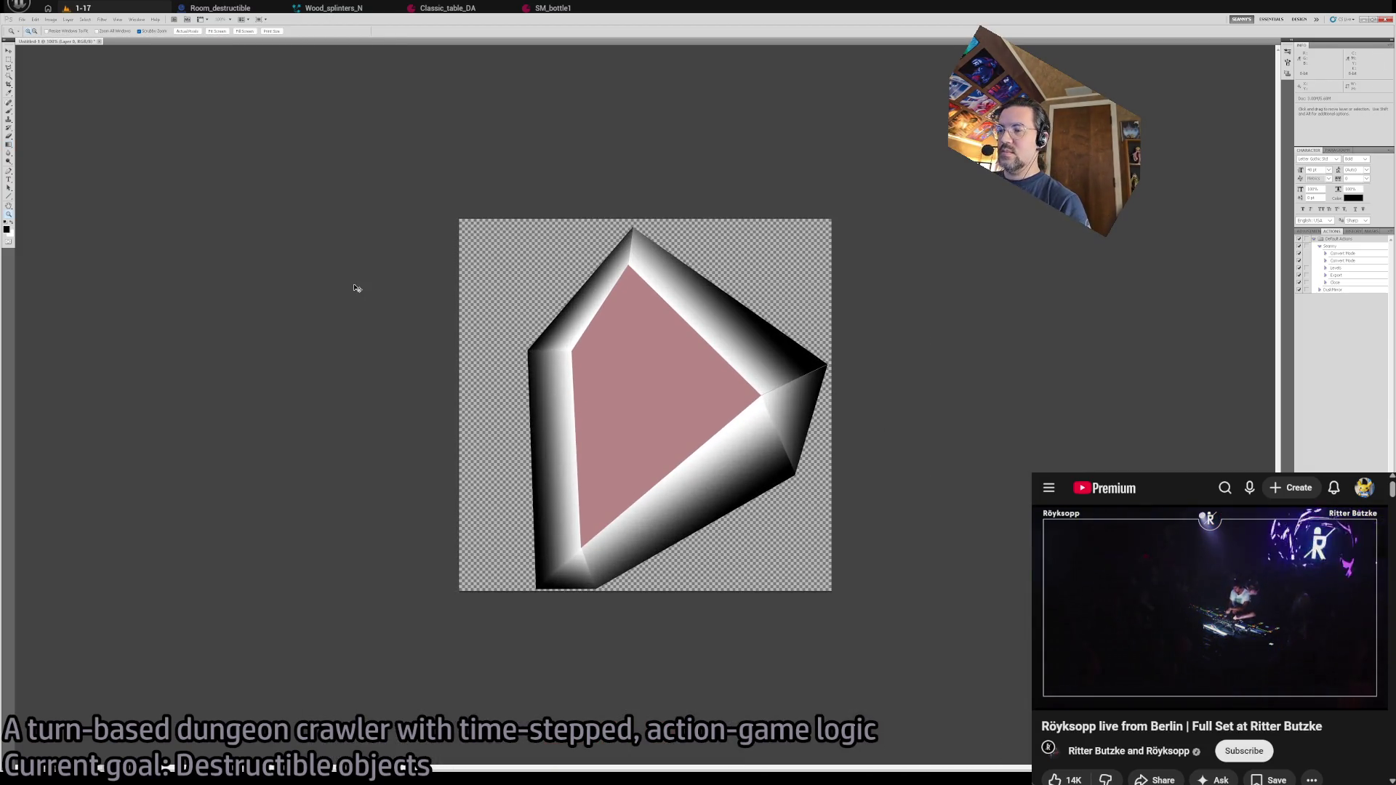
- Zoom in close on the diagonal seam at the shard's right corner
key(i)
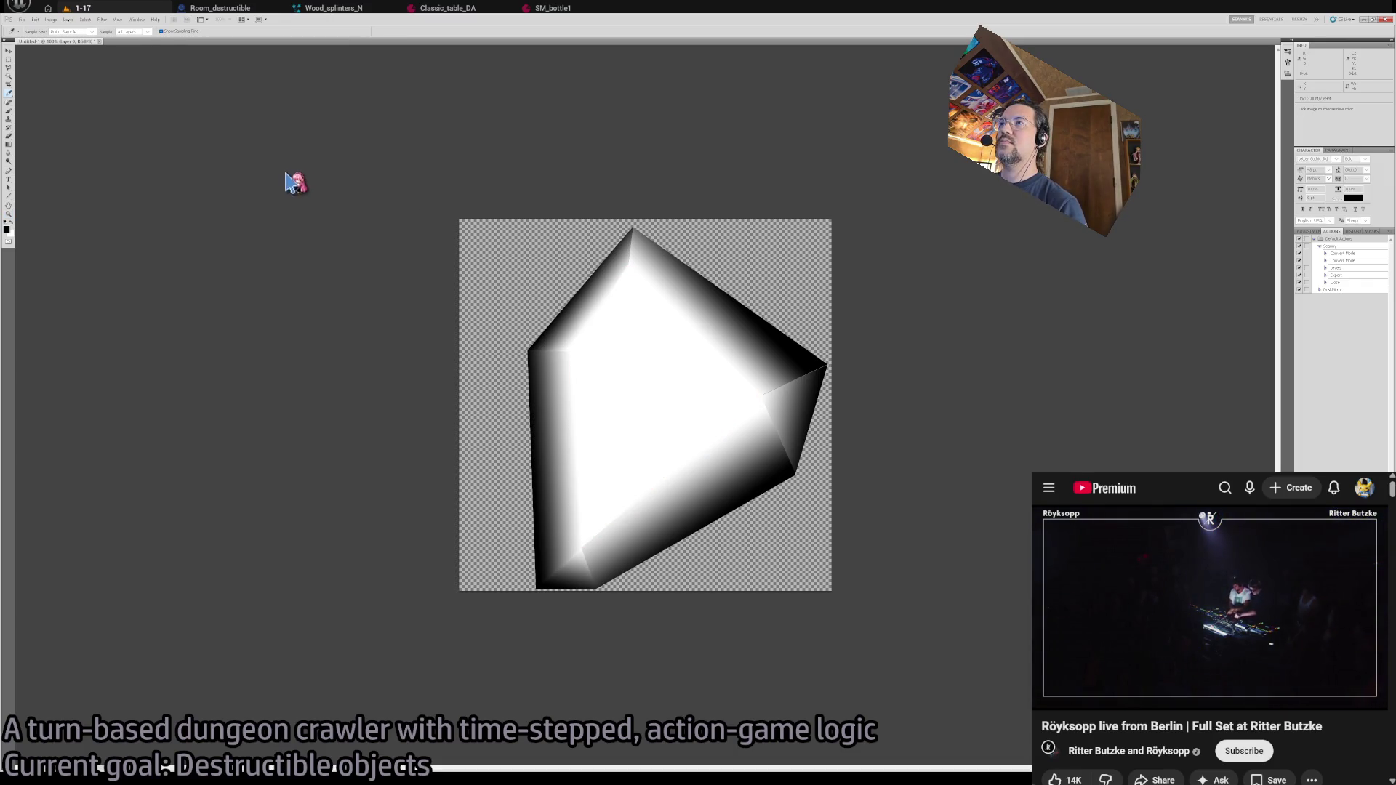
key(z)
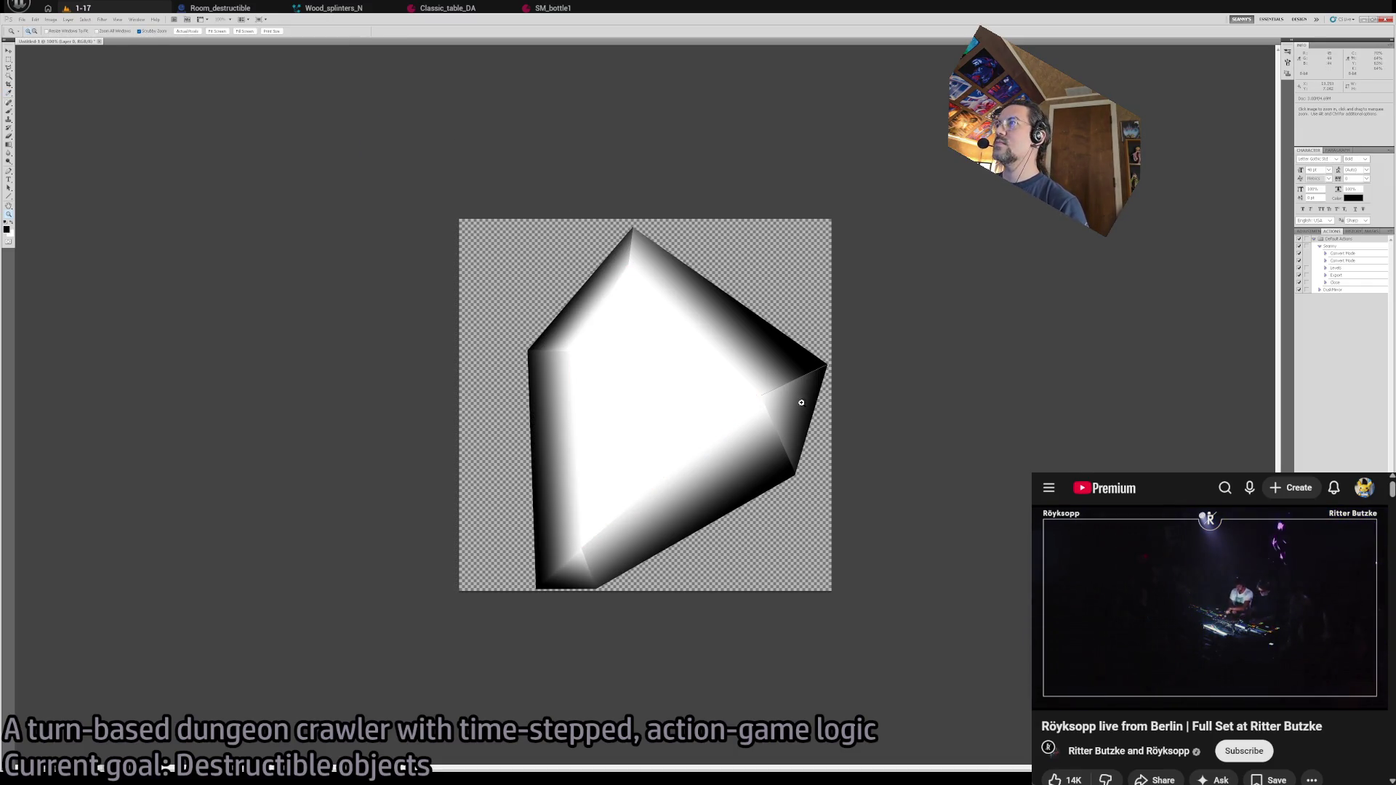
click(816, 380)
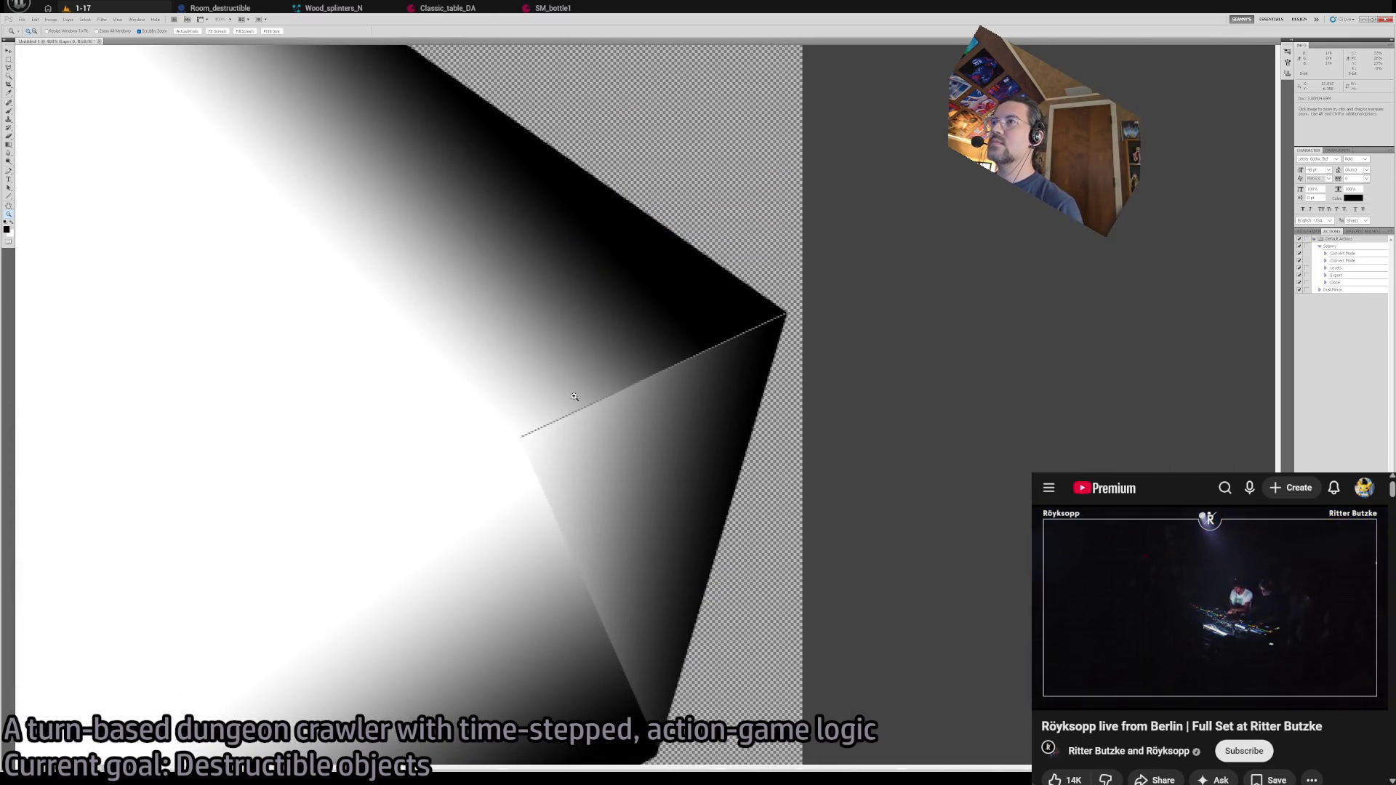
key(s)
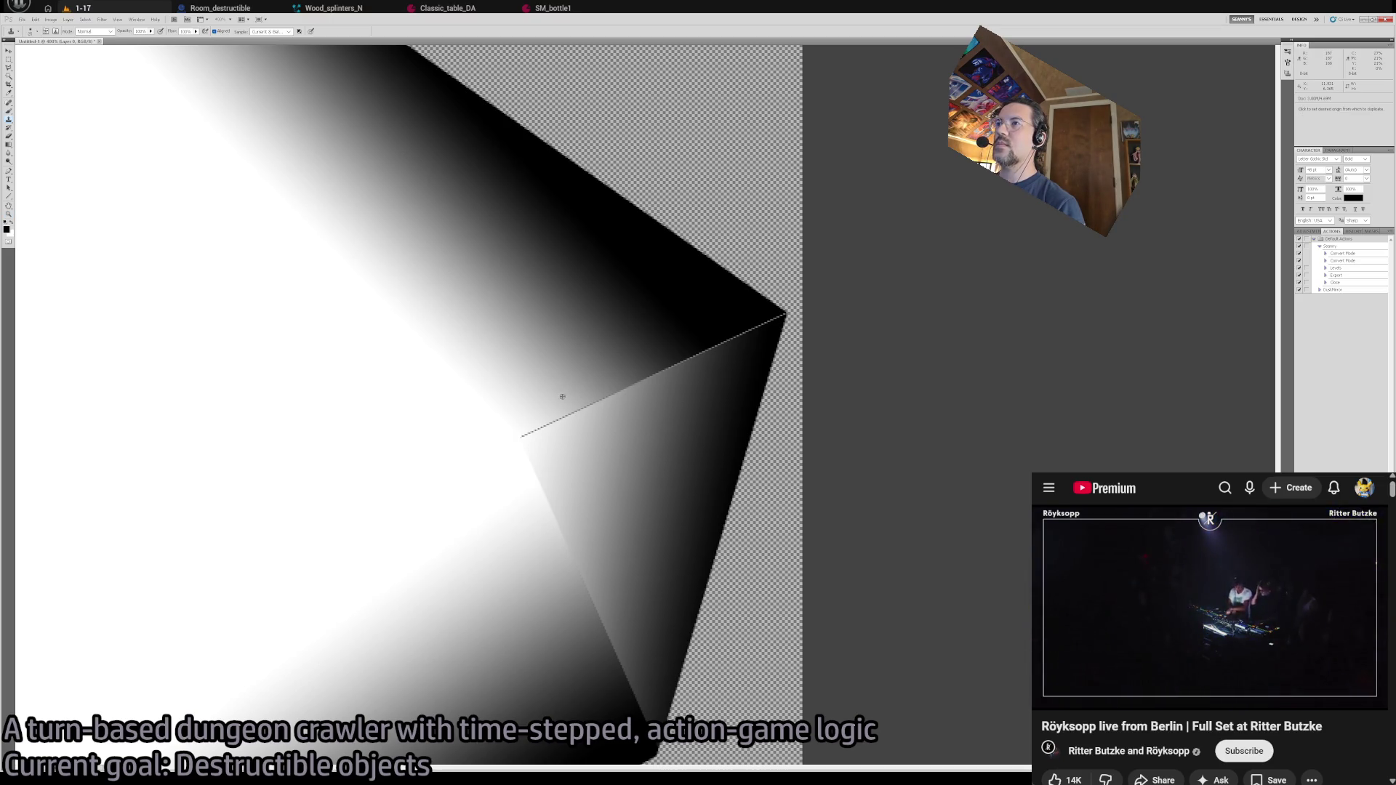
key(z)
click(560, 399)
click(517, 445)
click(515, 455)
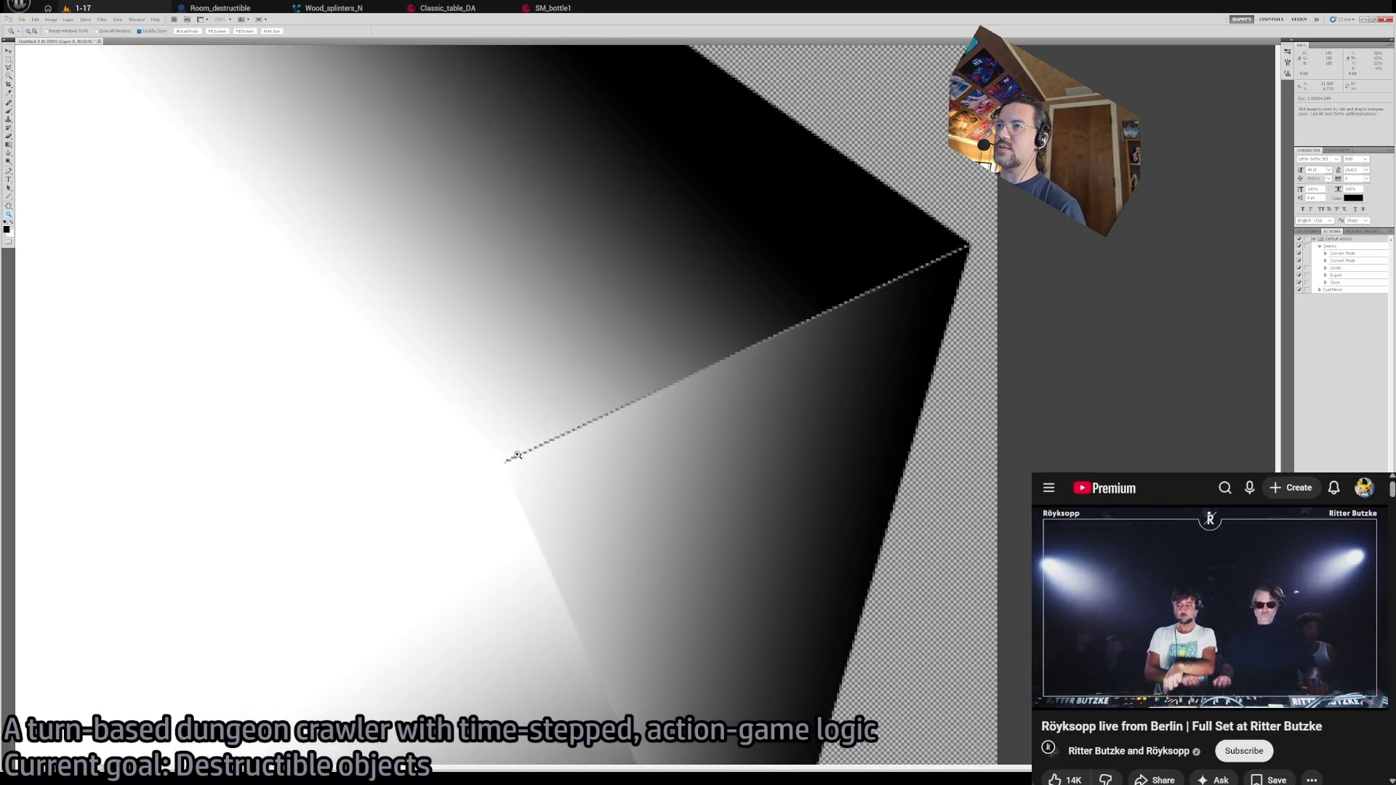
- Set a clone-stamp source point beside the seam edge and shrink the brush
key(b)
mouse_move(614, 502)
mouse_down()
mouse_move(592, 352)
mouse_move(608, 540)
mouse_up()
key(s)
alt+click(520, 508)
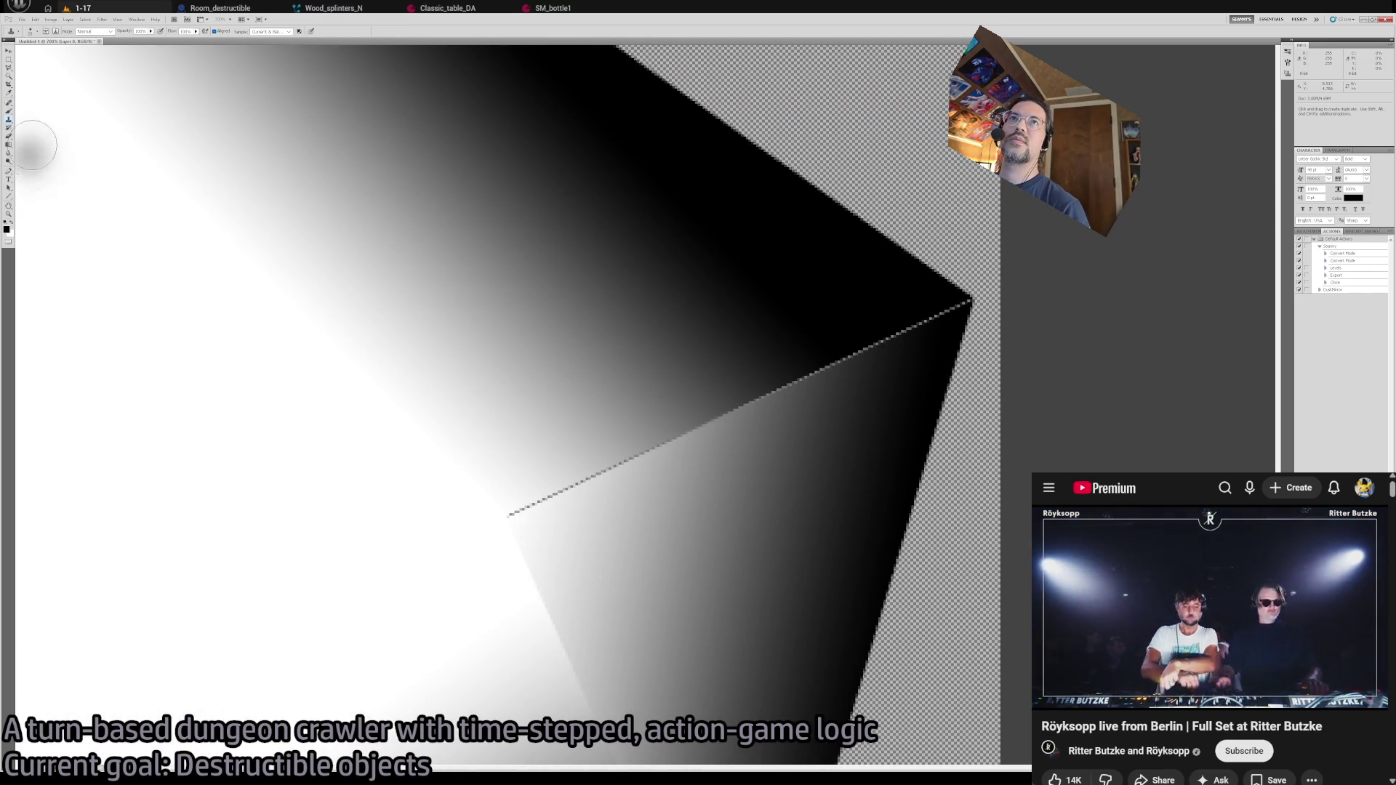
alt+click(513, 507)
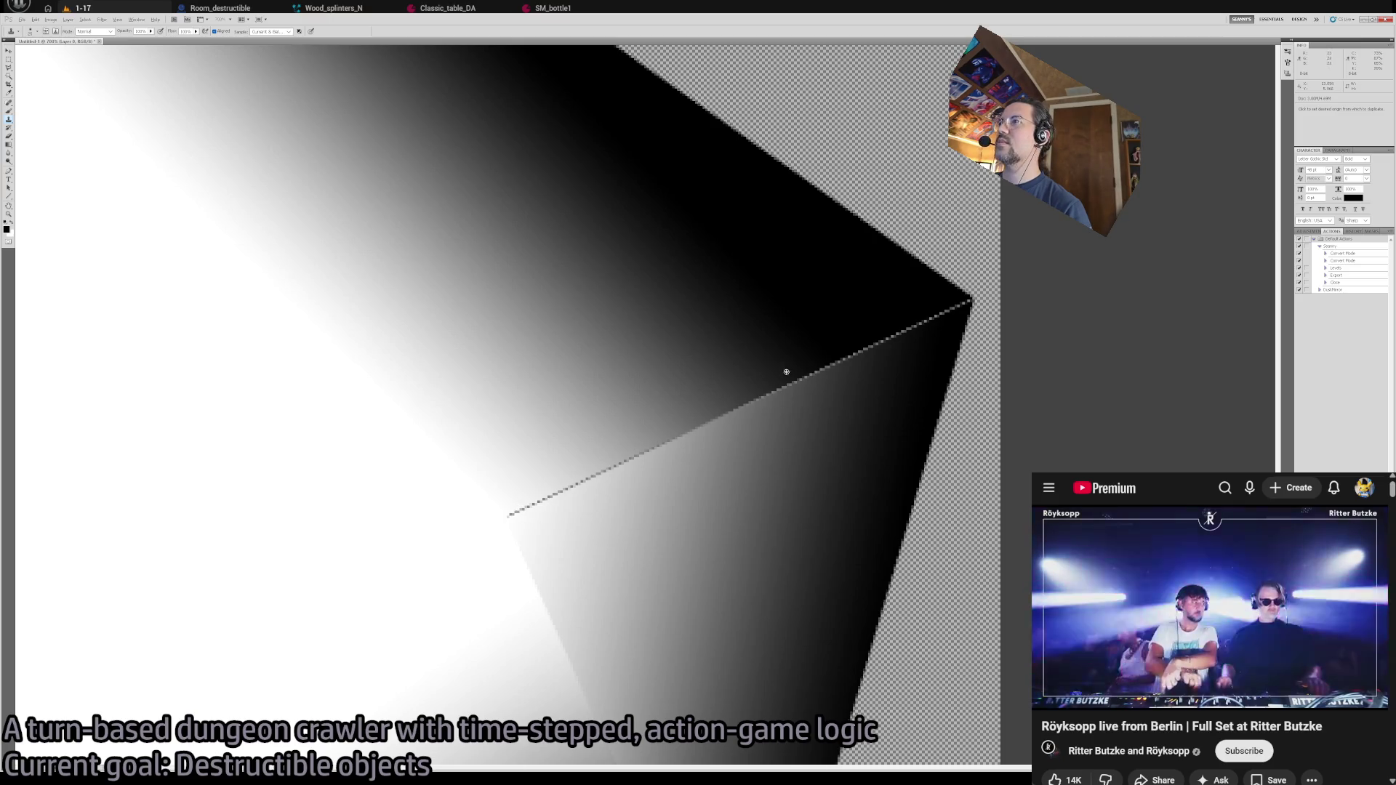
key(bracketleft)
key(bracketleft)
key(bracketleft)
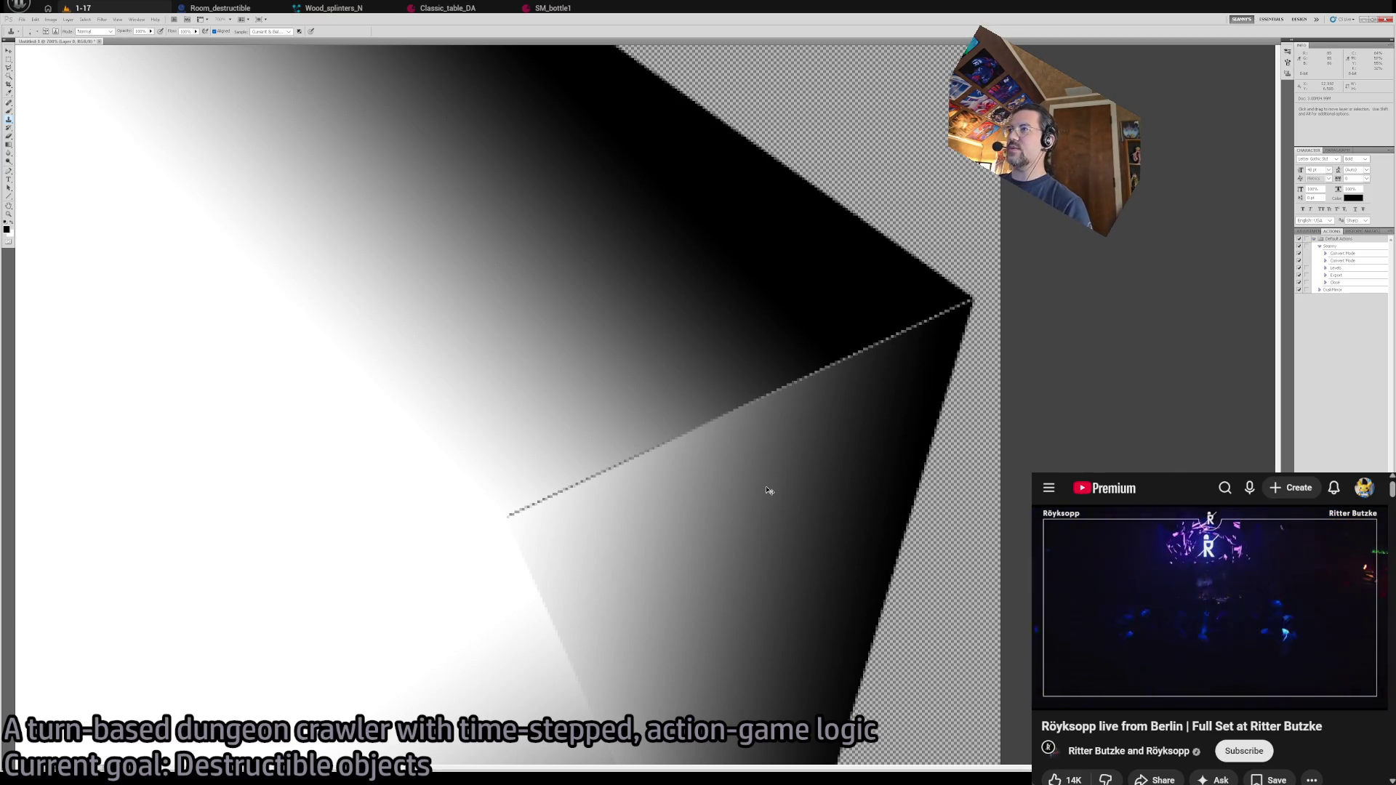
- Paint out the jagged dotted seam artifact, undoing a stray grey smudge along the edge
key(q)
key(q)
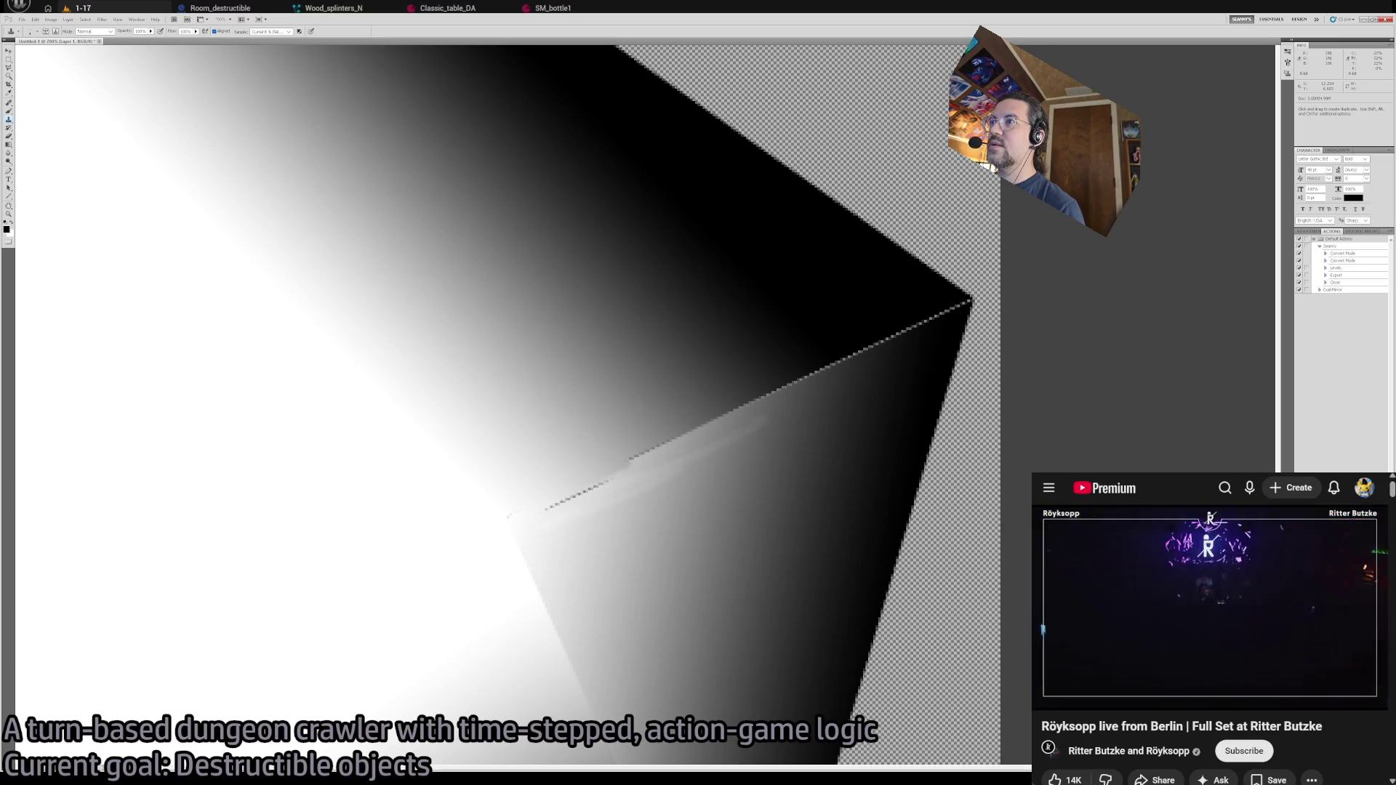
key(ctrl+z)
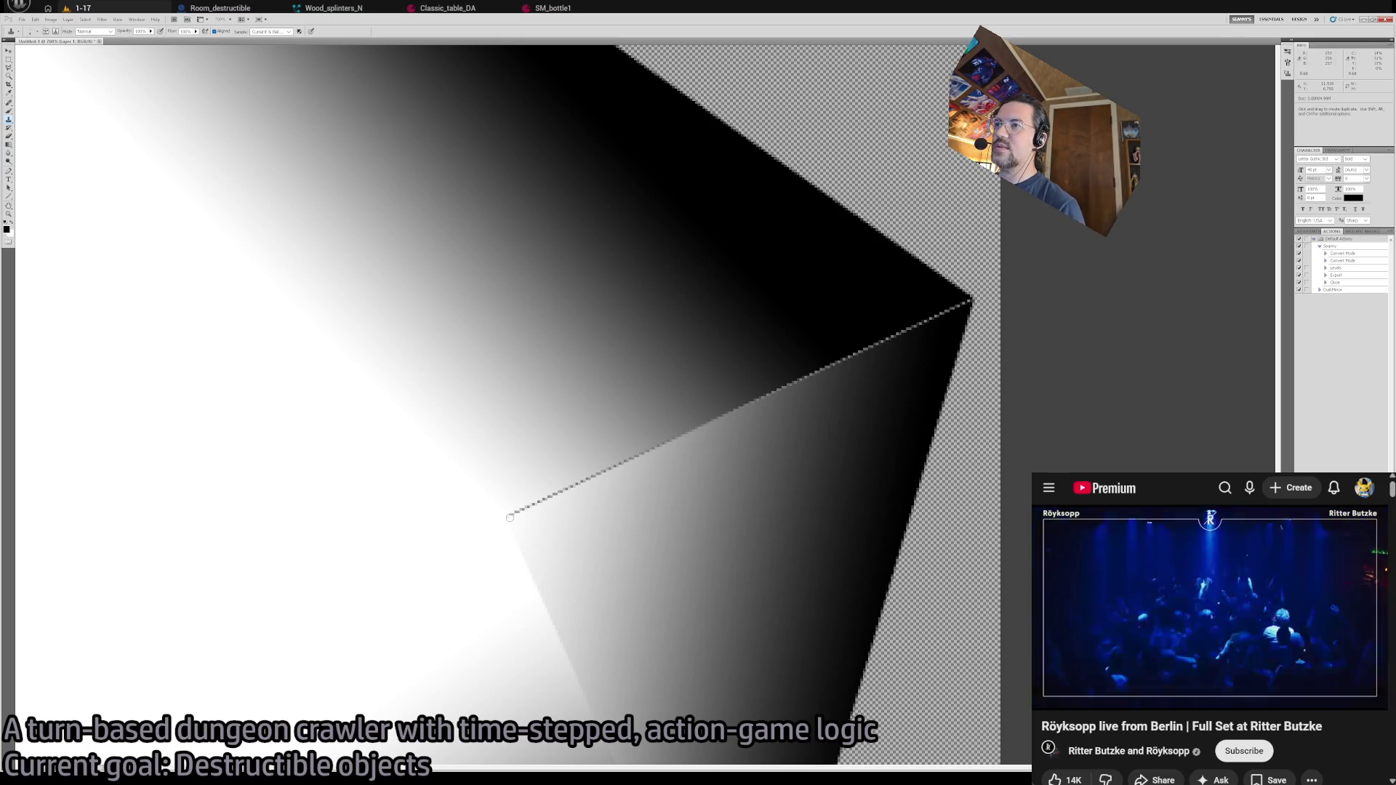
shift+click(968, 299)
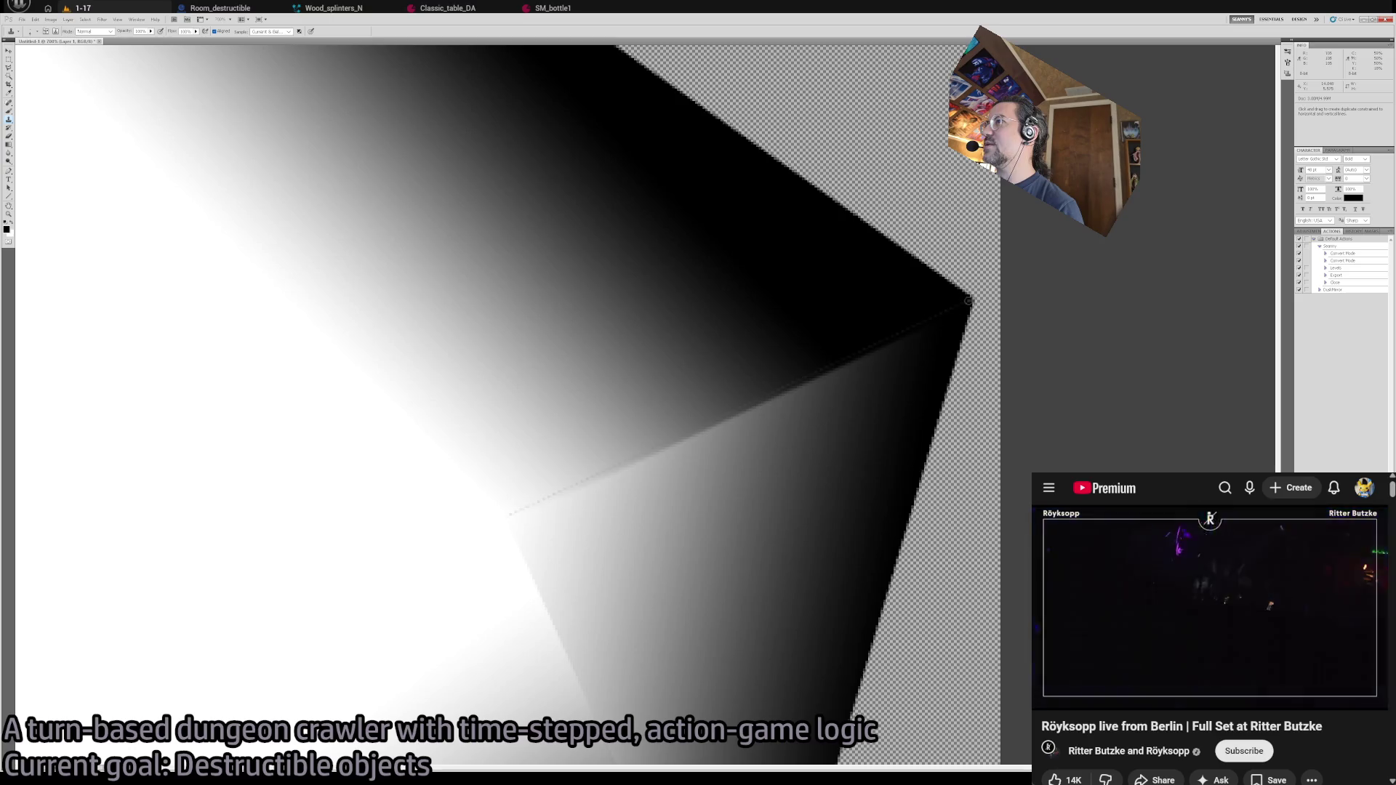
click(509, 512)
shift+click(971, 299)
- Pan down and zoom back out to 100% to view the whole shard
mouse_move(785, 661)
mouse_down()
mouse_move(739, 443)
mouse_move(776, 361)
mouse_up()
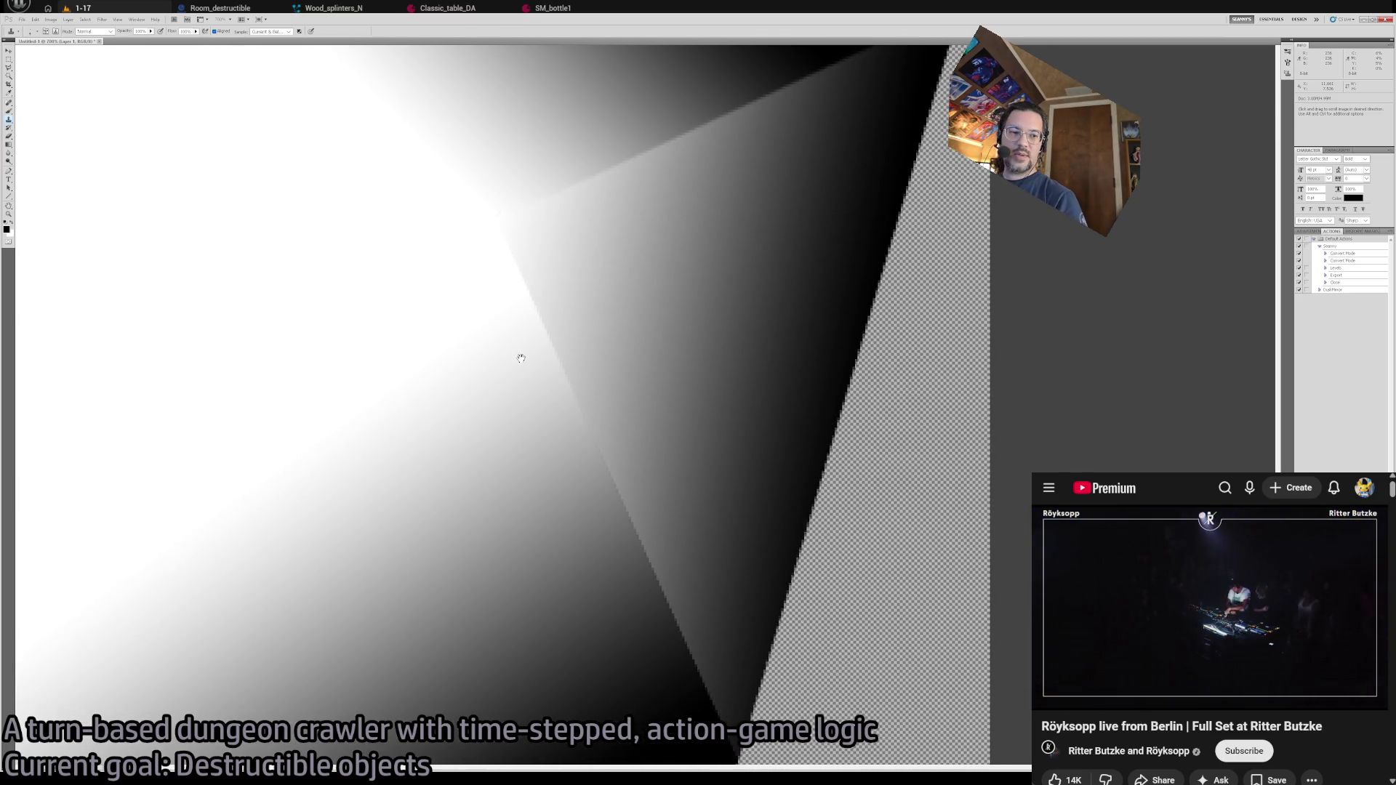
scroll(682, 558, down, 3)
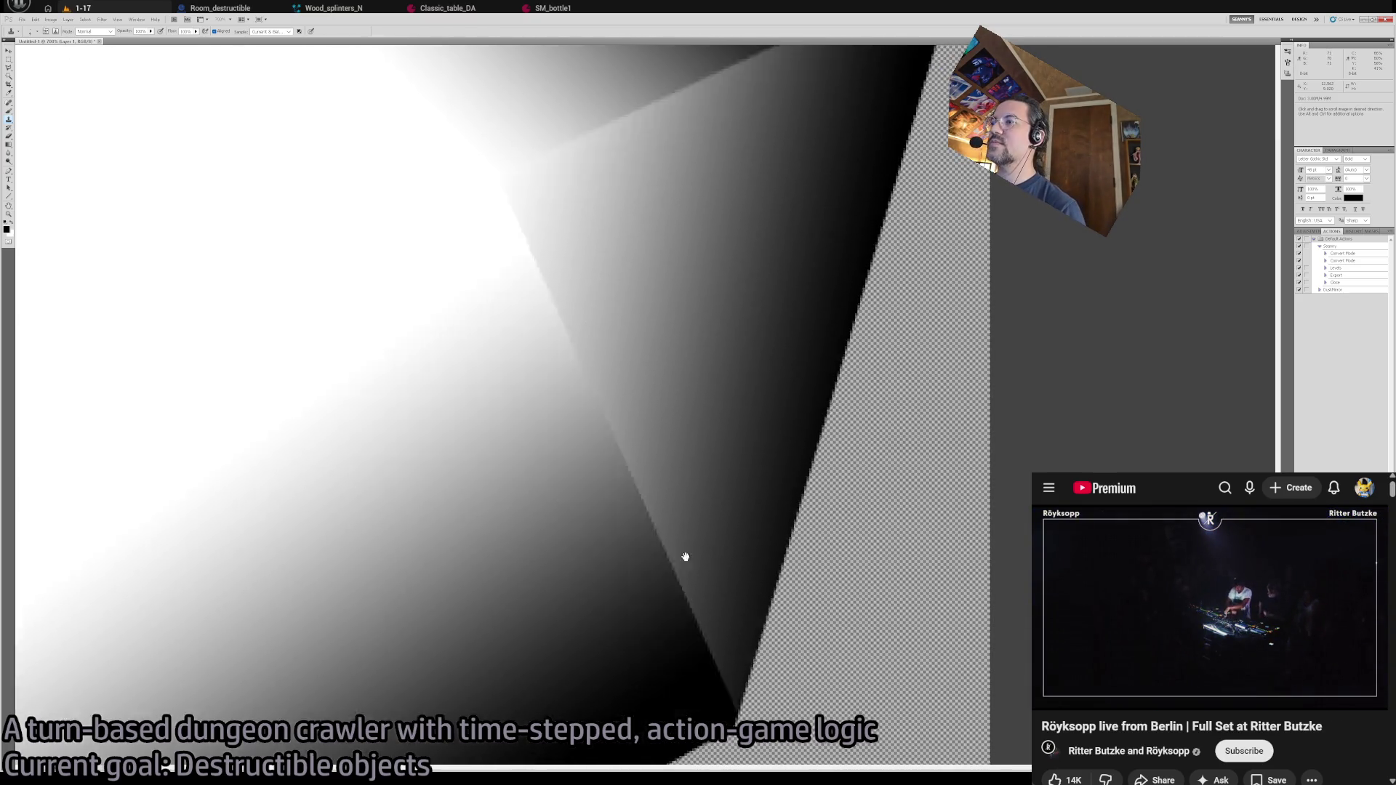
key(z)
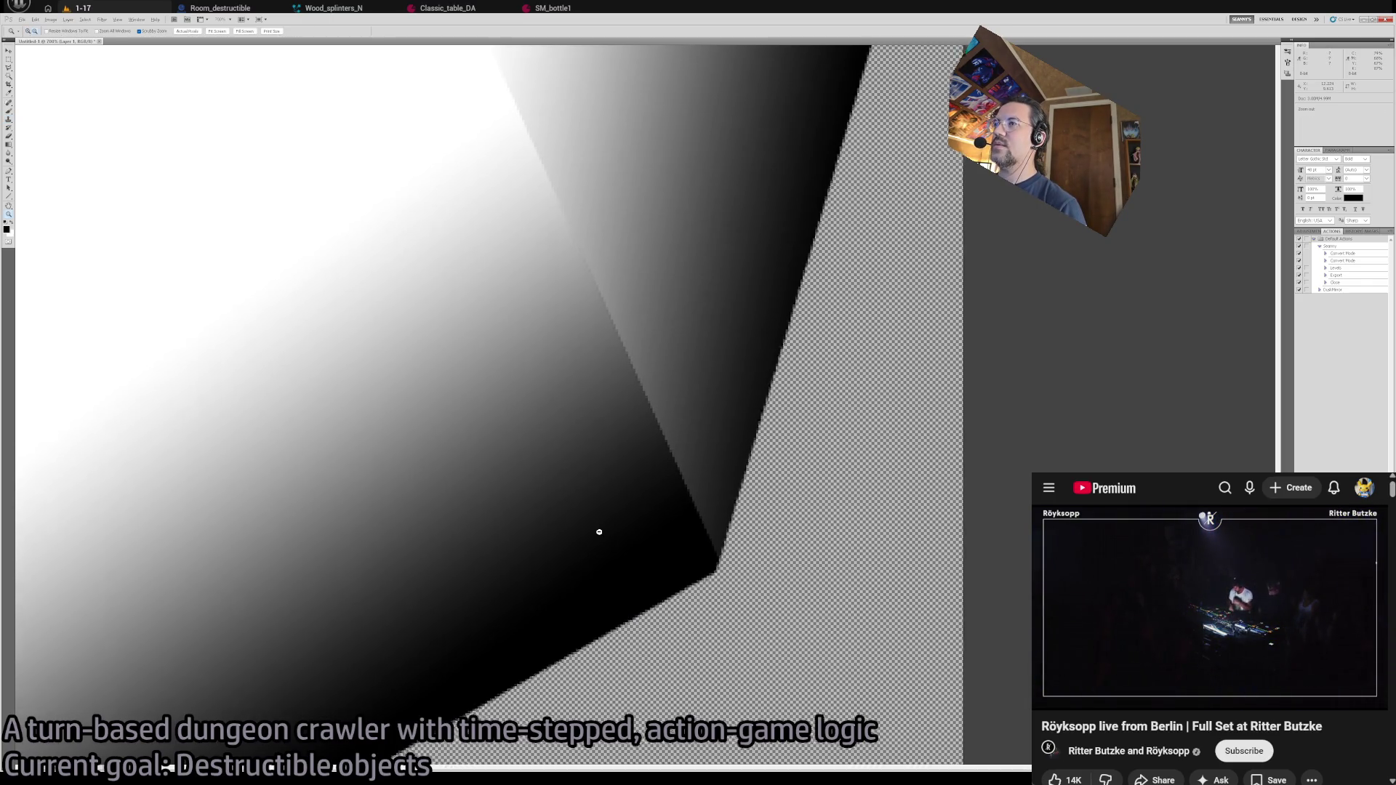
scroll(599, 530, down, 5)
scroll(494, 519, down, 1)
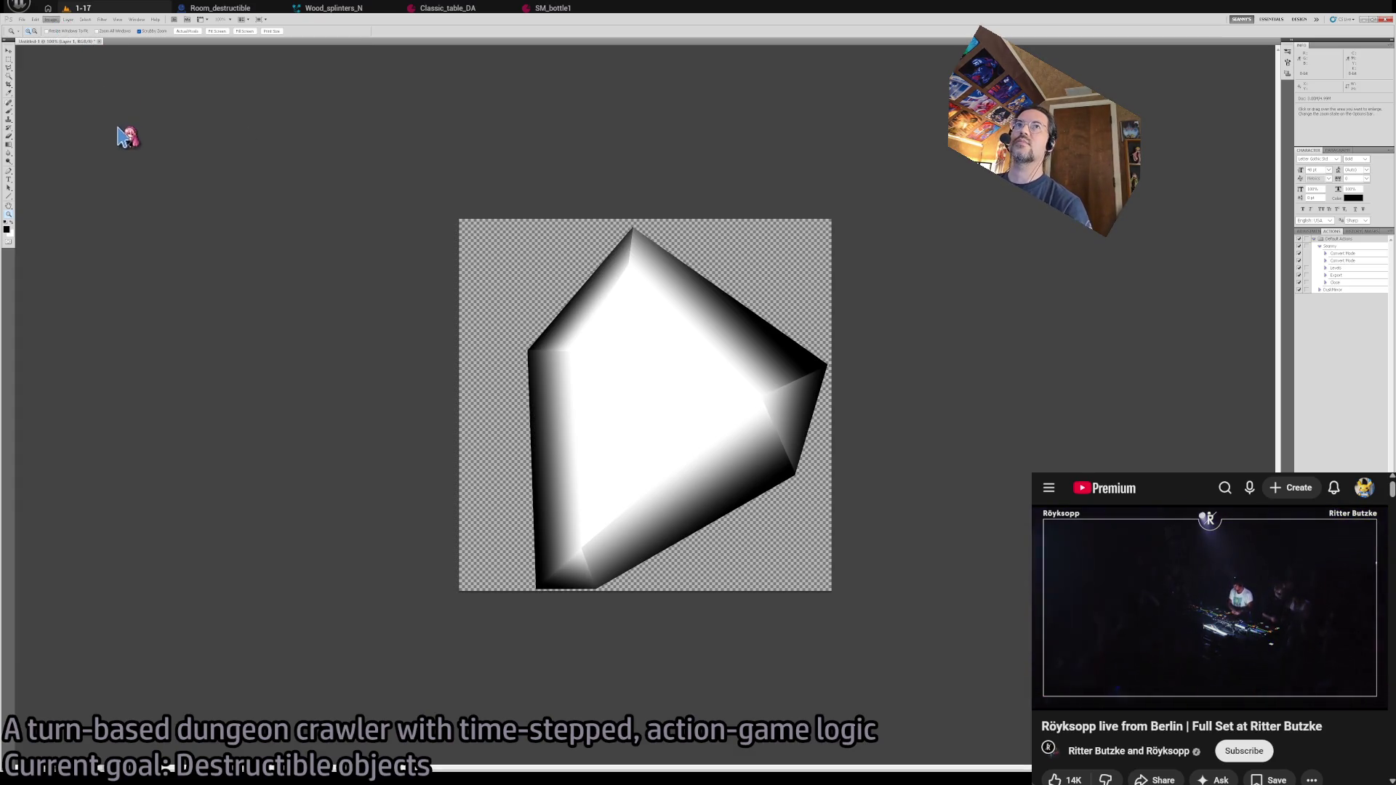
- Step back through history to revert the Canvas Size change on the shard document
key(i)
key(z)
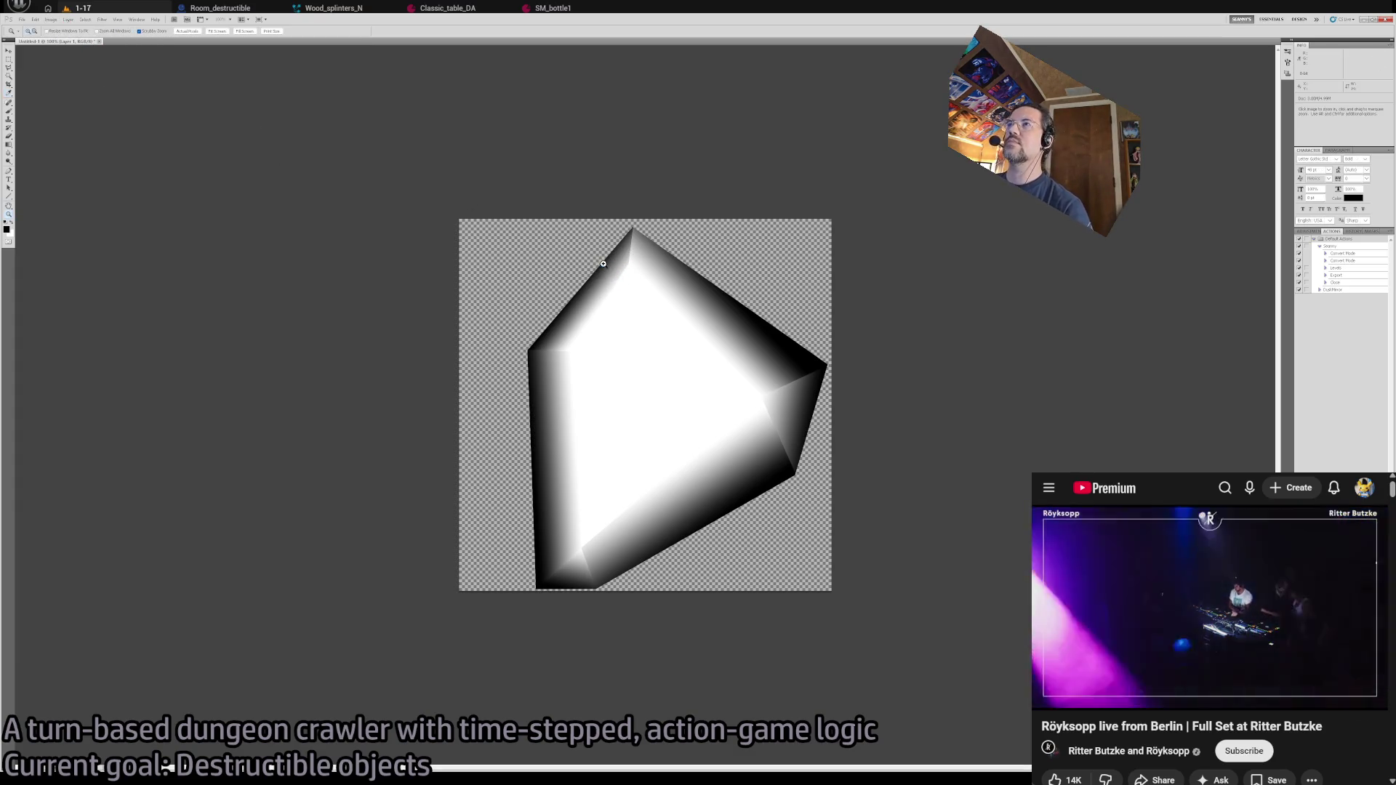
key(ctrl+z)
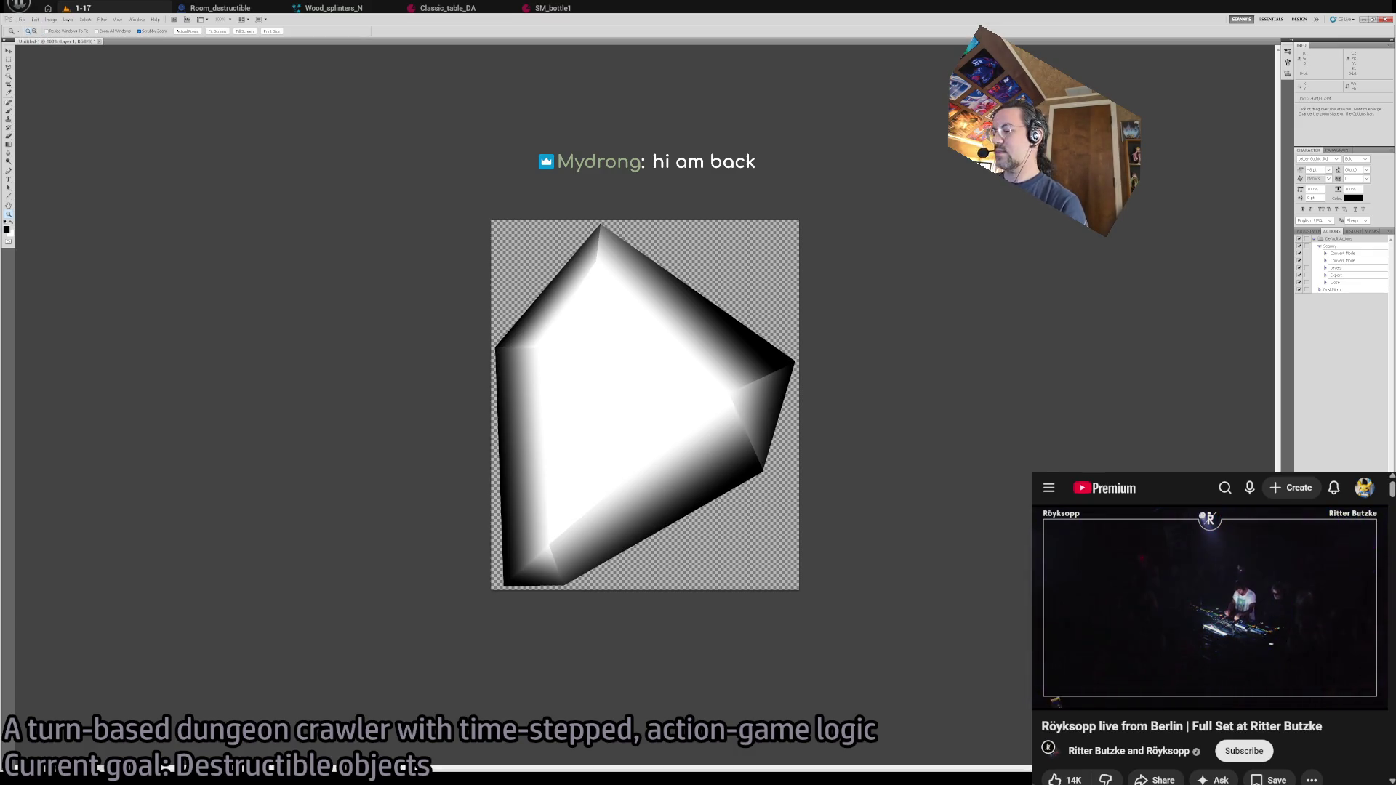
- Paint-bucket the transparent area around the shard black, then switch to Unreal Engine
key(g)
drag(10, 146, 61, 161)
click(554, 380)
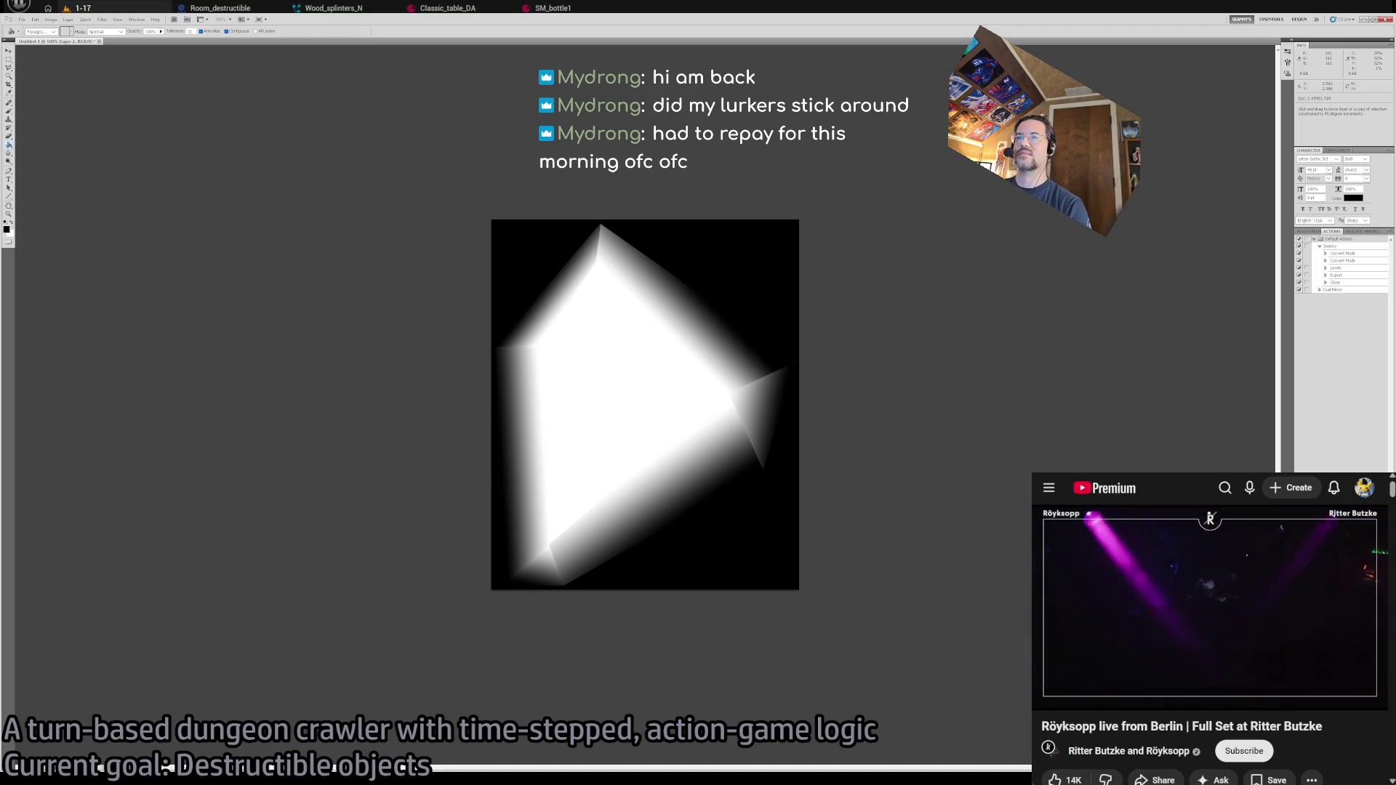
key(alt+Tab)
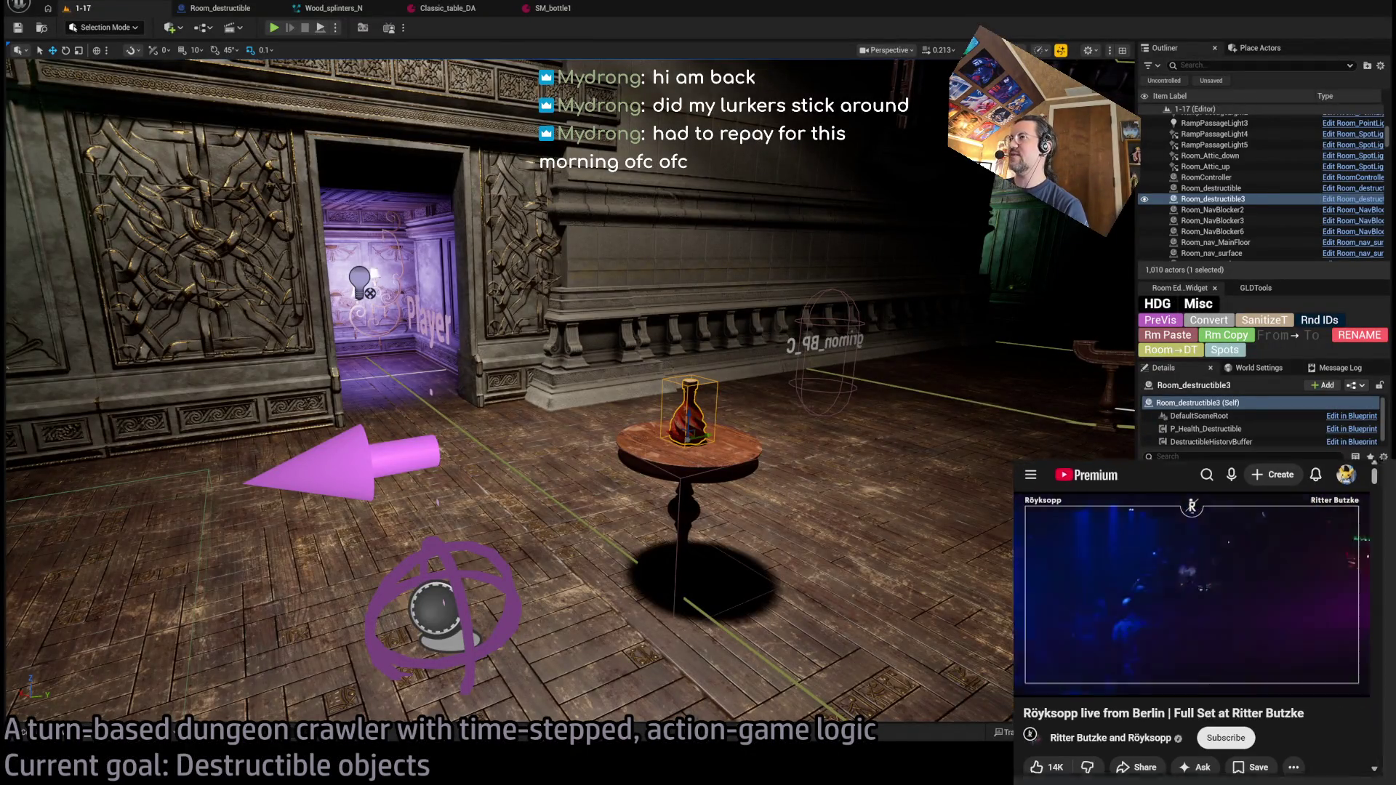
- Open NormalMap Online in a new Chrome tab
key(ctrl+t)
text(normal)
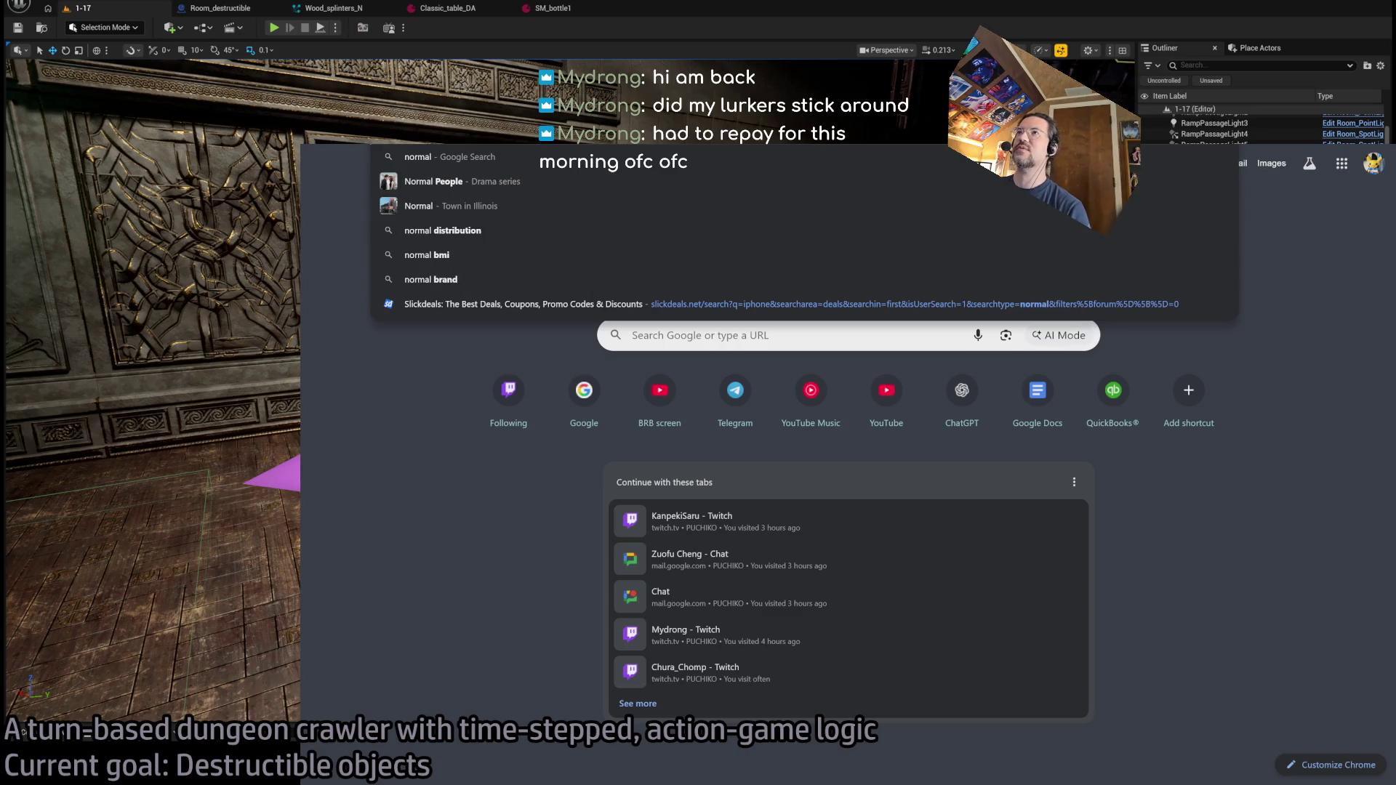
text(map)
key(Return)
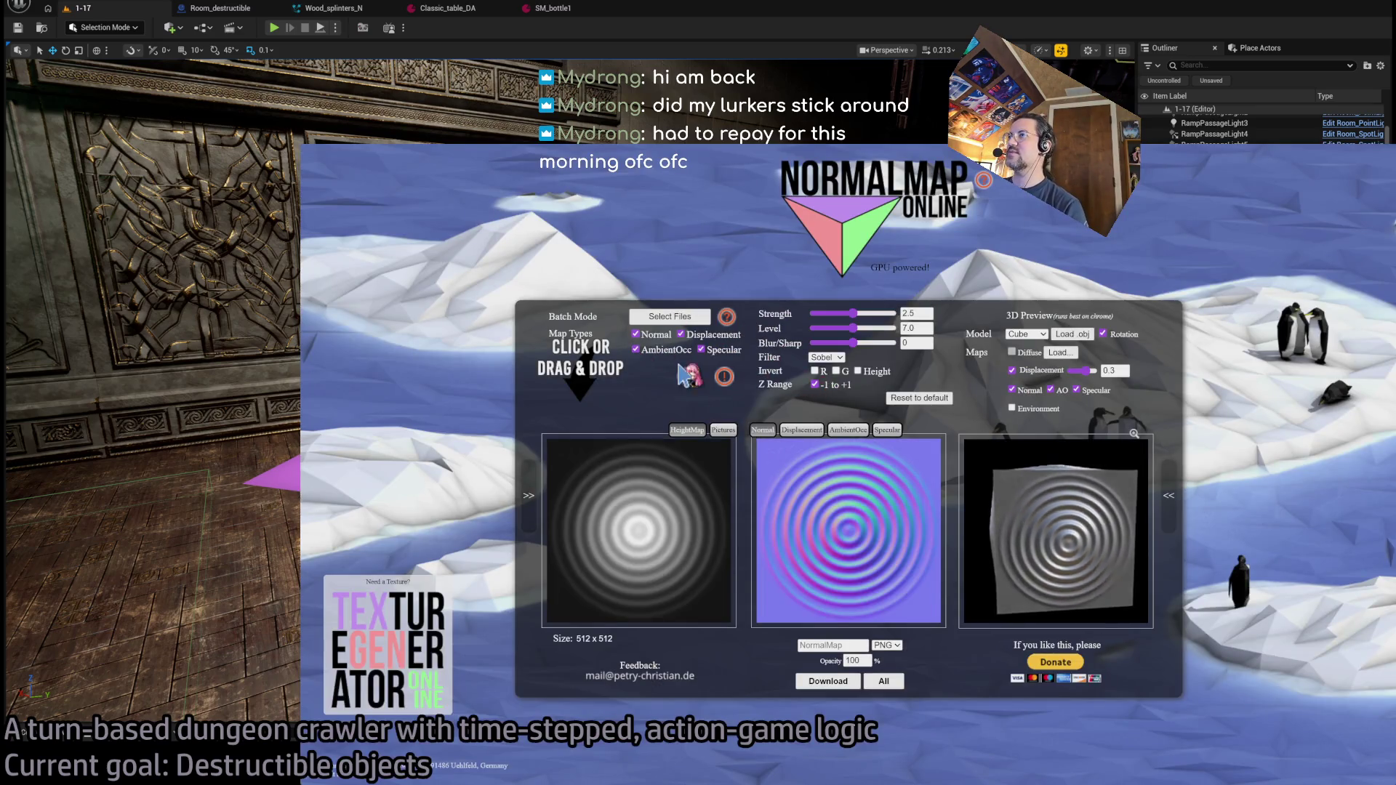
- Disable the Displacement and Specular outputs and test the -1 to +1 Z Range, leaving it off
click(701, 350)
click(680, 335)
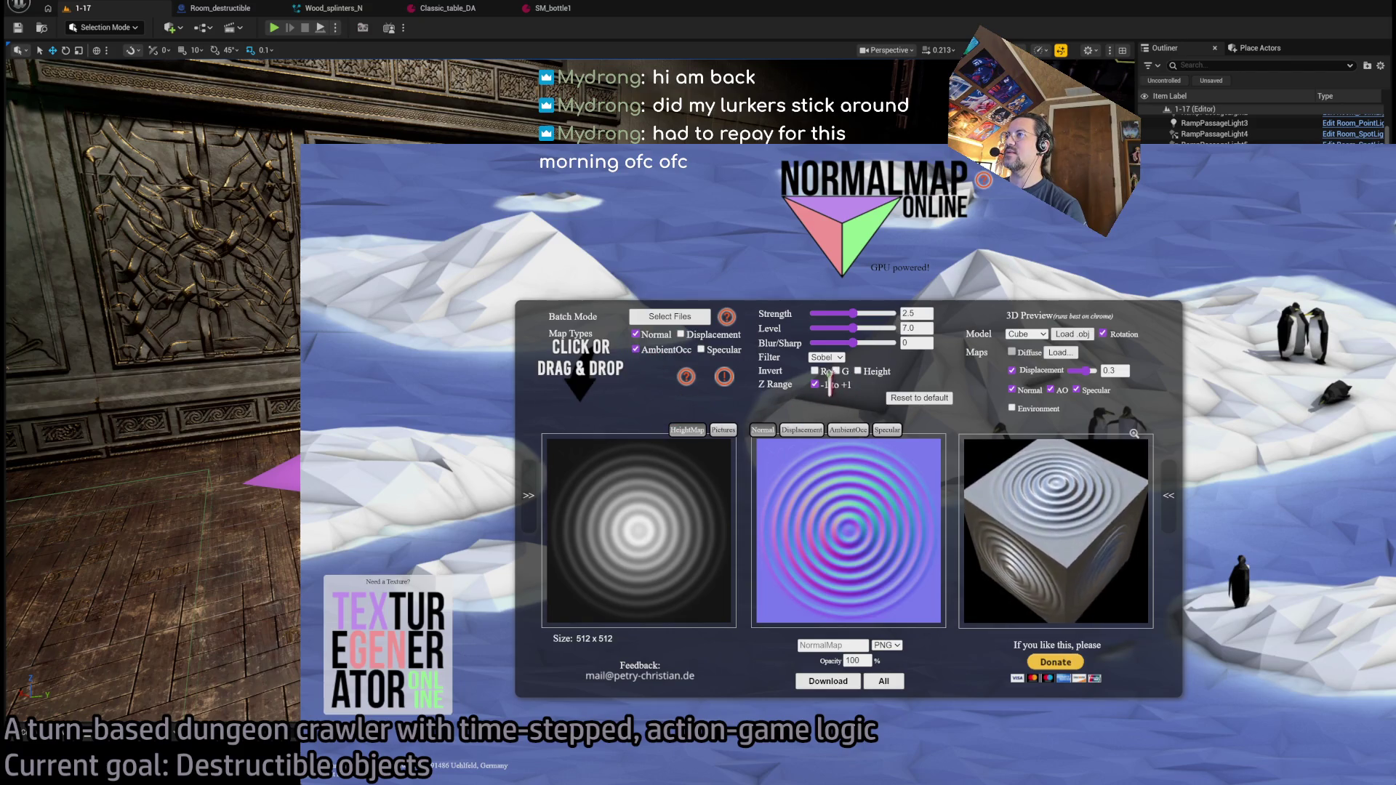
click(815, 385)
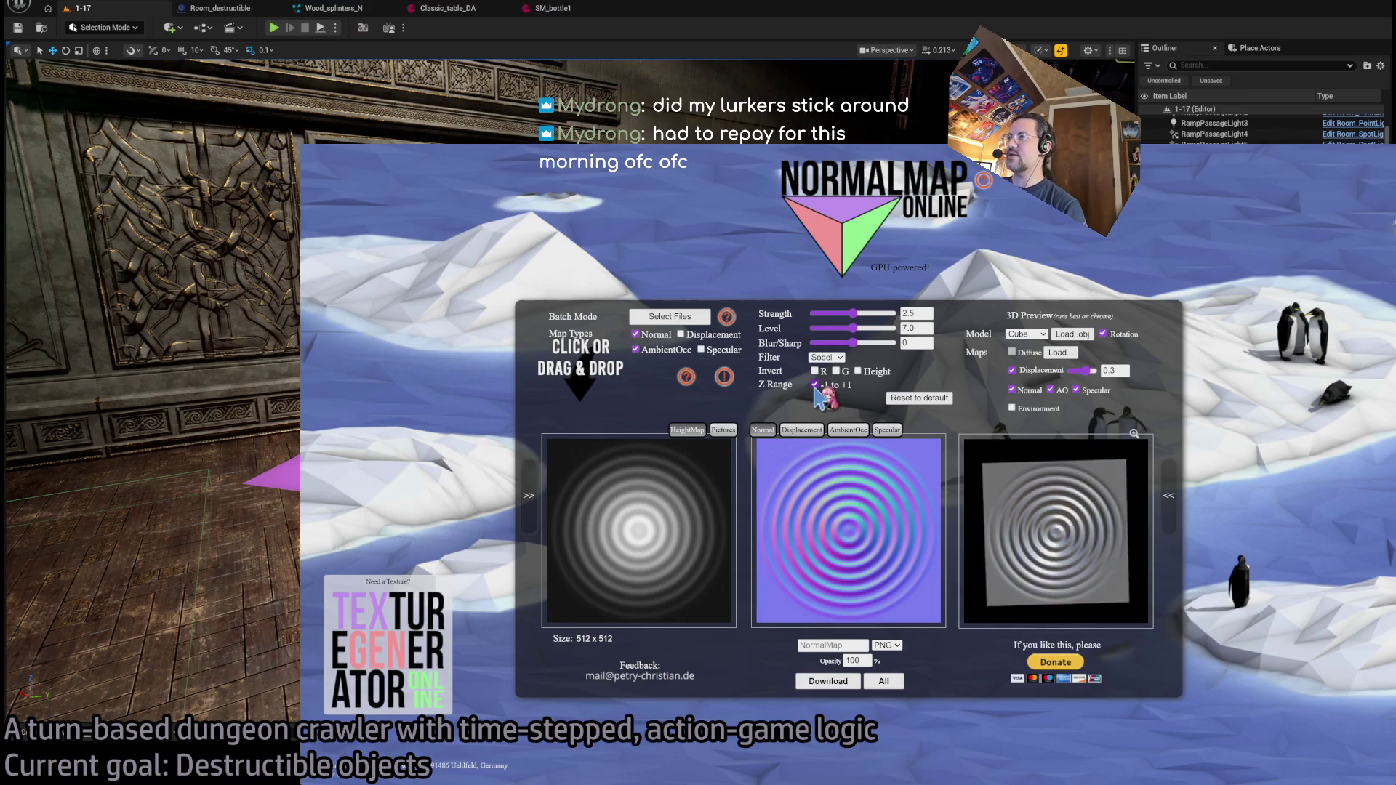
click(815, 385)
click(814, 384)
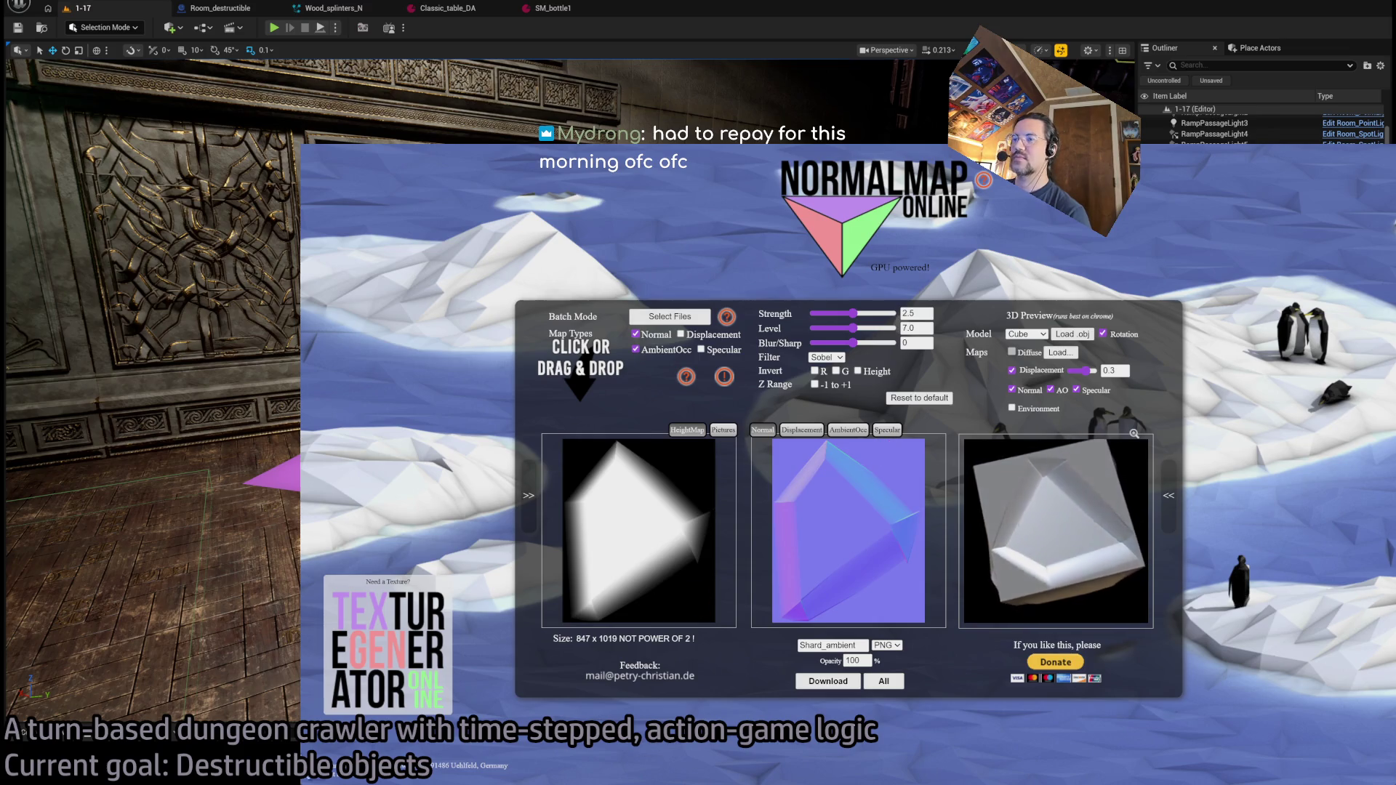
key(alt+Tab)
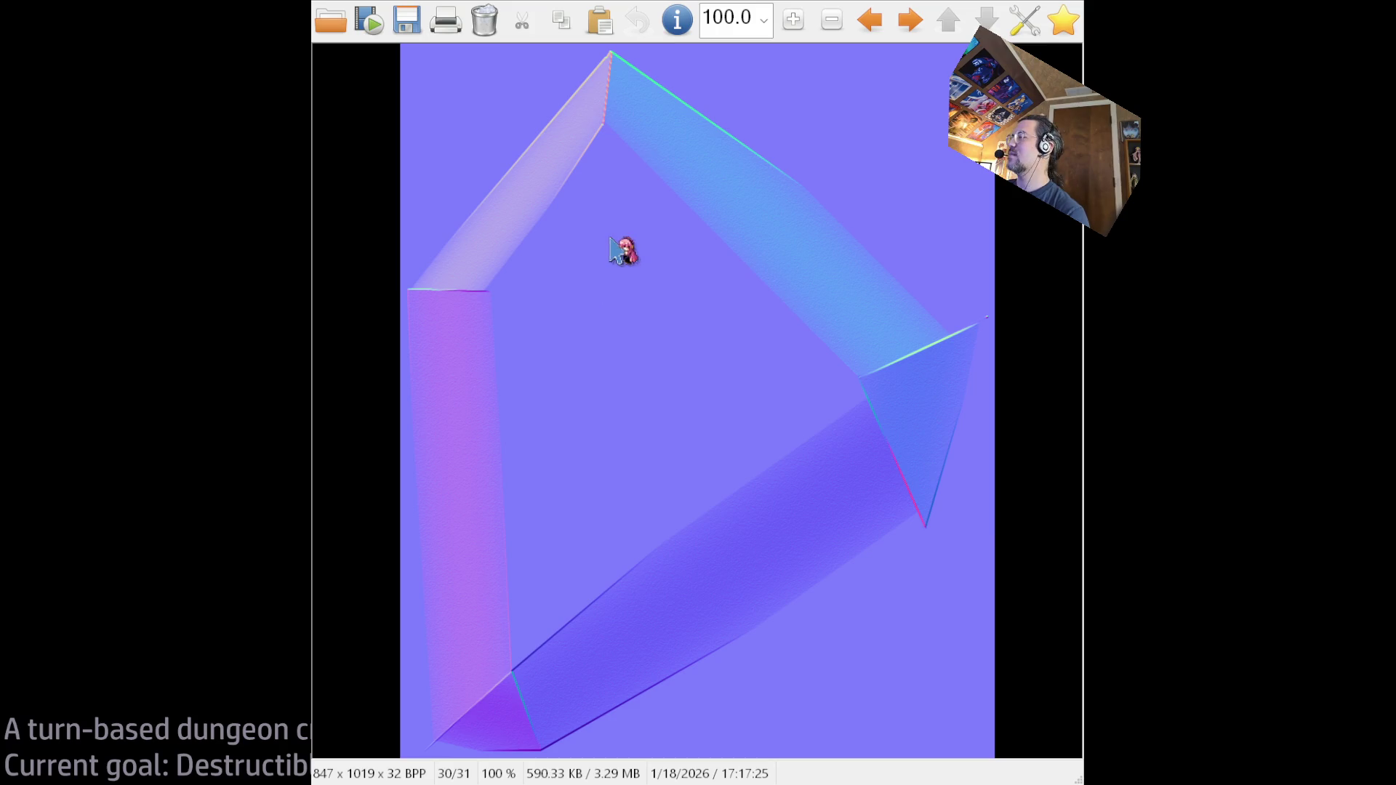
- Close the IrfanView preview of the 847 x 1019 shard normal map
key(Escape)
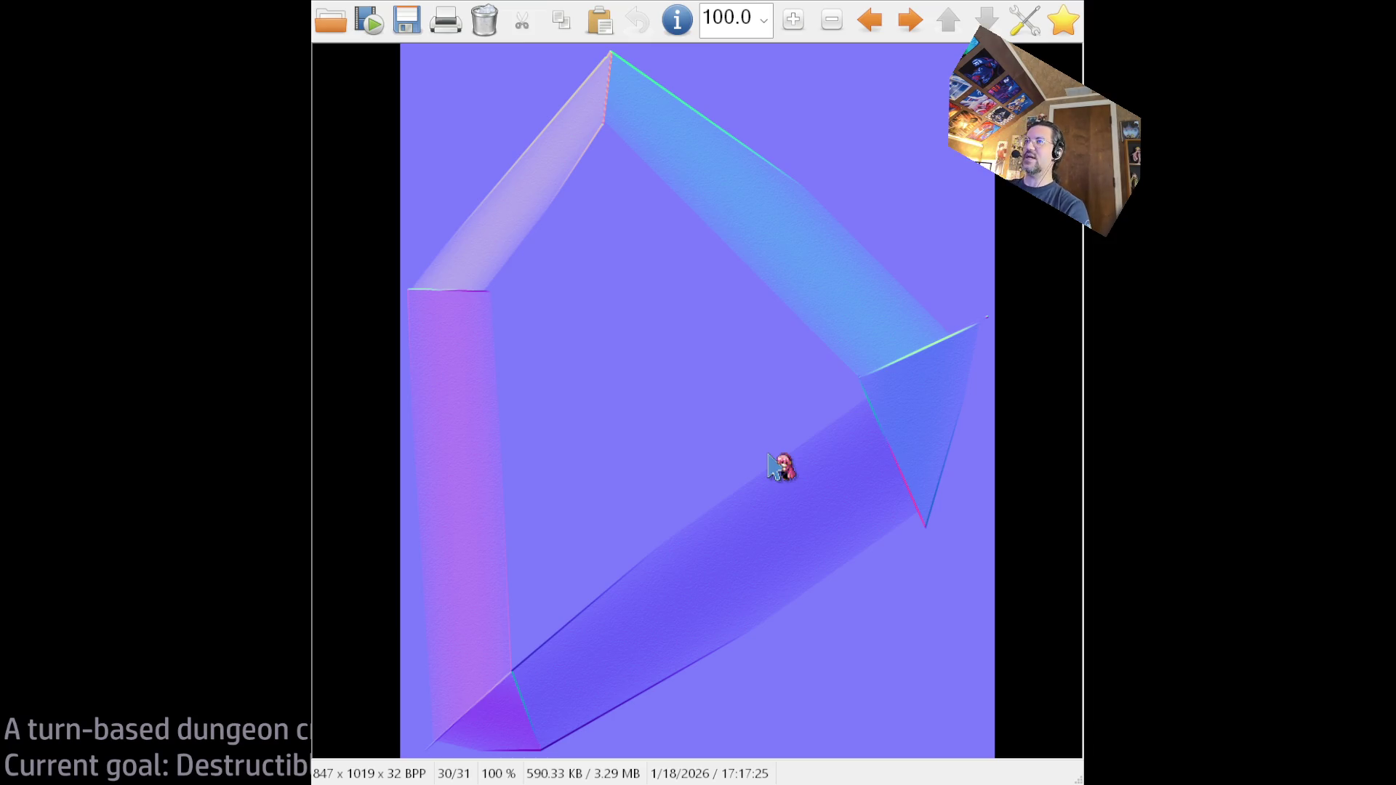
key(Escape)
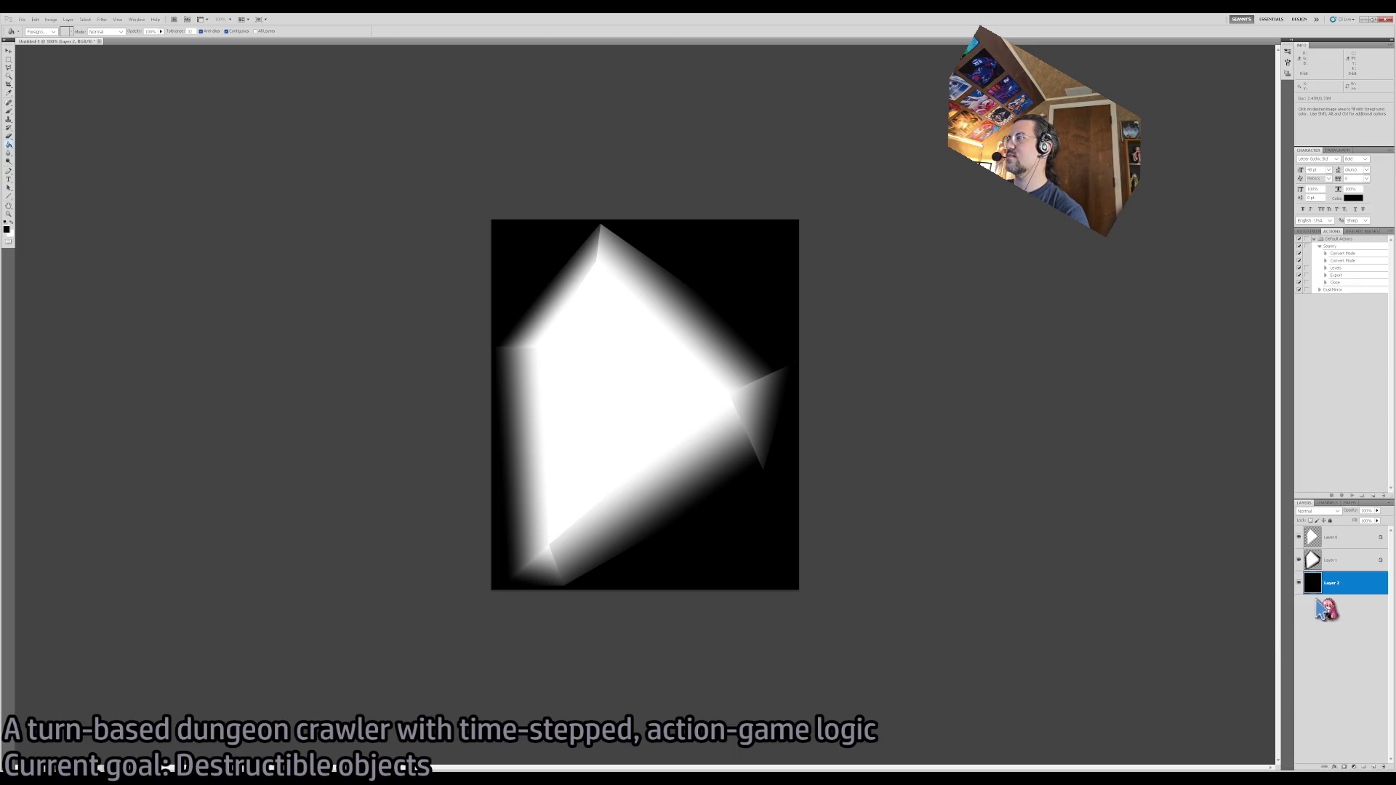
- Paste Shard_normal.png into Untitled-1 as Layer 3, close that file, and hide Layer 3
key(alt+period)
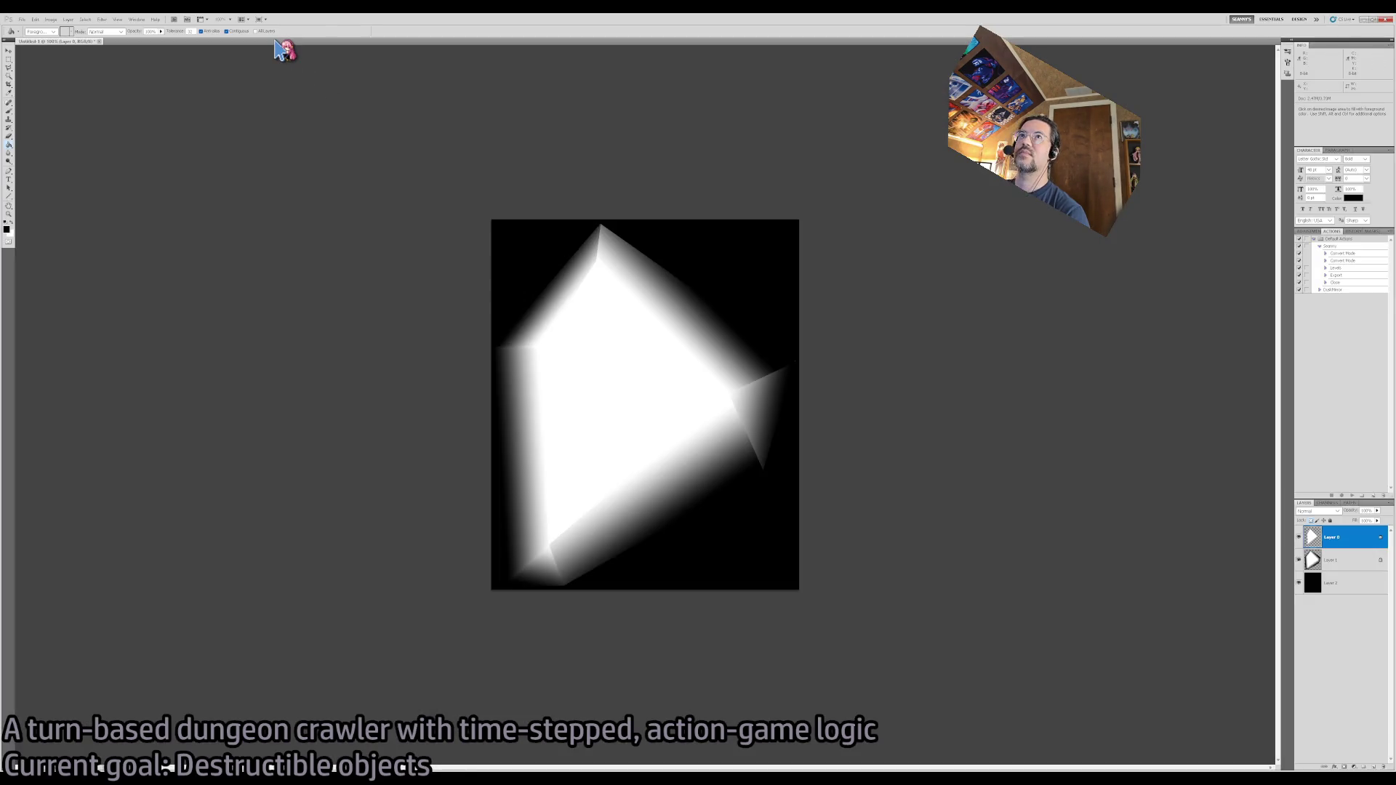
click(152, 41)
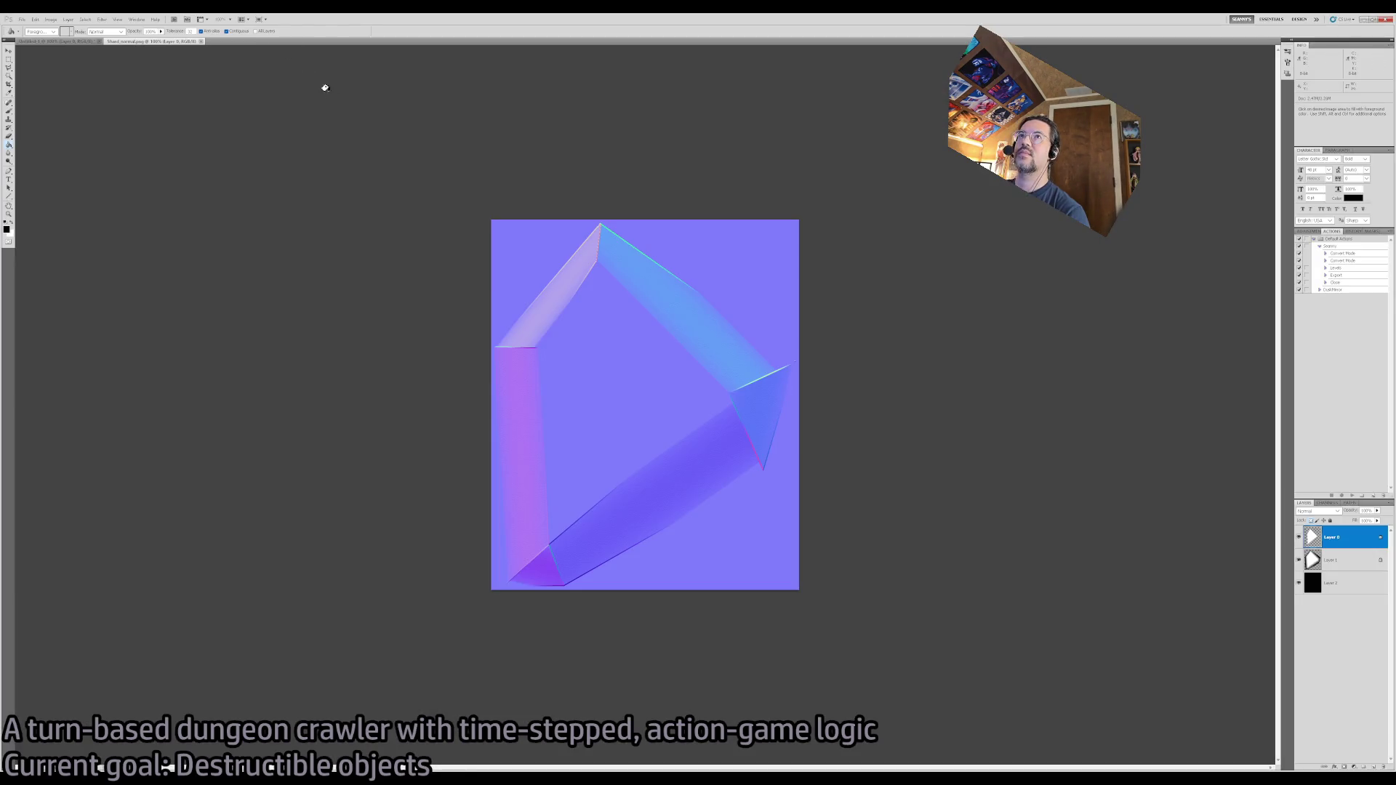
key(ctrl+Tab)
key(ctrl+v)
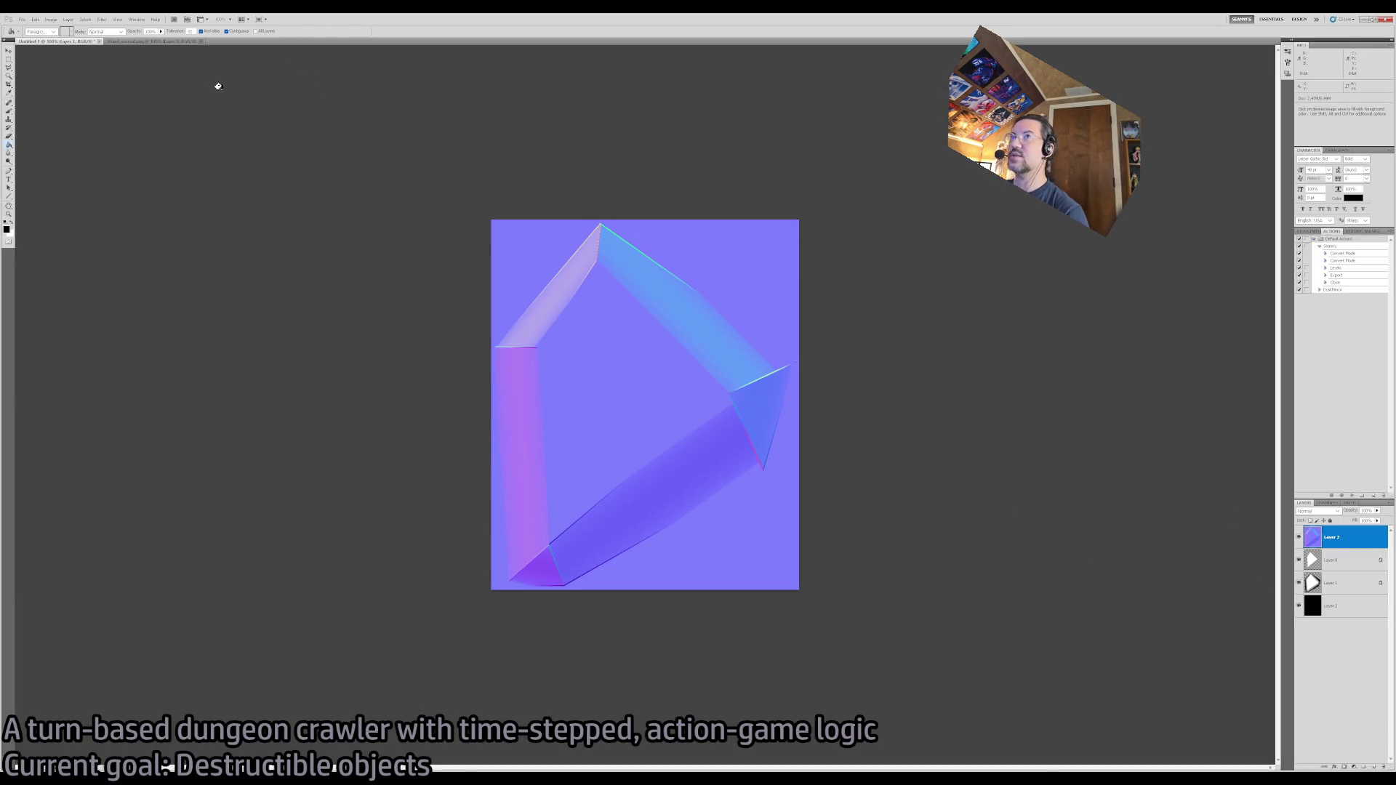
click(201, 42)
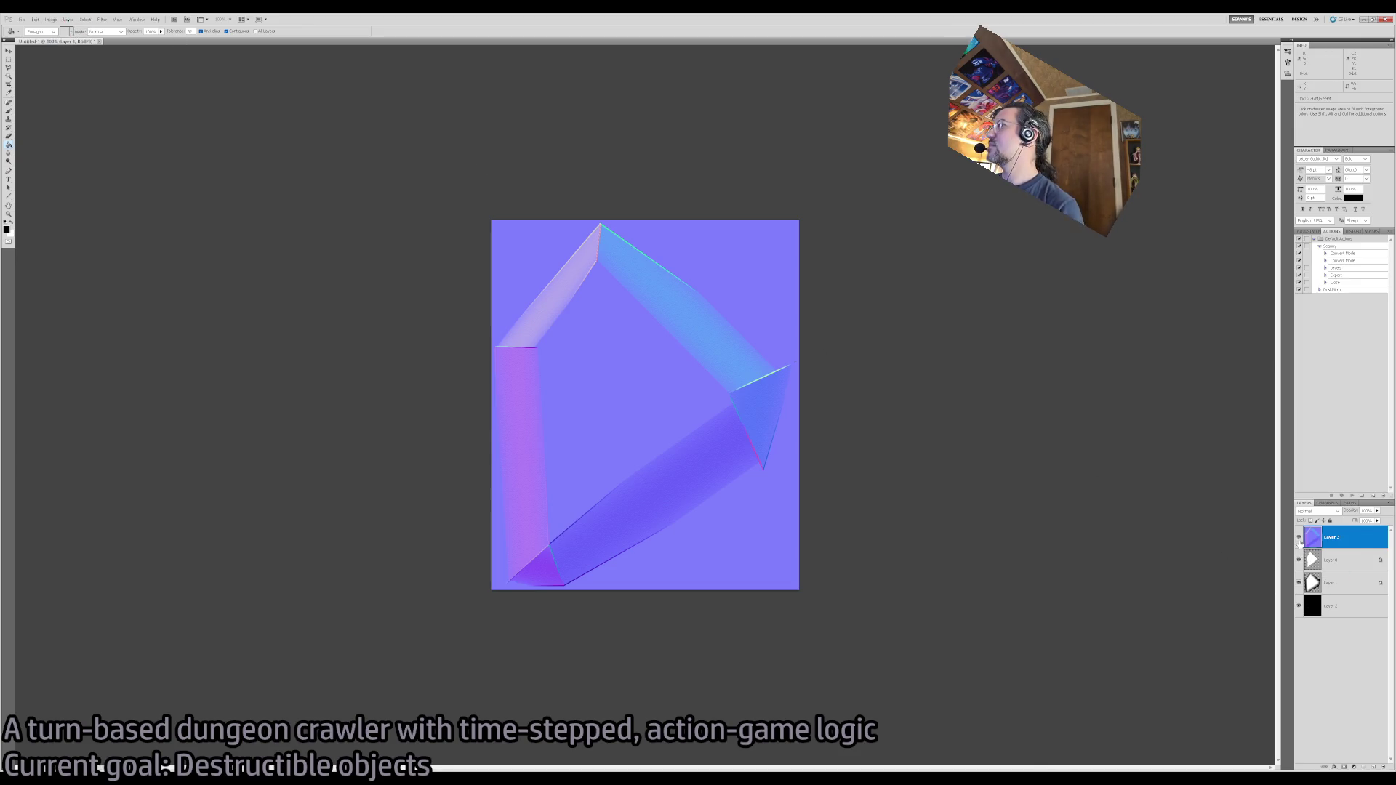
alt+click(1299, 606)
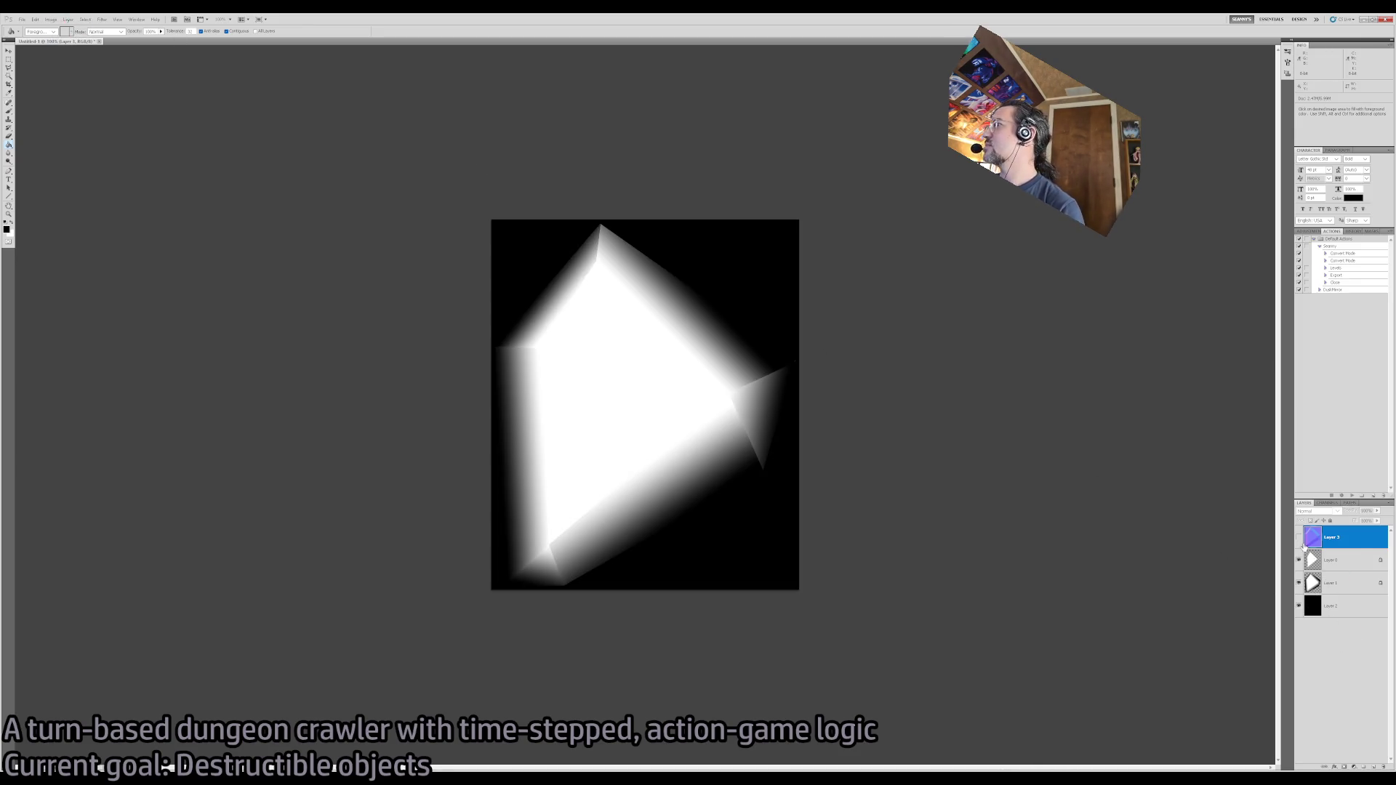
- Toggle Layer 0 and Layer 1 visibility to compare the blurred and sharp shard shapes
click(1346, 613)
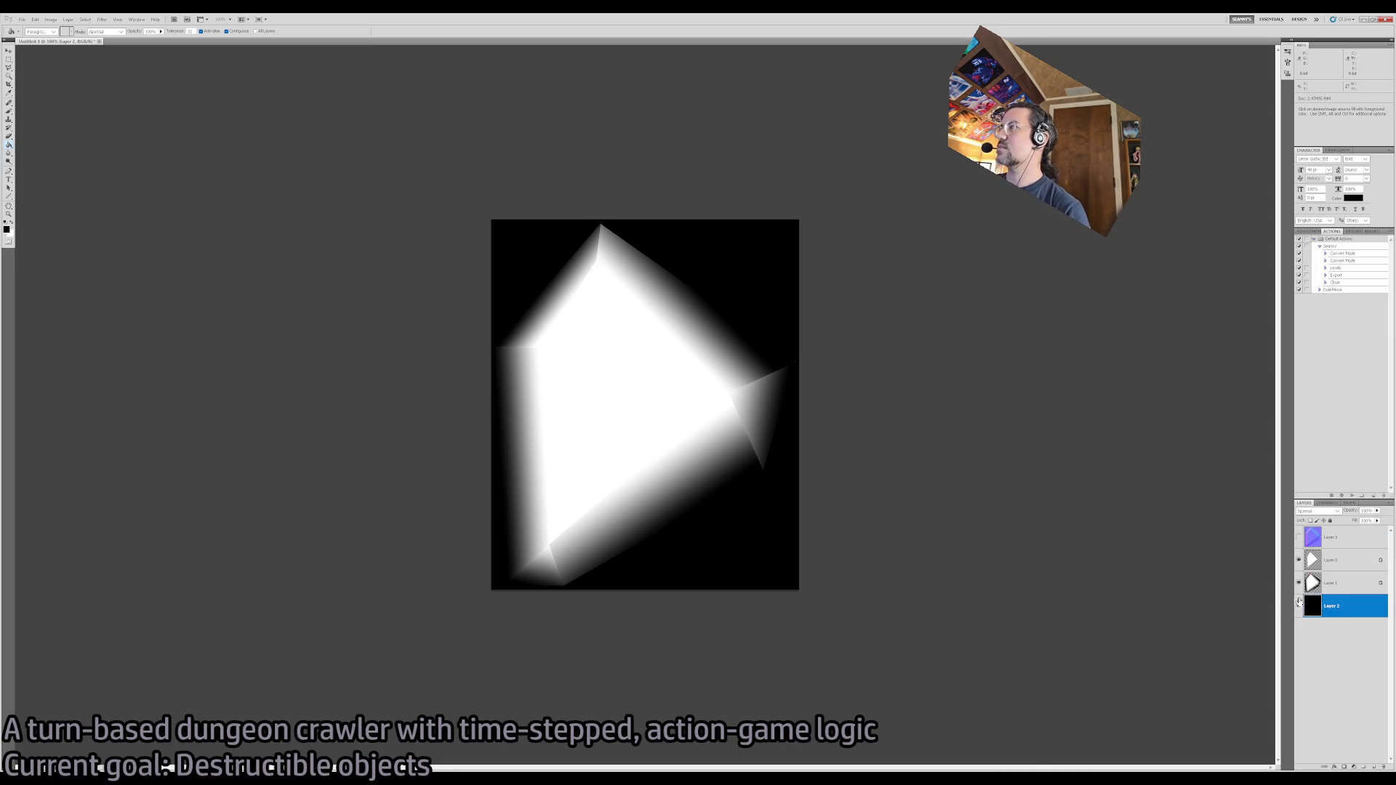
click(1298, 584)
click(1299, 561)
click(1299, 561)
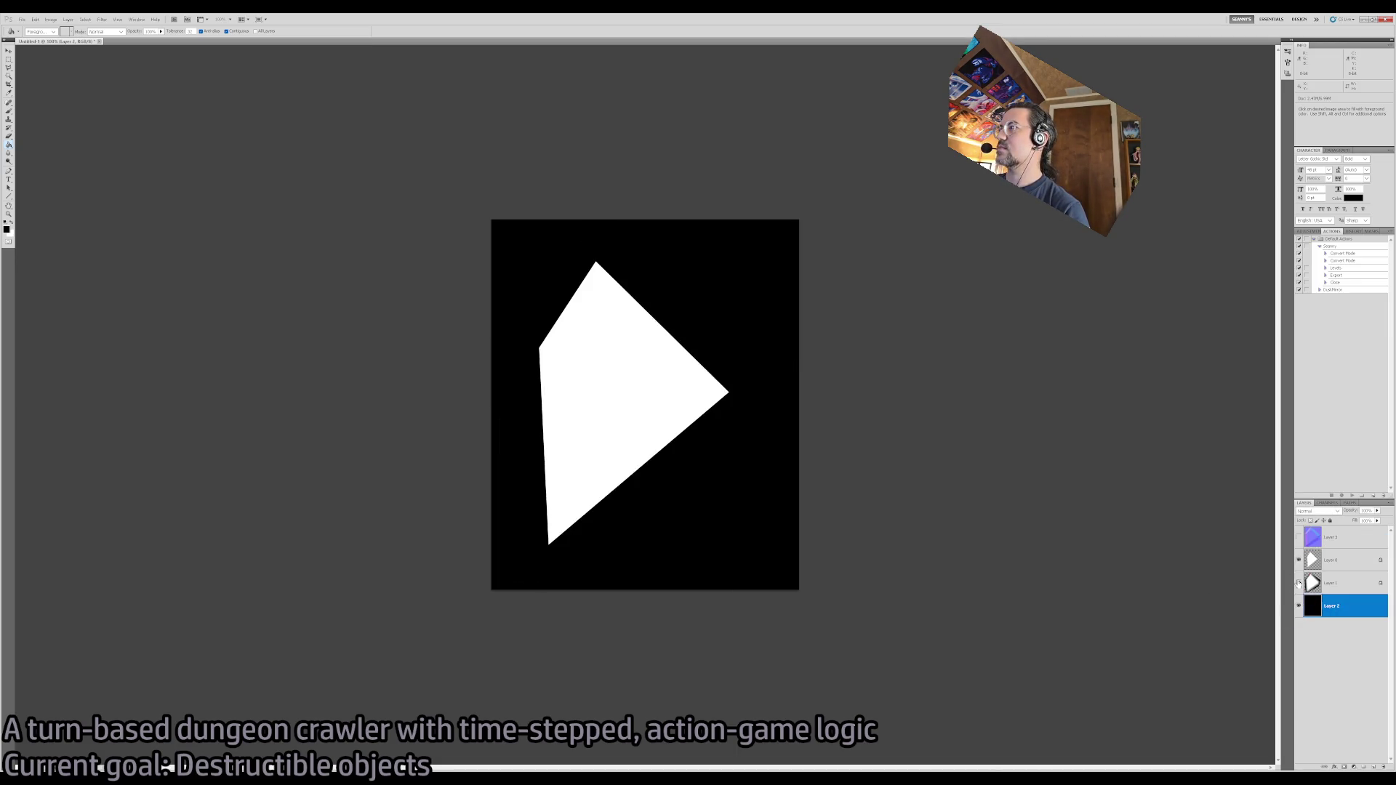
click(1298, 583)
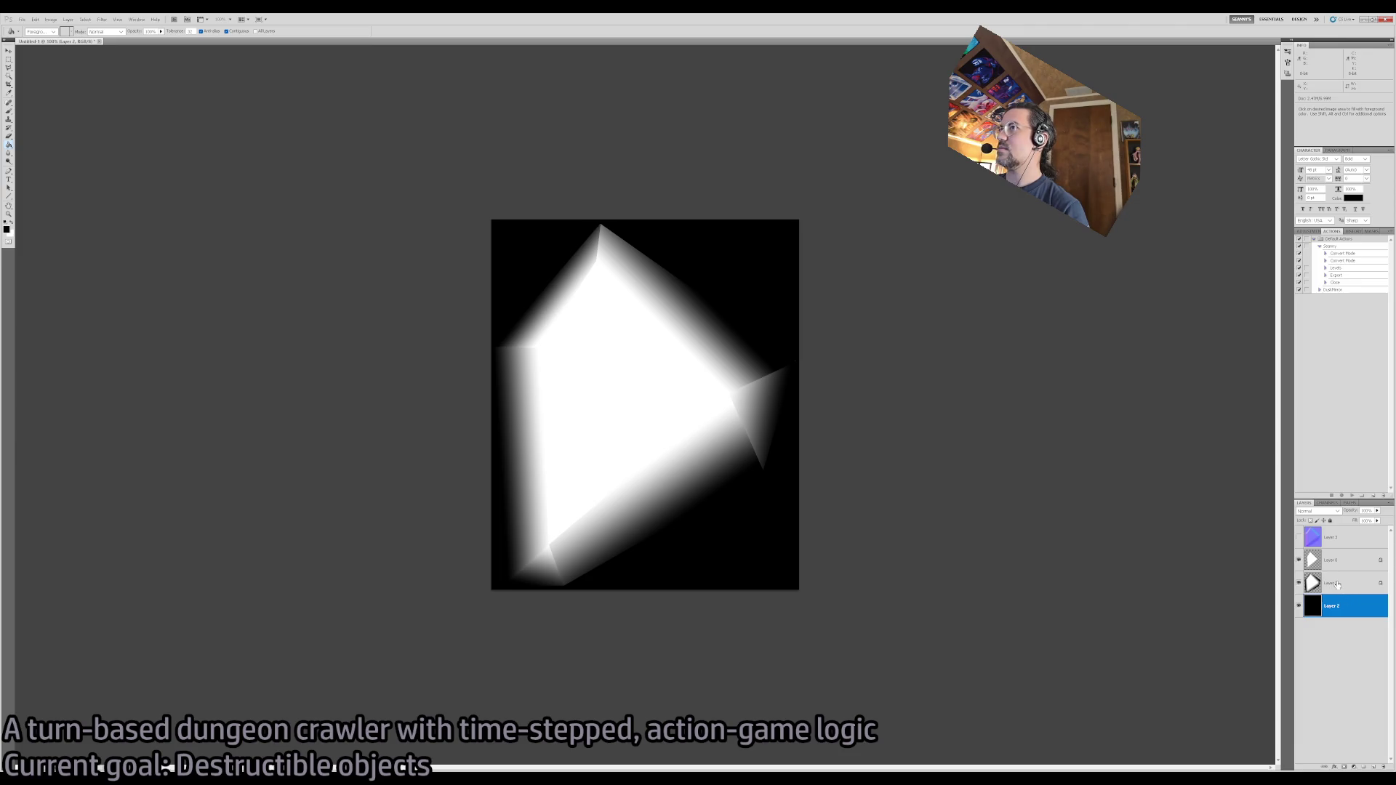
- Make the Layer 1 shard a sharp-edged white polygon
click(1336, 586)
key(i)
key(ctrl+z)
key(g)
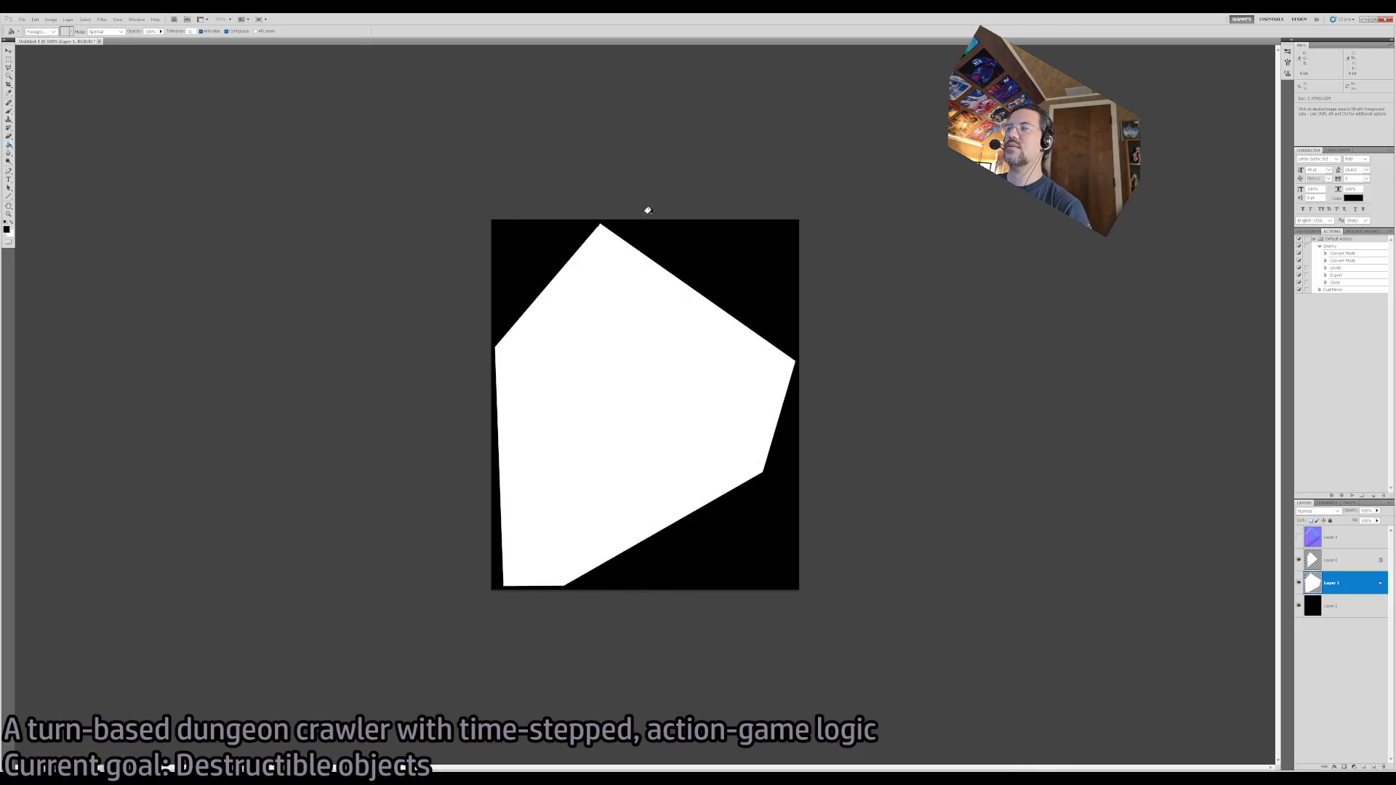
- Add a new layer beneath Layer 1 named ALPHA, hiding Layer 0 and Layer 1
key(ctrl+j)
key(ctrl+f)
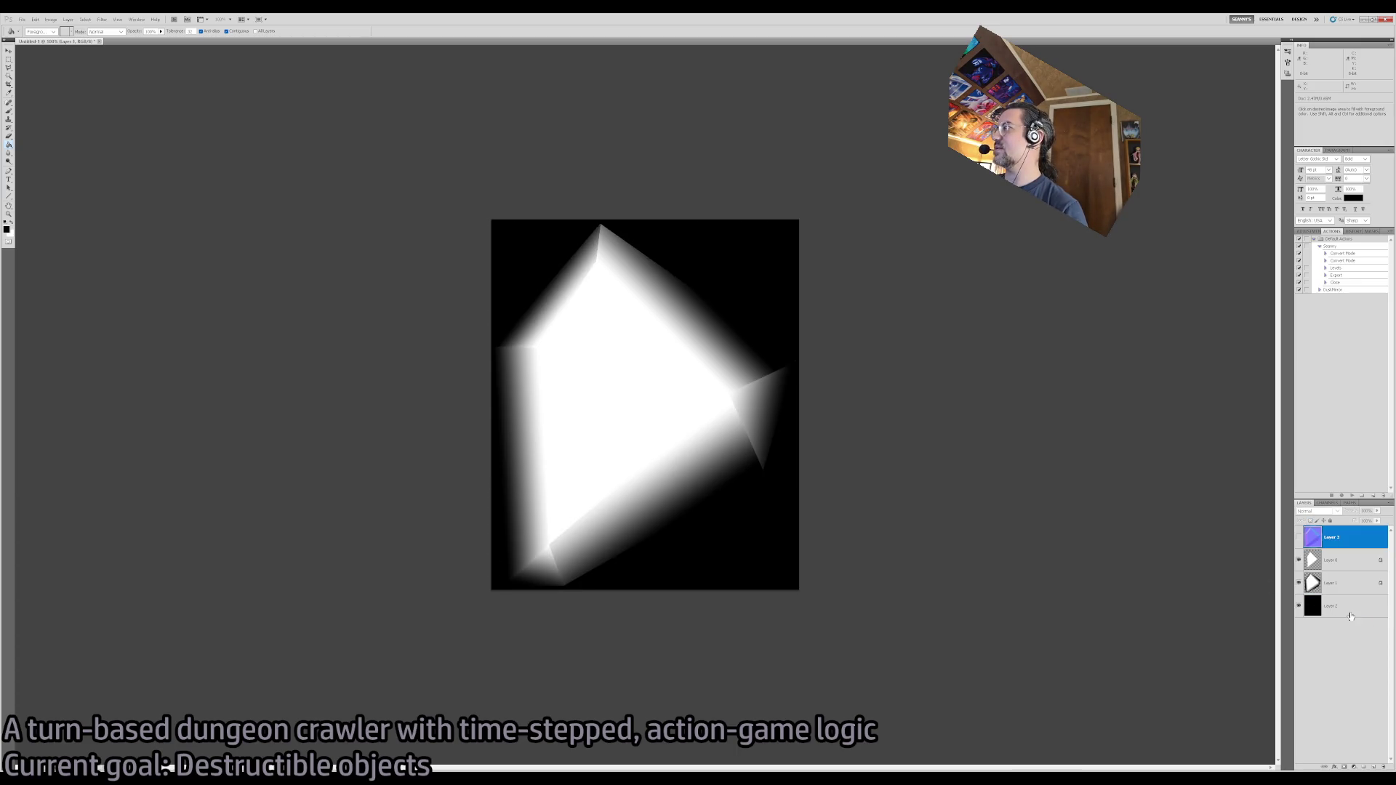
click(1357, 607)
double_click(1332, 608)
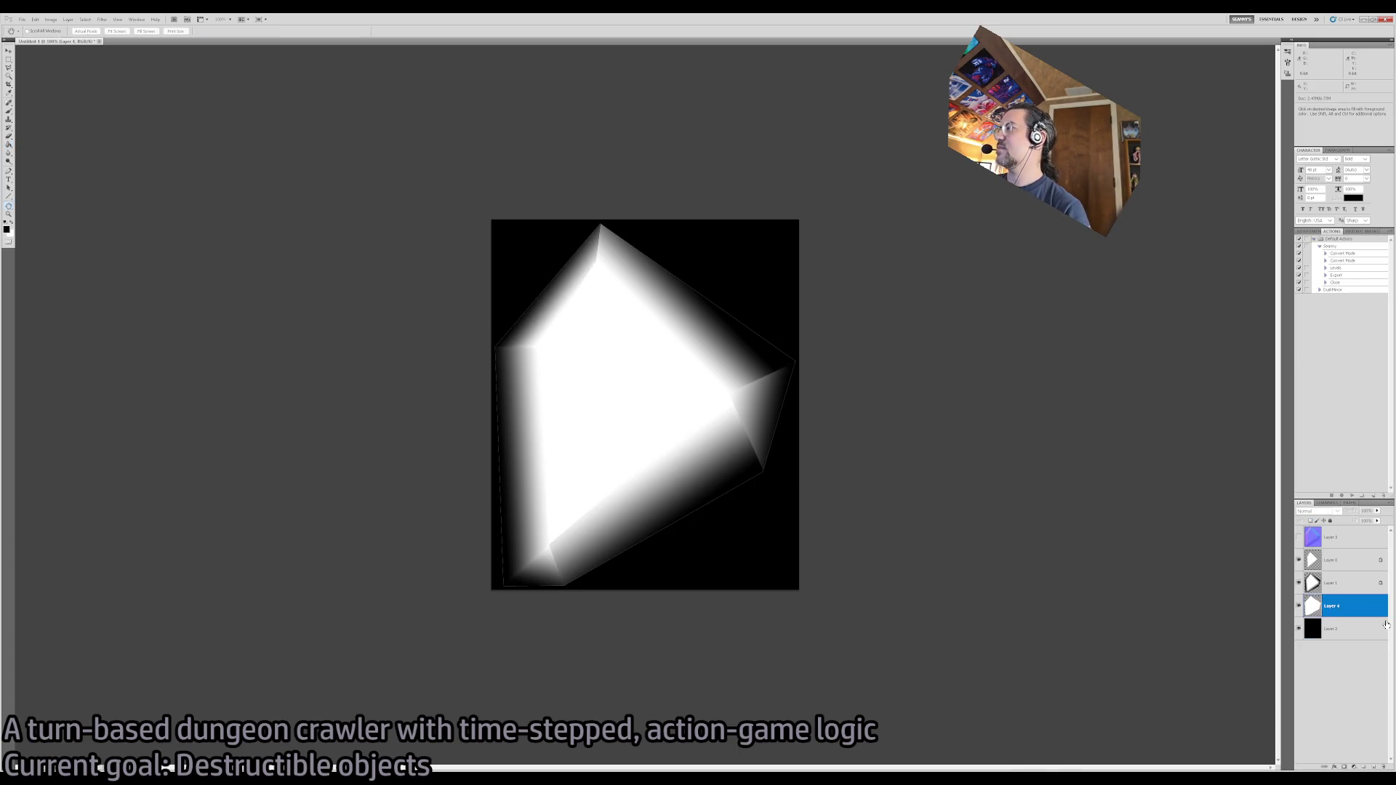
text(ALPHA)
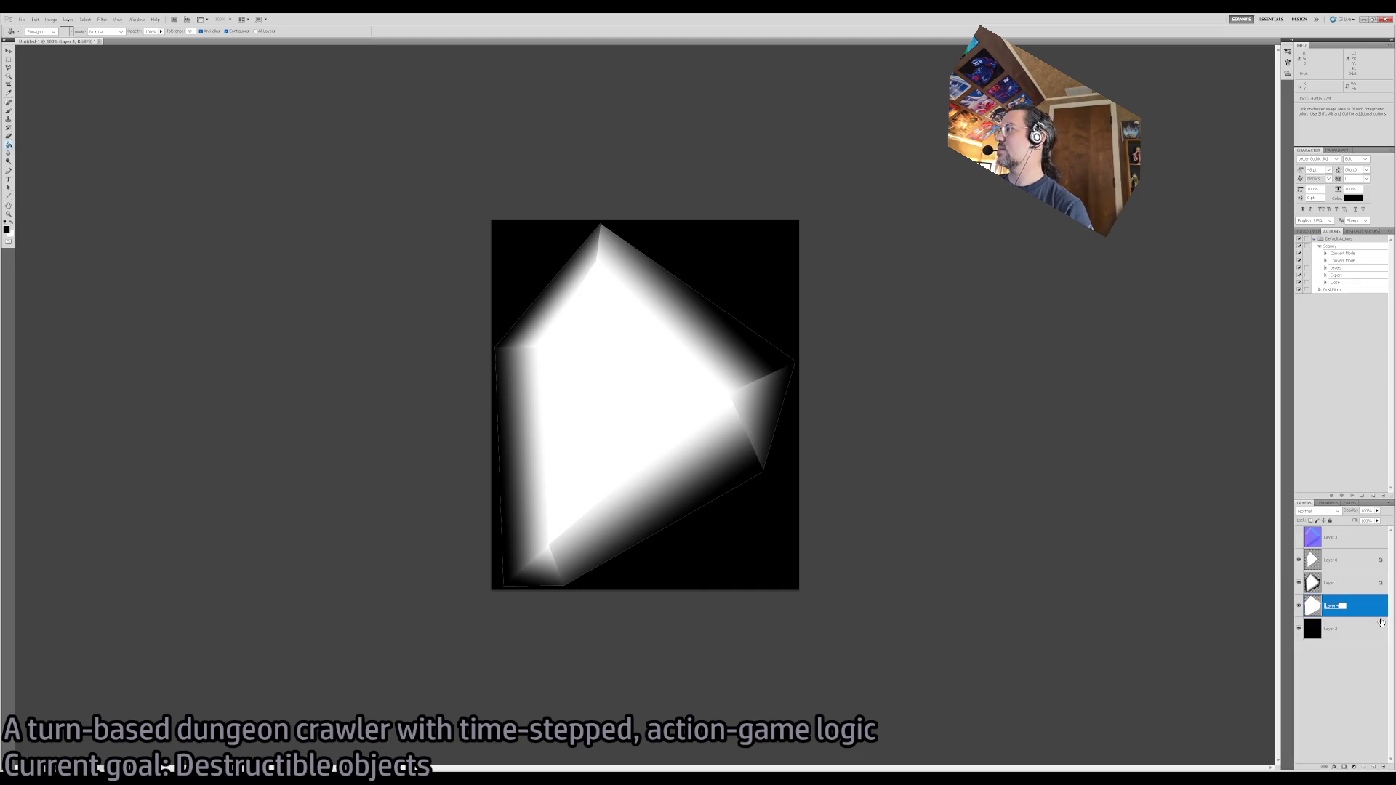
key(Return)
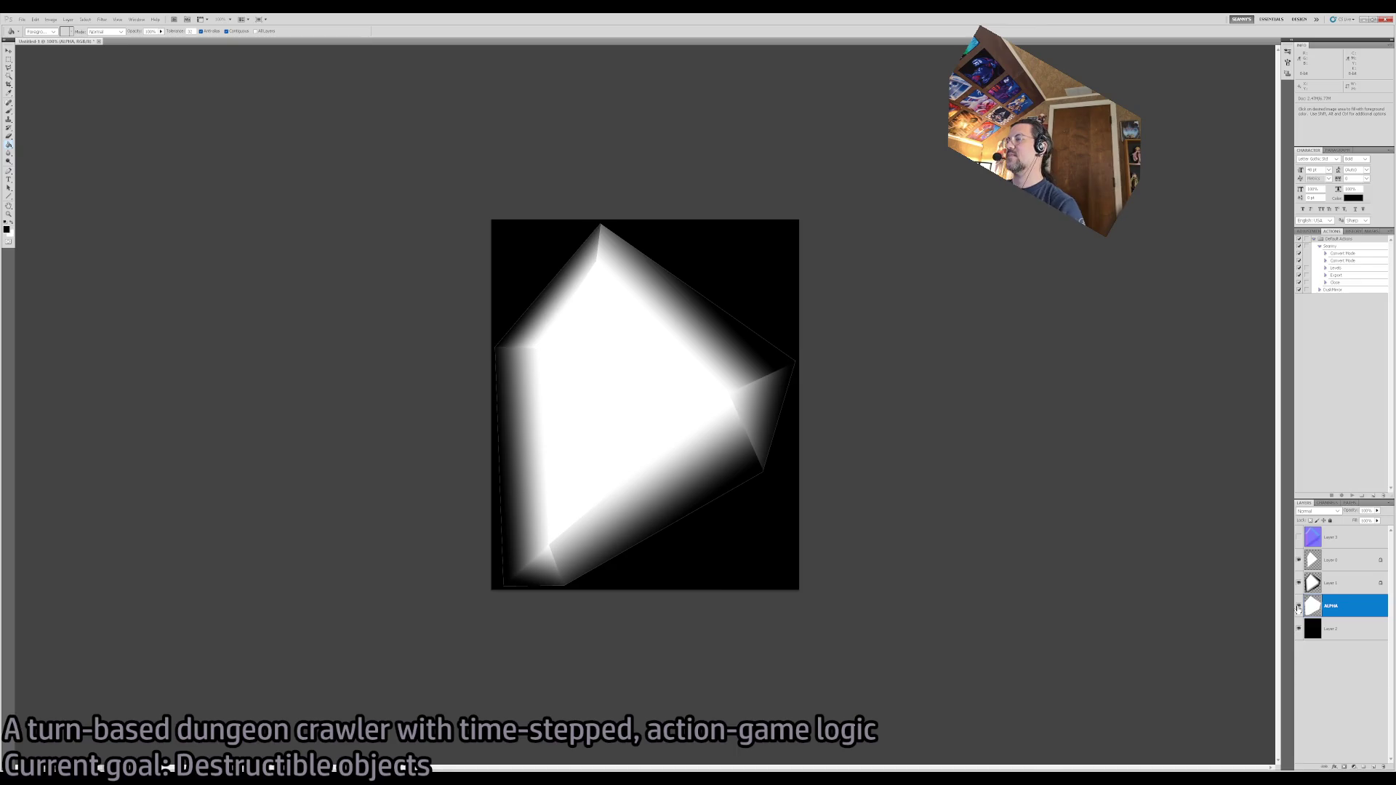
drag(1299, 582, 1299, 560)
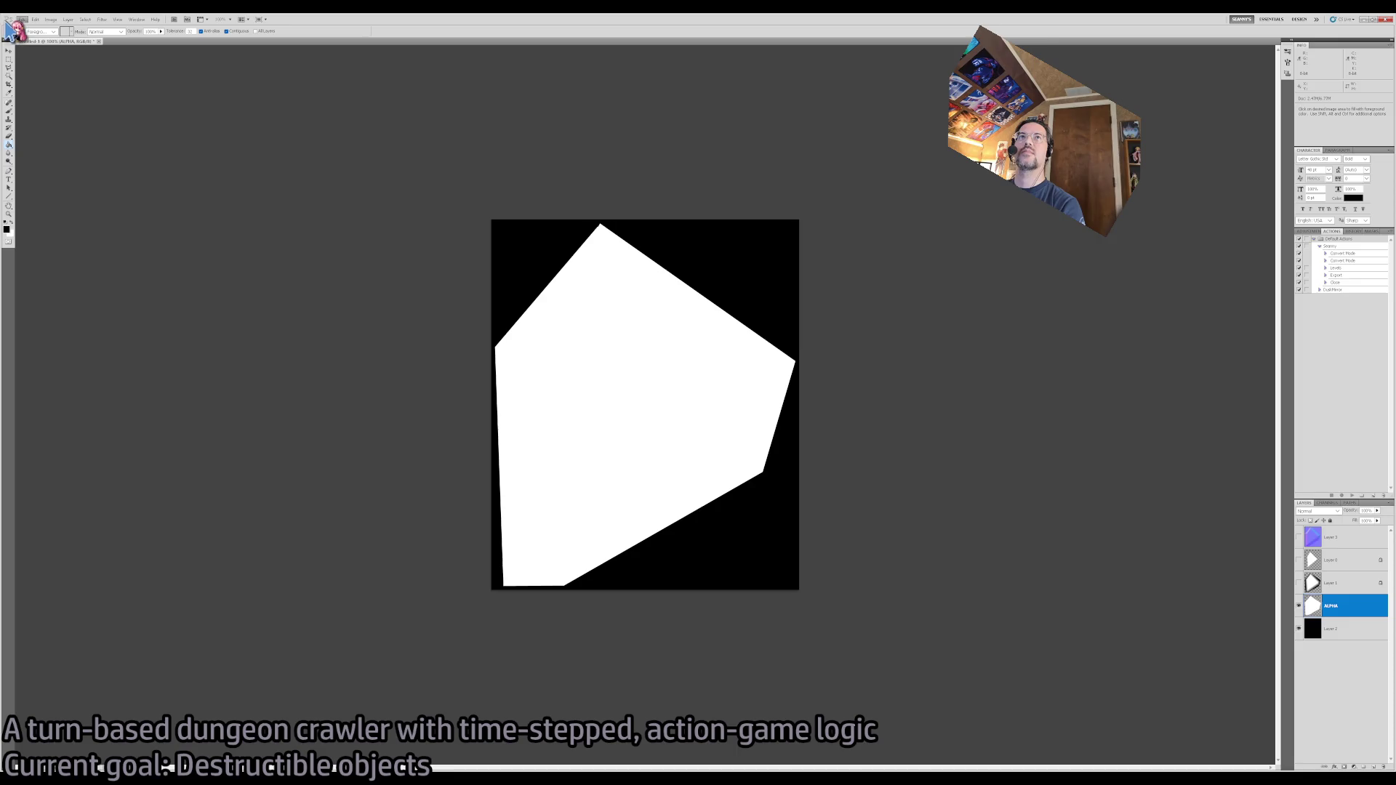
key(alt)
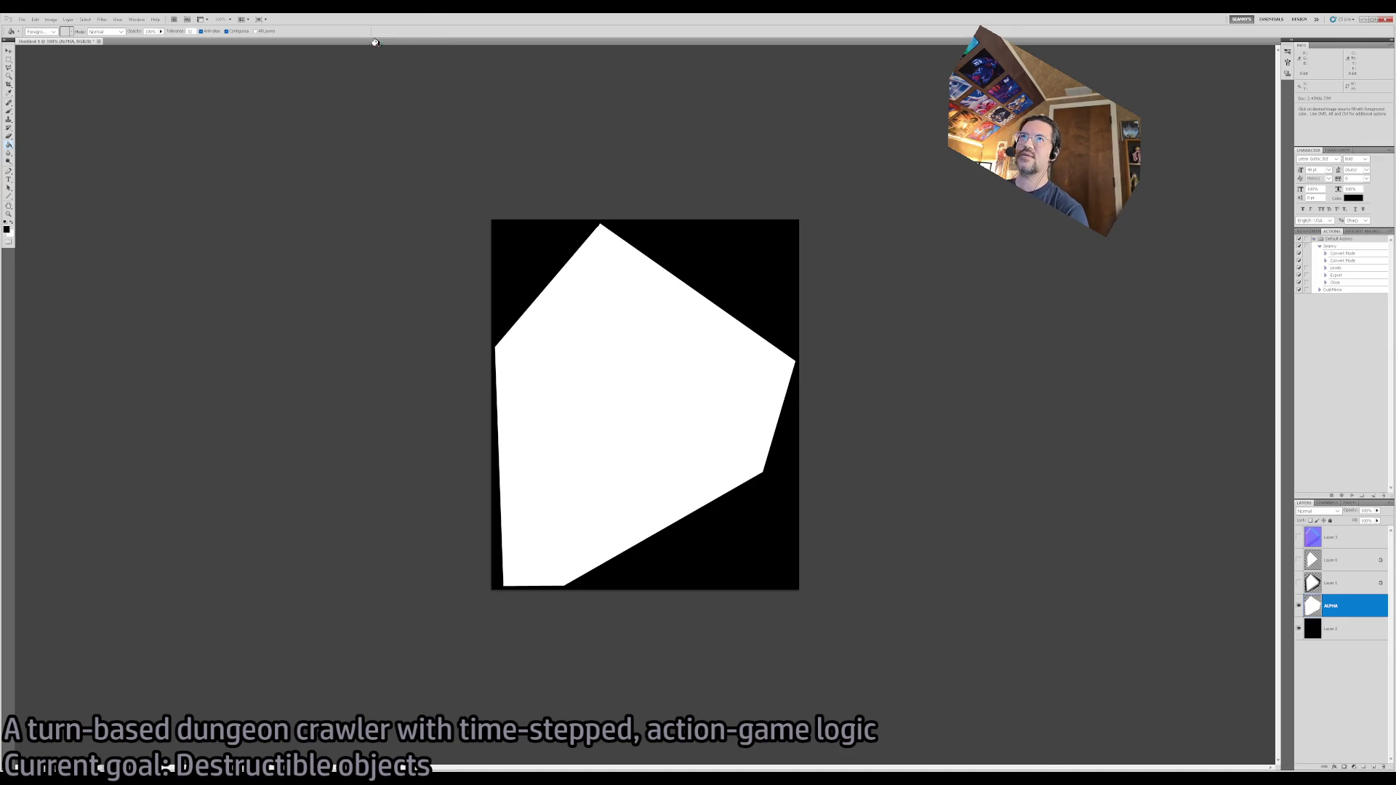
key(v)
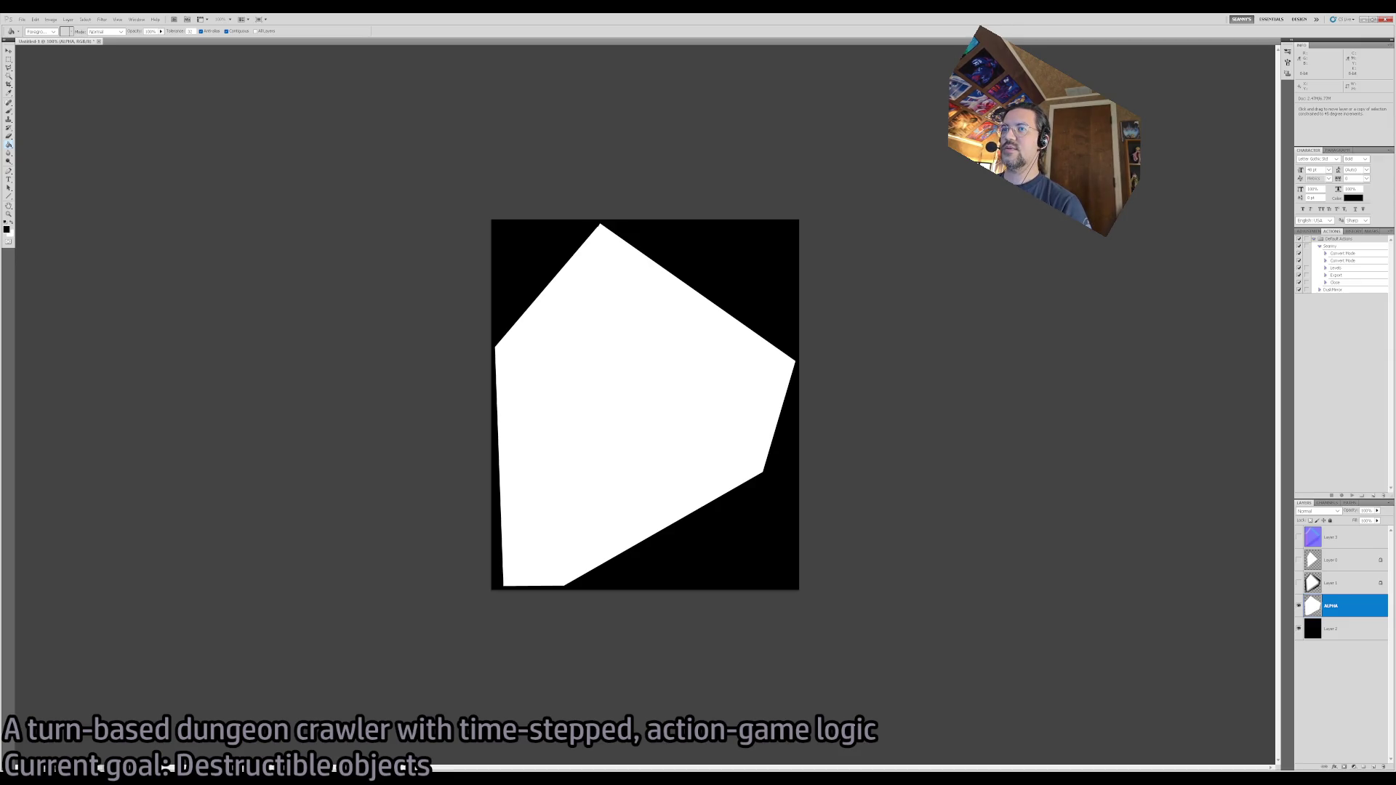
- Toggle the ALPHA, background, Layer 0 and Layer 1 eye icons to compare shard versions
click(1298, 606)
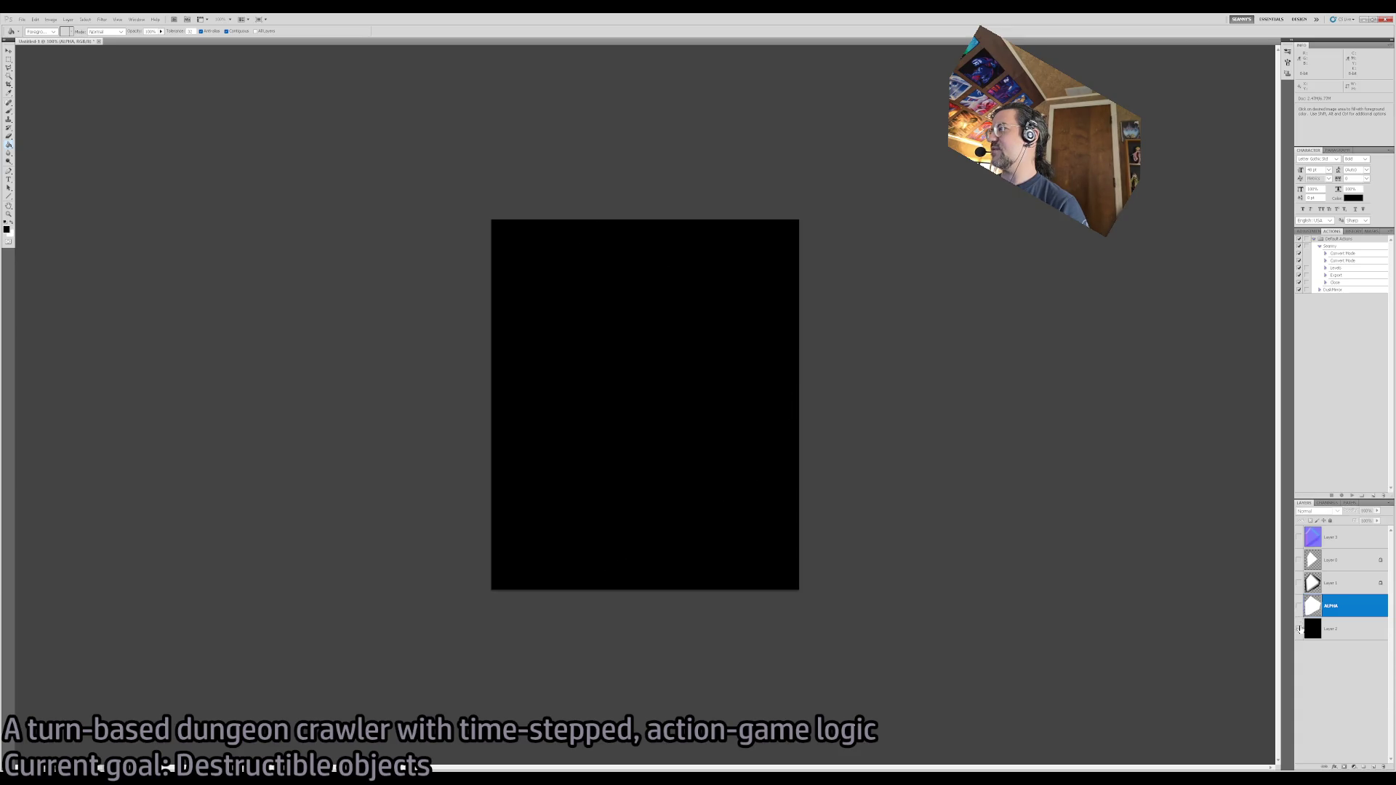
click(1299, 629)
drag(1299, 582, 1299, 560)
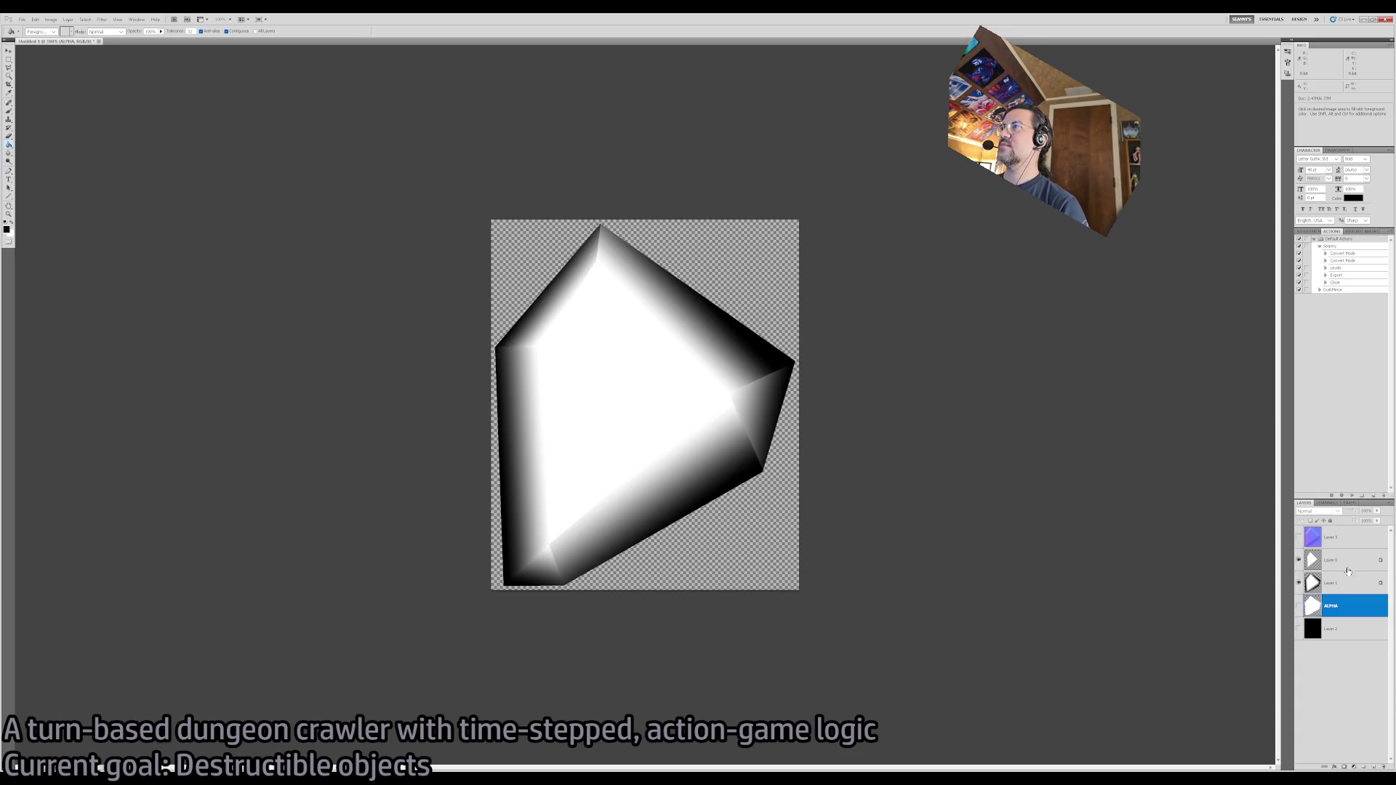
click(1298, 632)
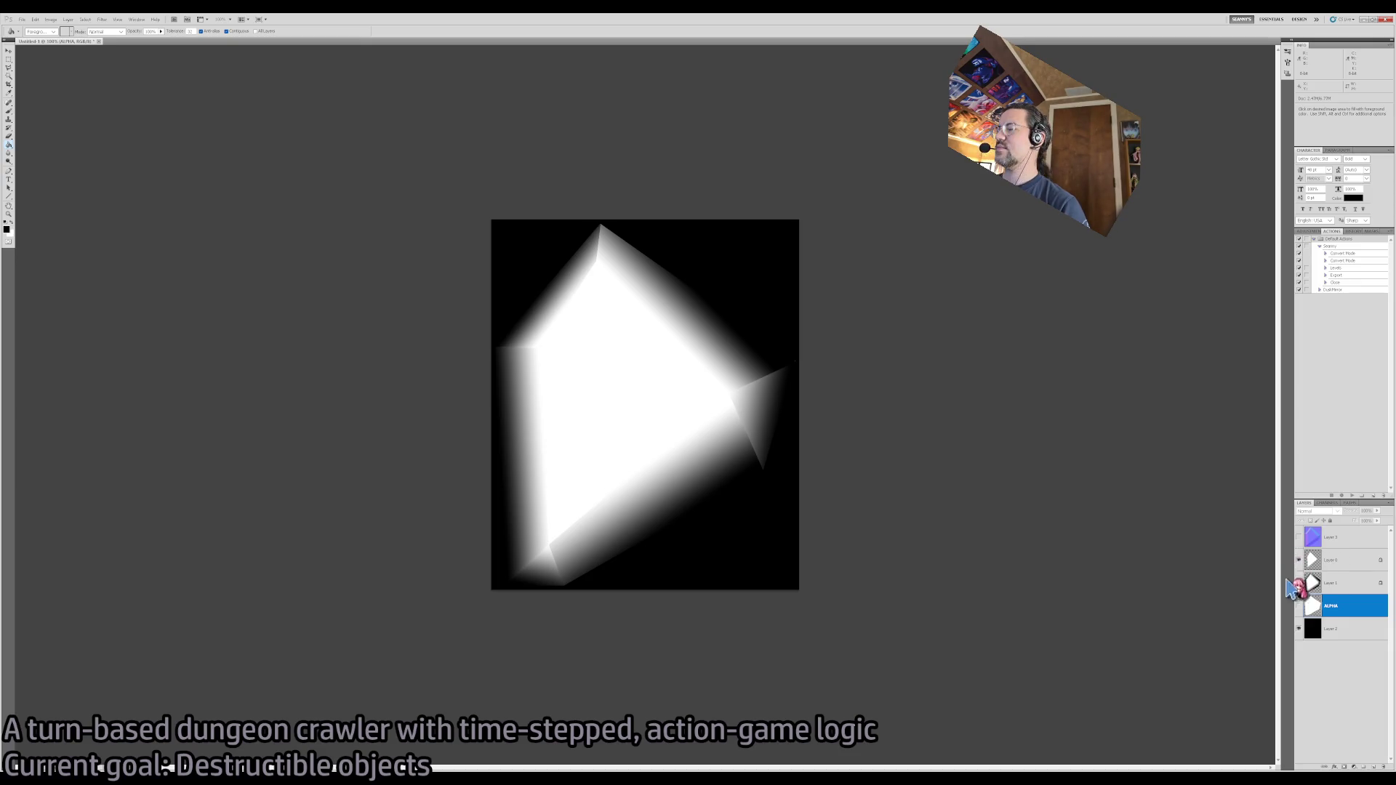
click(1299, 562)
click(1298, 582)
click(1299, 581)
- Preview normal-map Layer 3, then select the visible ALPHA layer and open Unreal's Content Drawer
click(1333, 538)
click(1300, 536)
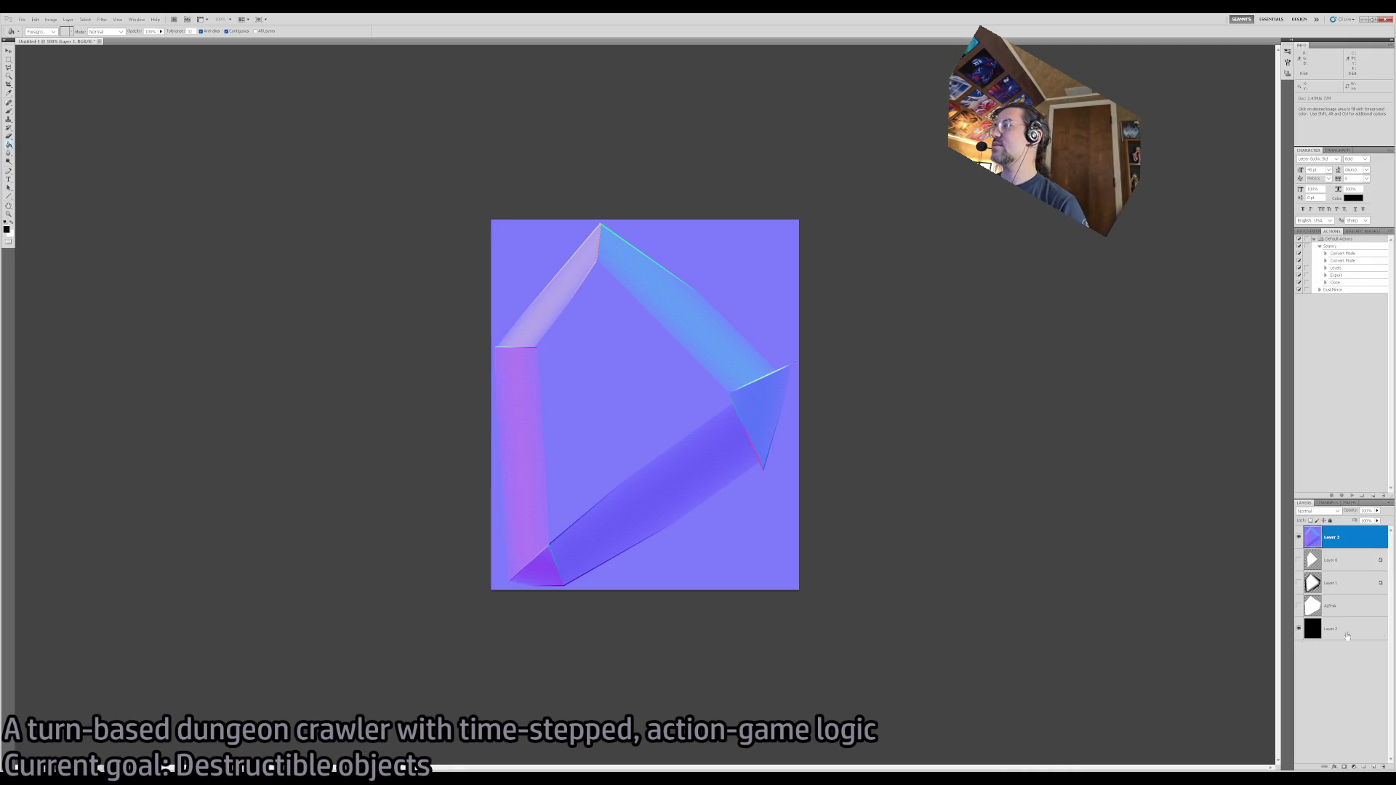
click(1299, 536)
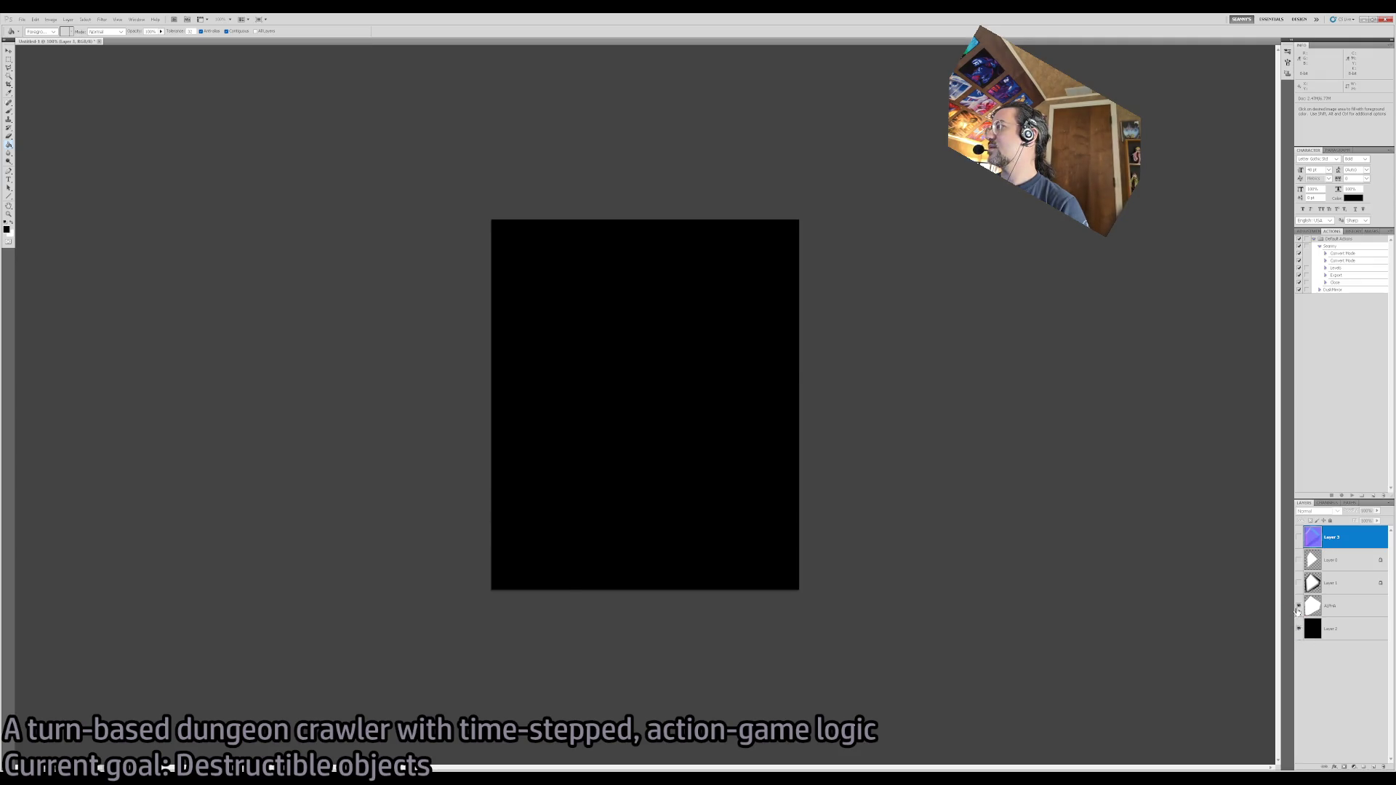
click(1298, 608)
click(1309, 609)
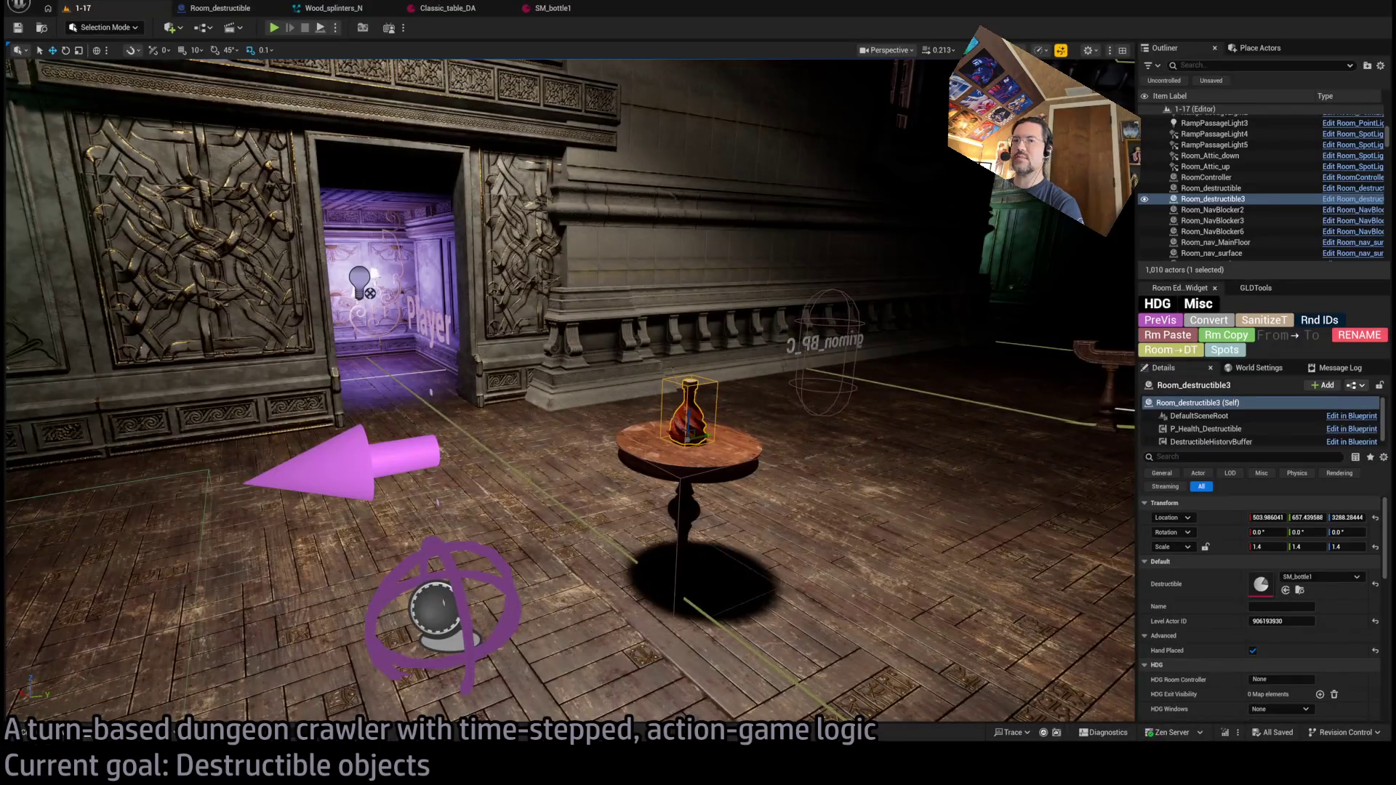
click(40, 732)
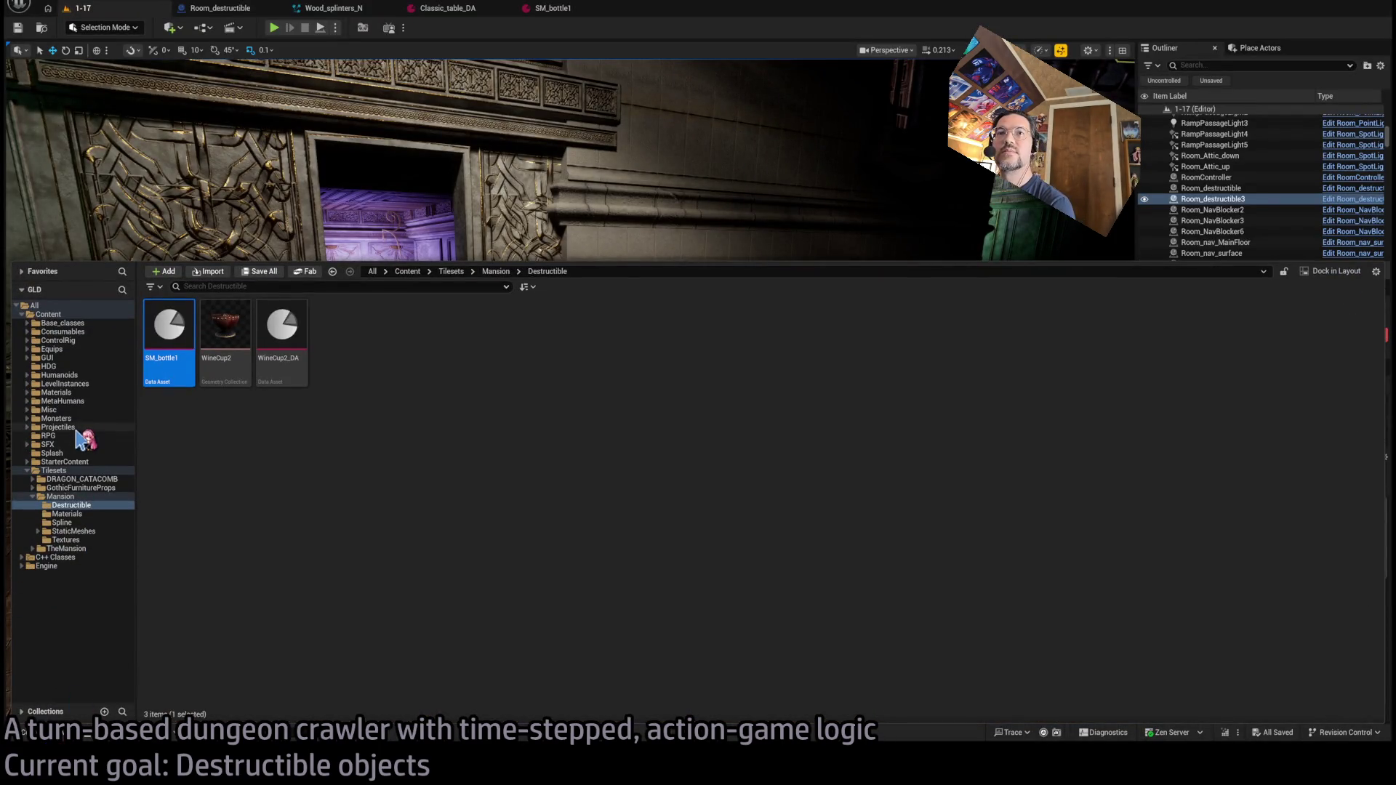
- Open the GlassShard_N normal texture from the Misc folder in the texture editor
click(48, 410)
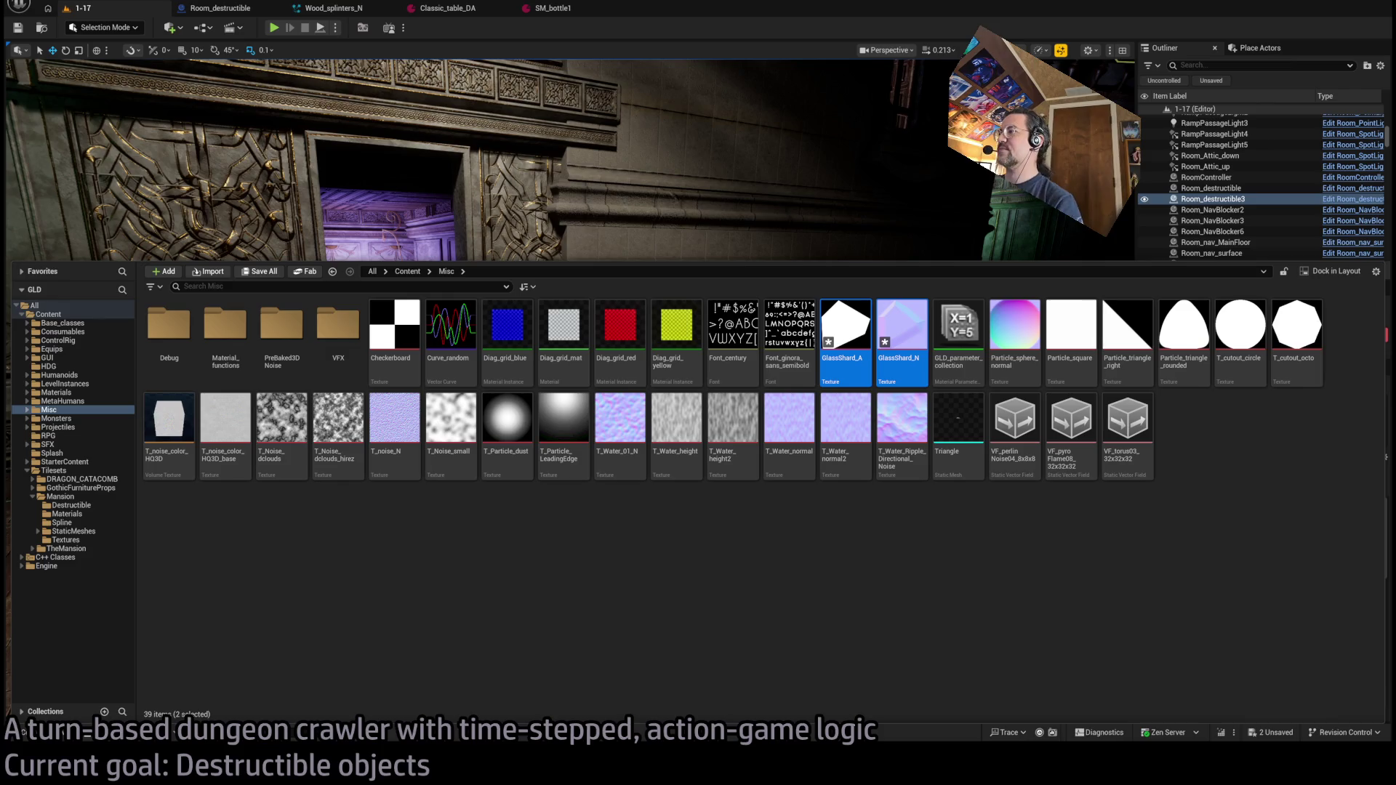
click(1200, 549)
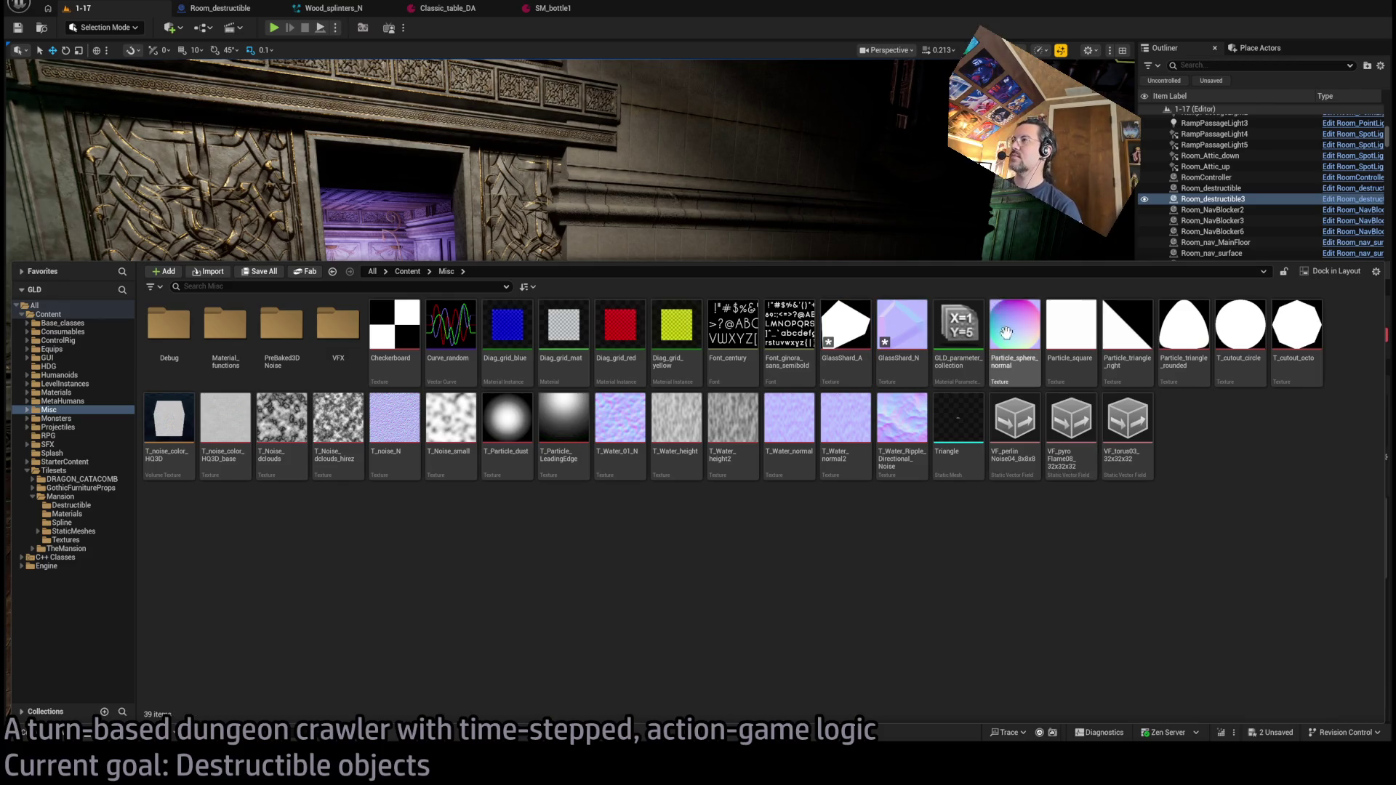
click(900, 320)
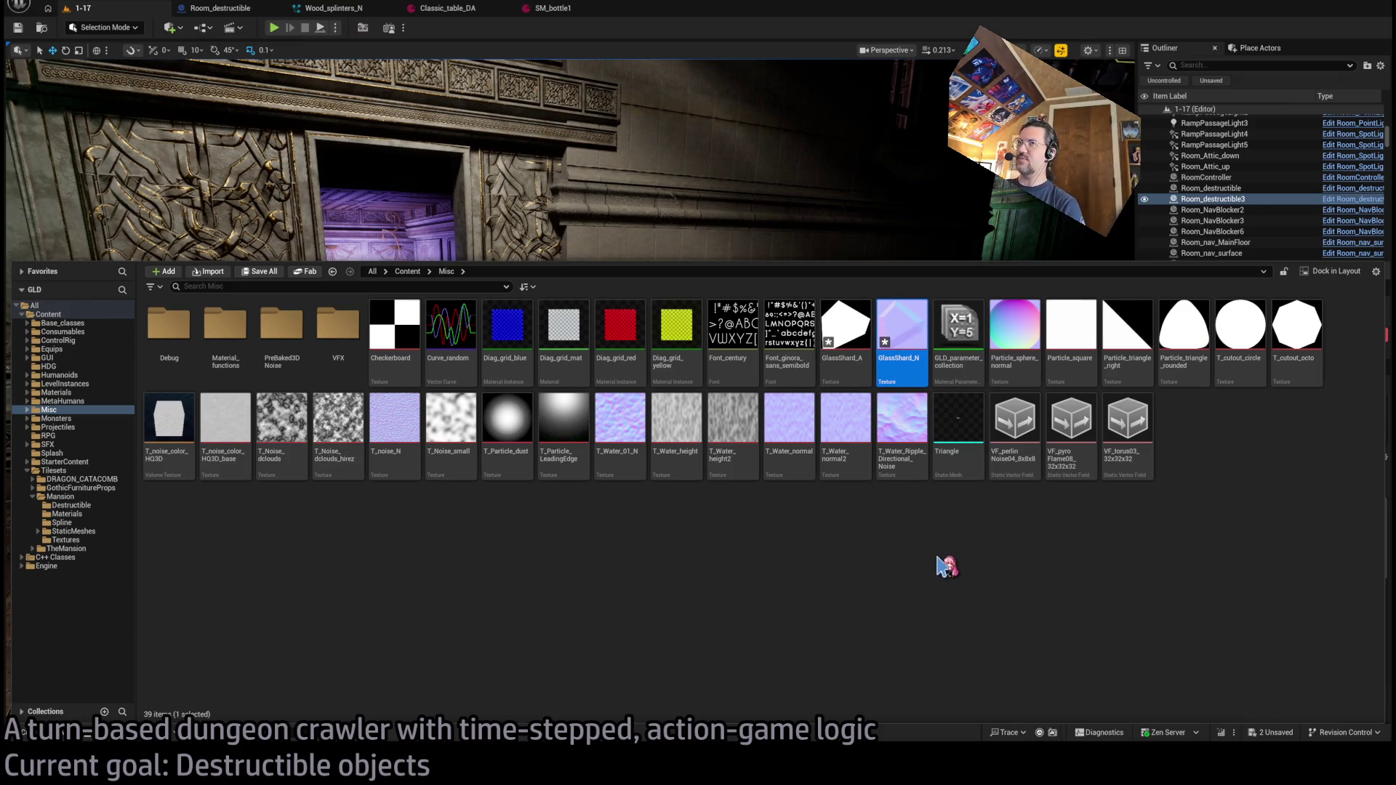
double_click(893, 331)
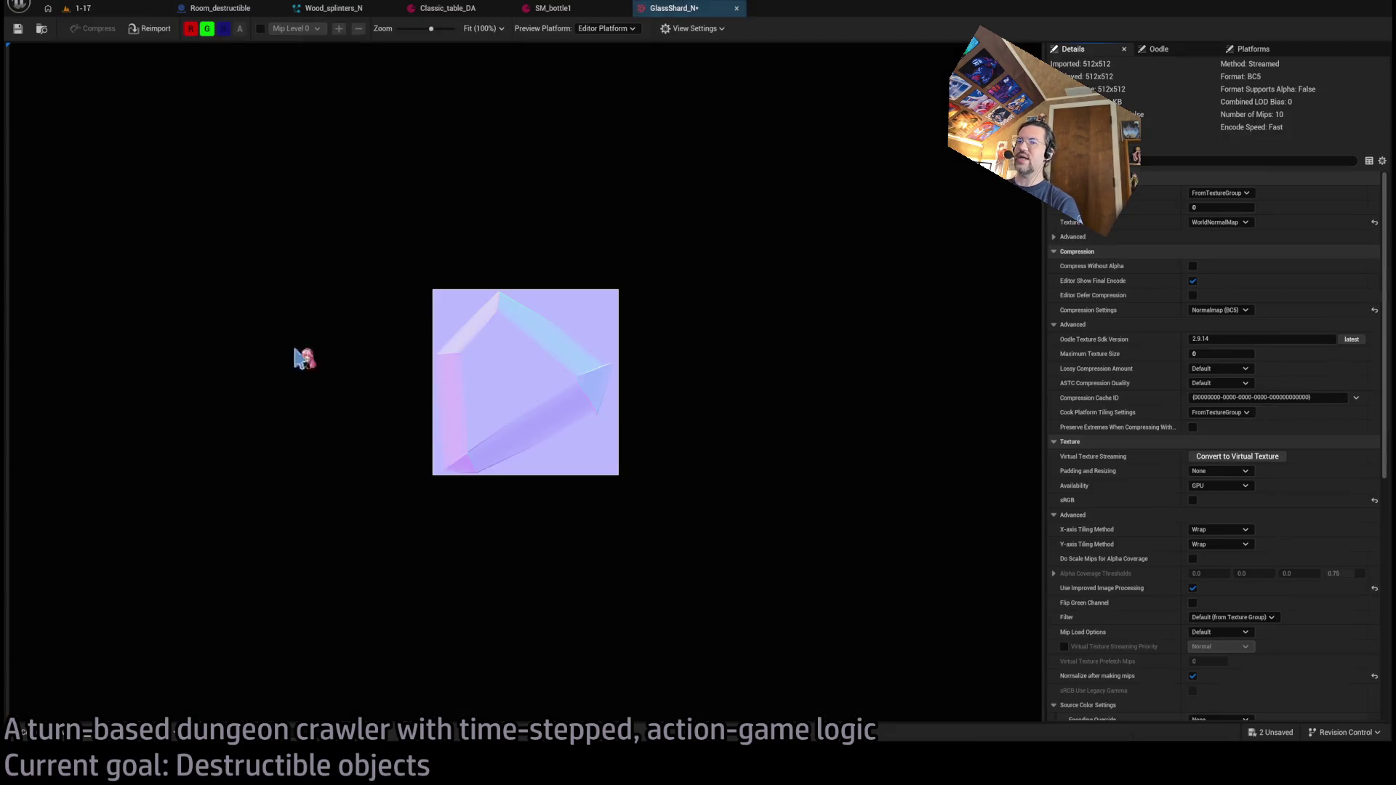
- Open the GlassShard_A texture in its own editor tab for review
double_click(849, 542)
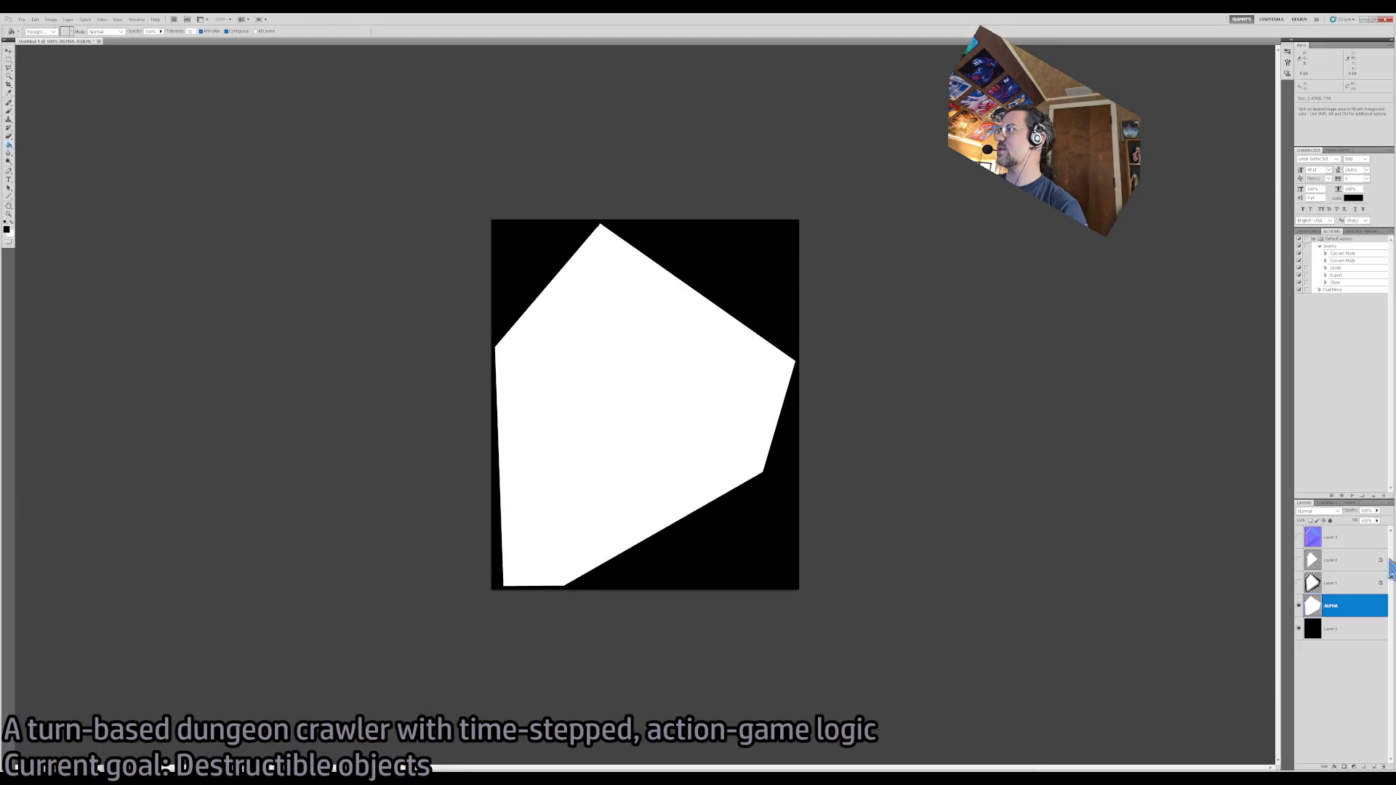
- Show and select normal-map Layer 3, then eyedrop its flat light-purple as the foreground colour
click(1298, 537)
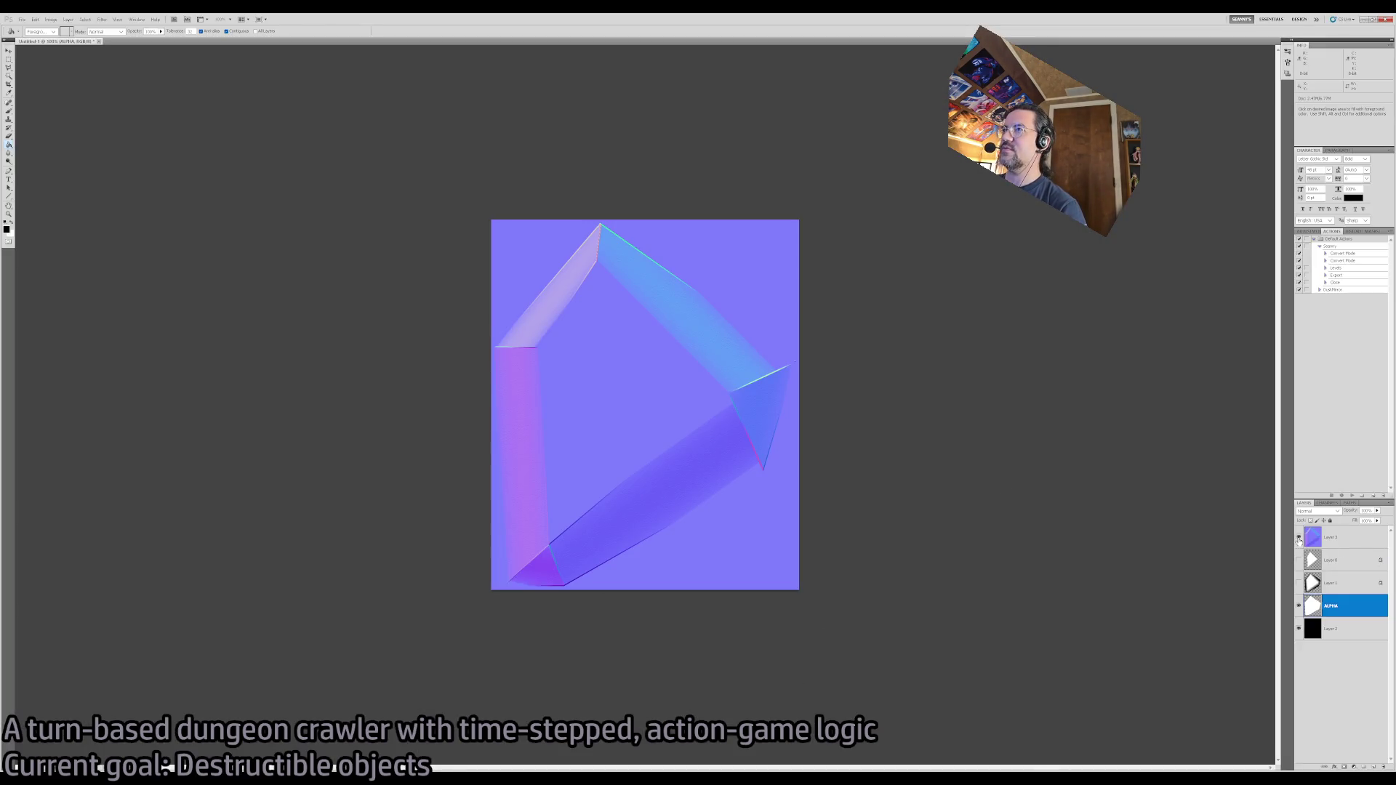
click(1343, 540)
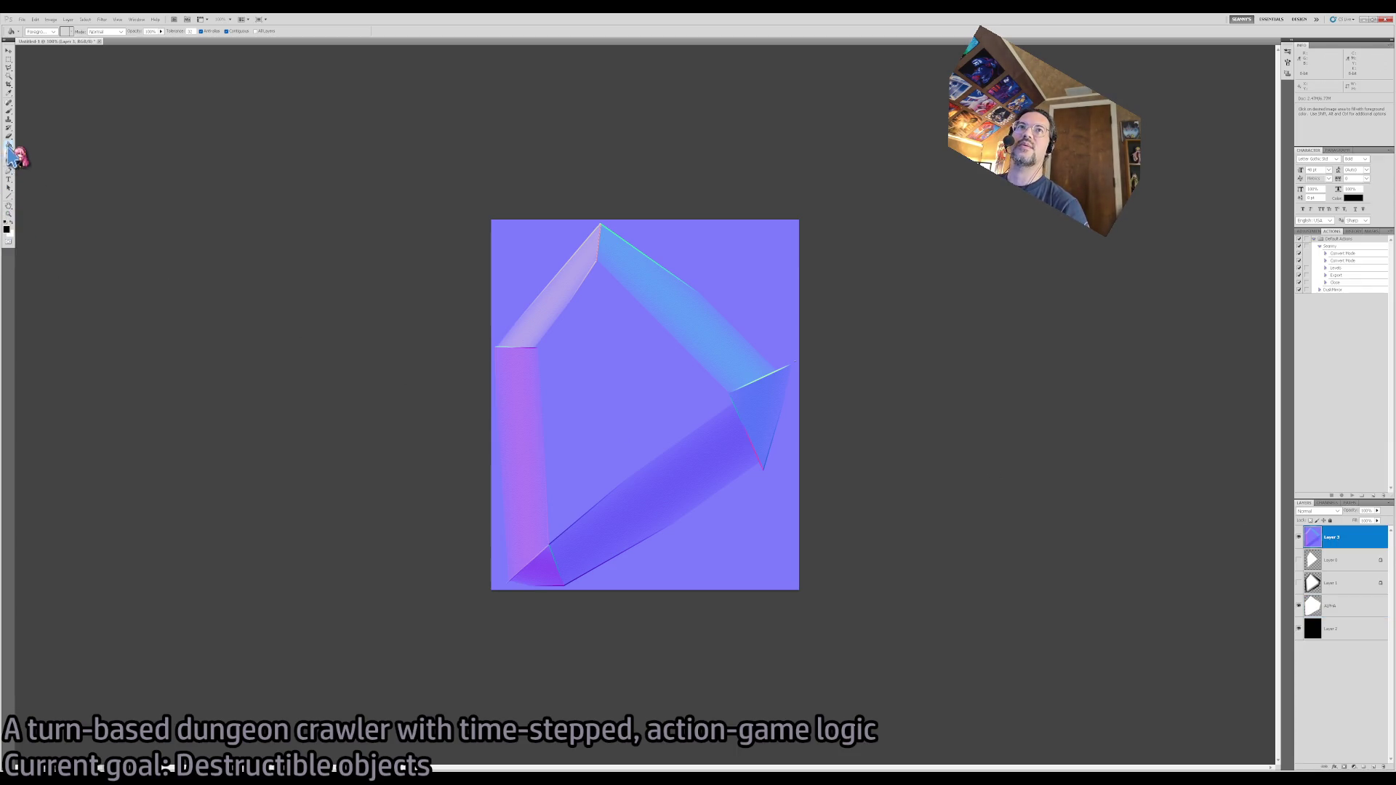
click(10, 93)
click(586, 408)
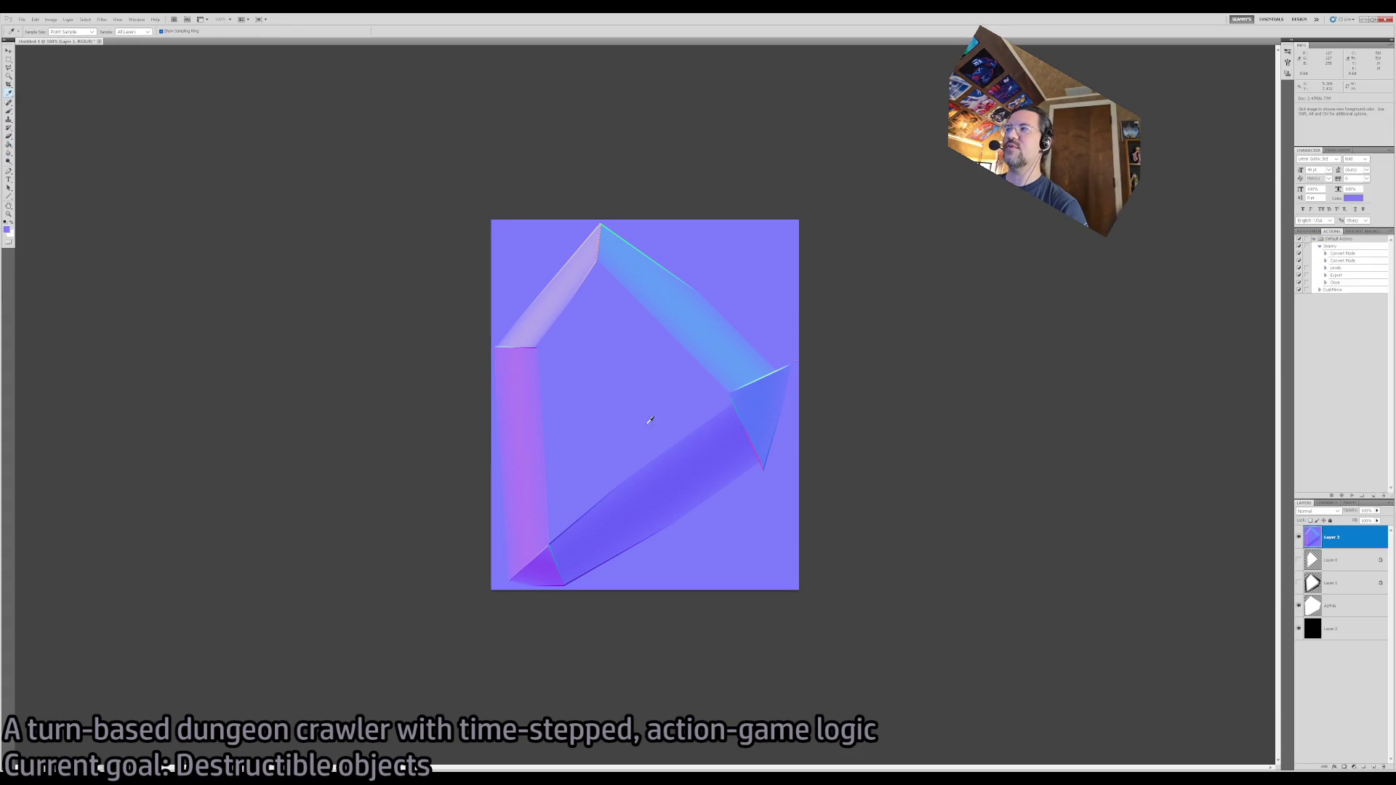
click(8, 230)
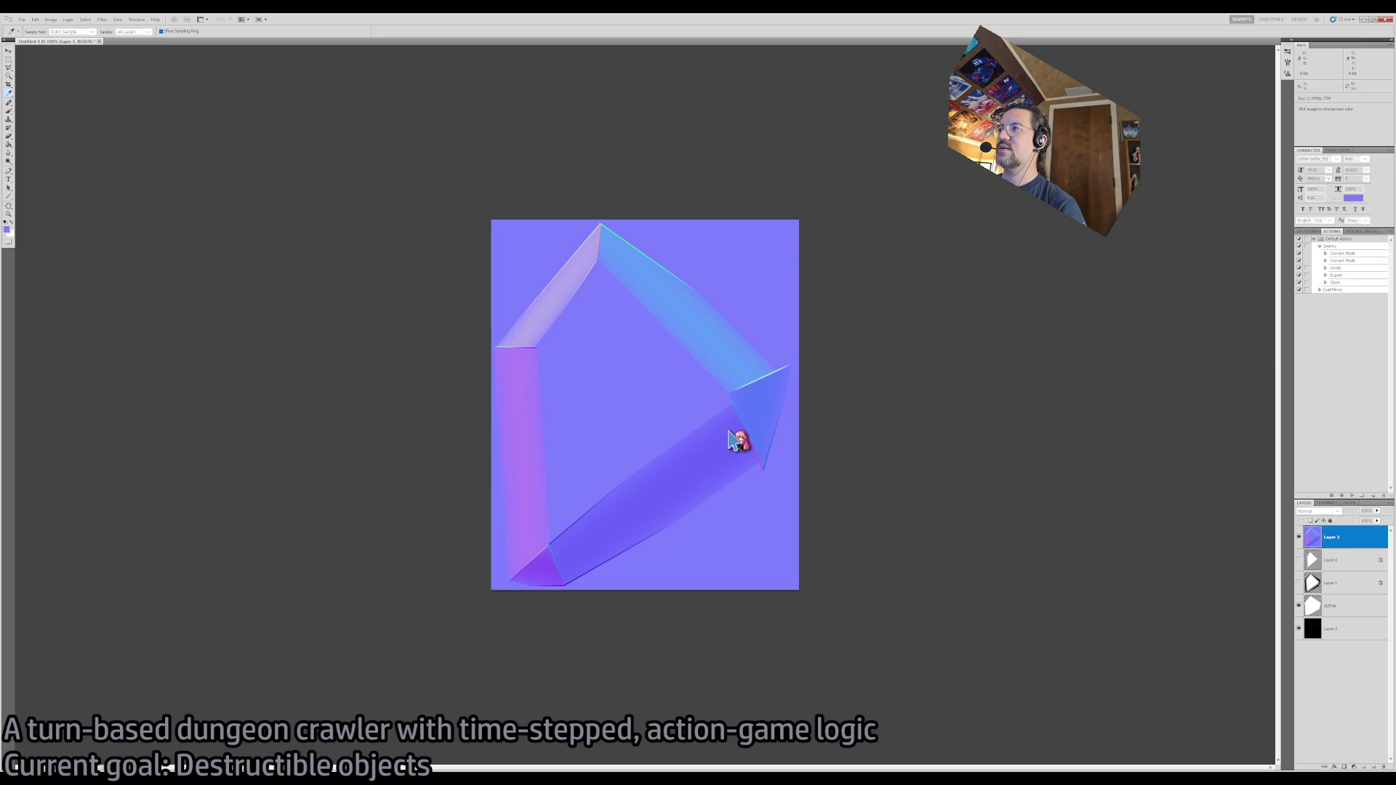
key(Return)
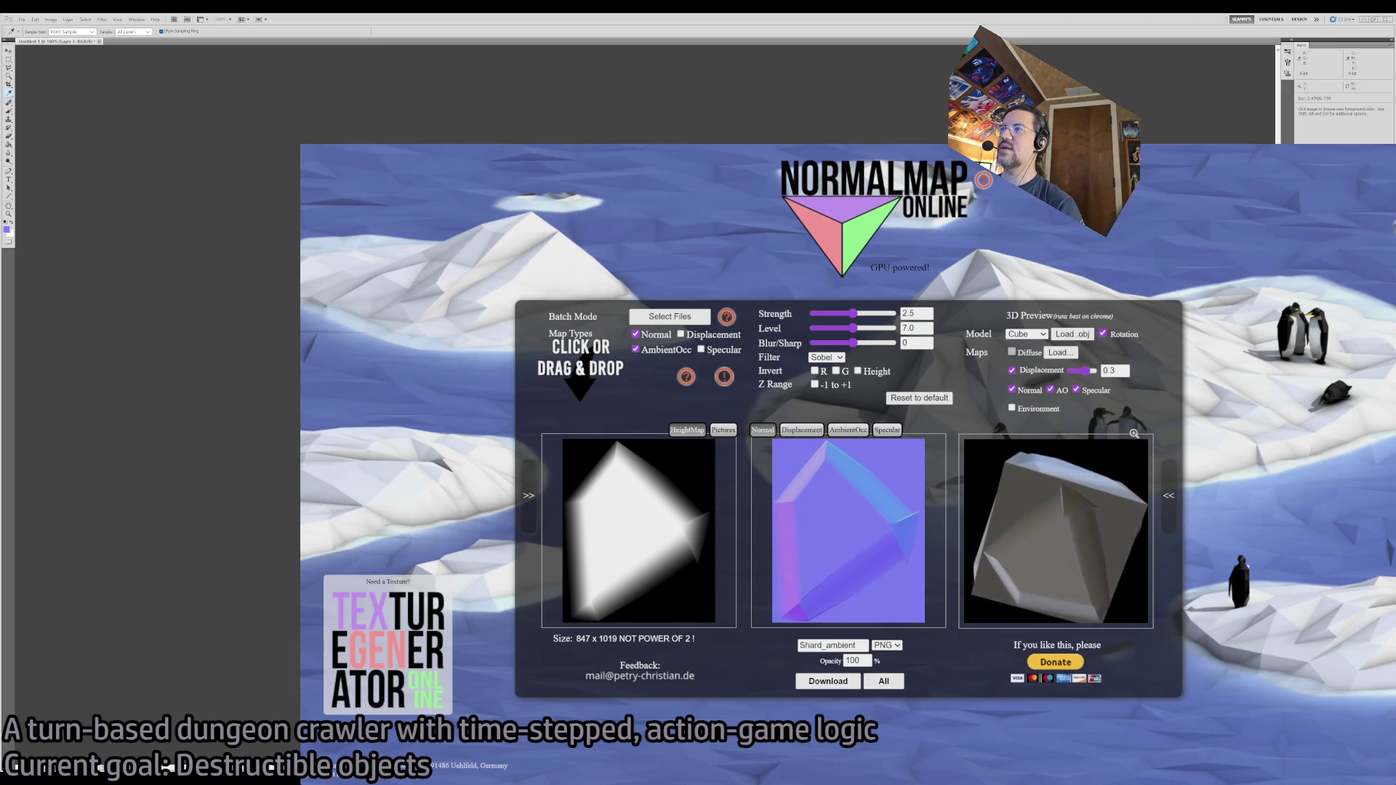
- Google 'unreal engine procedural map Z-range', then return to NormalMap Online to set Z range -1 to +1
key(ctrl+t)
text(unreal engine procedural maz)
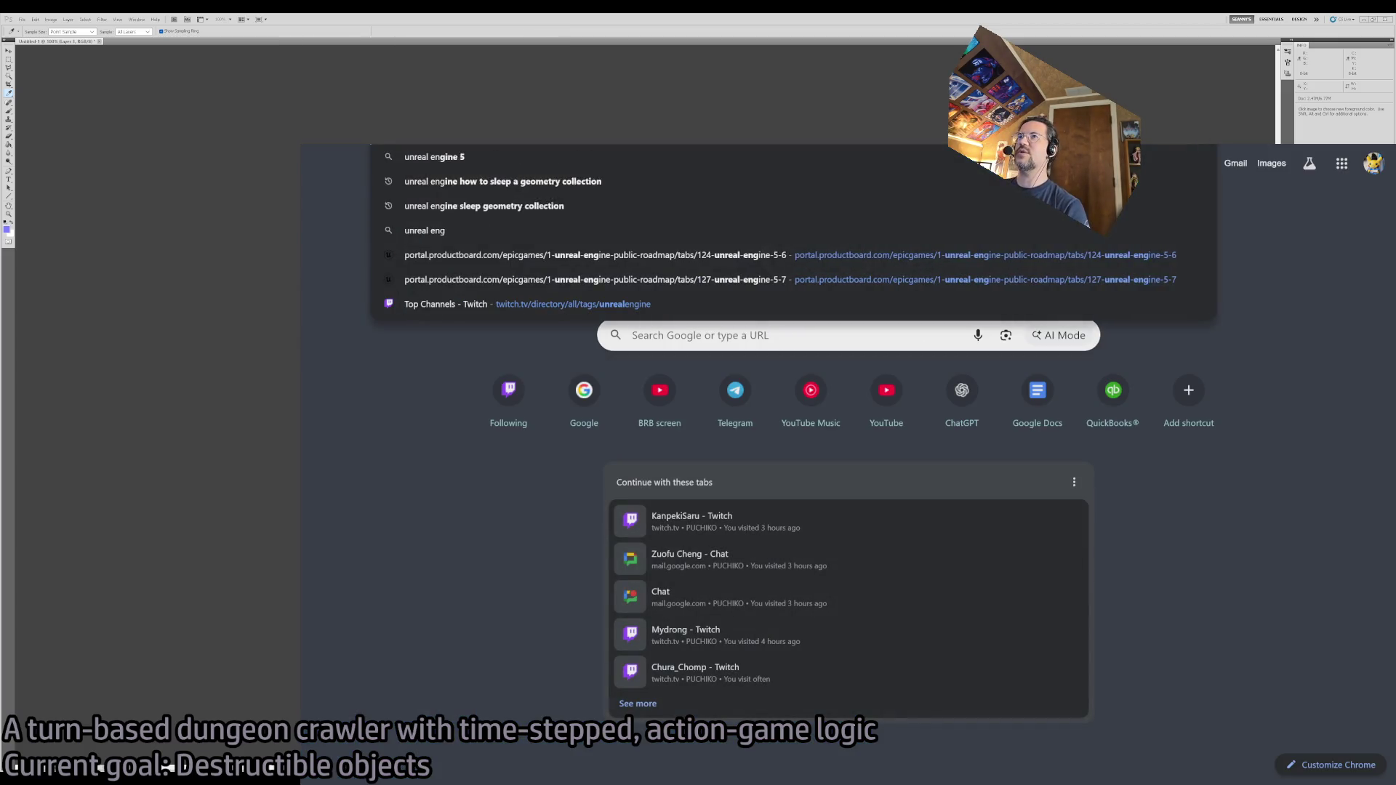
key(BackSpace)
text(p Z-range)
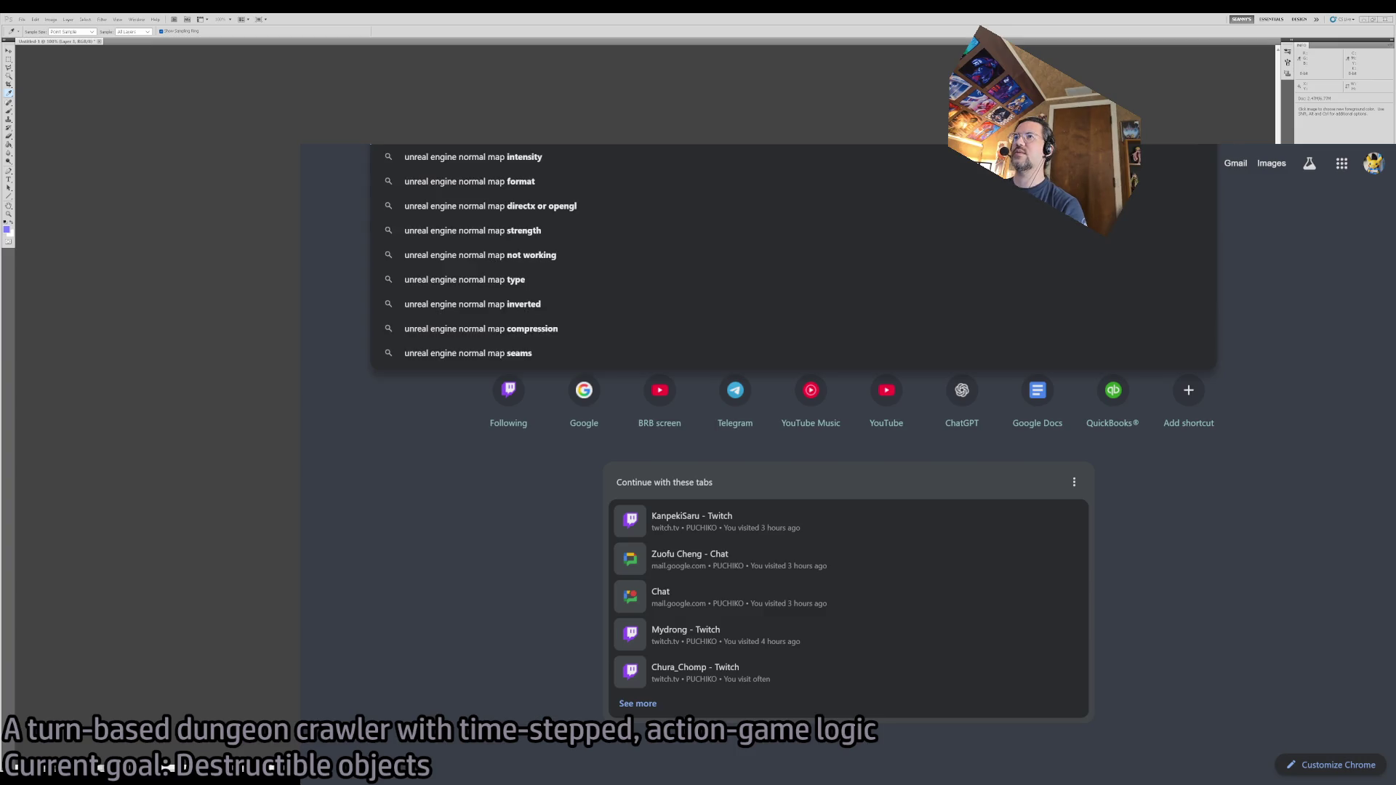
key(Return)
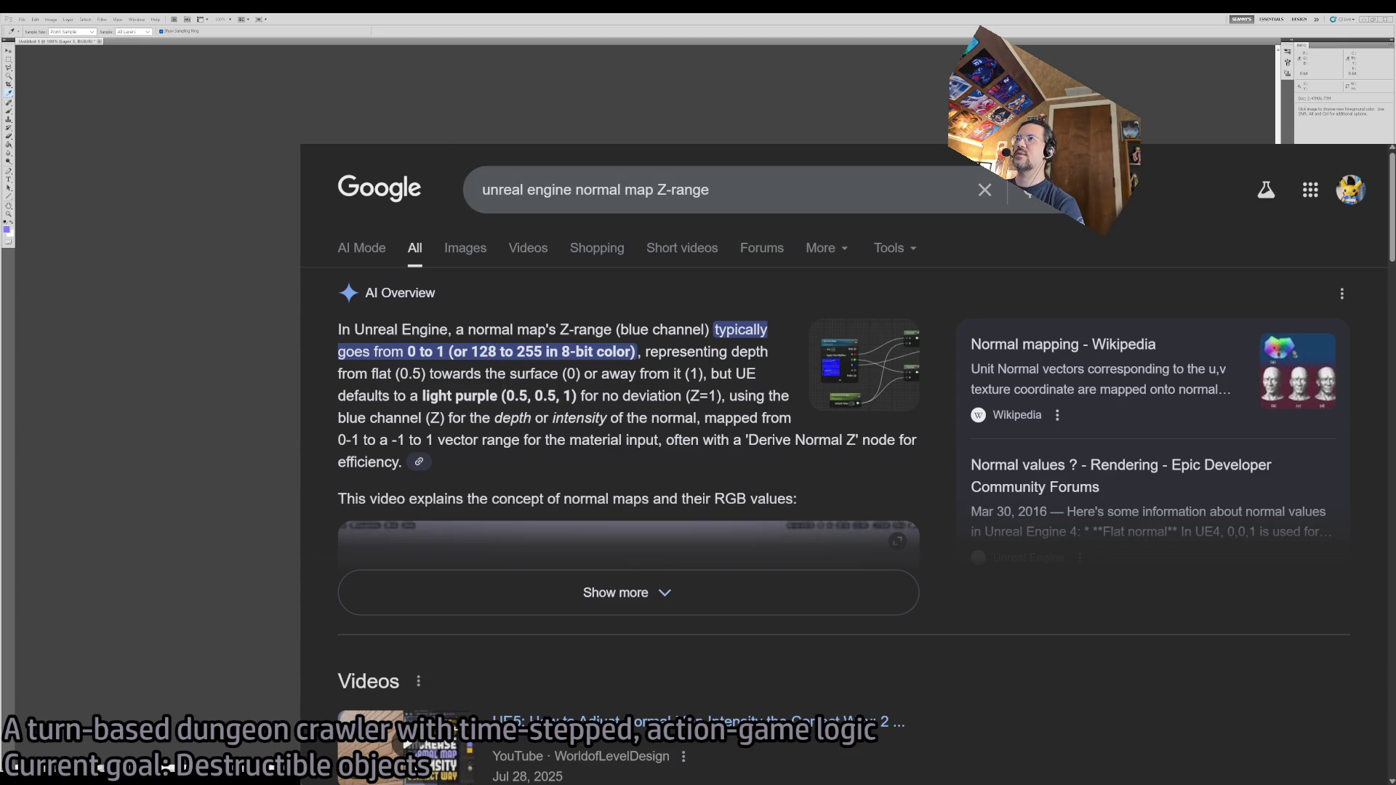
key(ctrl+Tab)
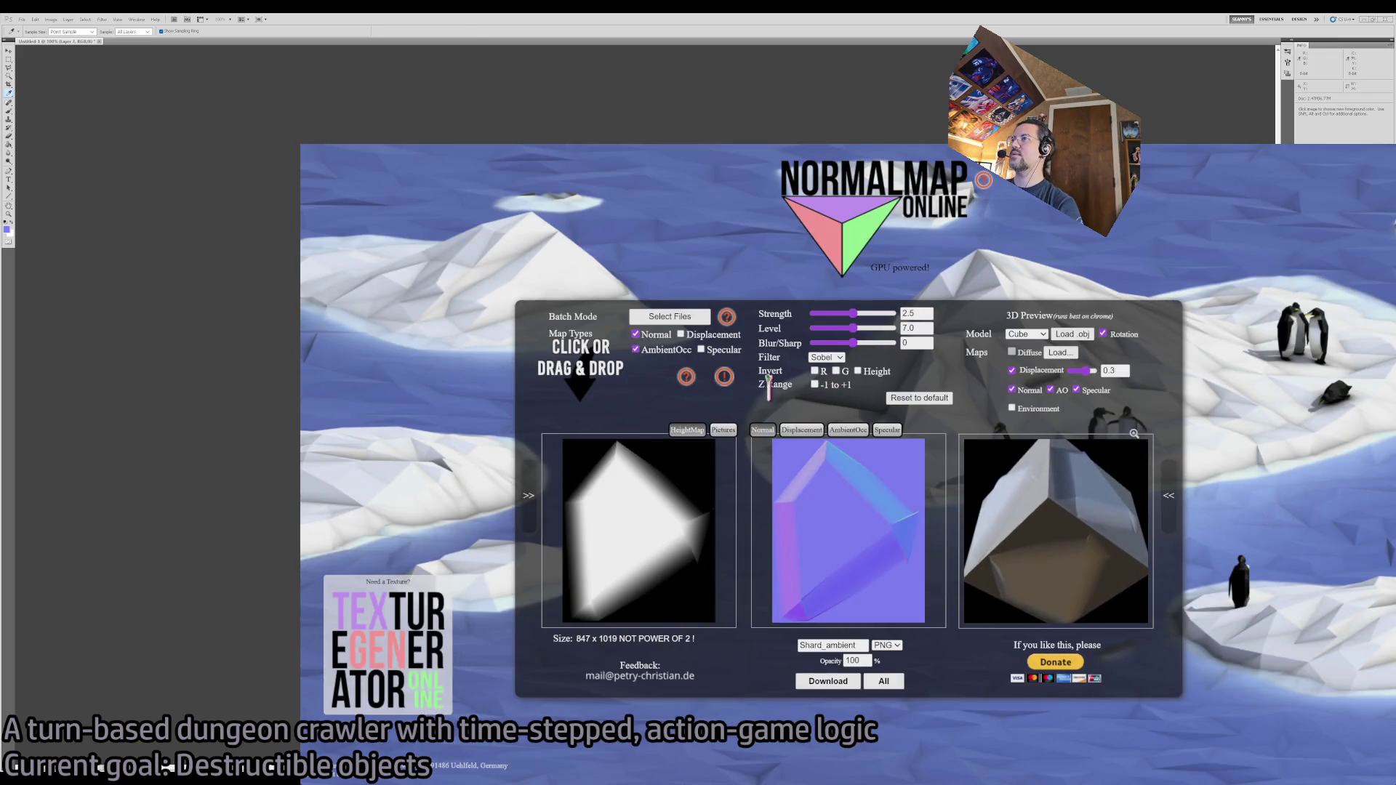
click(815, 385)
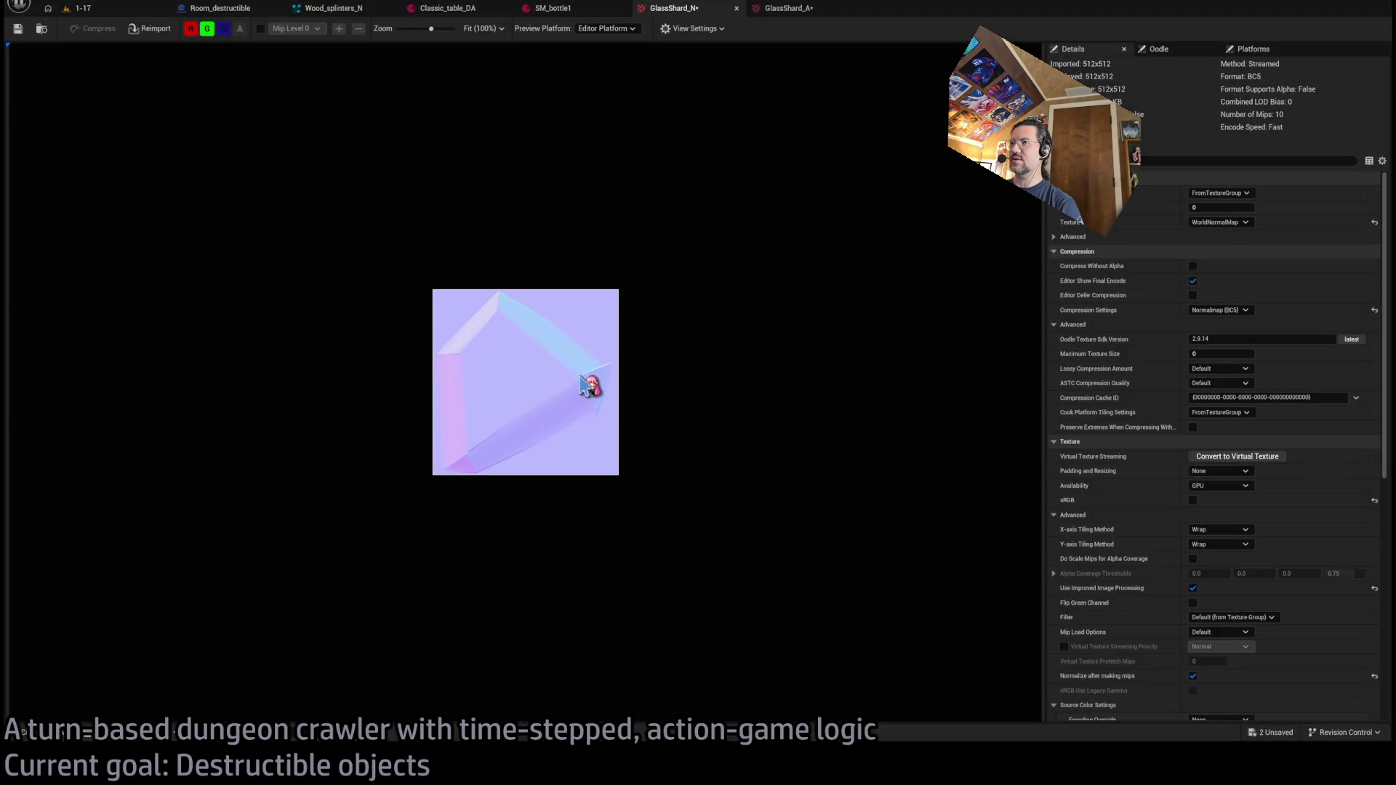
- Scroll up through the GlassShard_N normal map's texture settings in Unreal Engine
scroll(583, 380, up, 5)
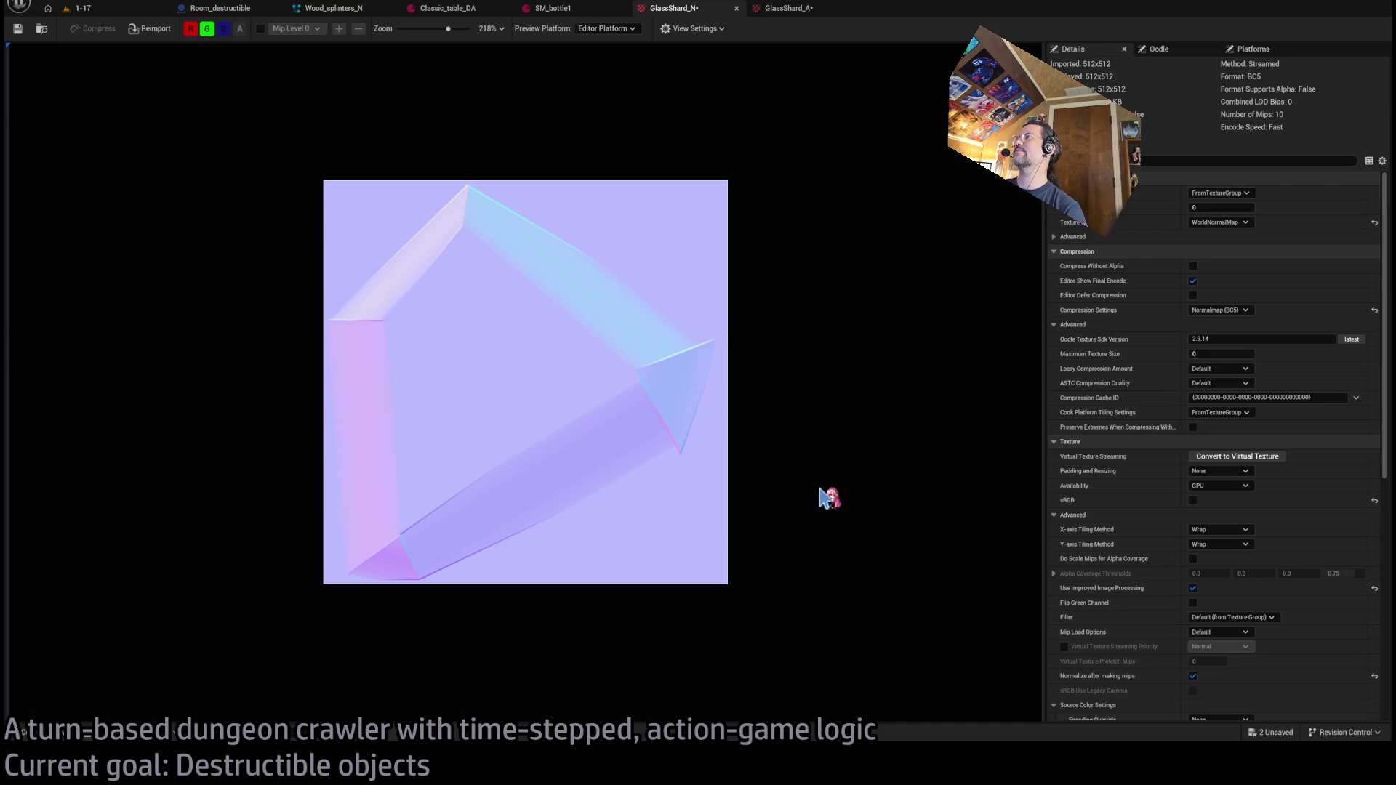
- Give GlassShard_A Masks (no sRGB) compression and Clamp tiling
scroll(549, 397, up, 1)
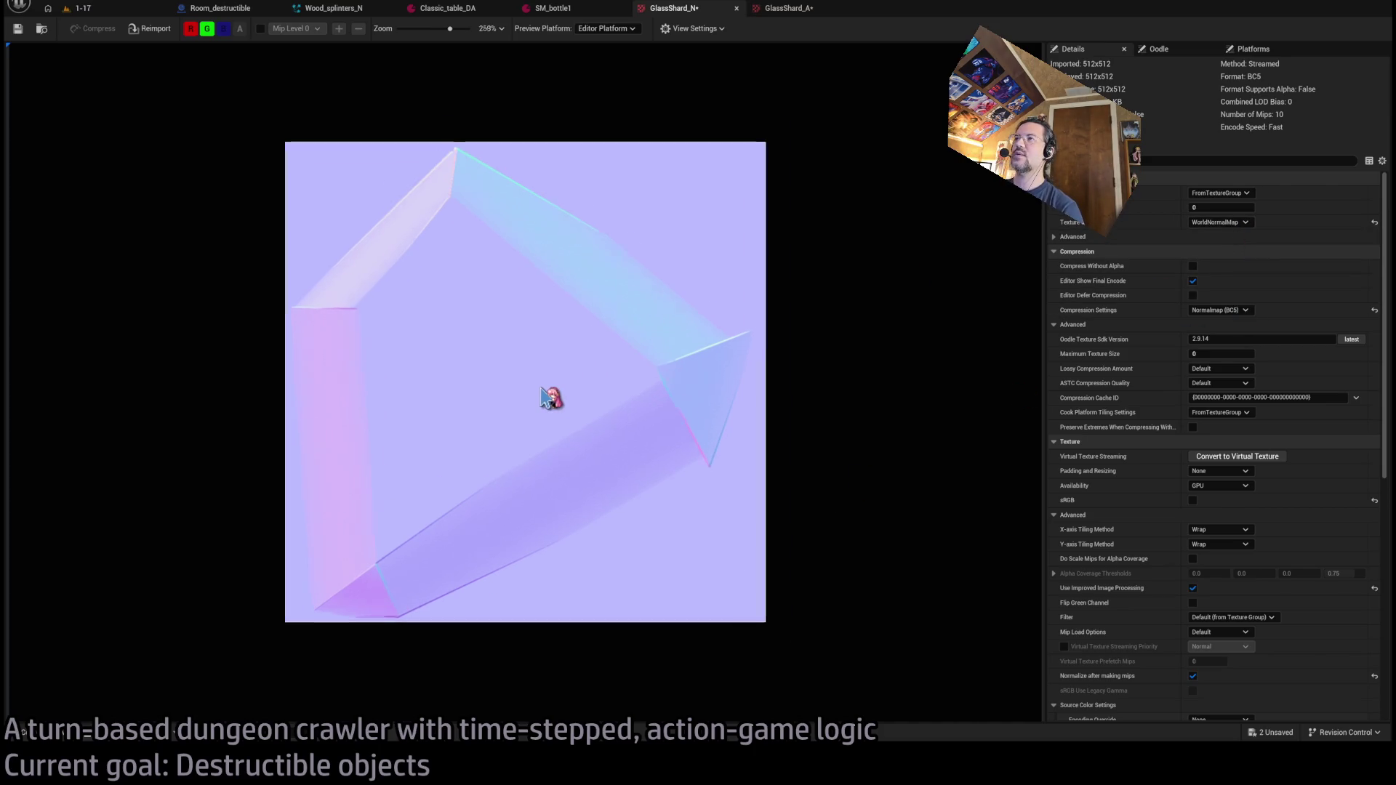
scroll(542, 390, down, 1)
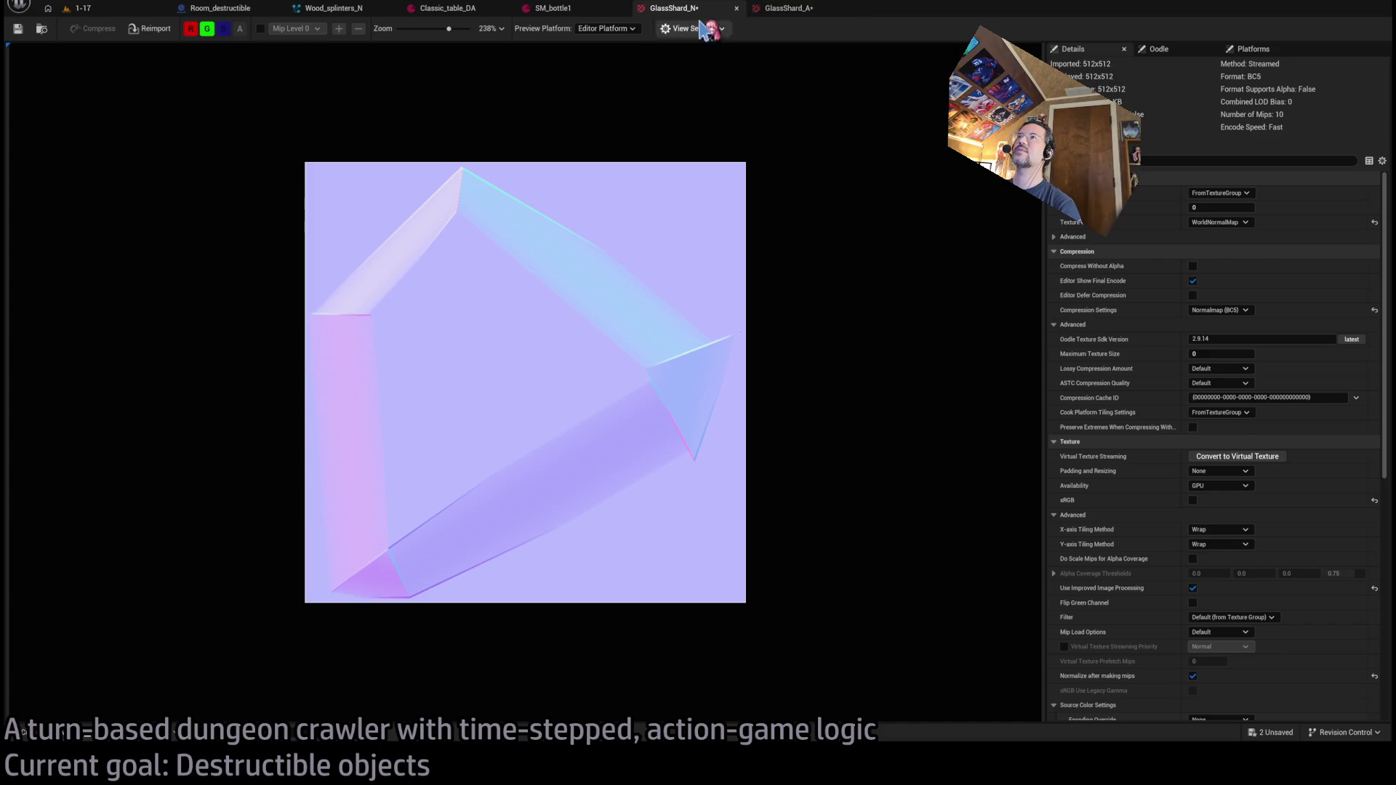
click(792, 8)
scroll(530, 400, up, 2)
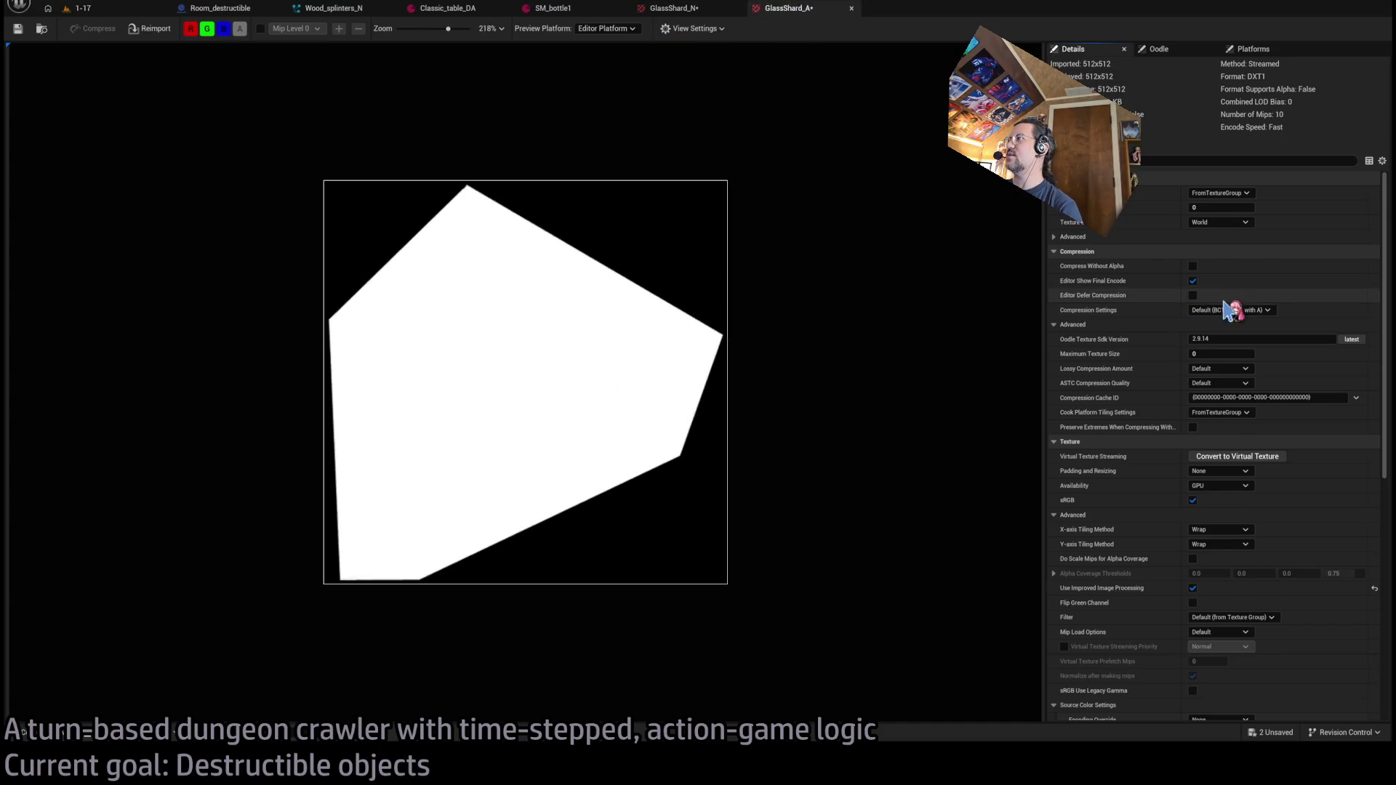
click(1262, 310)
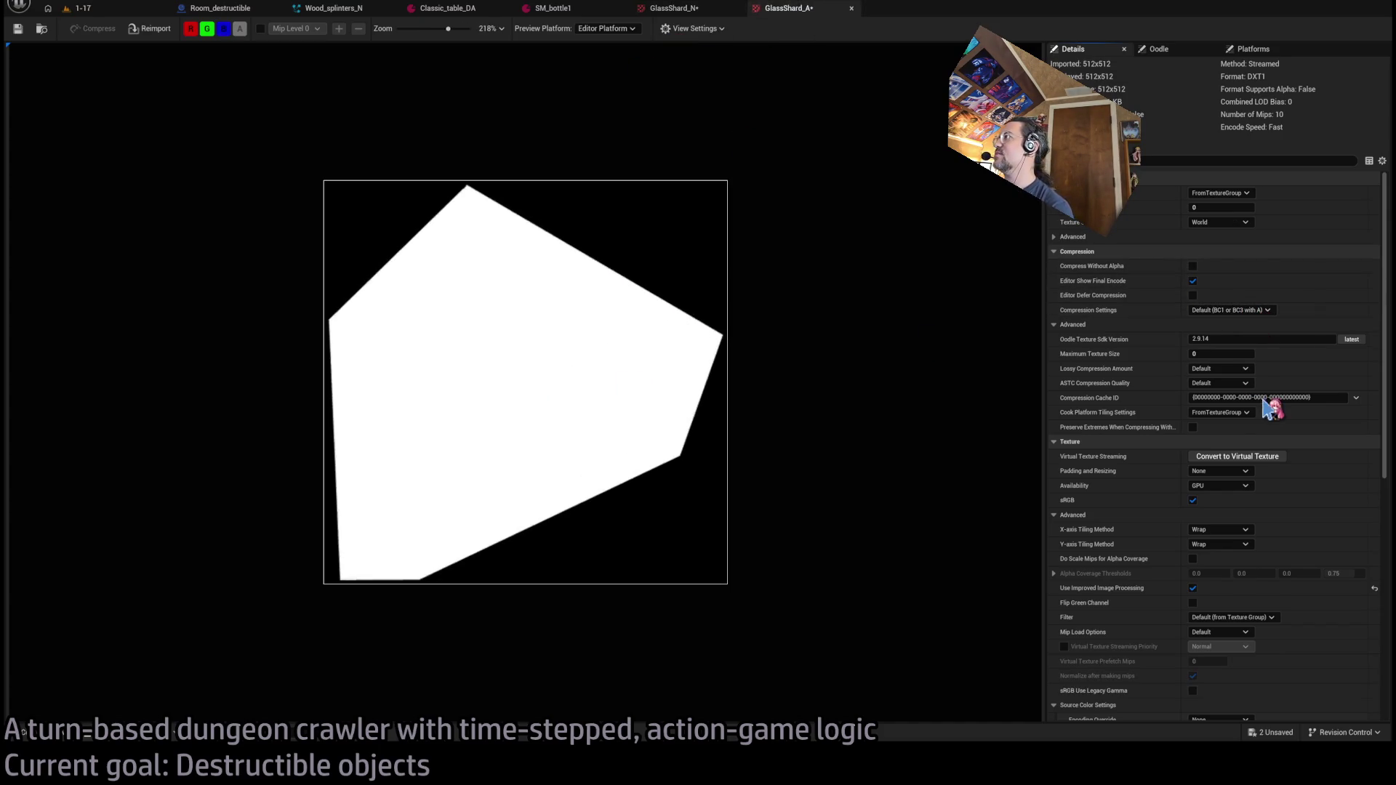
click(1254, 354)
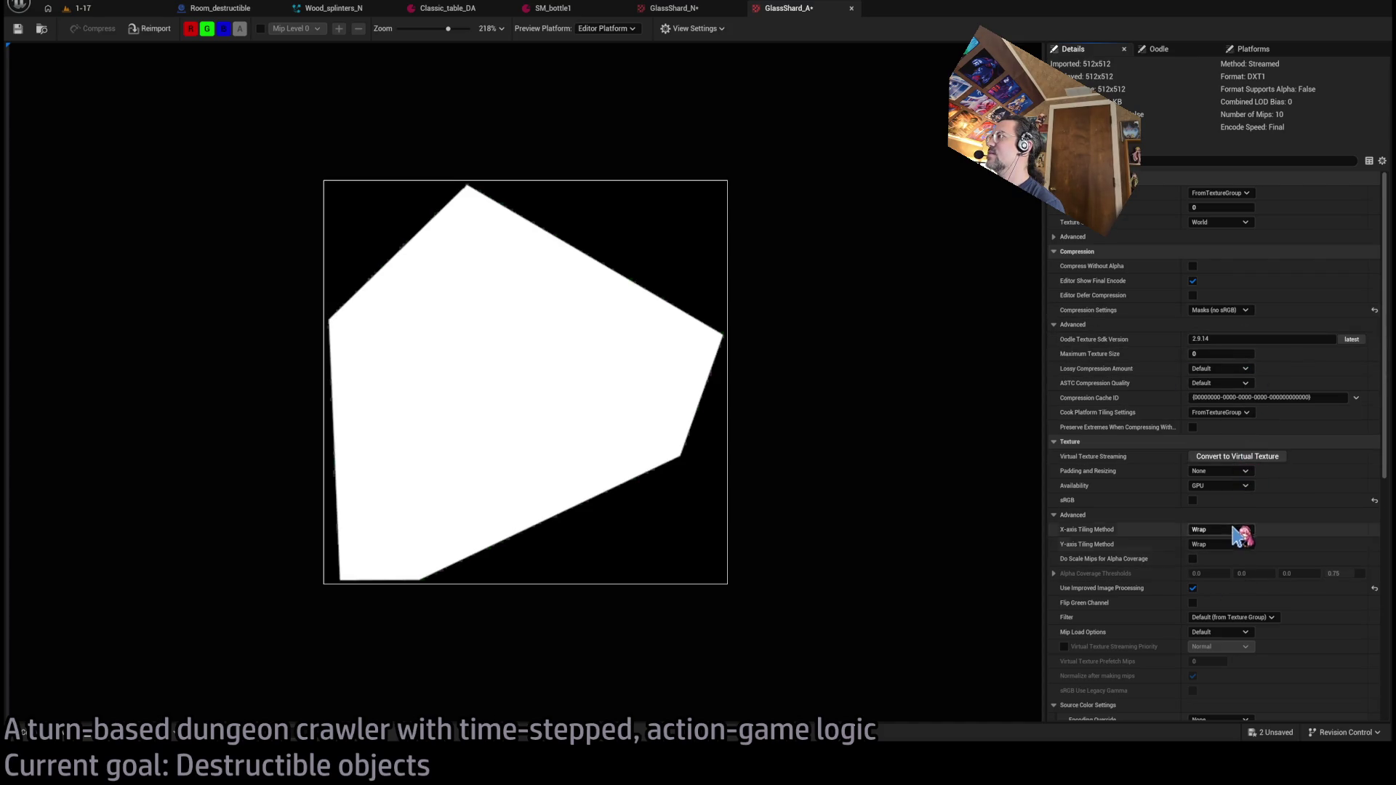
click(1236, 564)
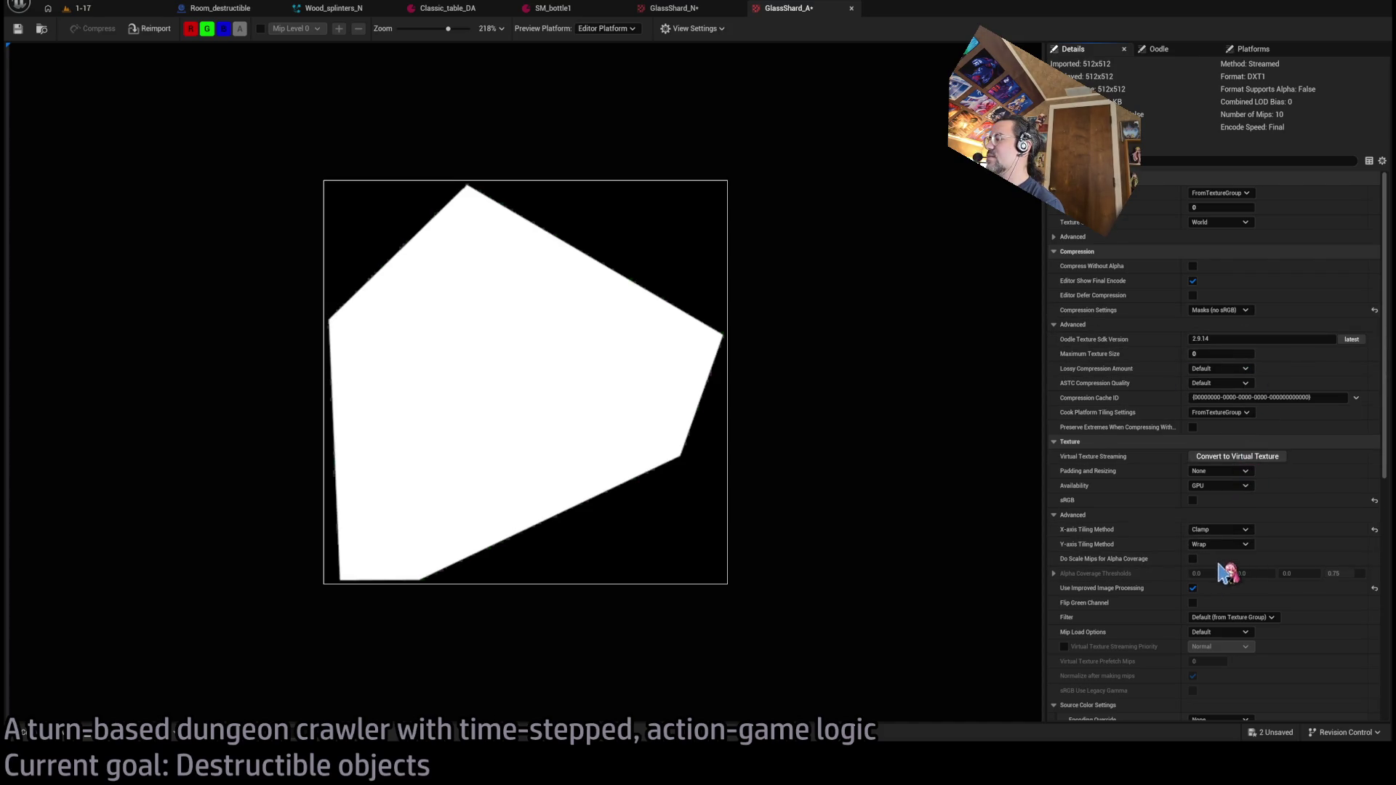
- Save both the GlassShard_N and GlassShard_A textures
click(676, 8)
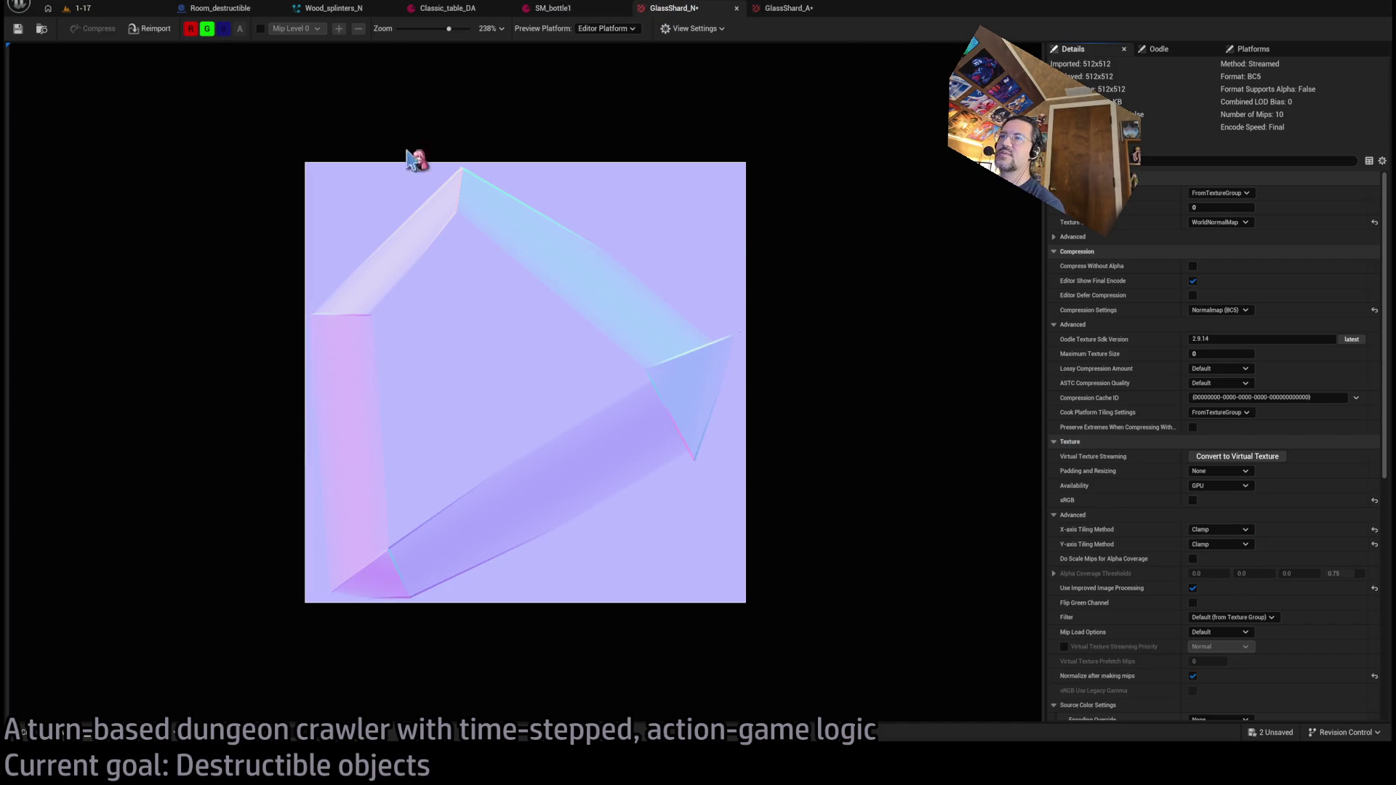
click(18, 29)
click(18, 29)
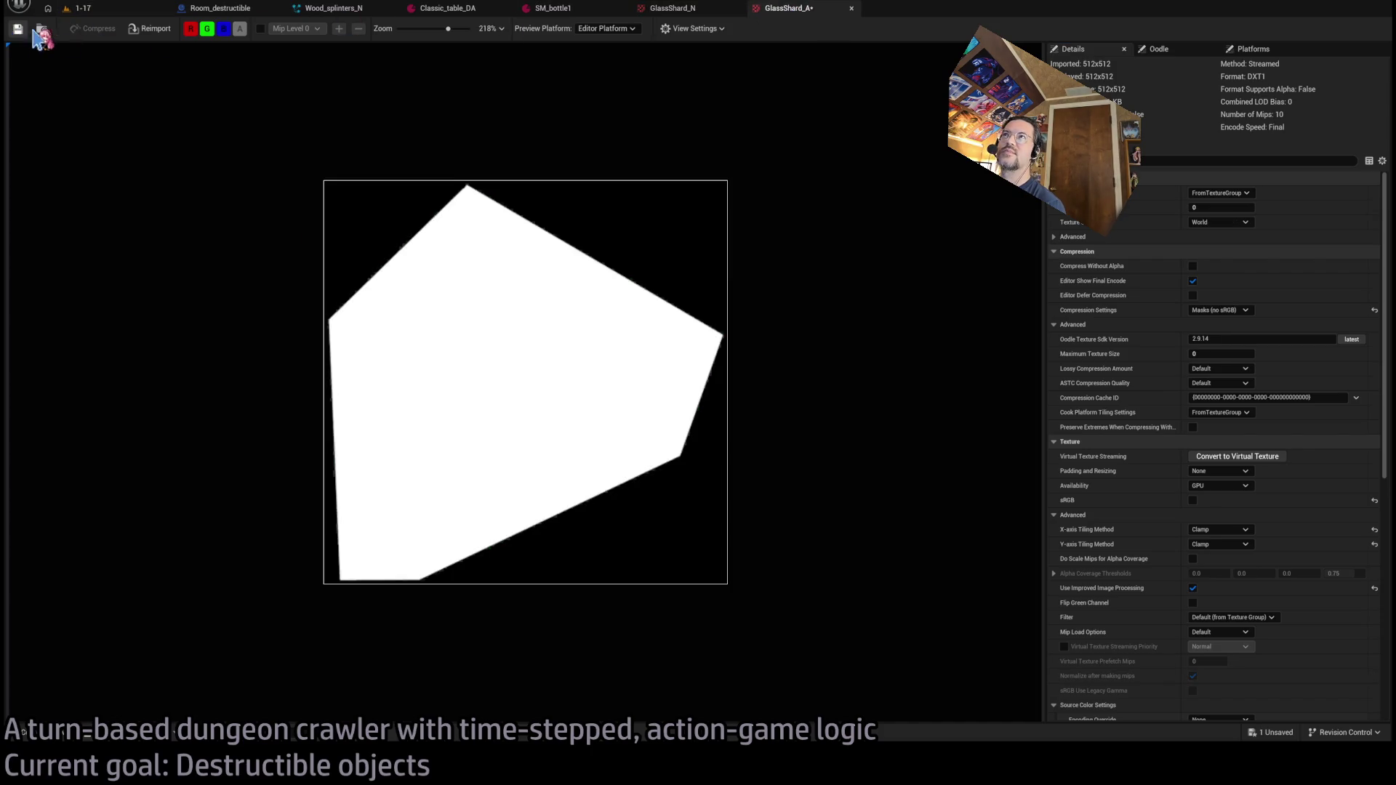
- Close the shard texture tabs, create material GlassShard_MM in Misc and open it
middle_click(785, 11)
middle_click(687, 8)
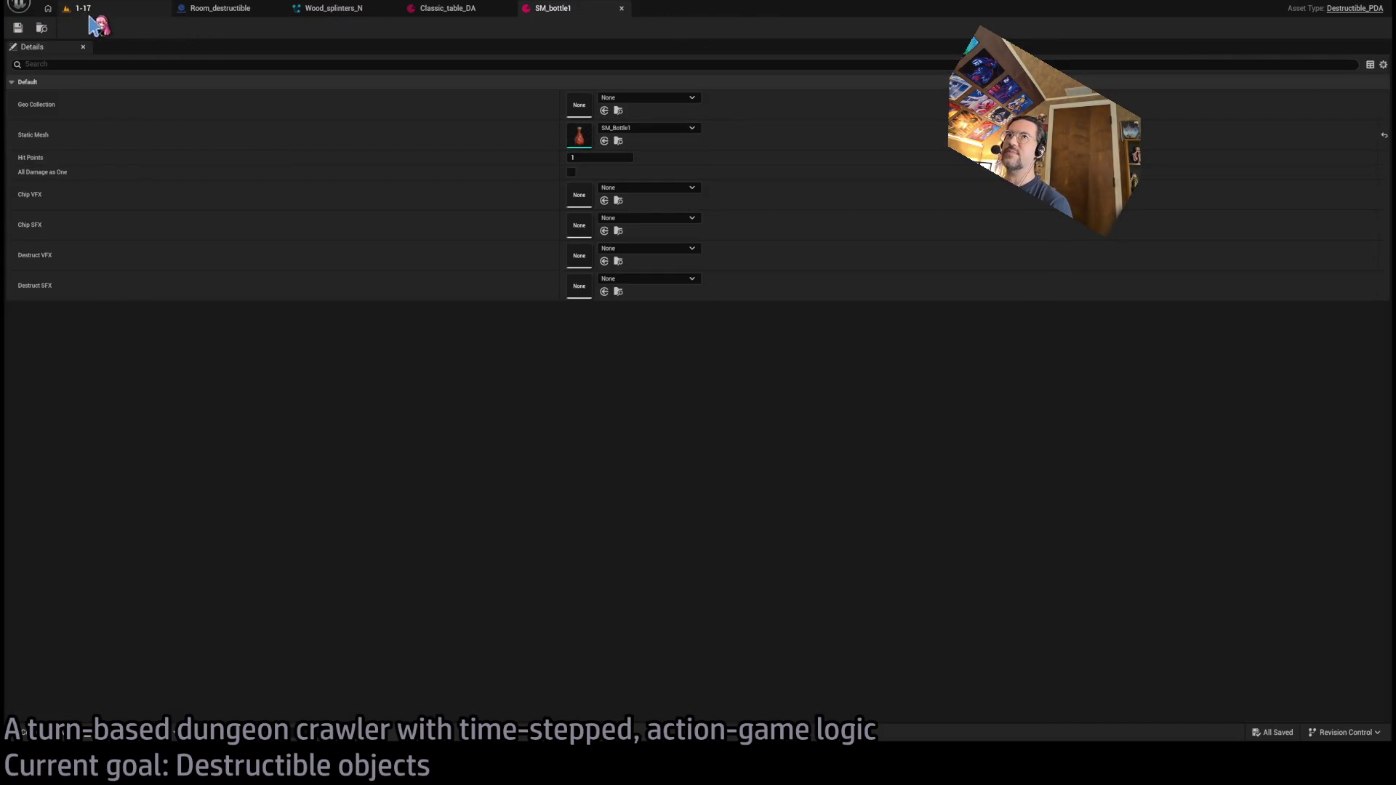
click(62, 740)
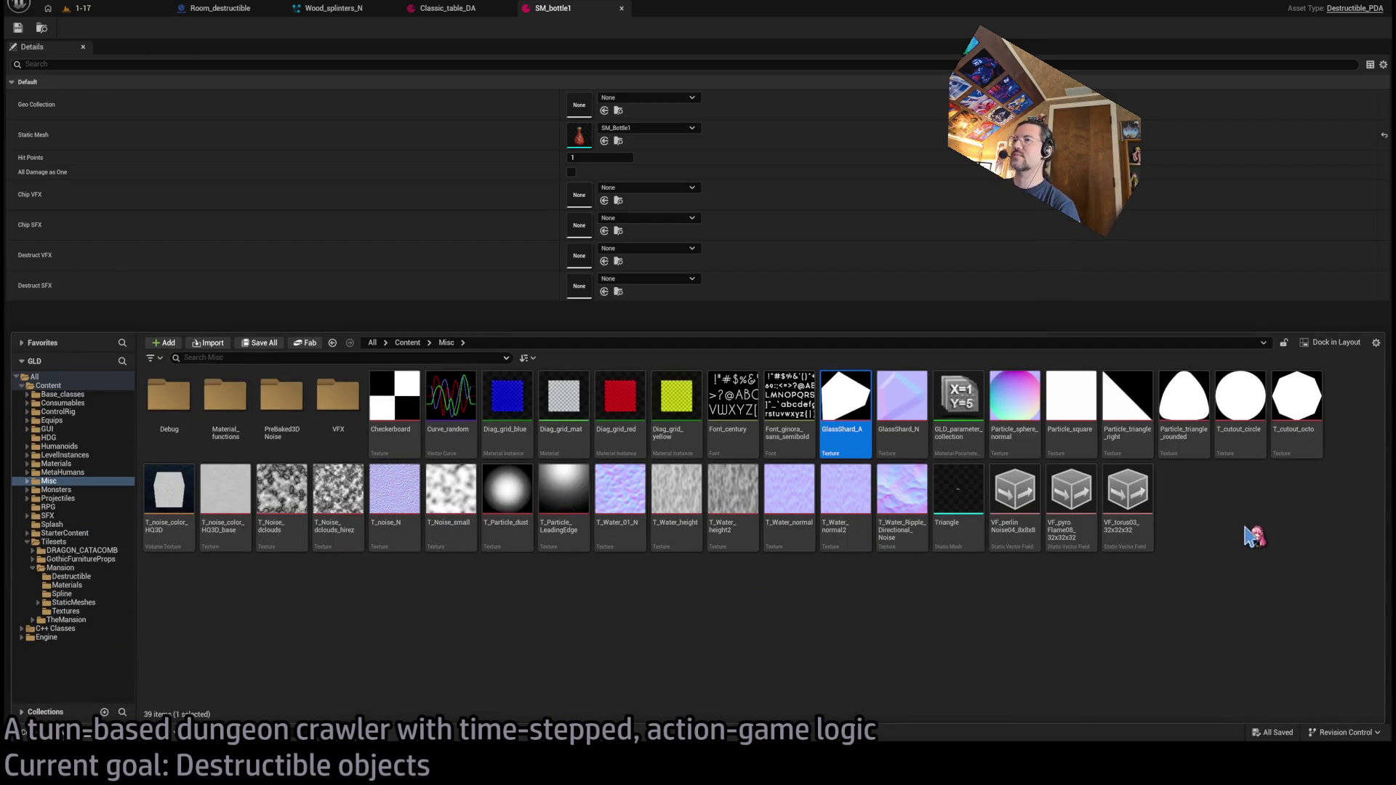
click(1233, 505)
text(GlassShard_)
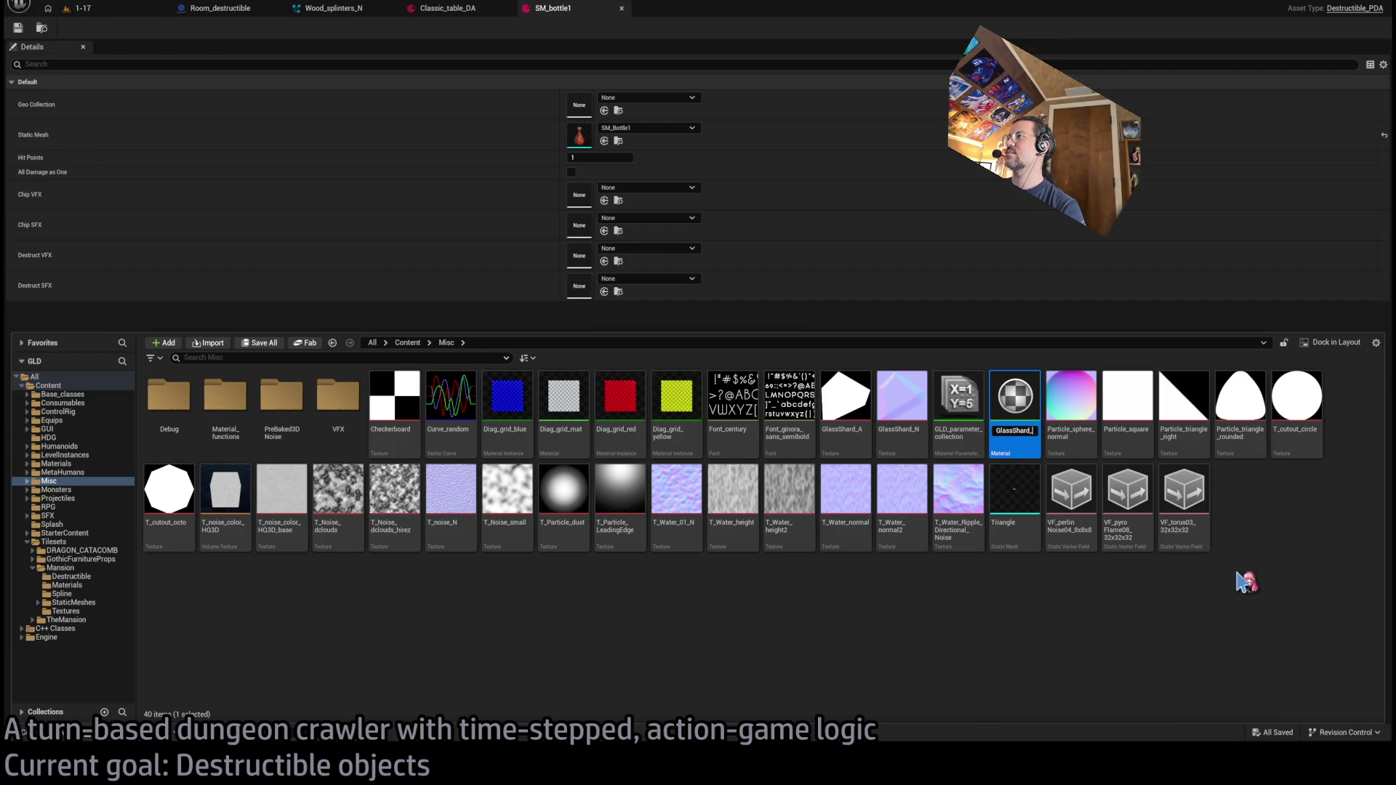
text(MM)
key(Return)
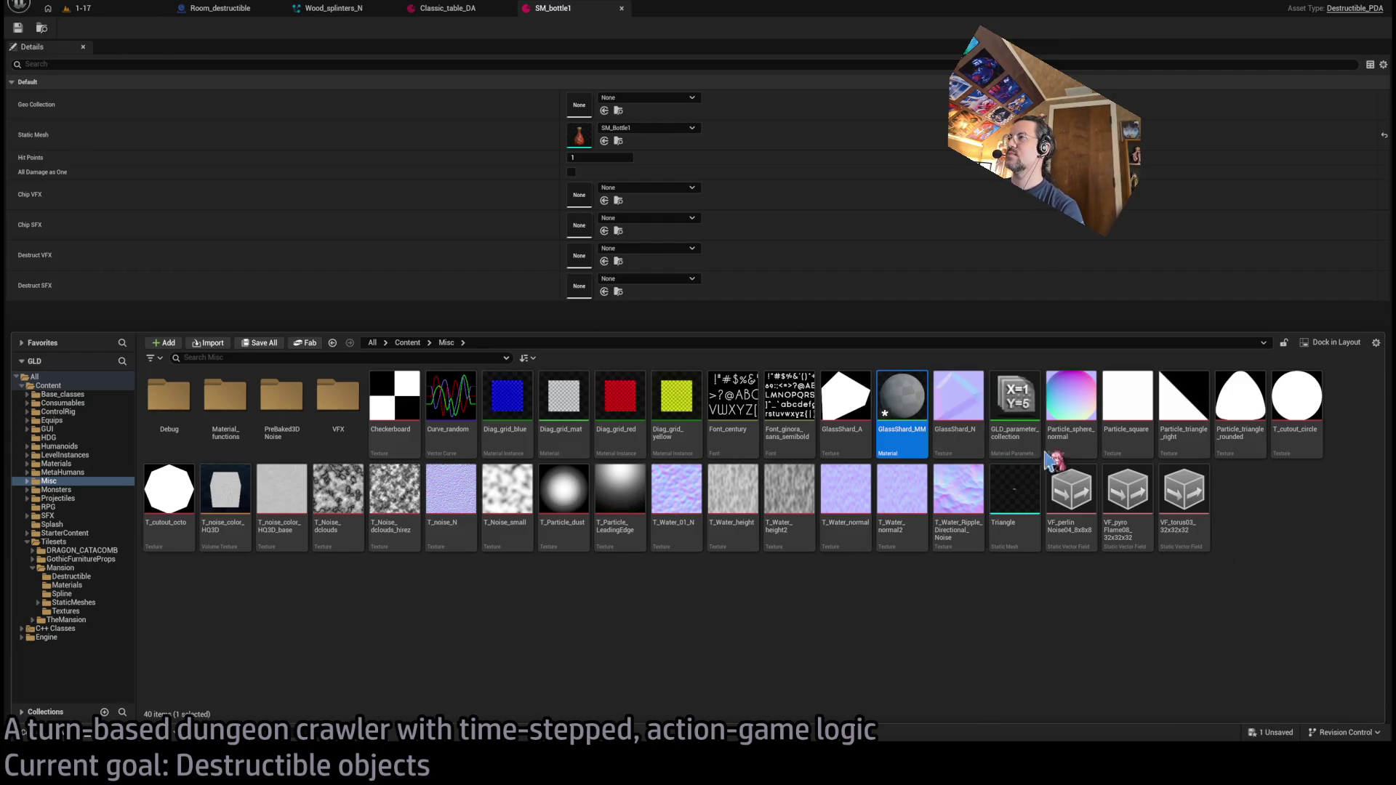
double_click(1036, 447)
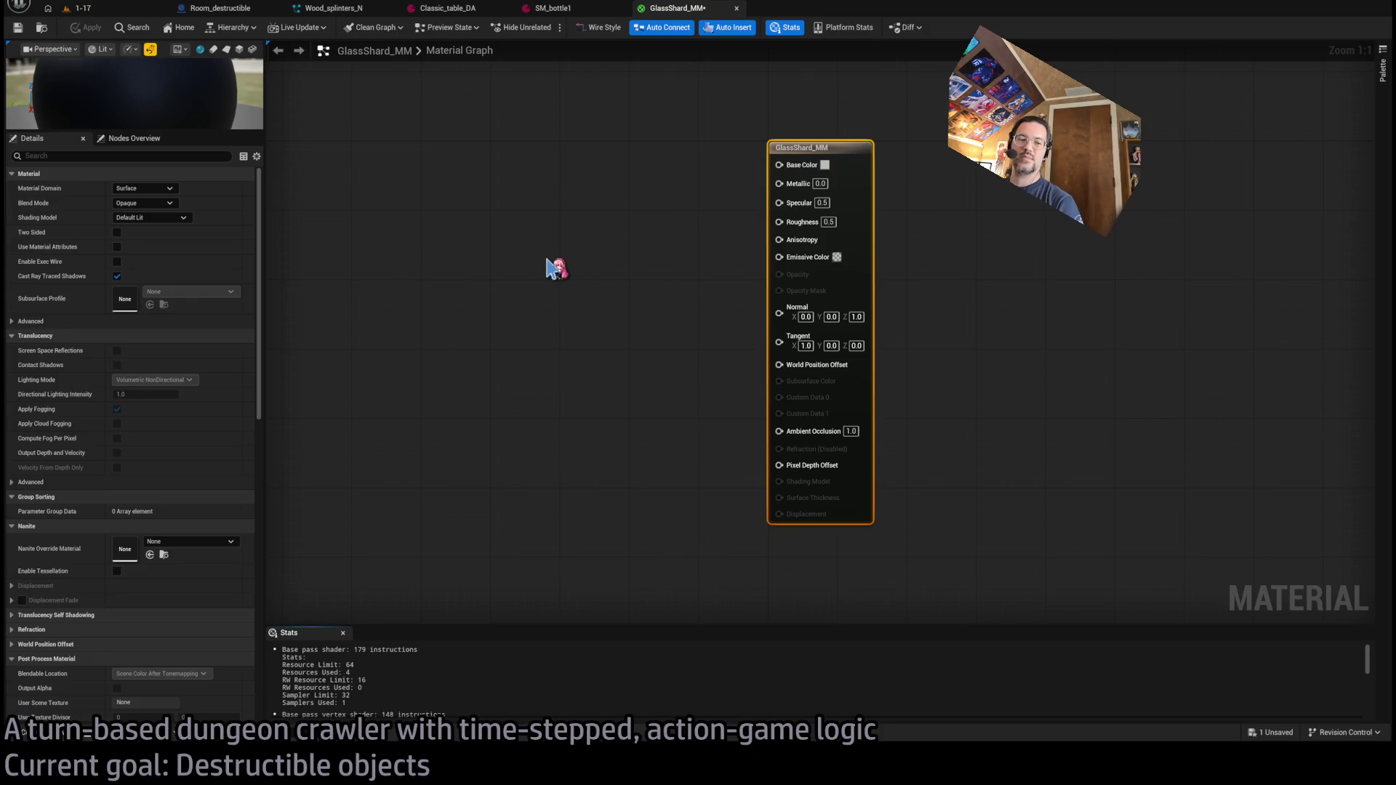
- Drop GlassShard_N and GlassShard_A from the Misc folder into the material graph
scroll(744, 320, down, 3)
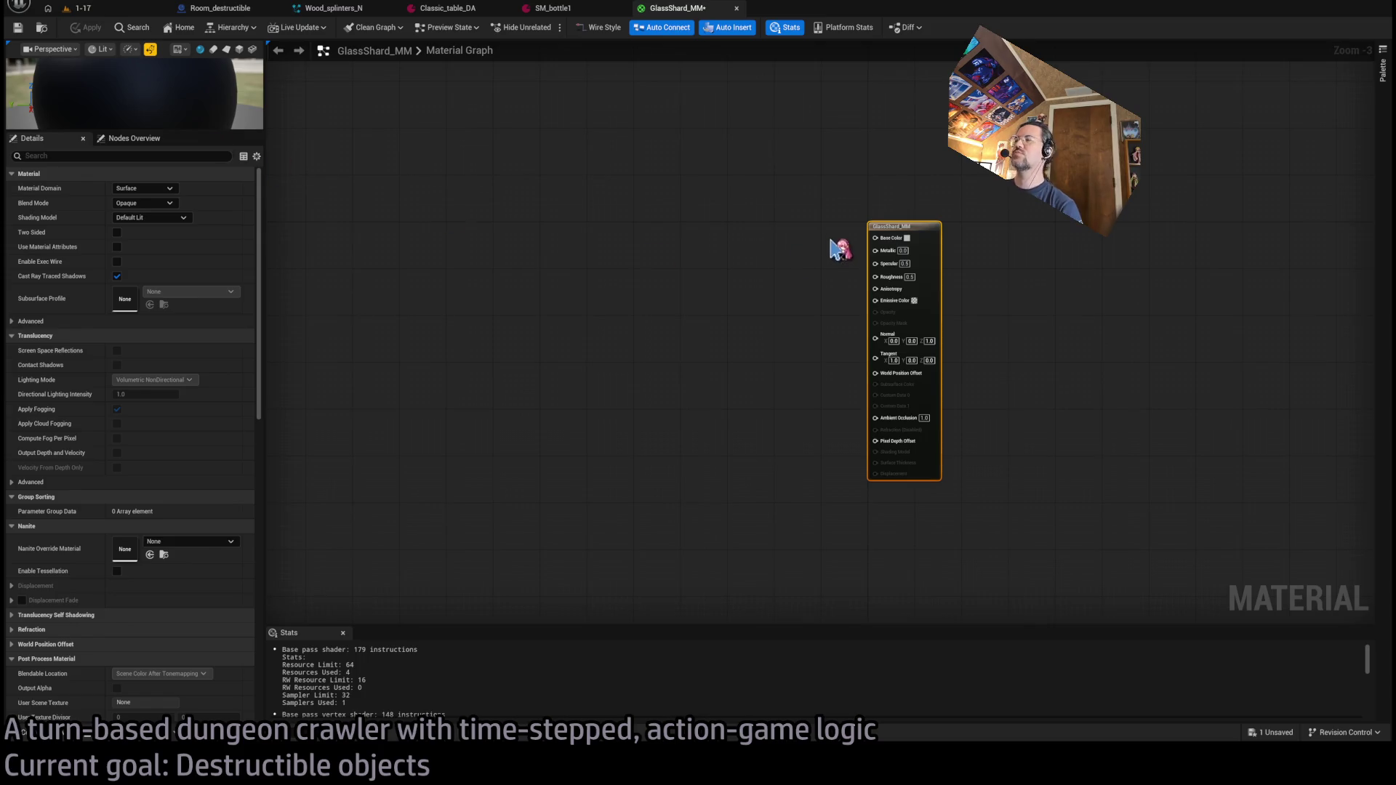
click(43, 732)
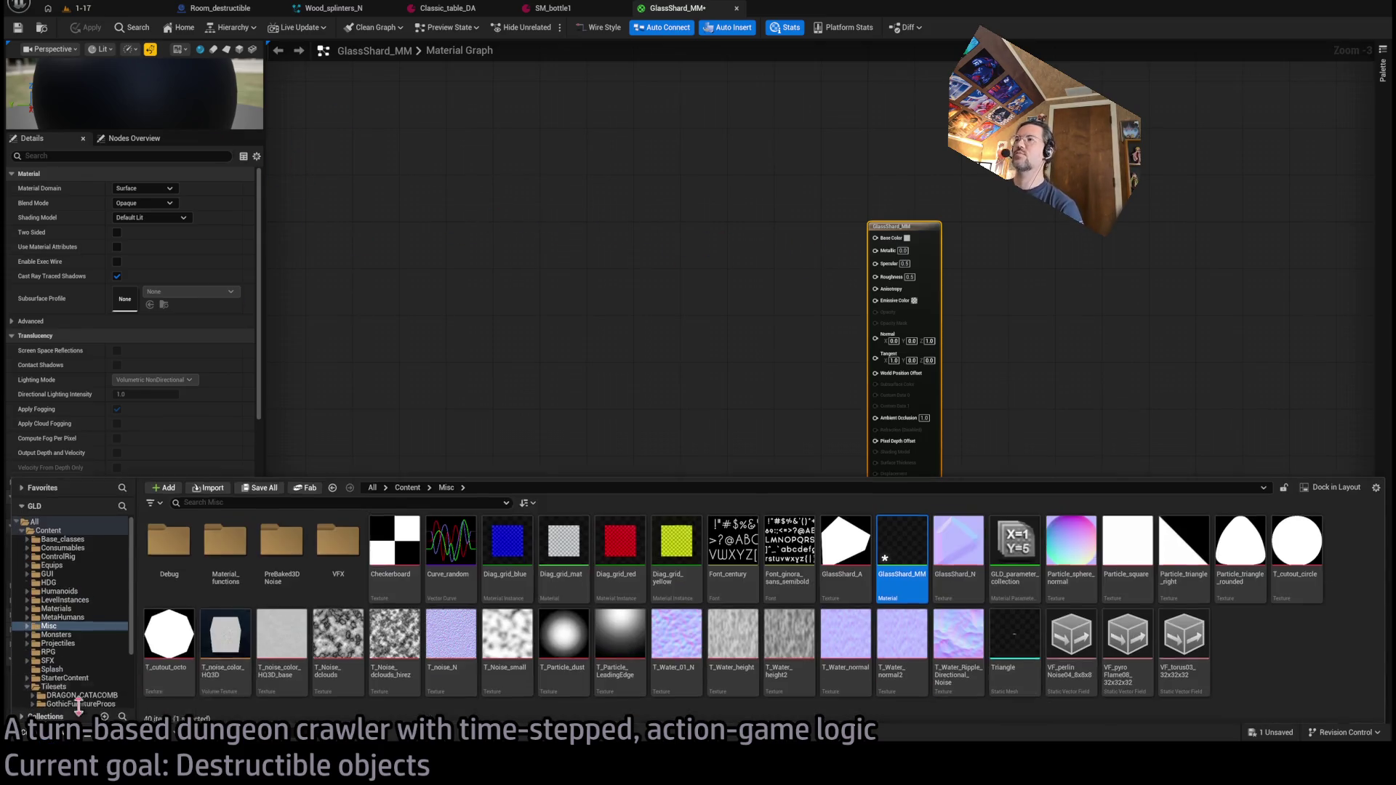
ctrl+click(843, 542)
mouse_move(844, 542)
mouse_down()
mouse_move(678, 301)
mouse_move(691, 173)
mouse_move(924, 340)
mouse_up()
- Wire the normal map to Normal and the alpha's red channel to Opacity Mask
scroll(784, 341, up, 3)
mouse_move(695, 327)
mouse_down()
mouse_move(658, 361)
mouse_move(924, 193)
mouse_up()
alt+click(924, 192)
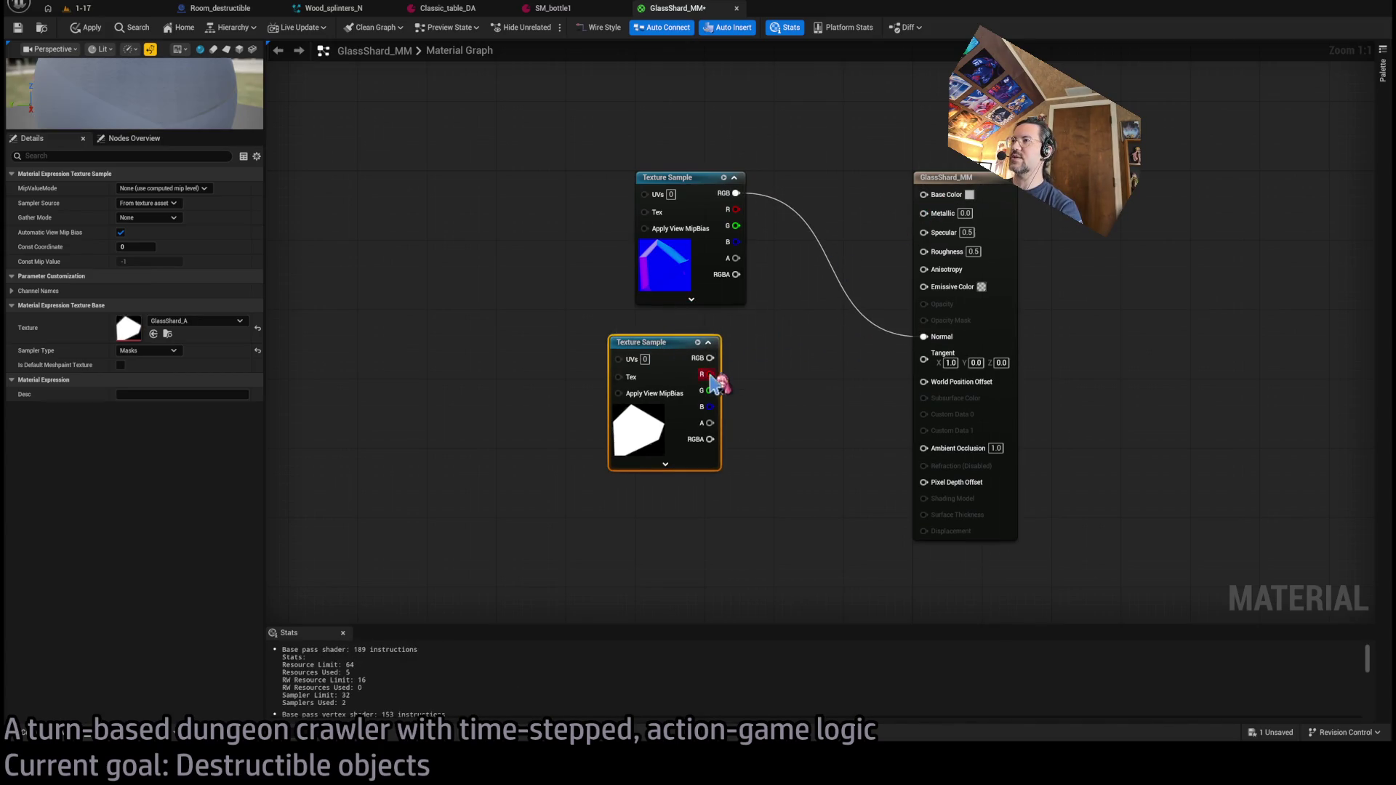
mouse_move(711, 374)
mouse_down()
mouse_move(865, 285)
mouse_move(892, 290)
mouse_move(873, 377)
mouse_move(935, 312)
mouse_move(943, 336)
mouse_move(935, 322)
mouse_up()
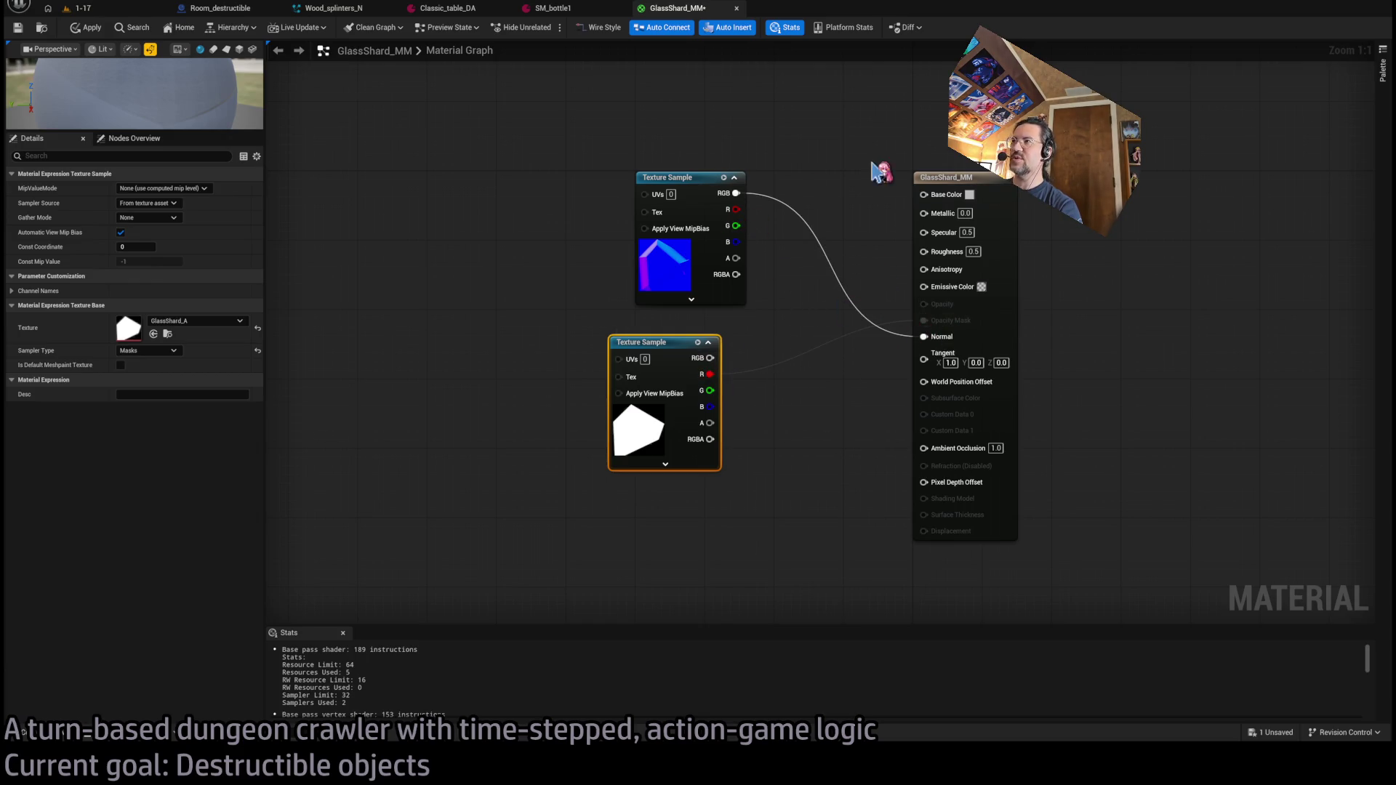
click(917, 263)
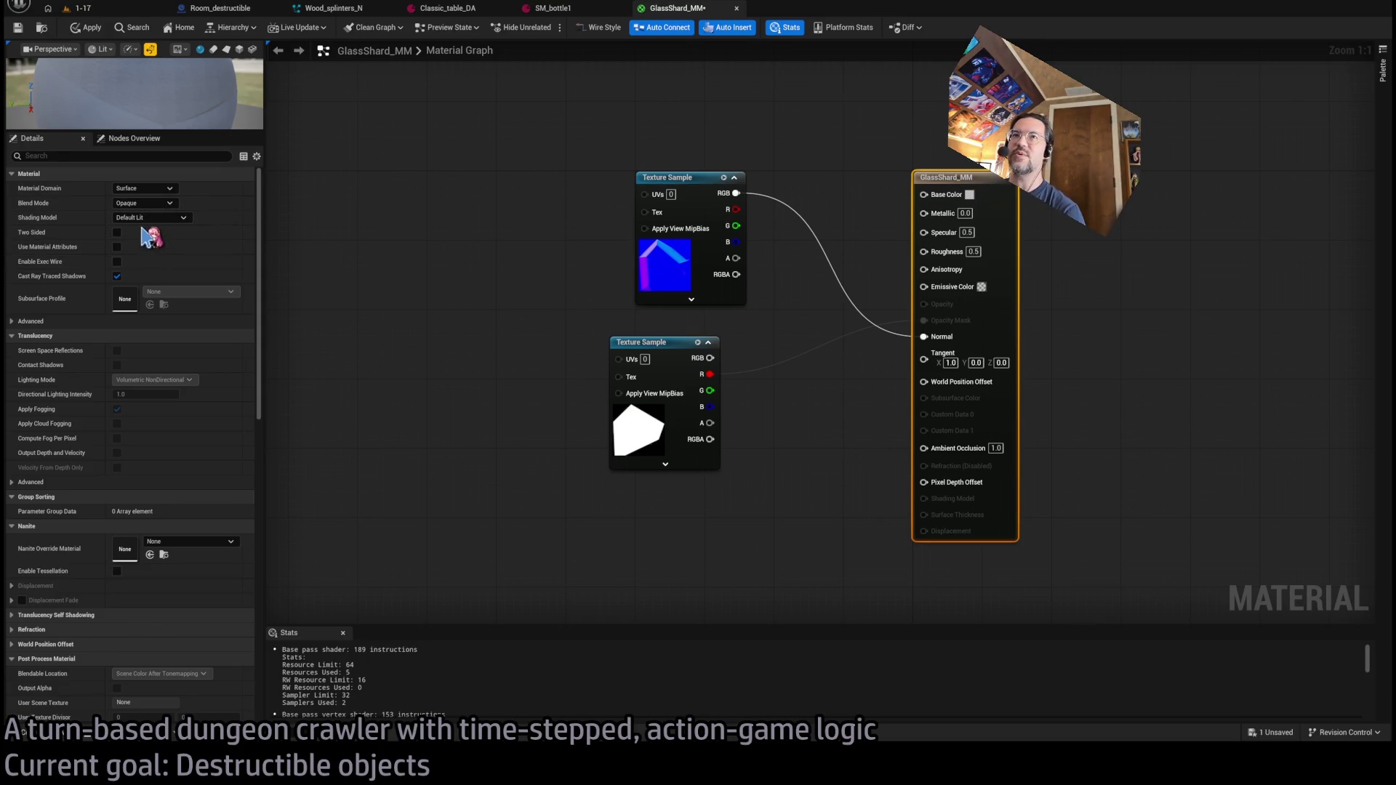
- Rearrange the texture nodes with alpha on top and set Metallic to 1.0
mouse_move(645, 178)
mouse_down()
mouse_move(646, 520)
mouse_move(648, 488)
mouse_up()
drag(476, 326, 724, 549)
drag(655, 357, 542, 192)
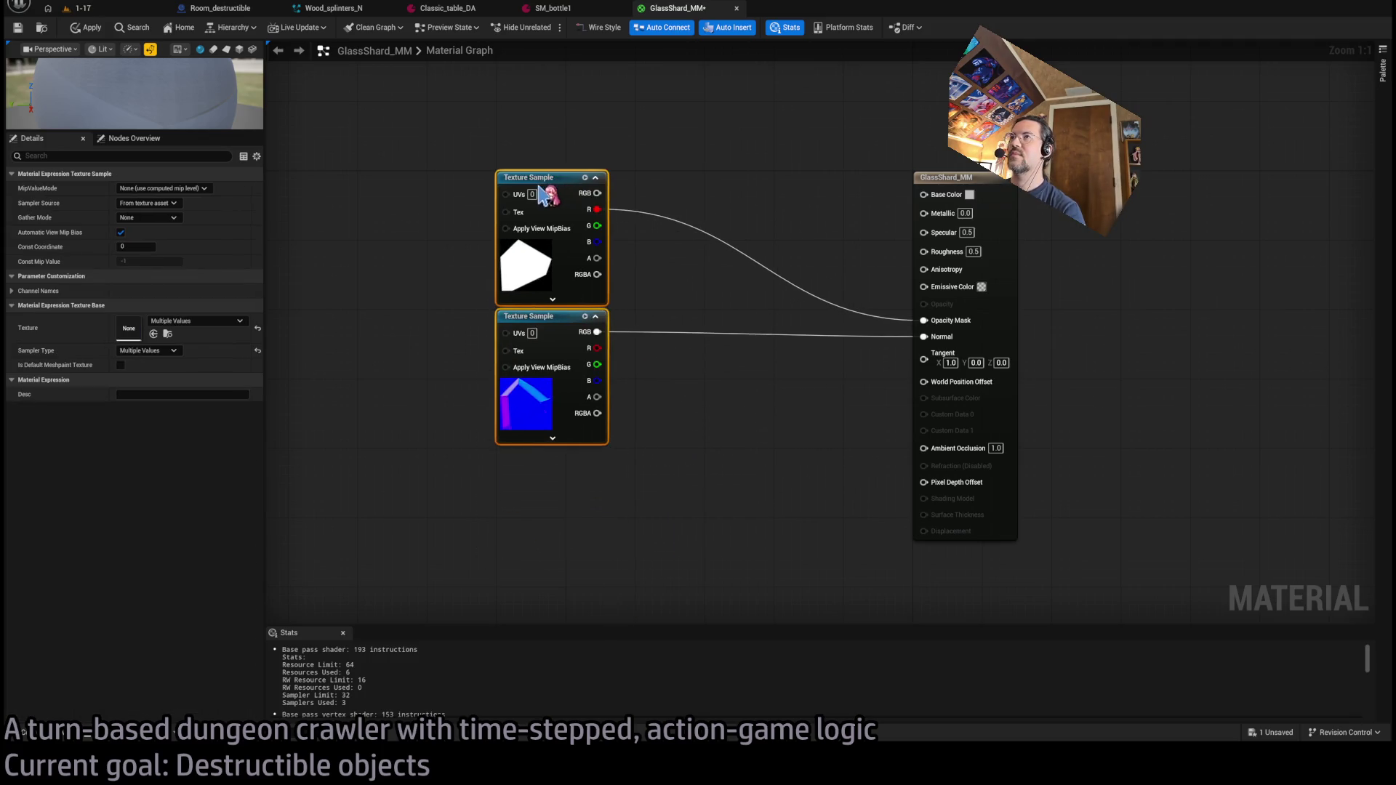
click(676, 155)
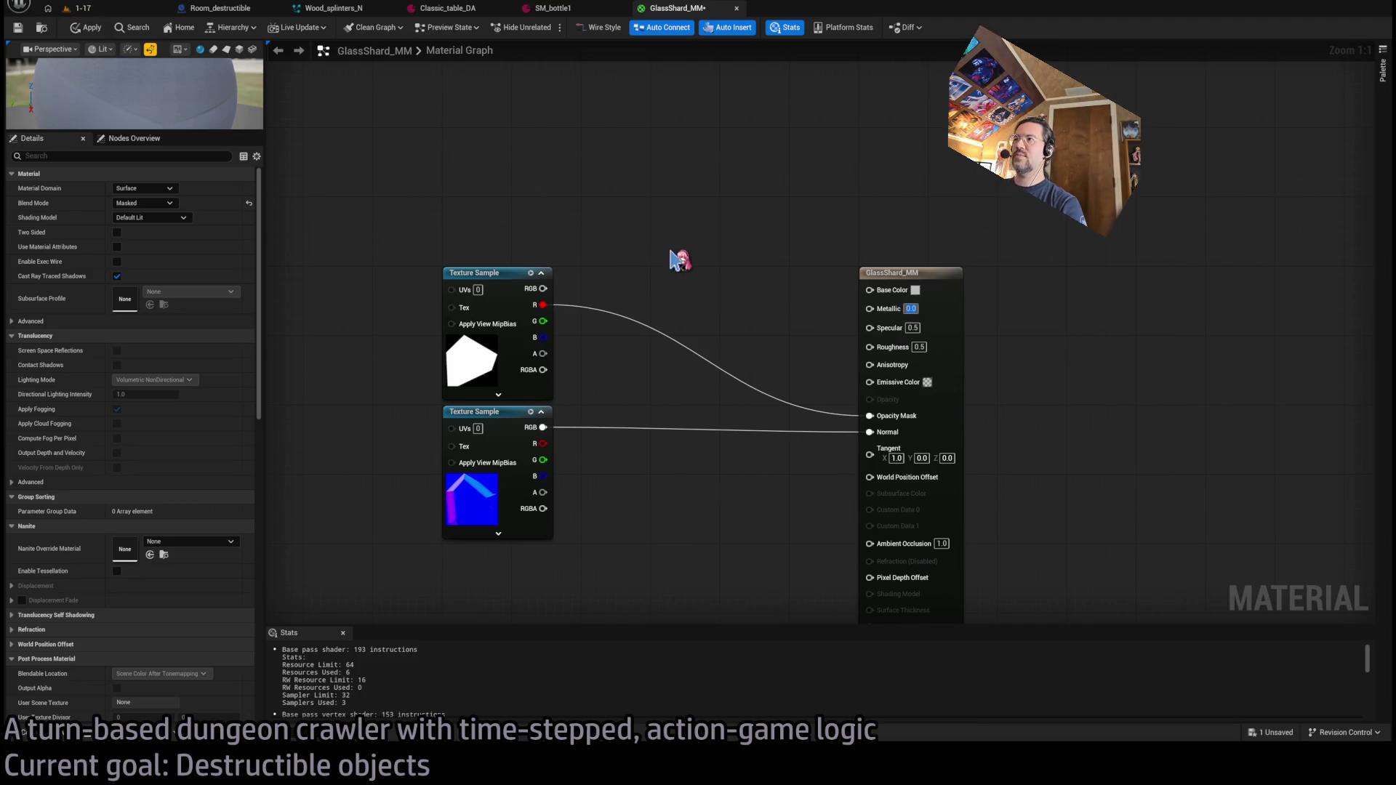
text(1)
key(Return)
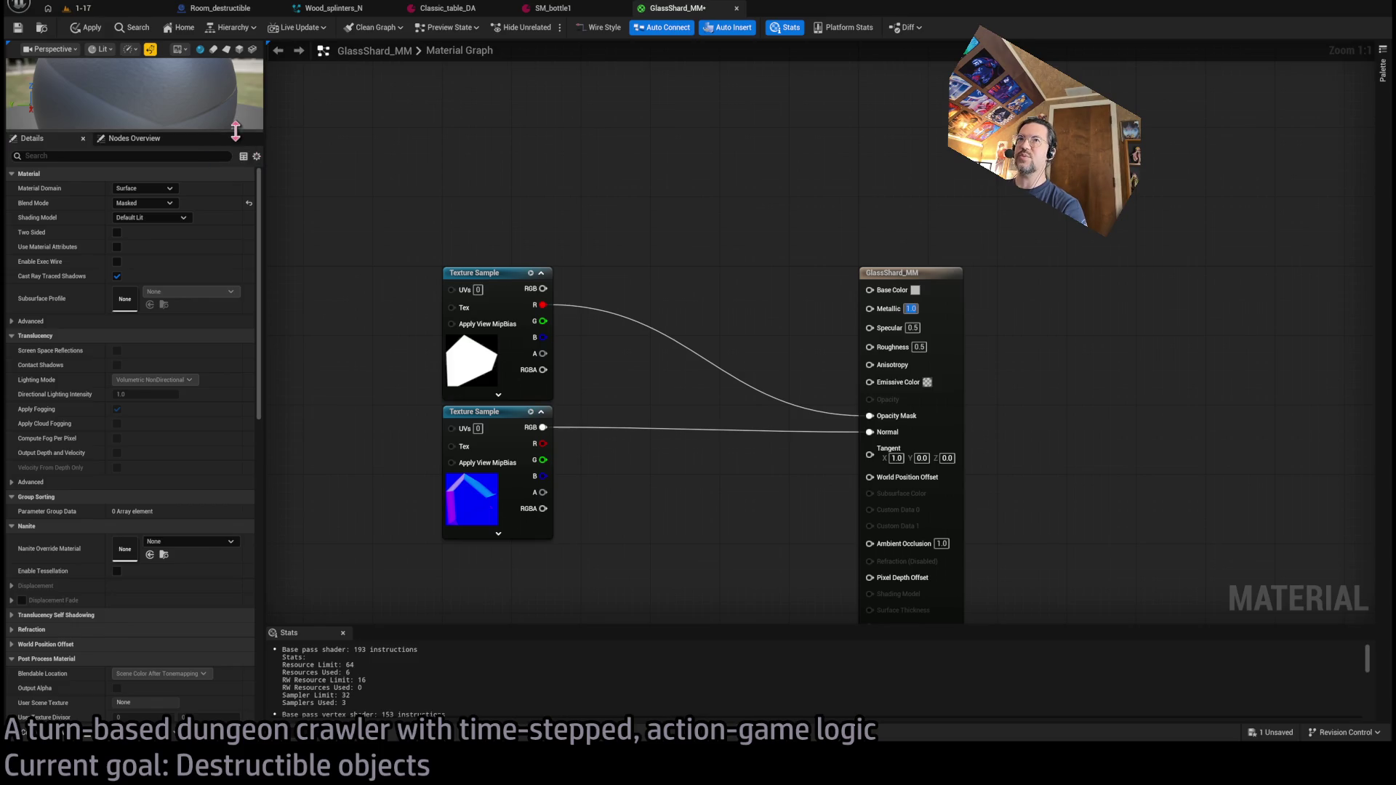
- Preview the material on the glass shard mesh and set Roughness to 0.0
drag(235, 131, 235, 389)
drag(210, 105, 248, 119)
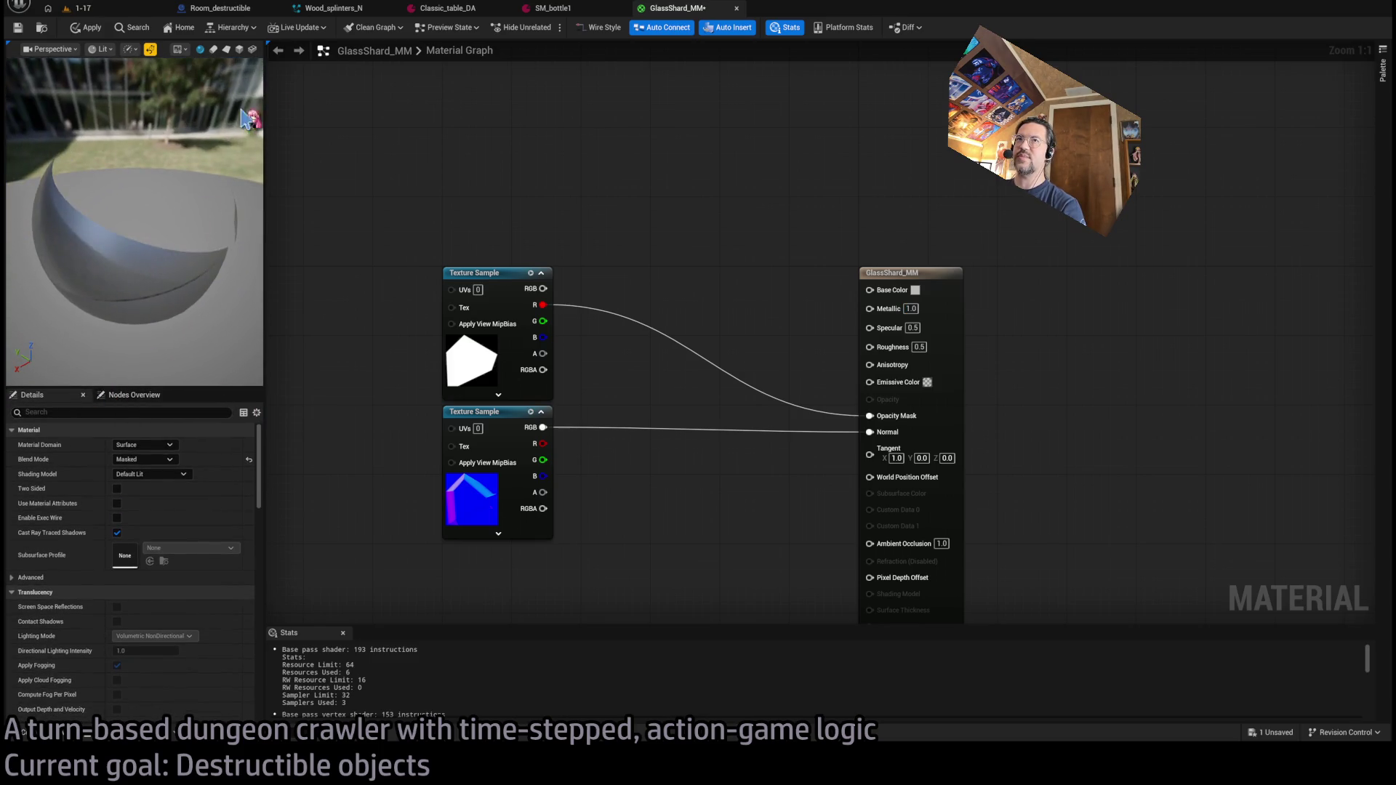
click(252, 49)
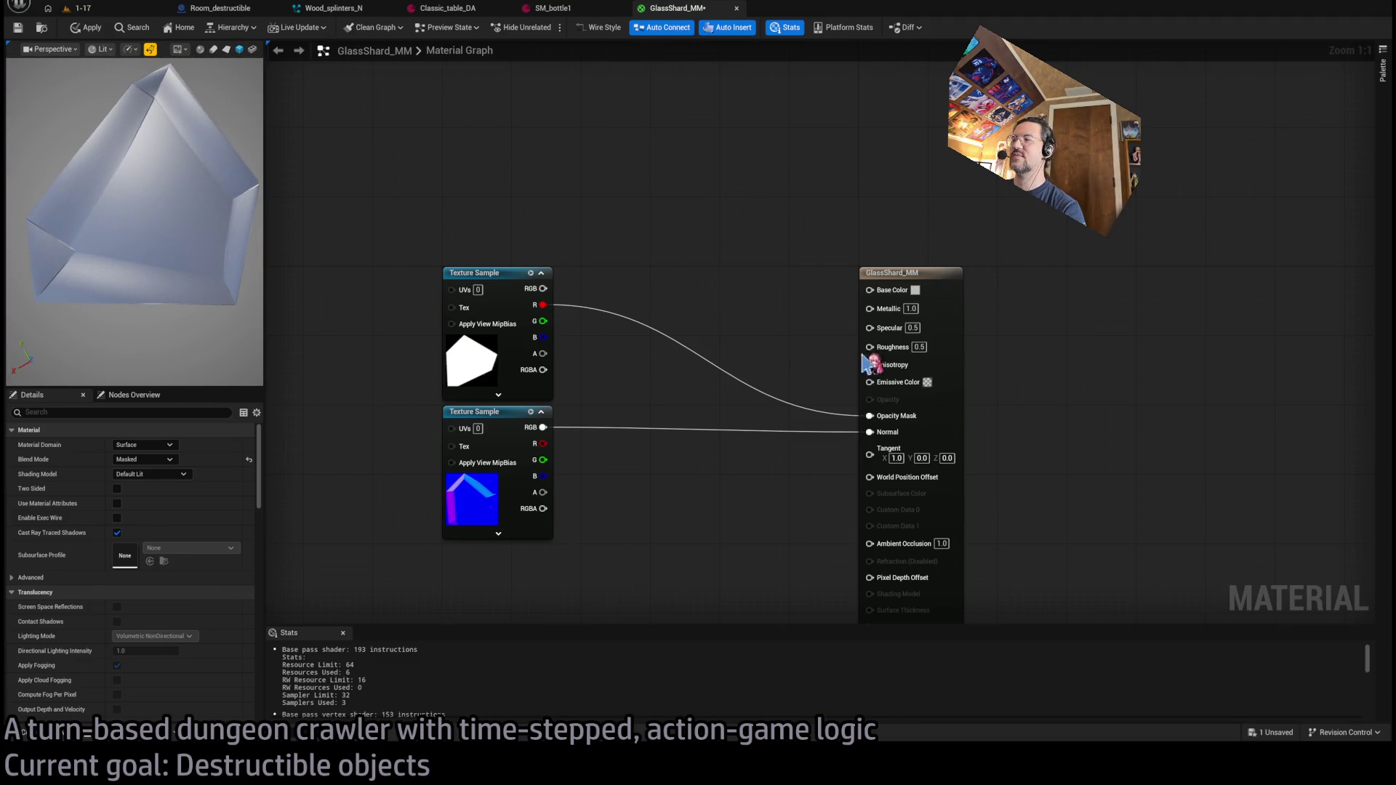
click(912, 328)
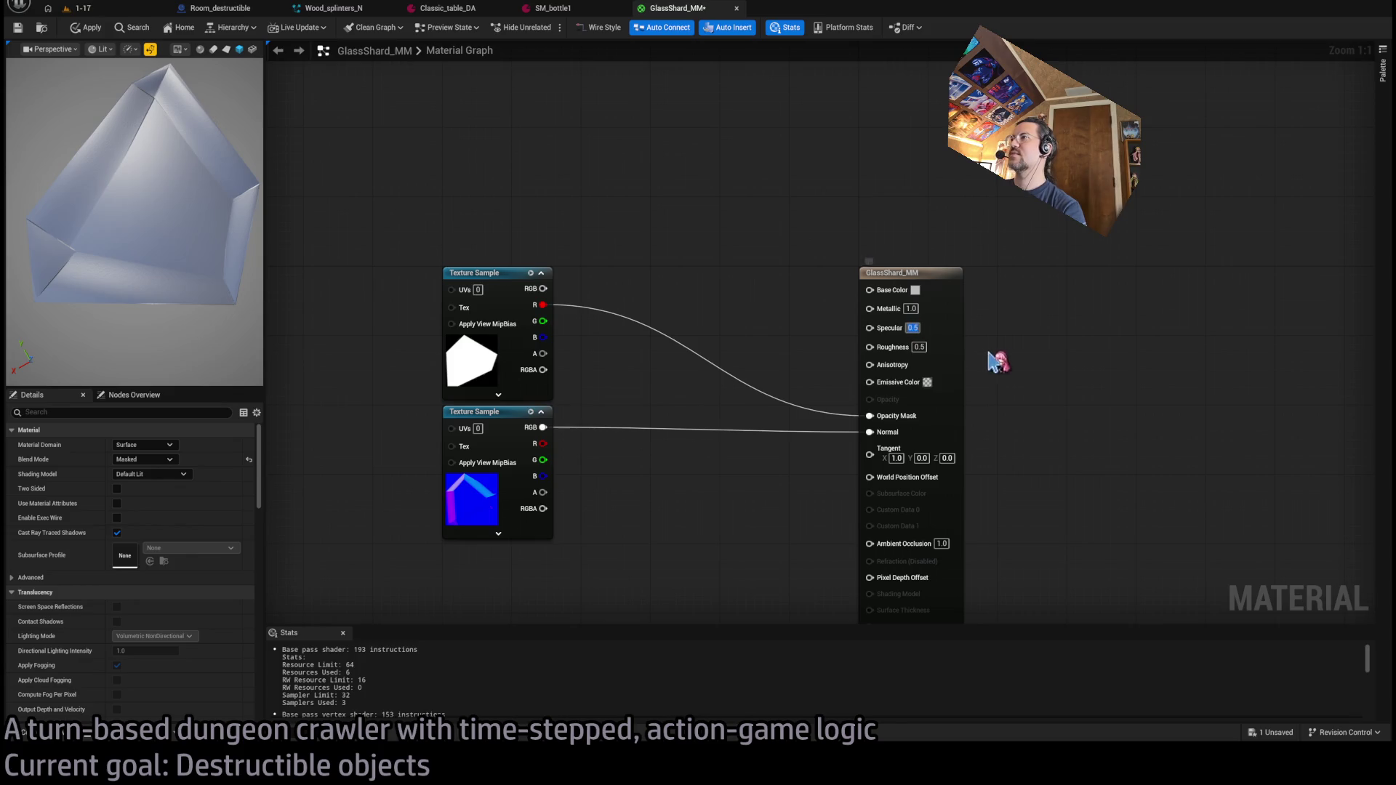
click(1002, 371)
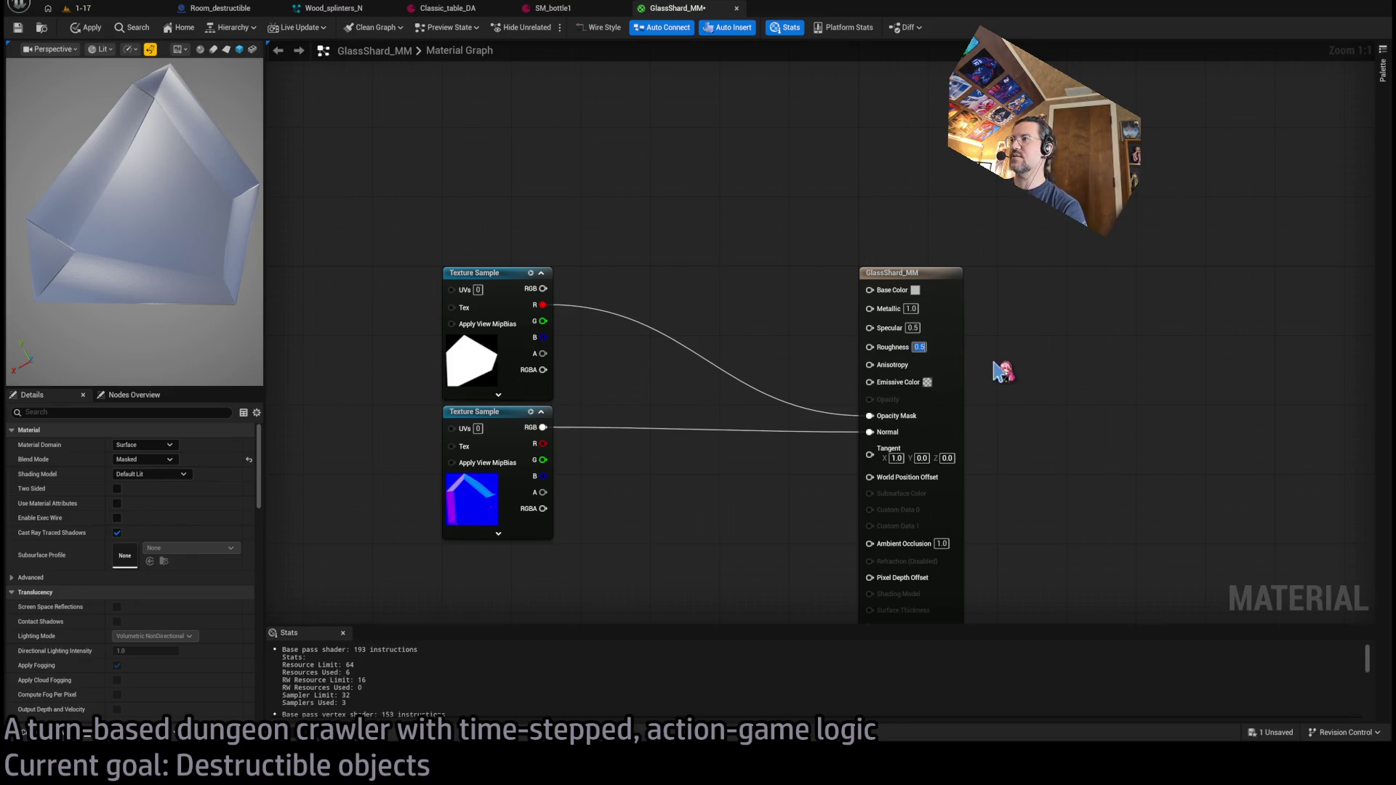
text(0)
key(Return)
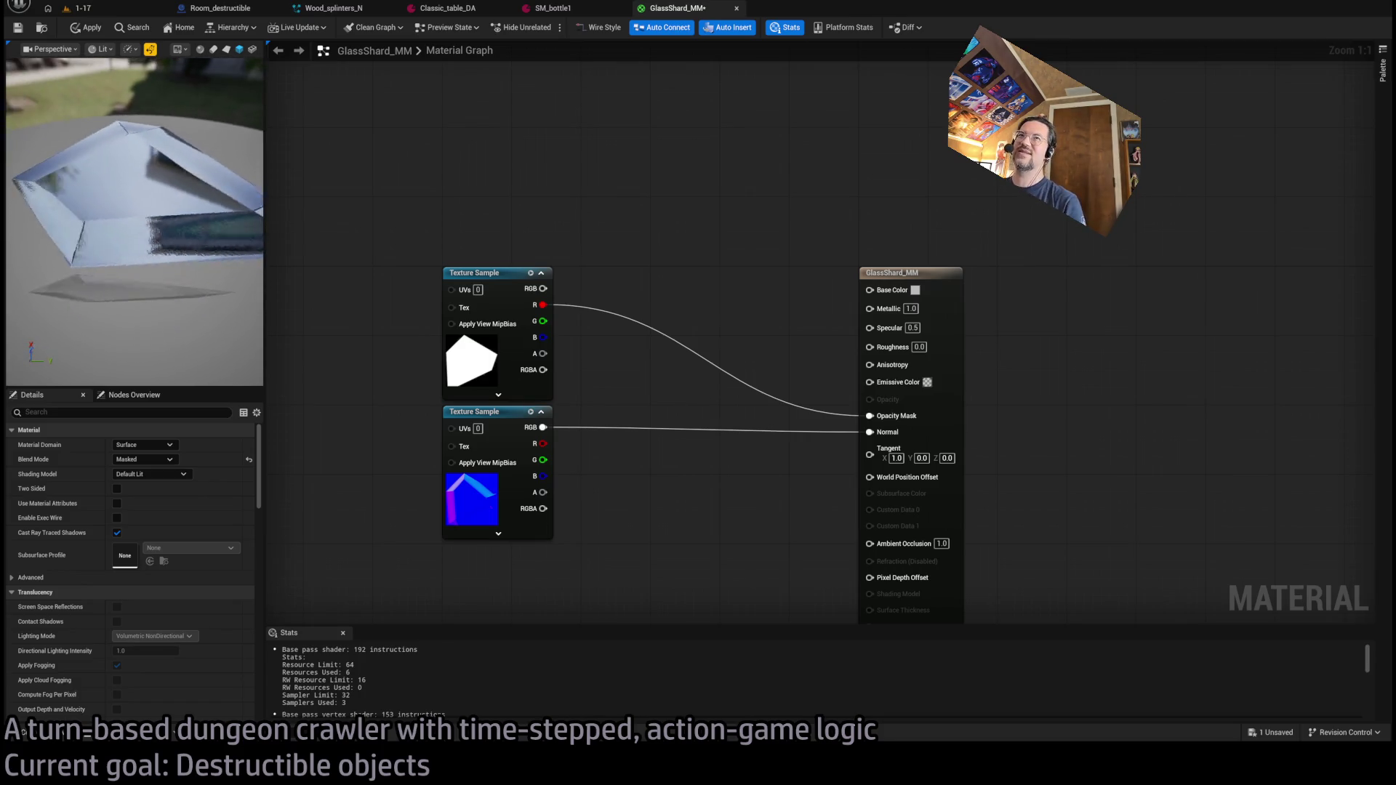
- Inspect the glossy shard in the preview and save GlassShard_MM
drag(185, 262, 185, 244)
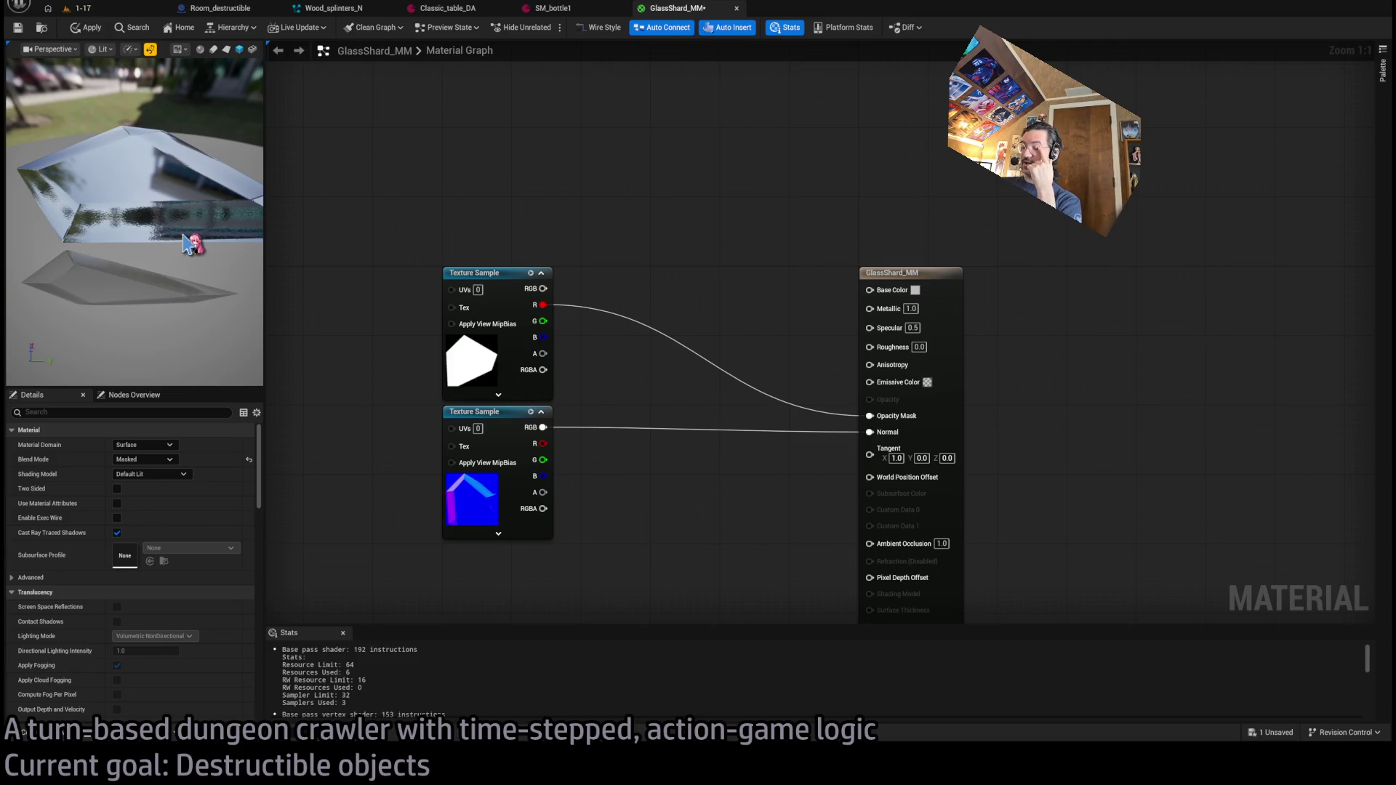
mouse_move(76, 93)
mouse_down()
mouse_move(110, 86)
mouse_move(77, 93)
mouse_up()
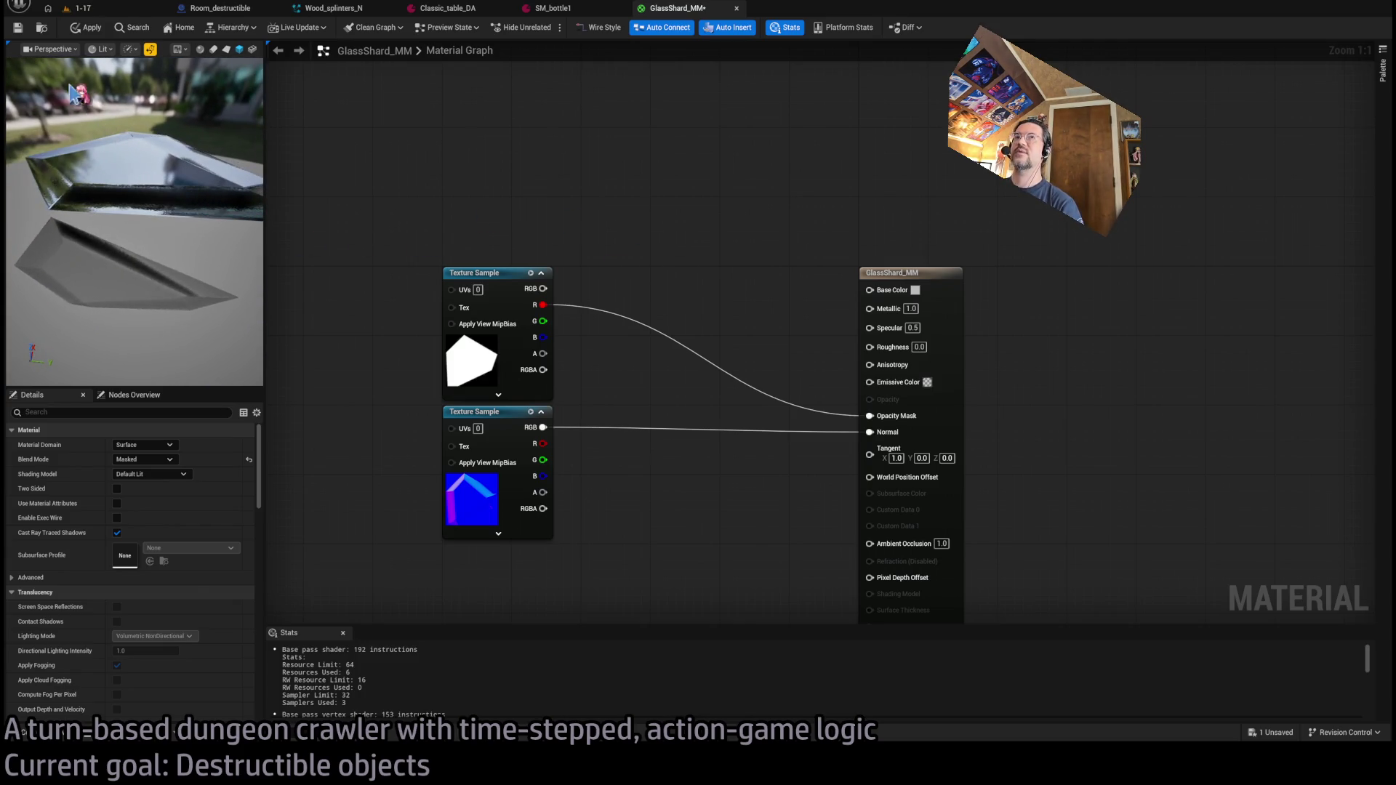
key(ctrl+s)
drag(661, 302, 743, 266)
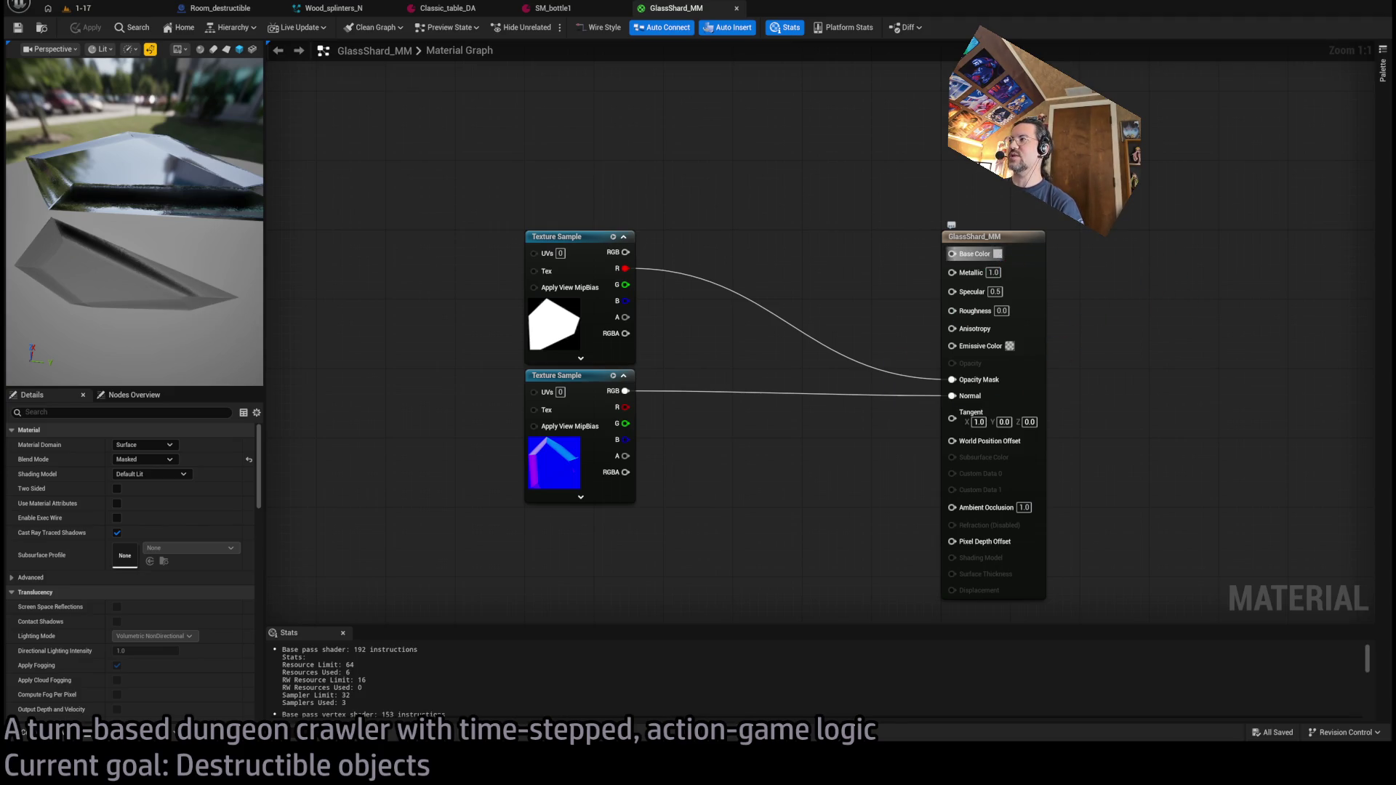
- Undo the last change and move both Texture Sample nodes lower in the graph
key(ctrl+z)
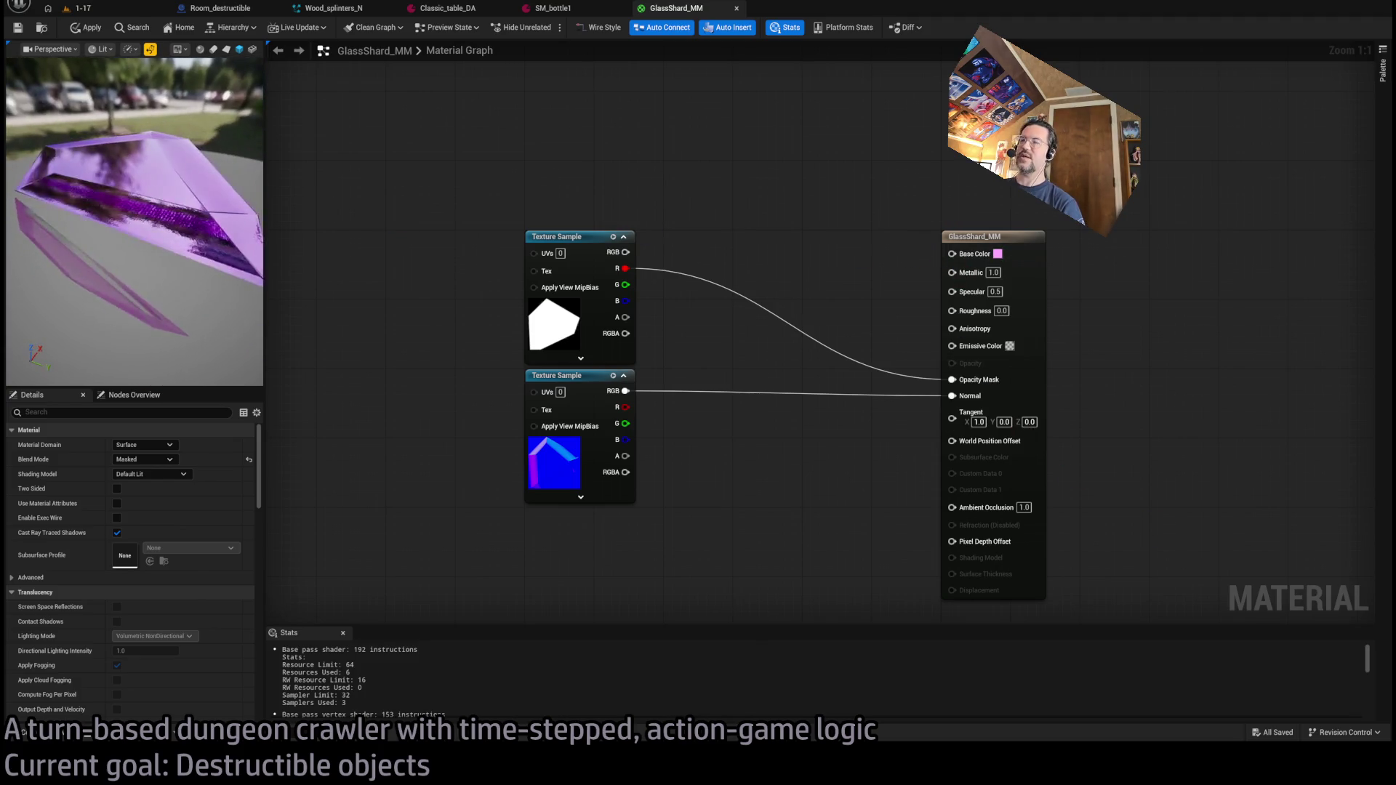
drag(658, 191, 517, 580)
drag(586, 247, 594, 457)
click(787, 285)
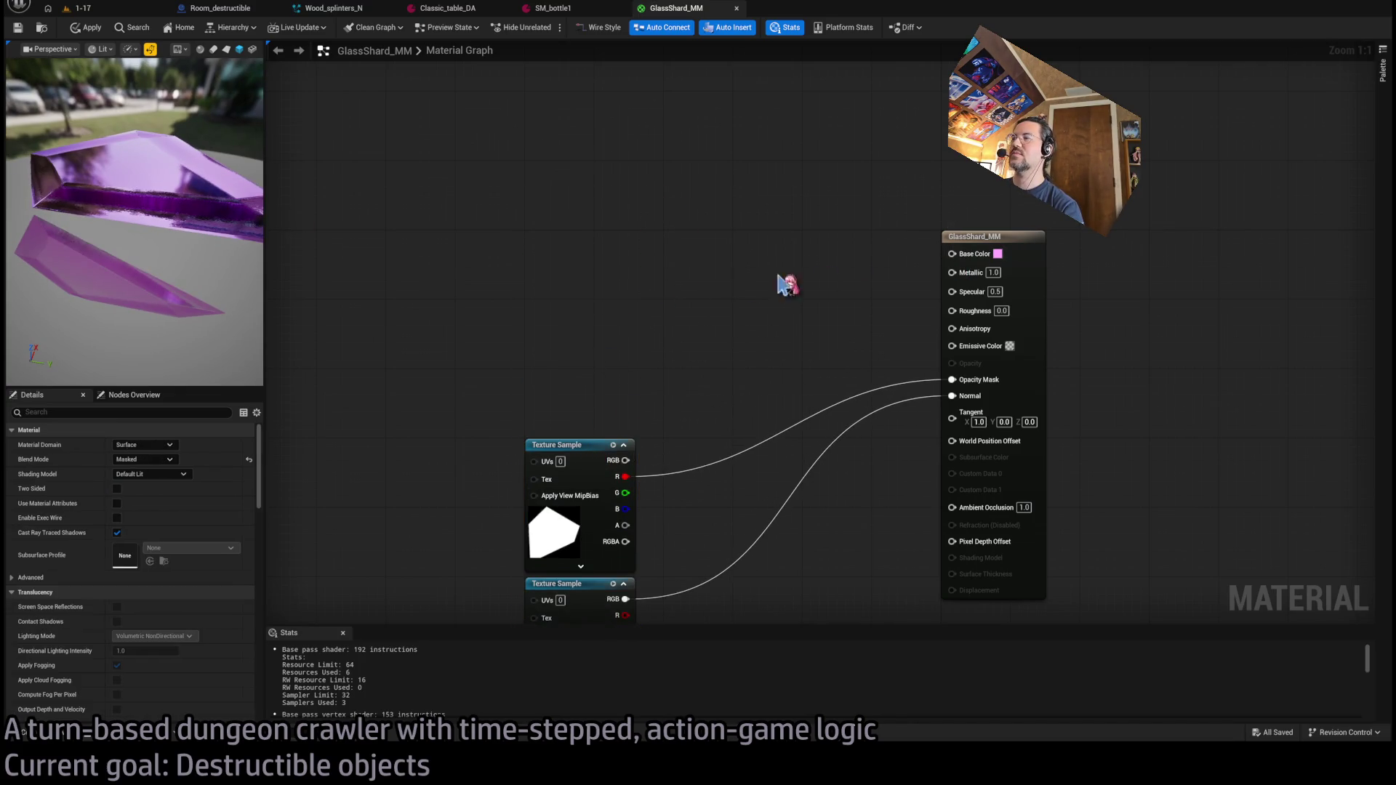
- Feed Base Color from a new vector parameter named Color with a white default
drag(952, 254, 547, 231)
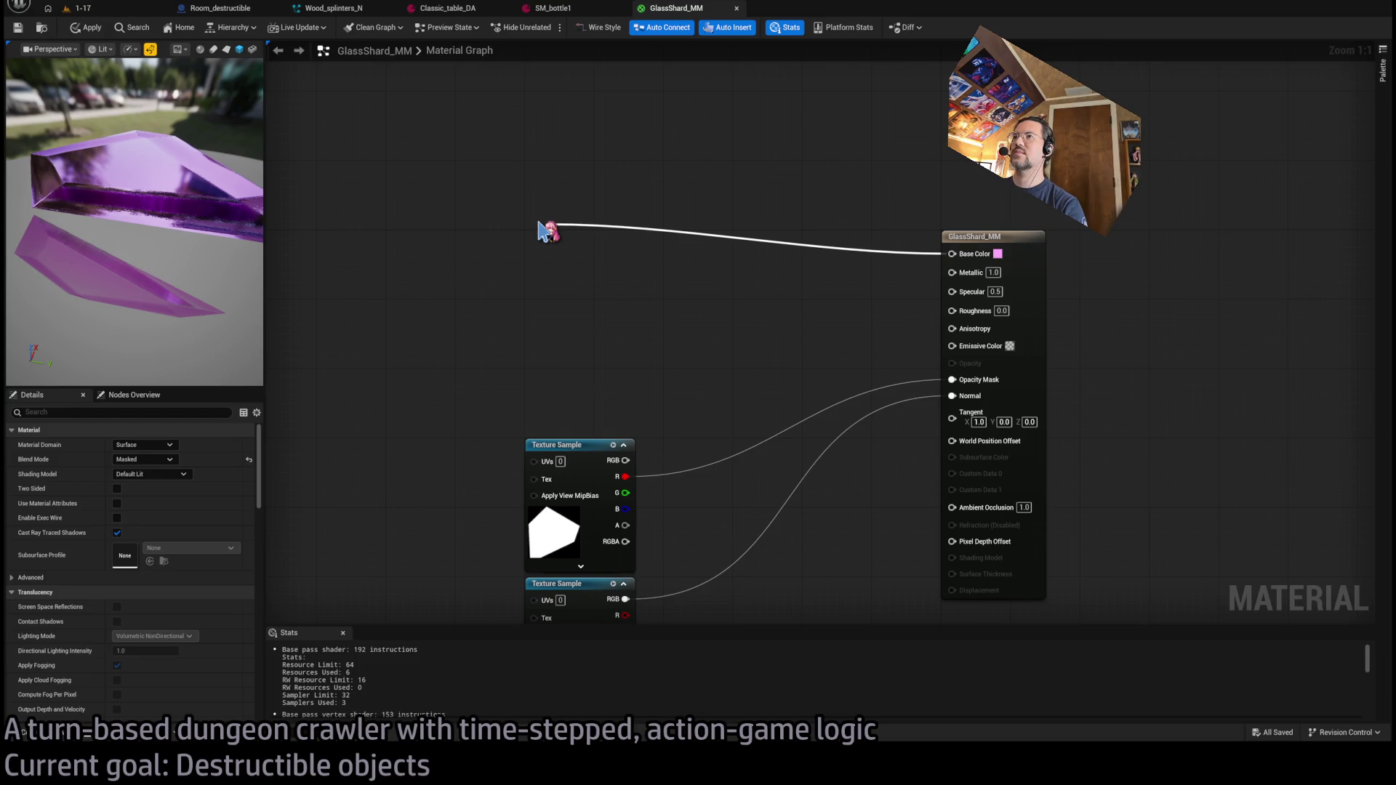
drag(547, 231, 551, 228)
click(612, 281)
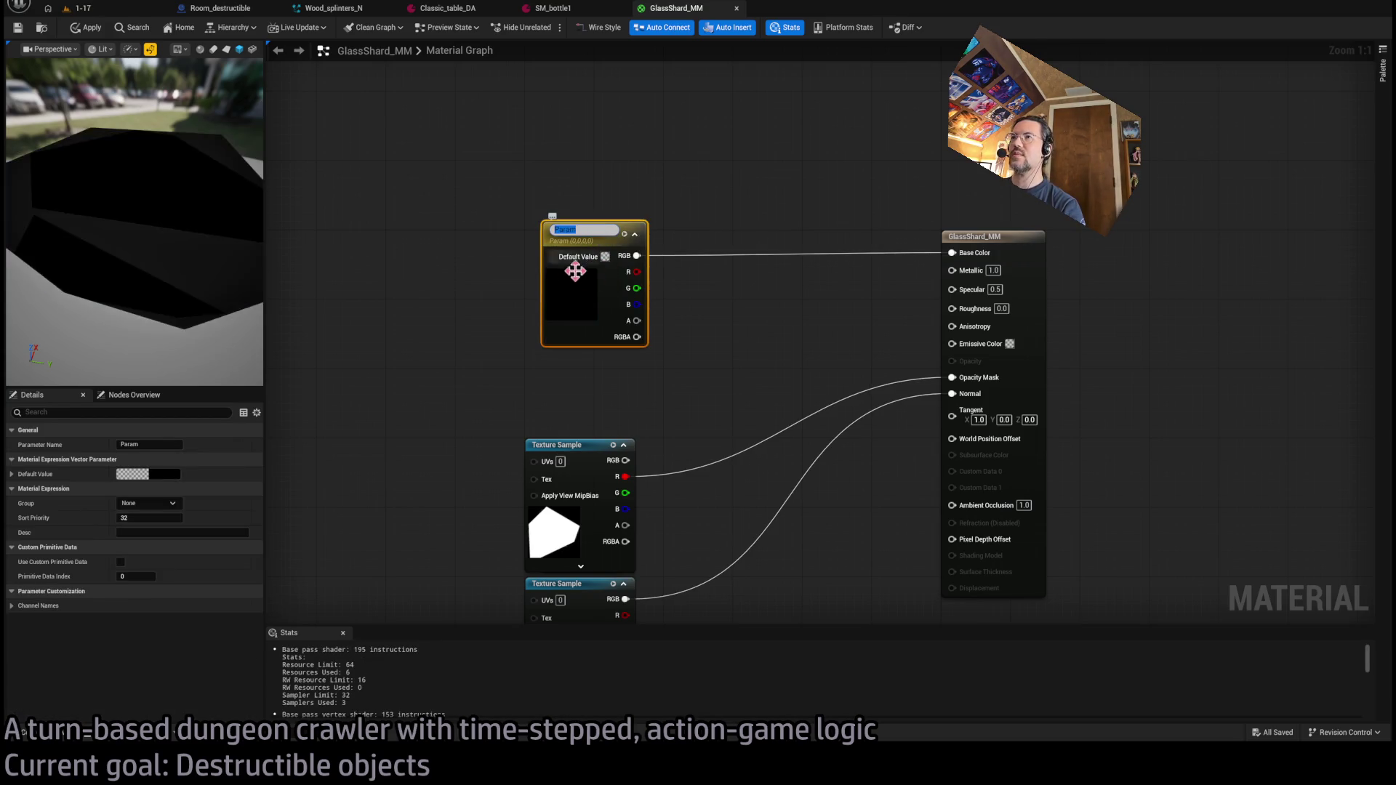
text(Color)
key(Return)
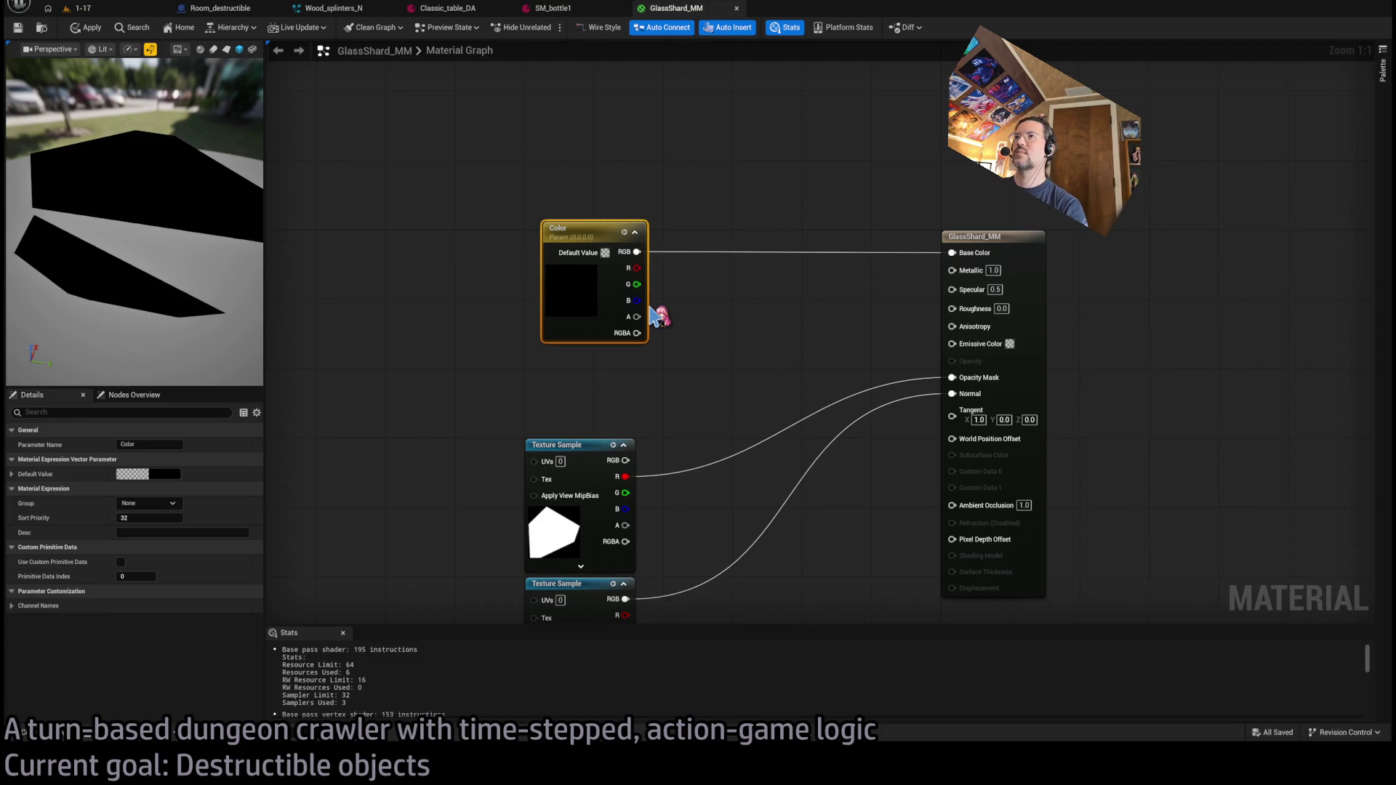
drag(592, 233, 575, 242)
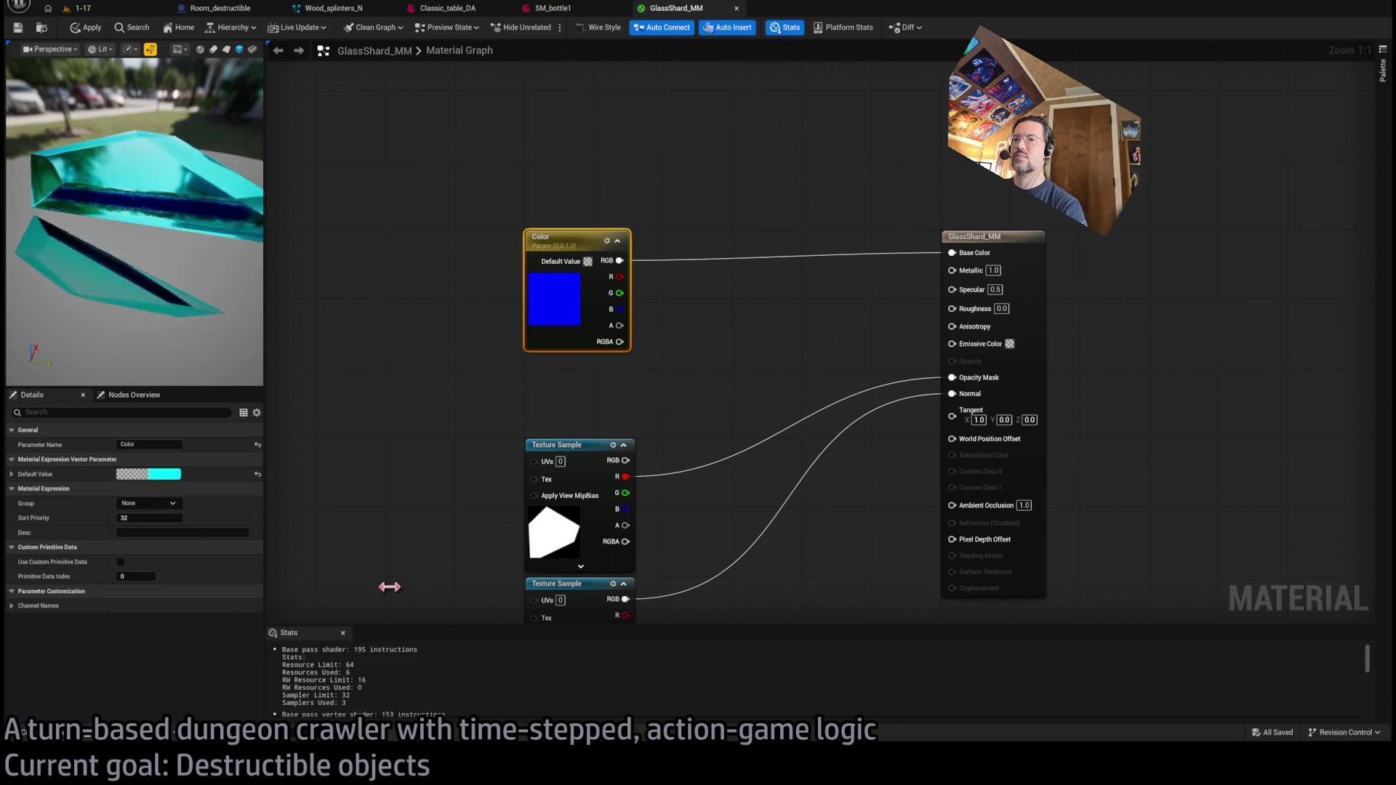
click(716, 379)
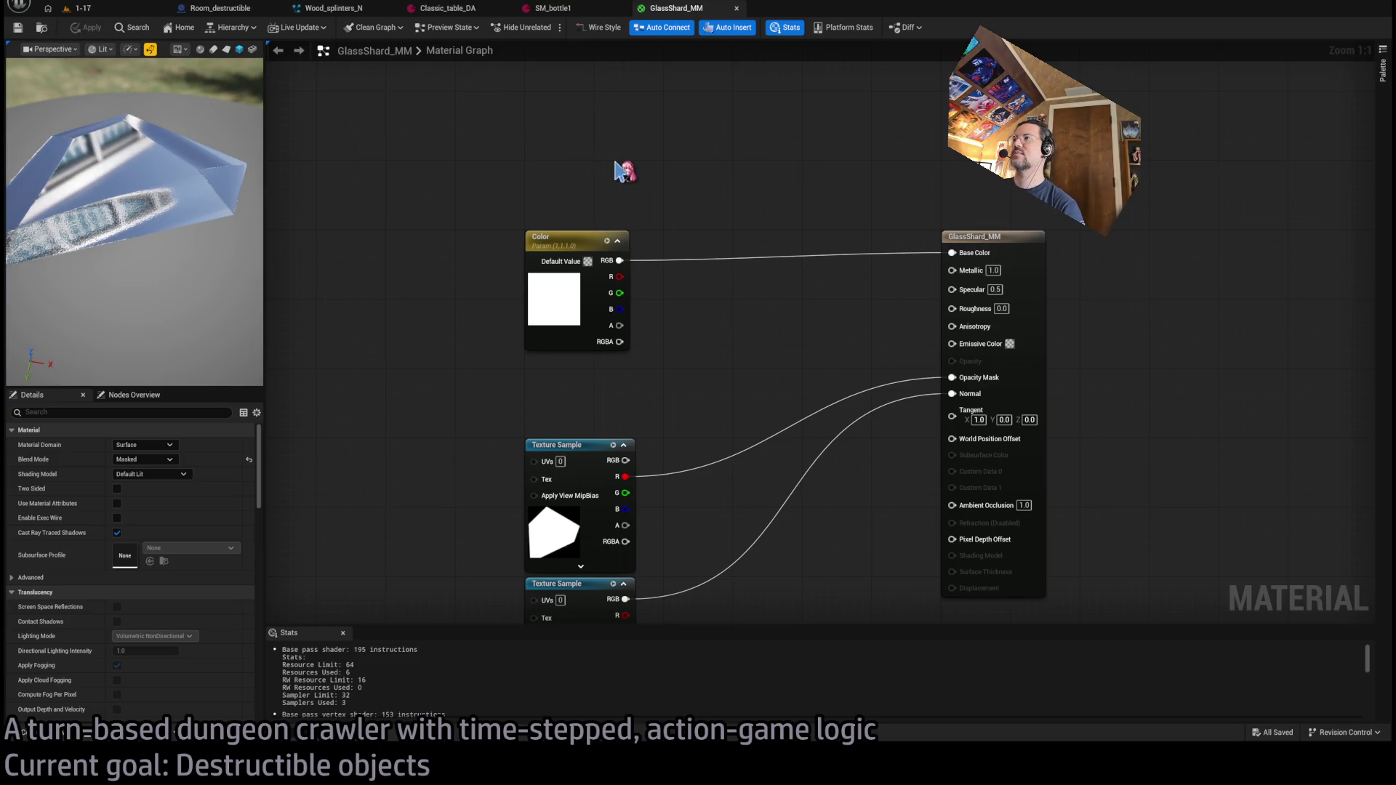
mouse_move(134, 219)
mouse_down()
mouse_move(175, 240)
mouse_move(218, 211)
mouse_move(232, 240)
mouse_move(189, 255)
mouse_move(155, 211)
mouse_up()
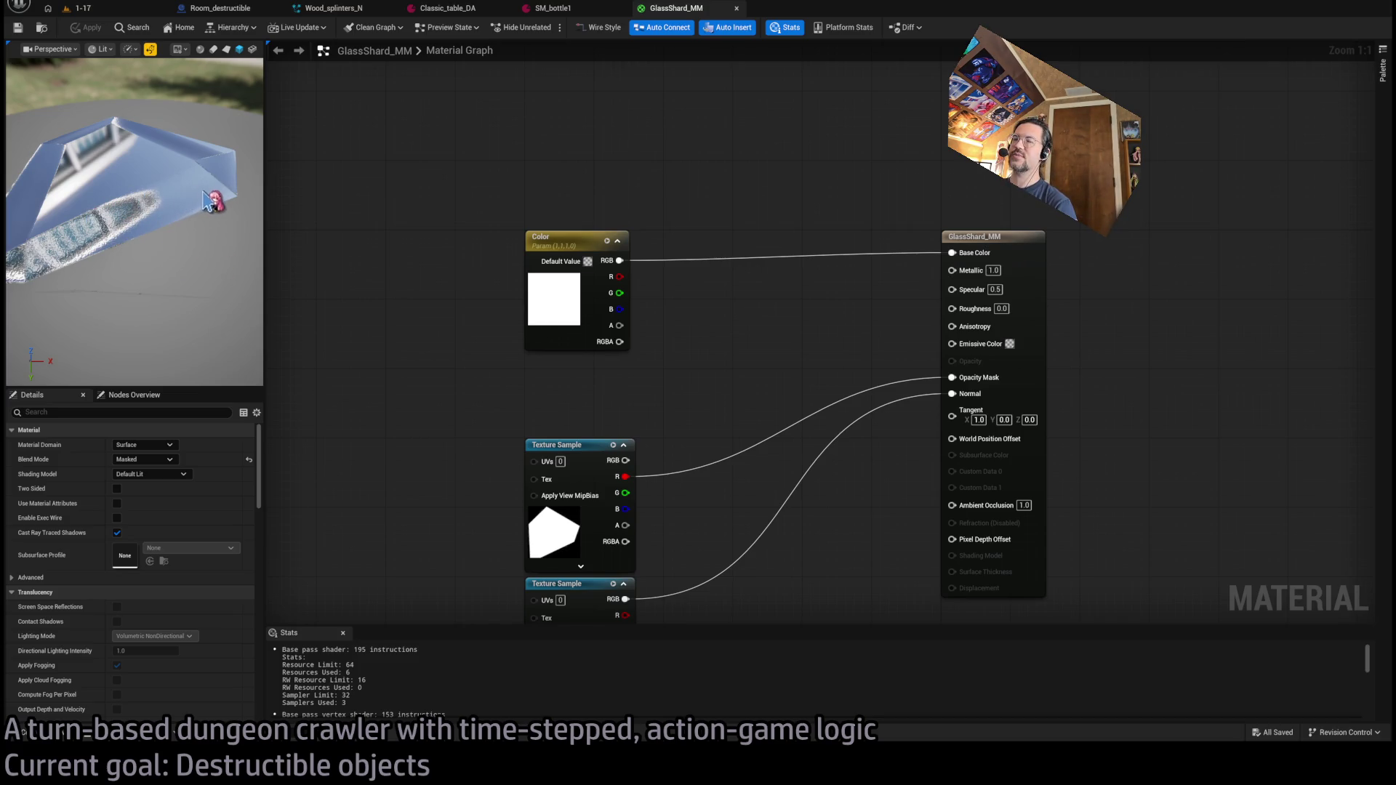
mouse_move(155, 183)
mouse_down()
mouse_move(227, 228)
mouse_move(196, 182)
mouse_up()
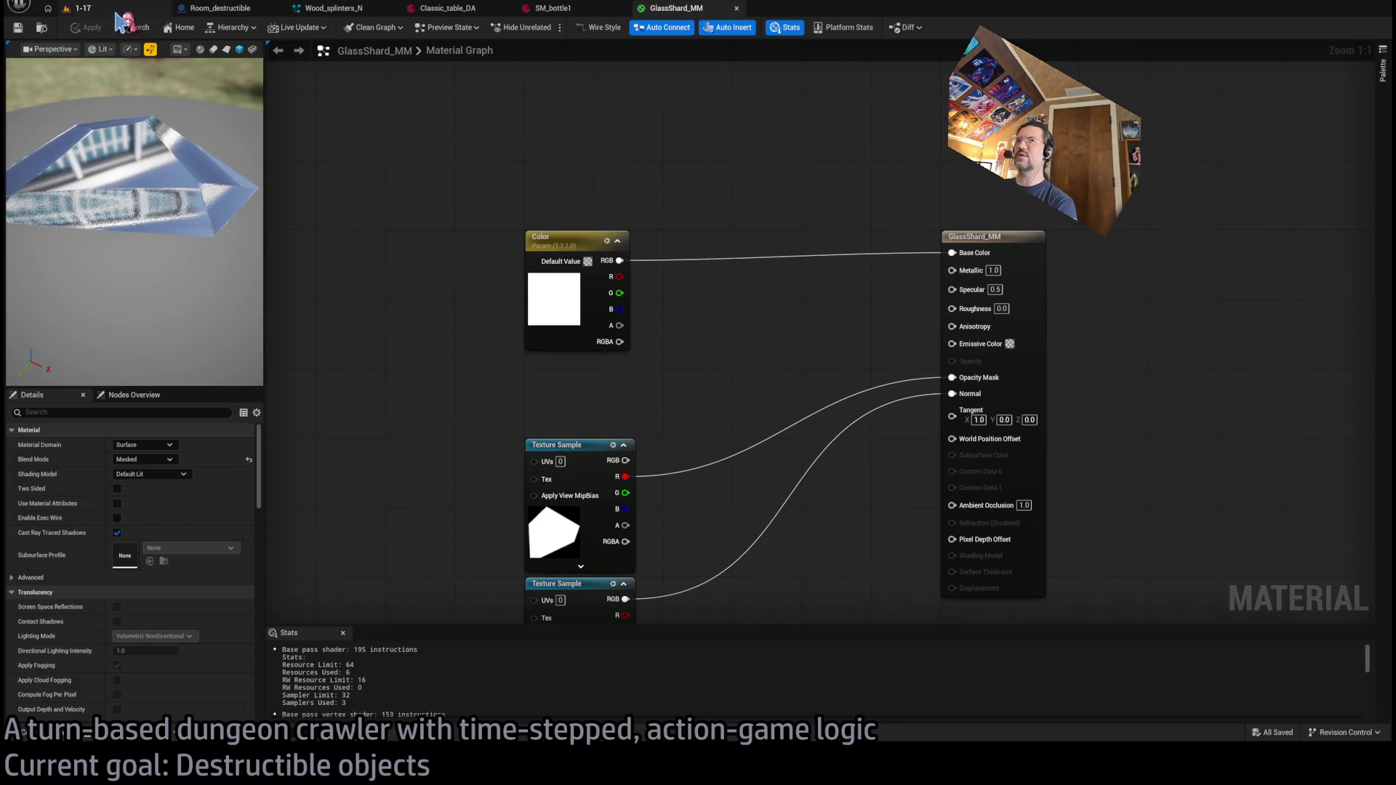
click(443, 13)
click(333, 9)
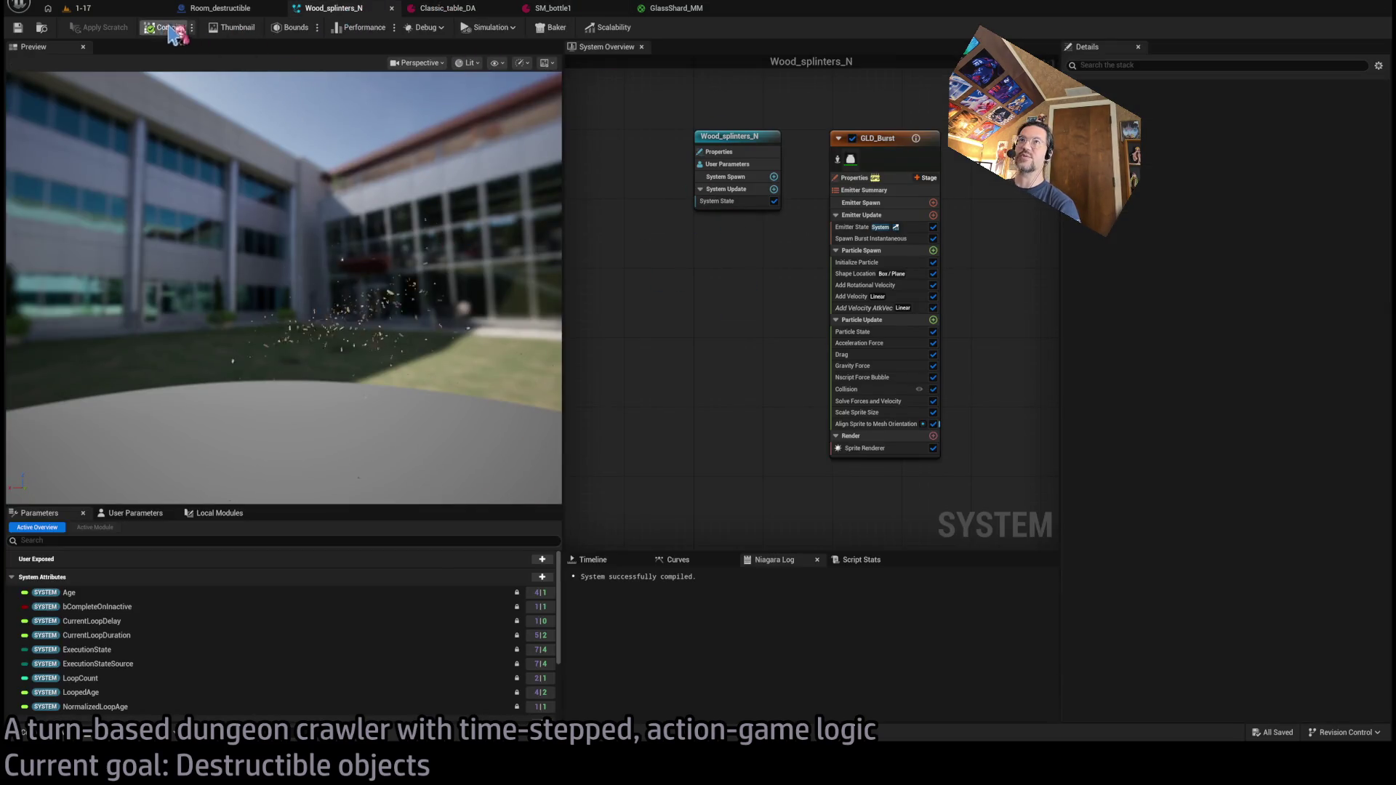
click(670, 10)
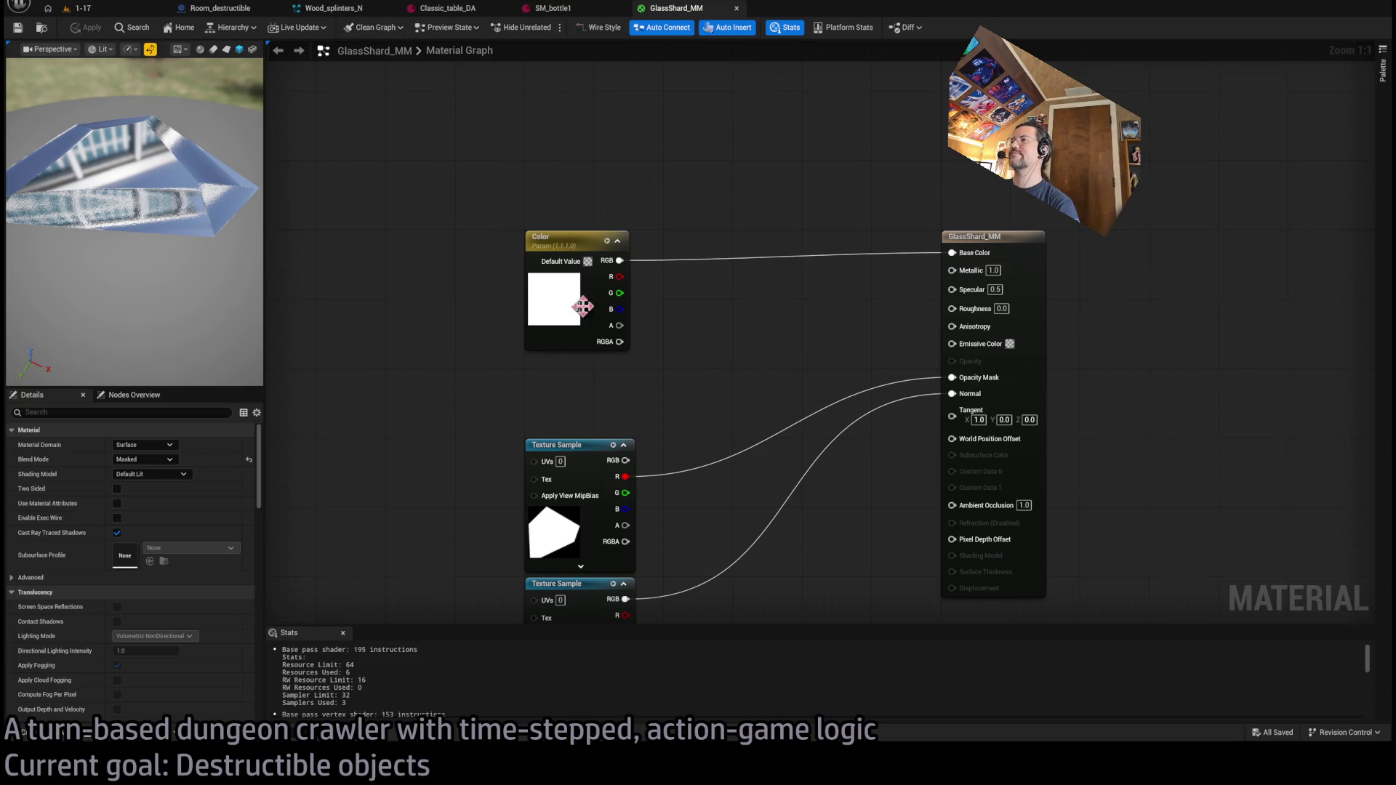
scroll(579, 304, down, 1)
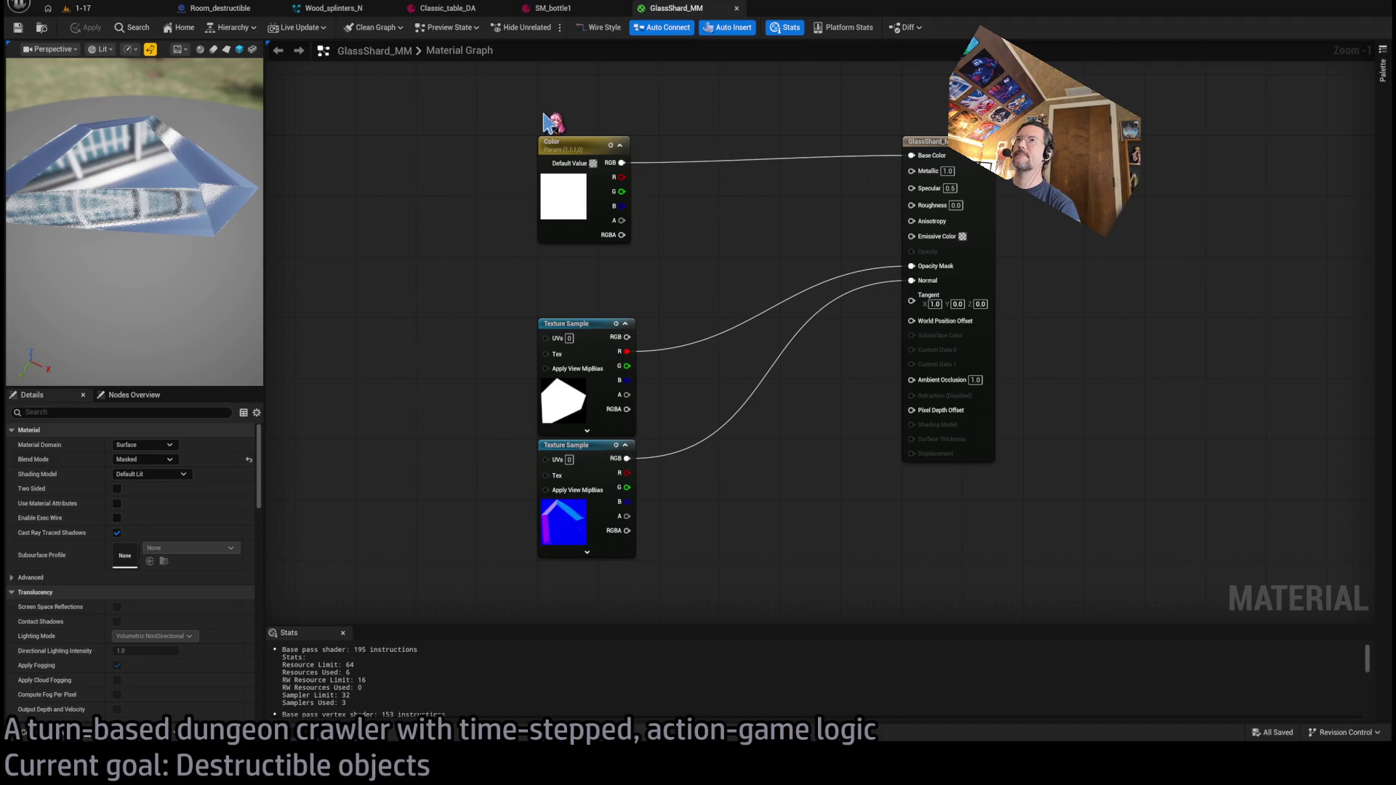
drag(550, 120, 632, 157)
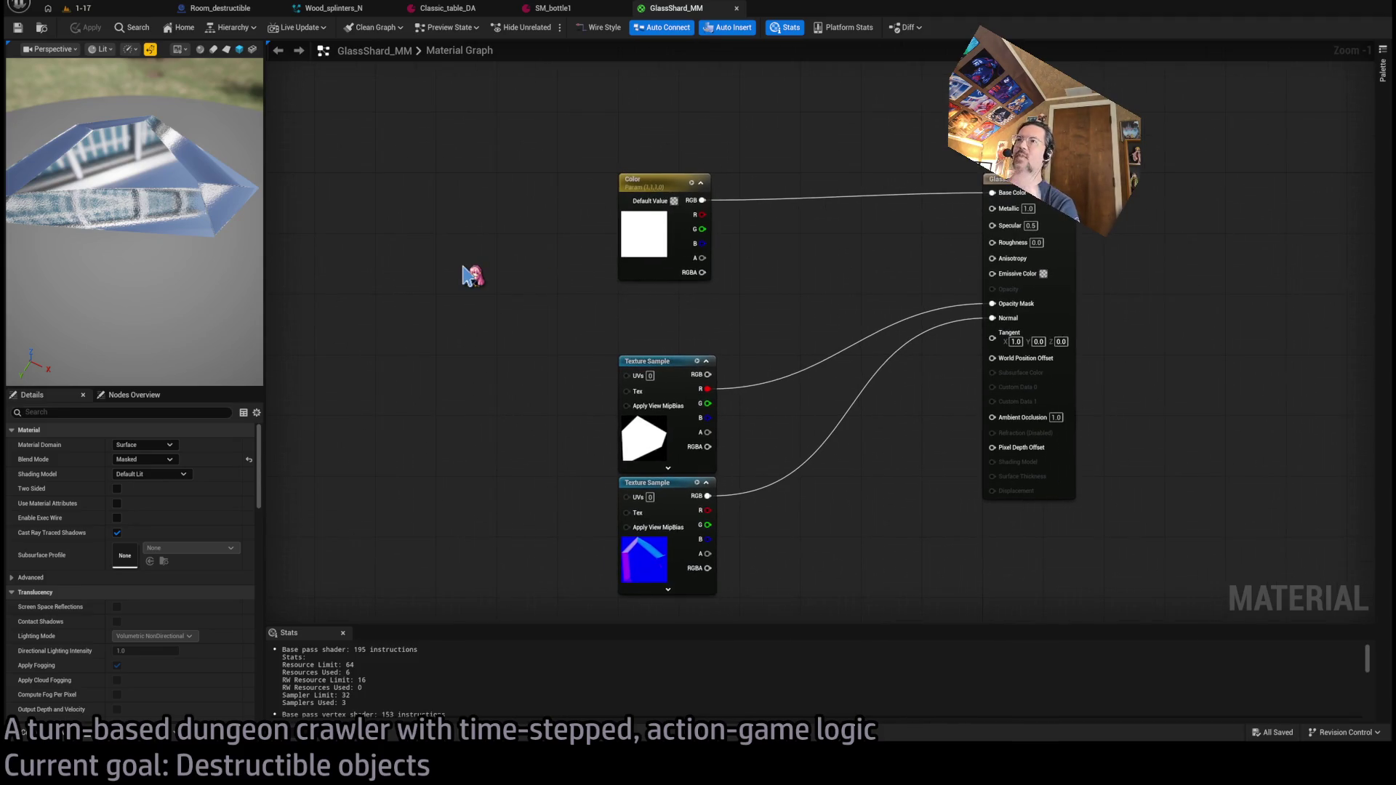
- Replace the Color parameter with a Particle Color node driving Base Color
key(ctrl+v)
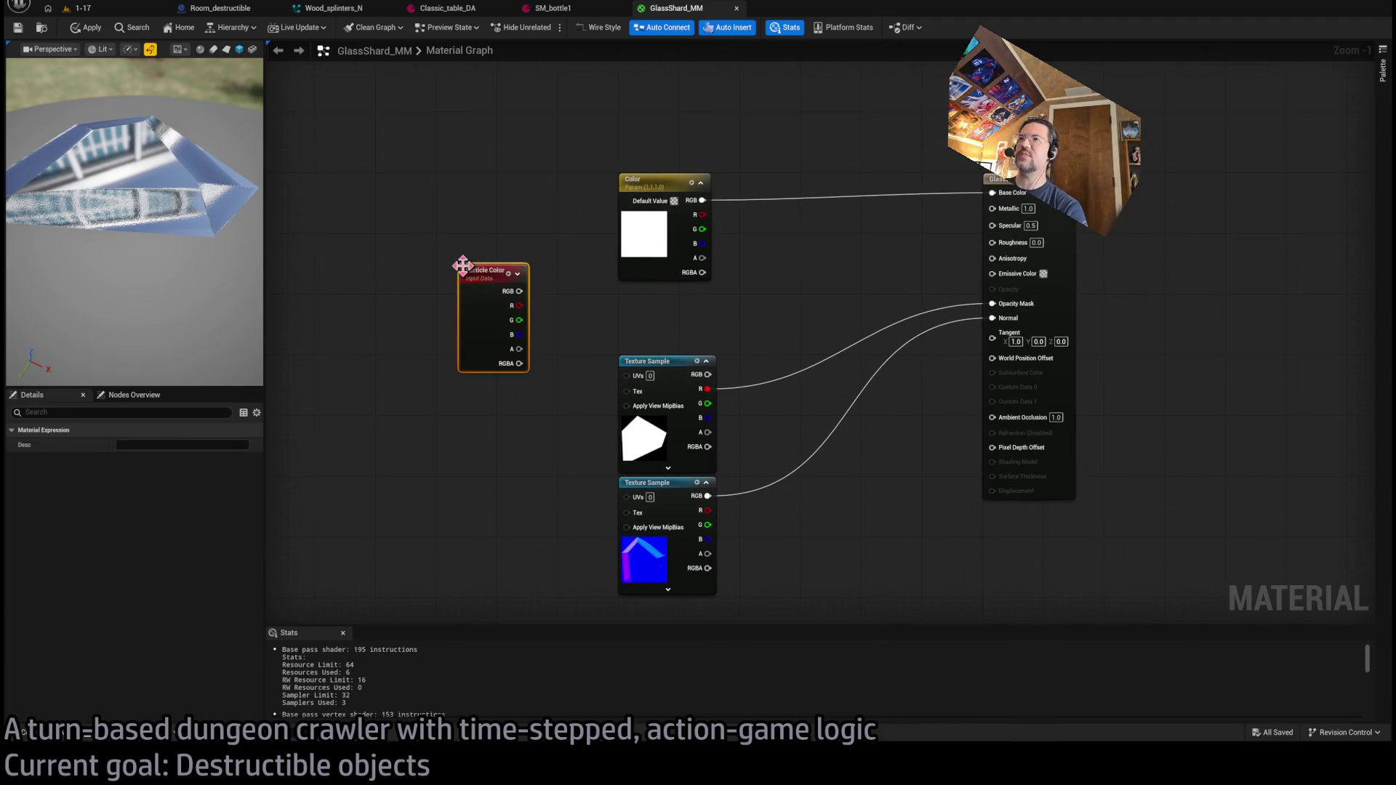
drag(489, 274, 489, 206)
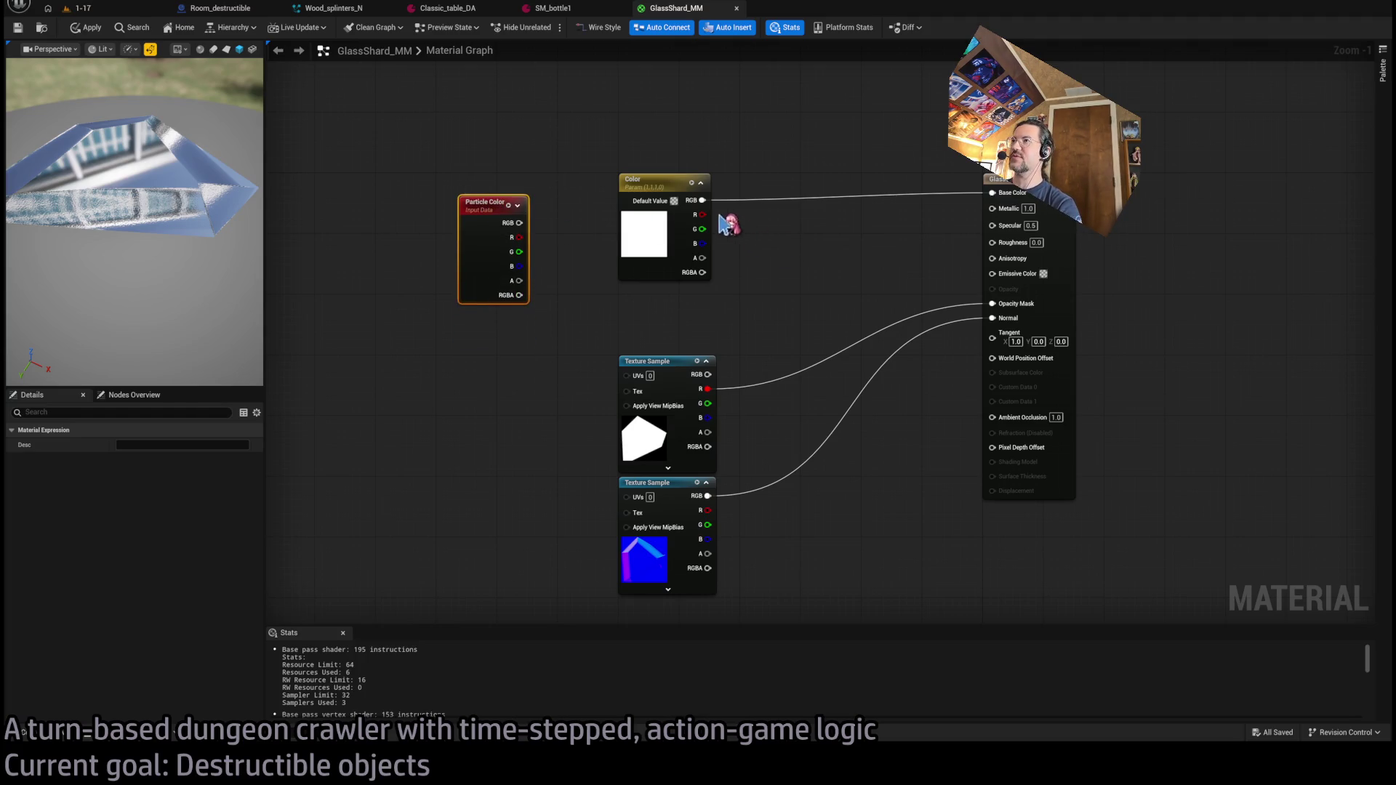
mouse_move(704, 201)
mouse_down()
mouse_move(519, 223)
mouse_move(663, 214)
mouse_move(668, 188)
mouse_up()
click(654, 179)
key(Delete)
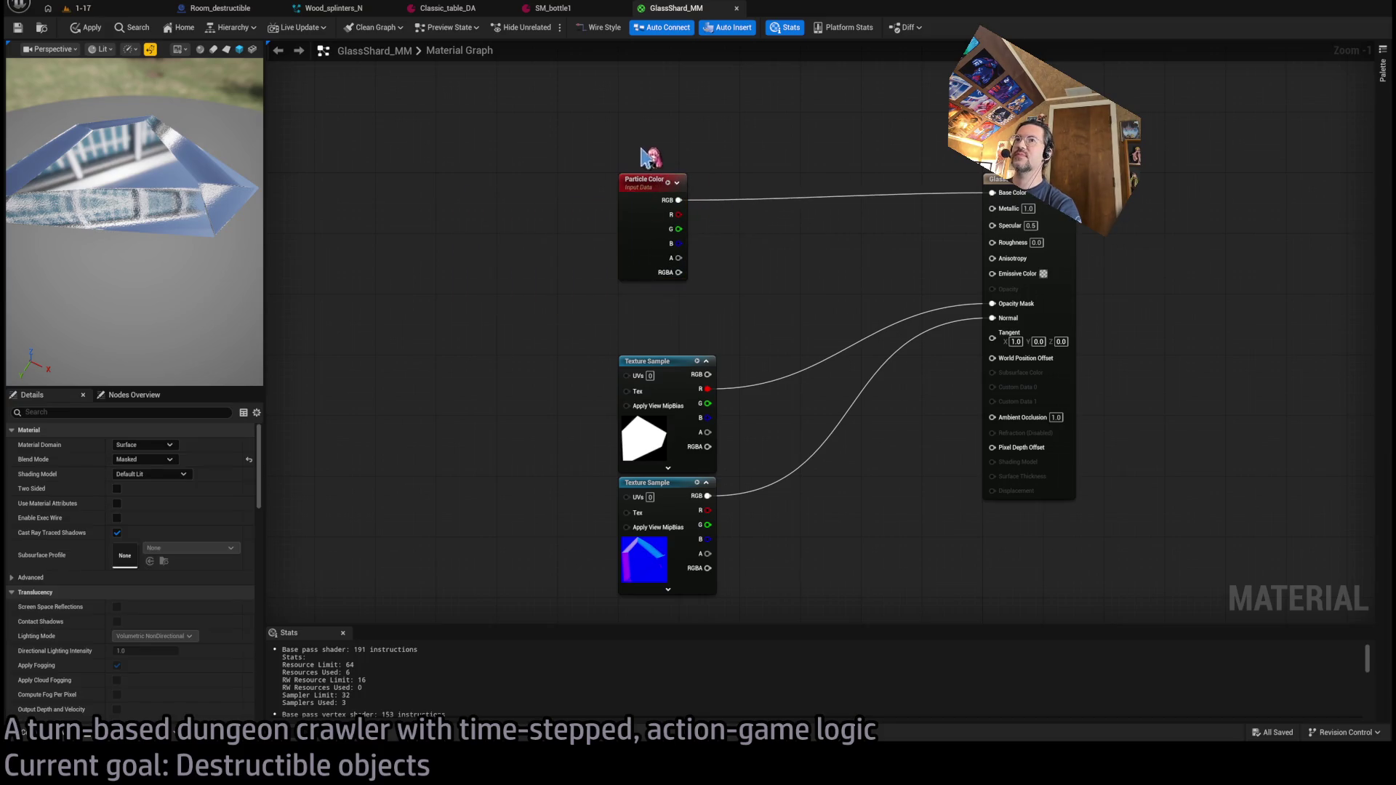
click(782, 303)
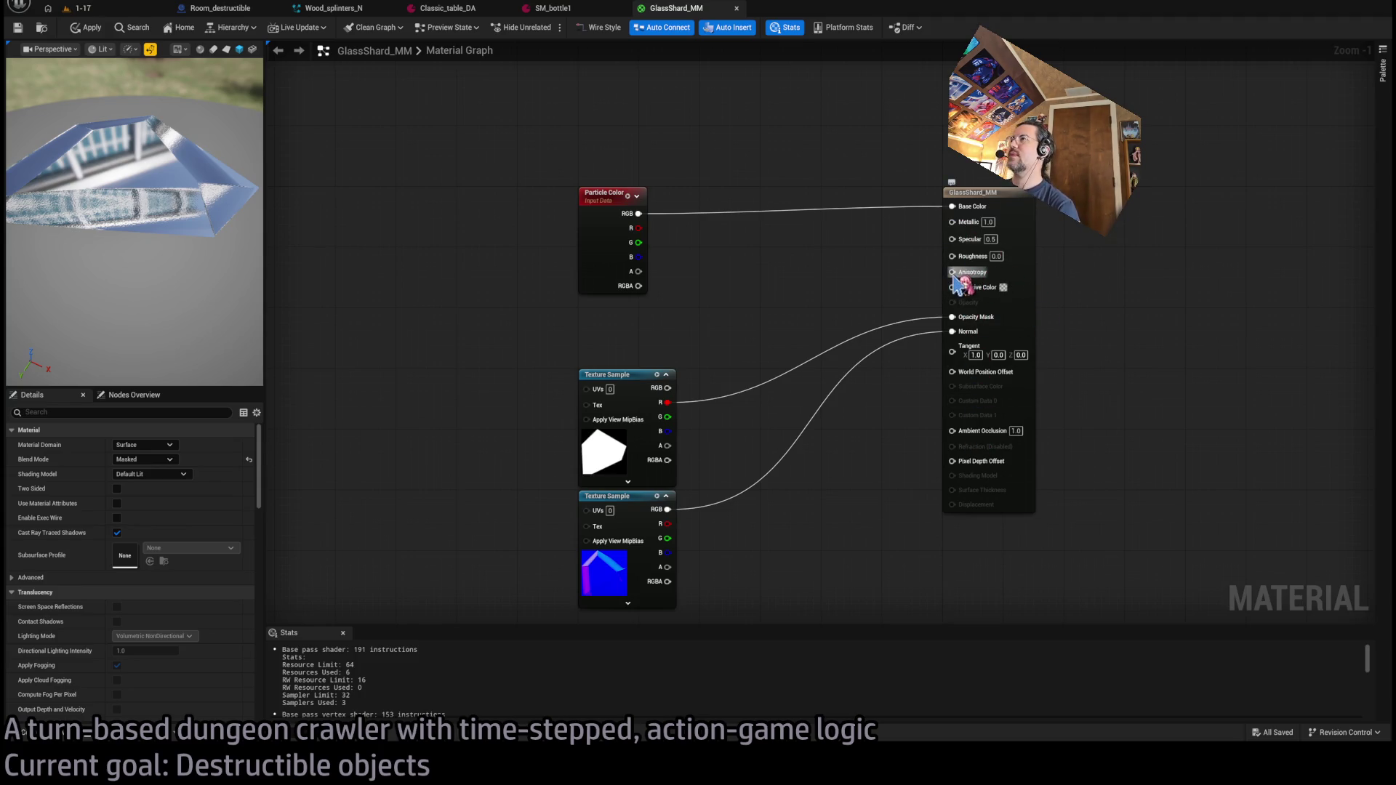
- Try a constant of 1.0 on Anisotropy, then delete it
drag(954, 274, 716, 307)
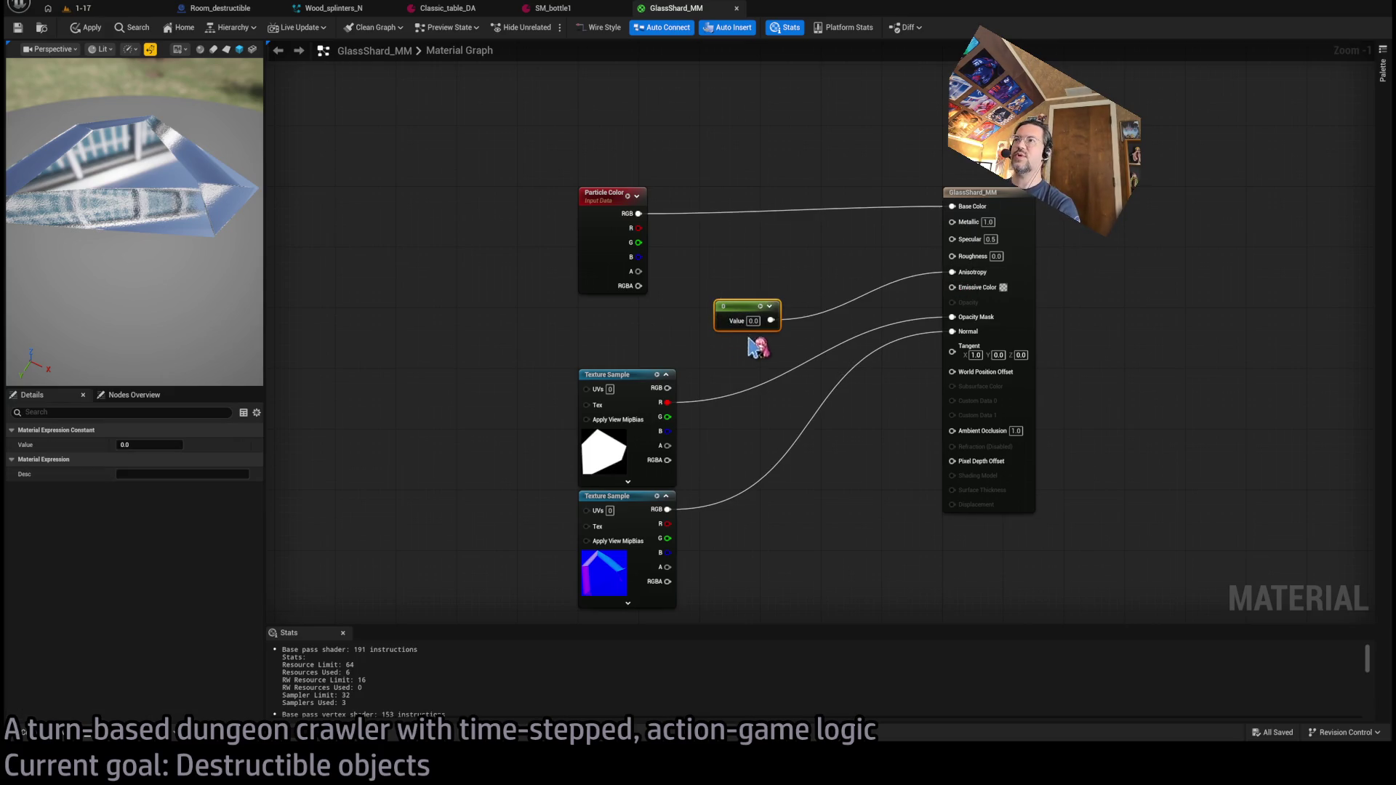
text(1)
key(Return)
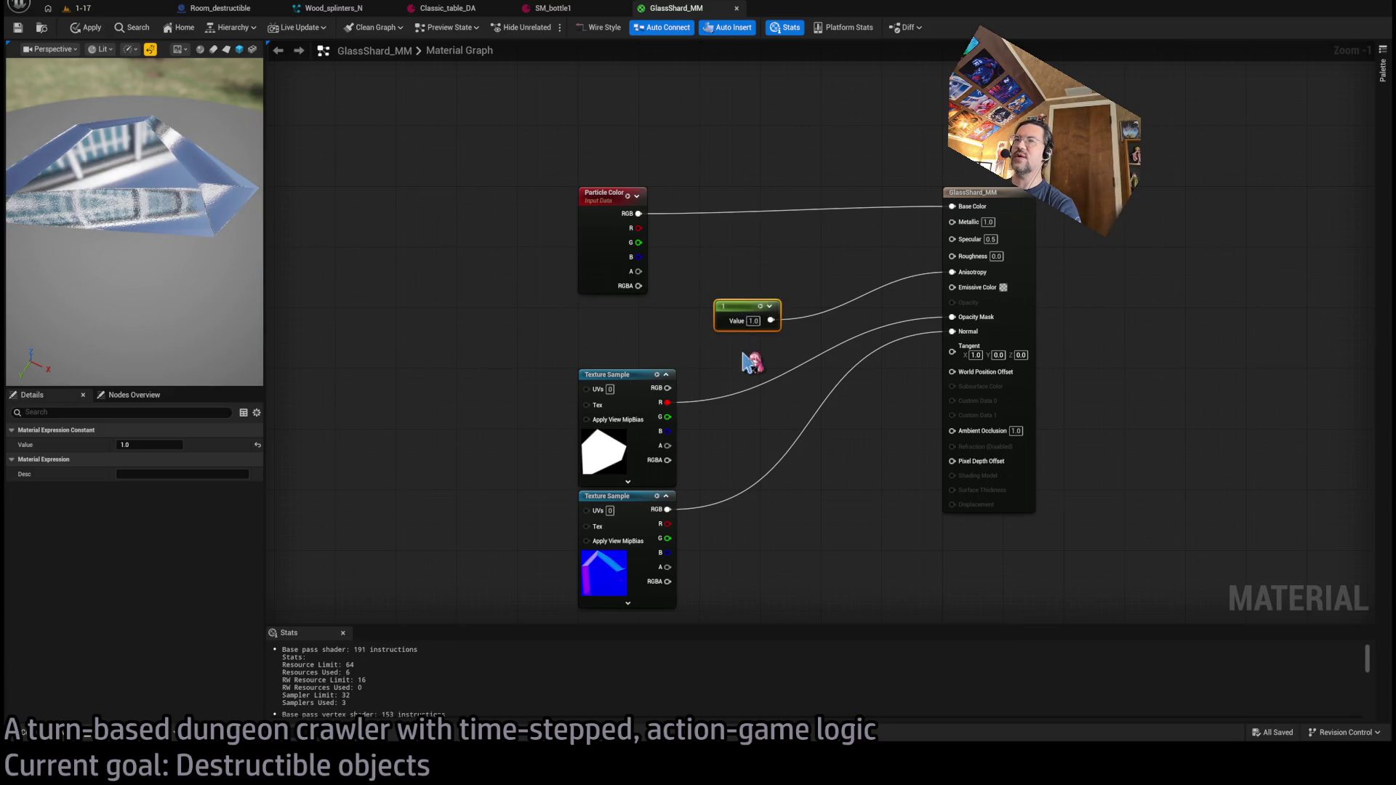
key(Delete)
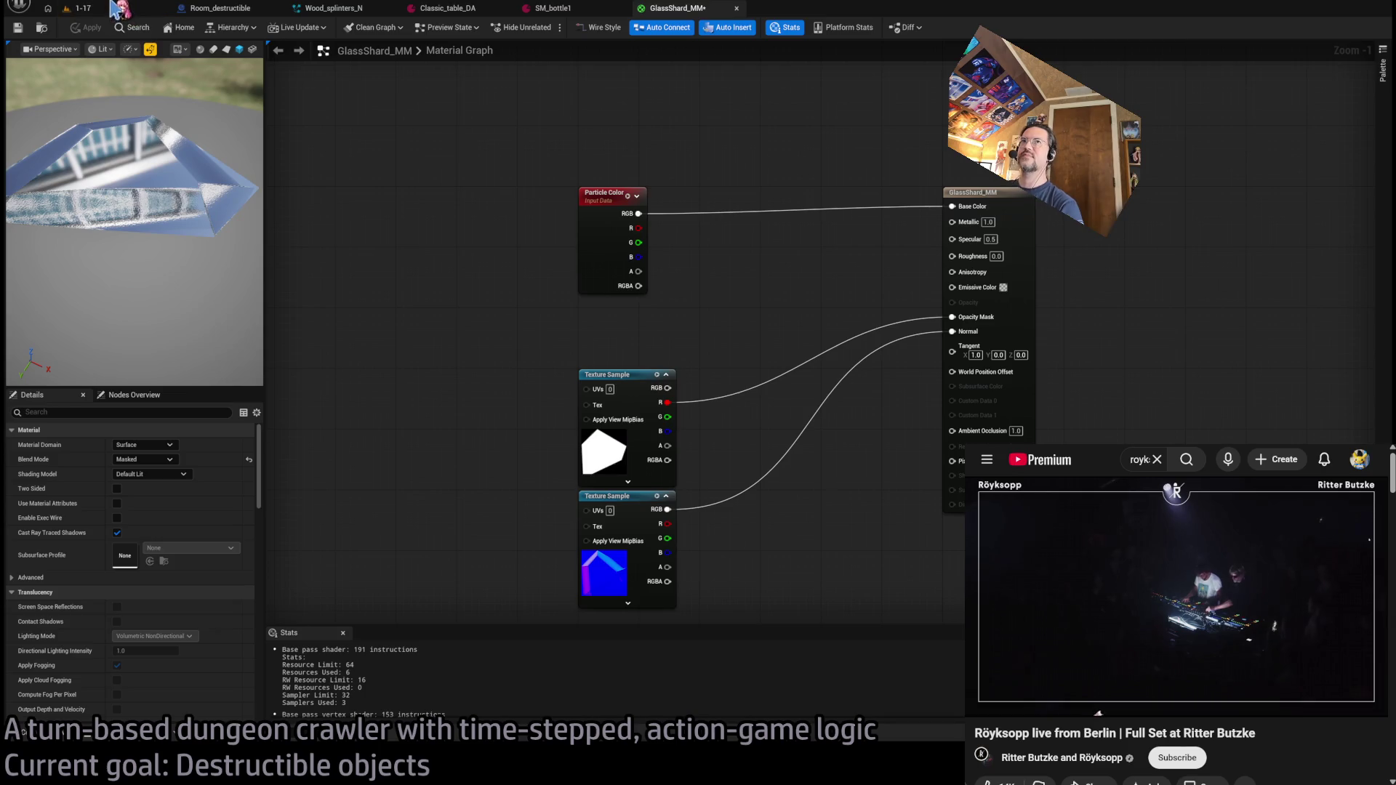
- Bring the Wood_splinters_N Niagara system editor to the front
click(82, 8)
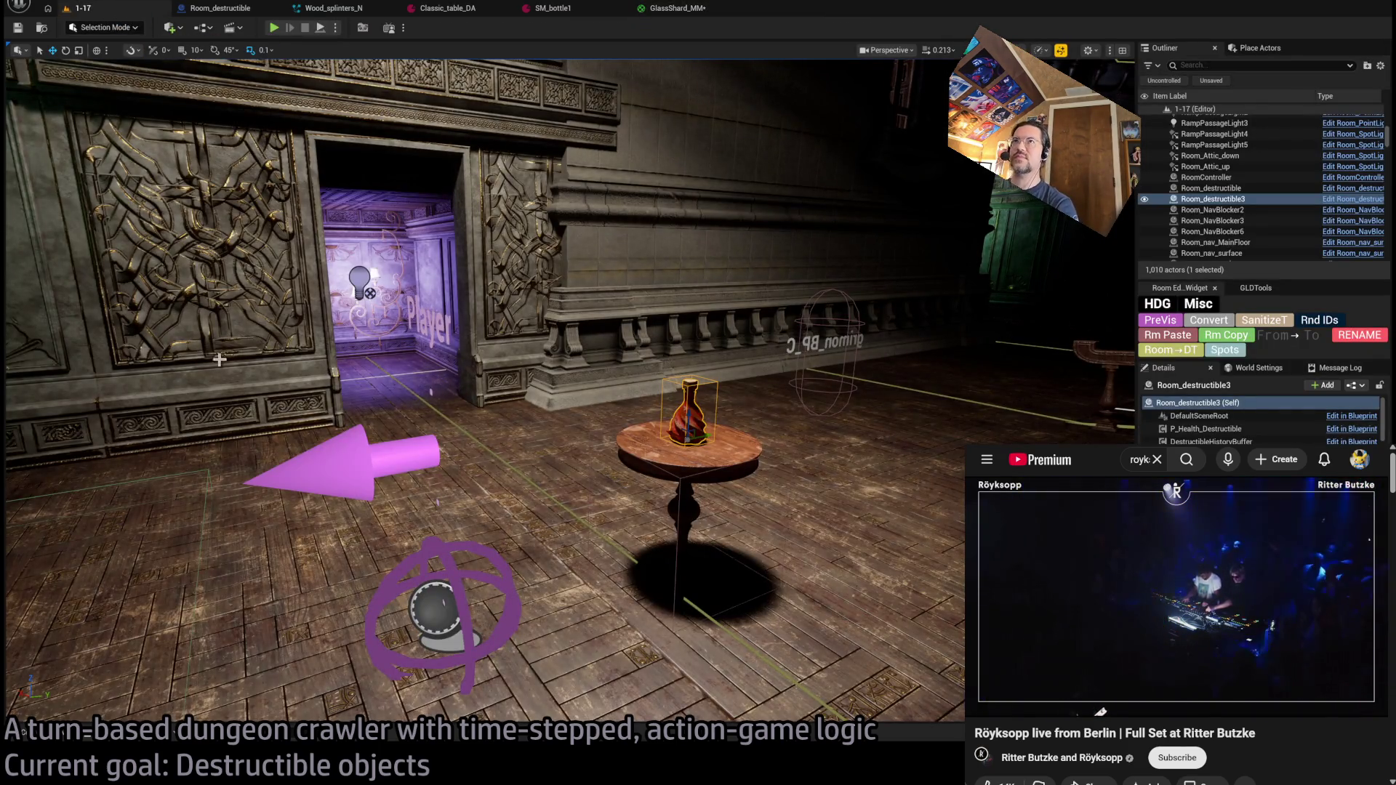
key(ctrl+space)
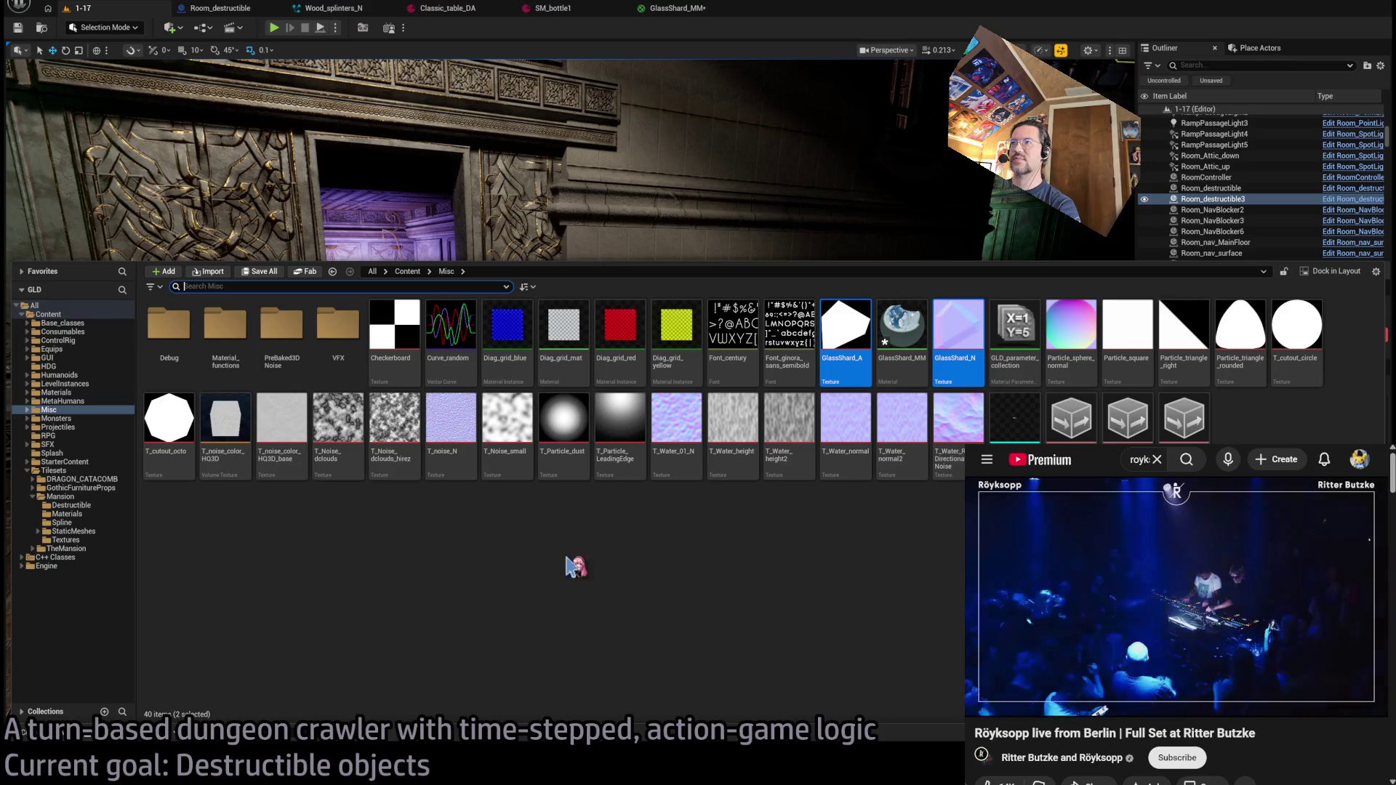
click(334, 8)
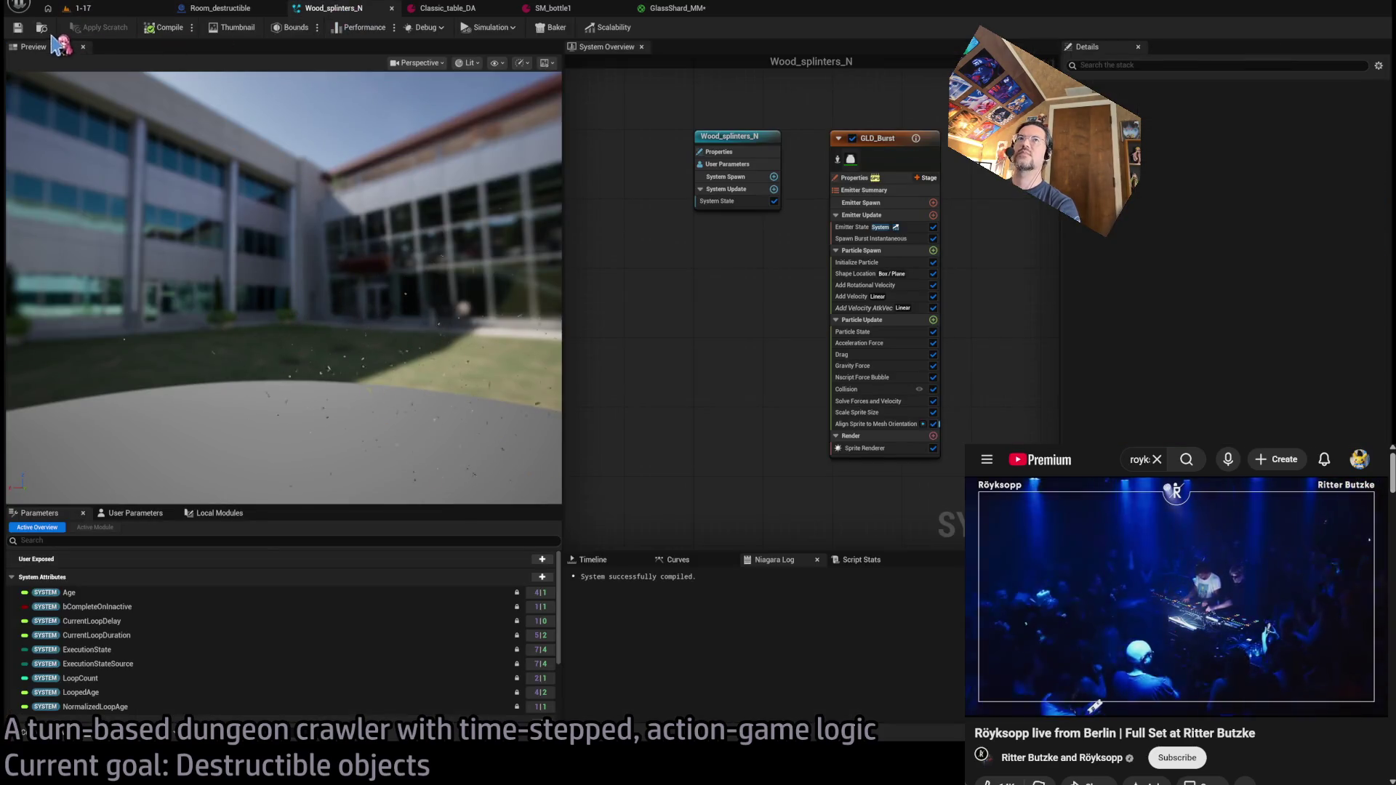
- Locate and select the Wood_splinters_N asset in Tilesets/TheMansion/Destructible
key(ctrl+space)
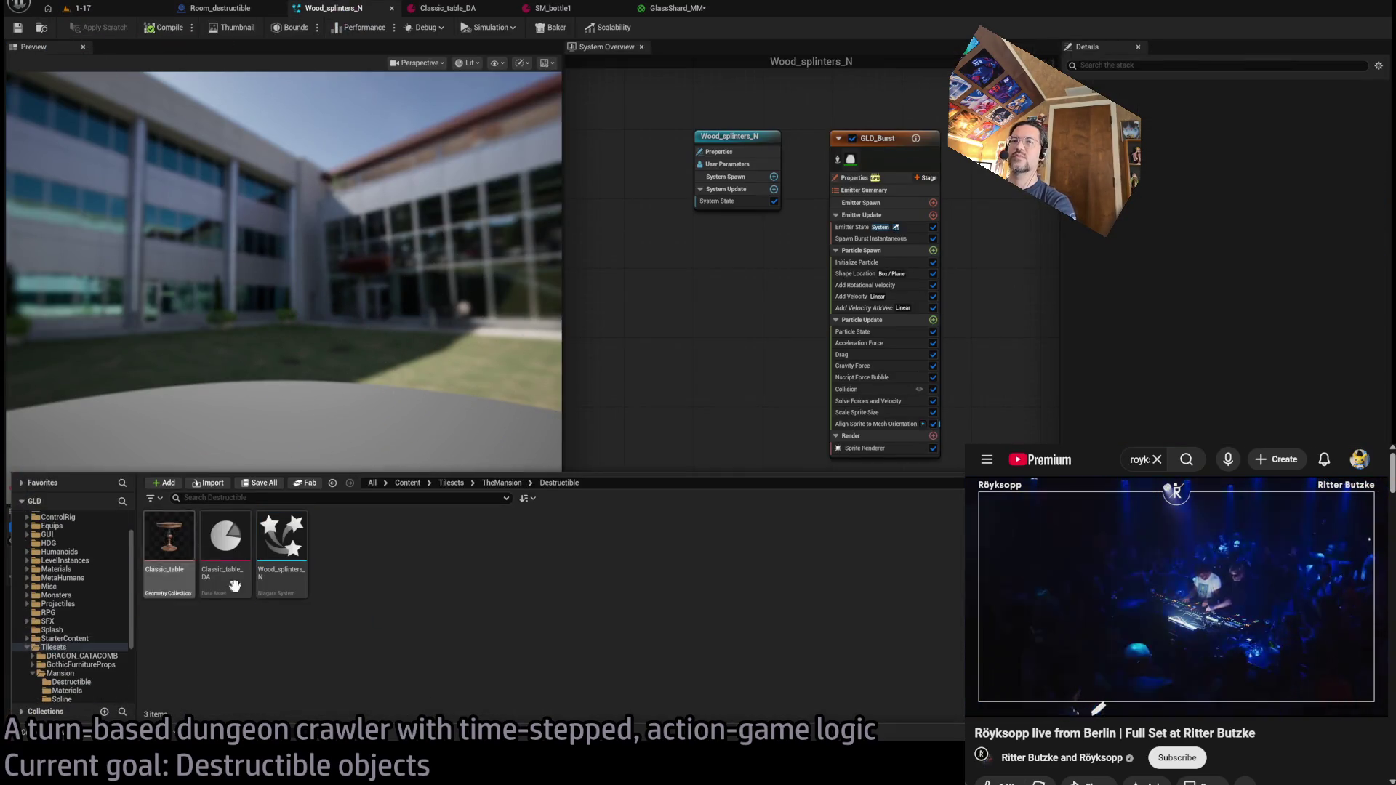
click(283, 549)
scroll(109, 647, down, 2)
mouse_move(283, 547)
mouse_down()
mouse_move(70, 619)
mouse_move(94, 618)
mouse_move(29, 624)
mouse_move(287, 550)
mouse_up()
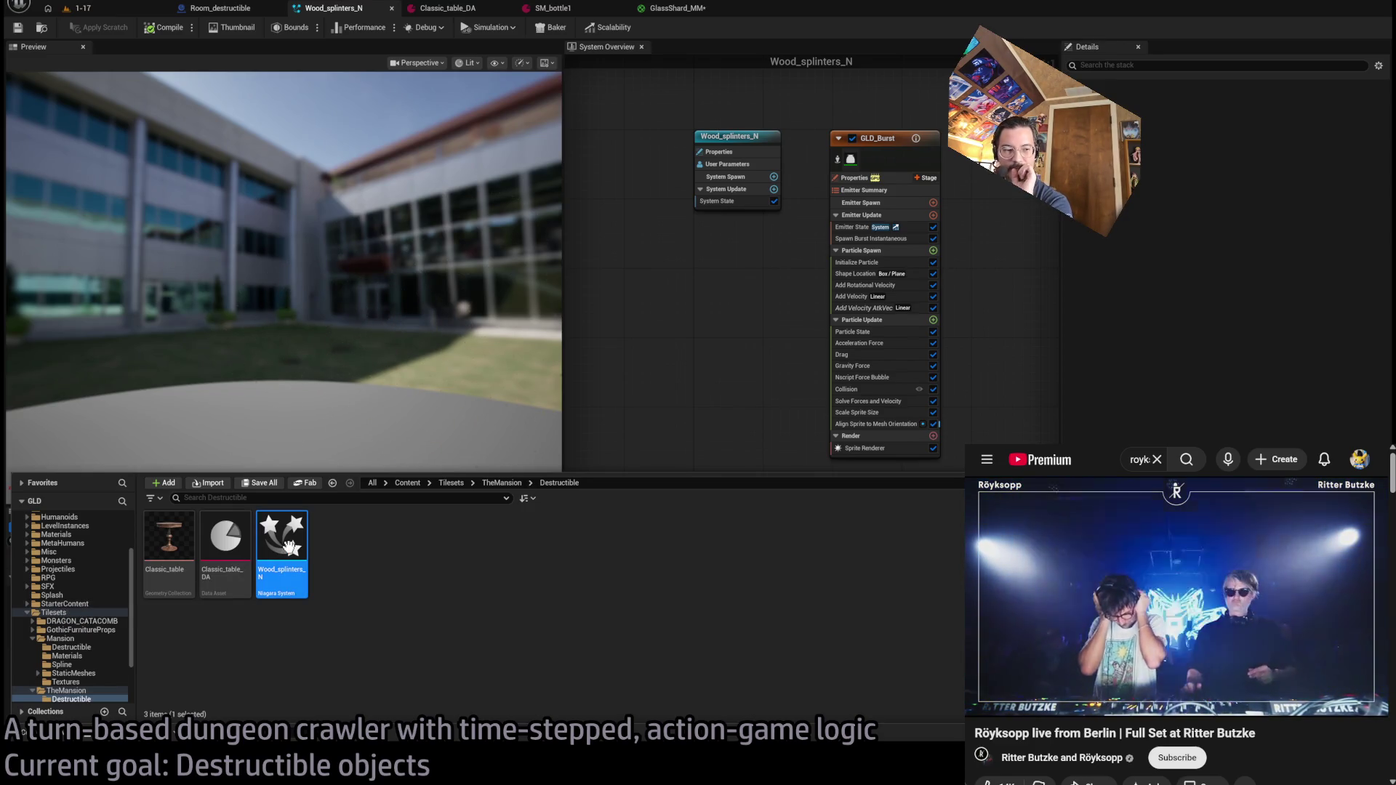
click(421, 571)
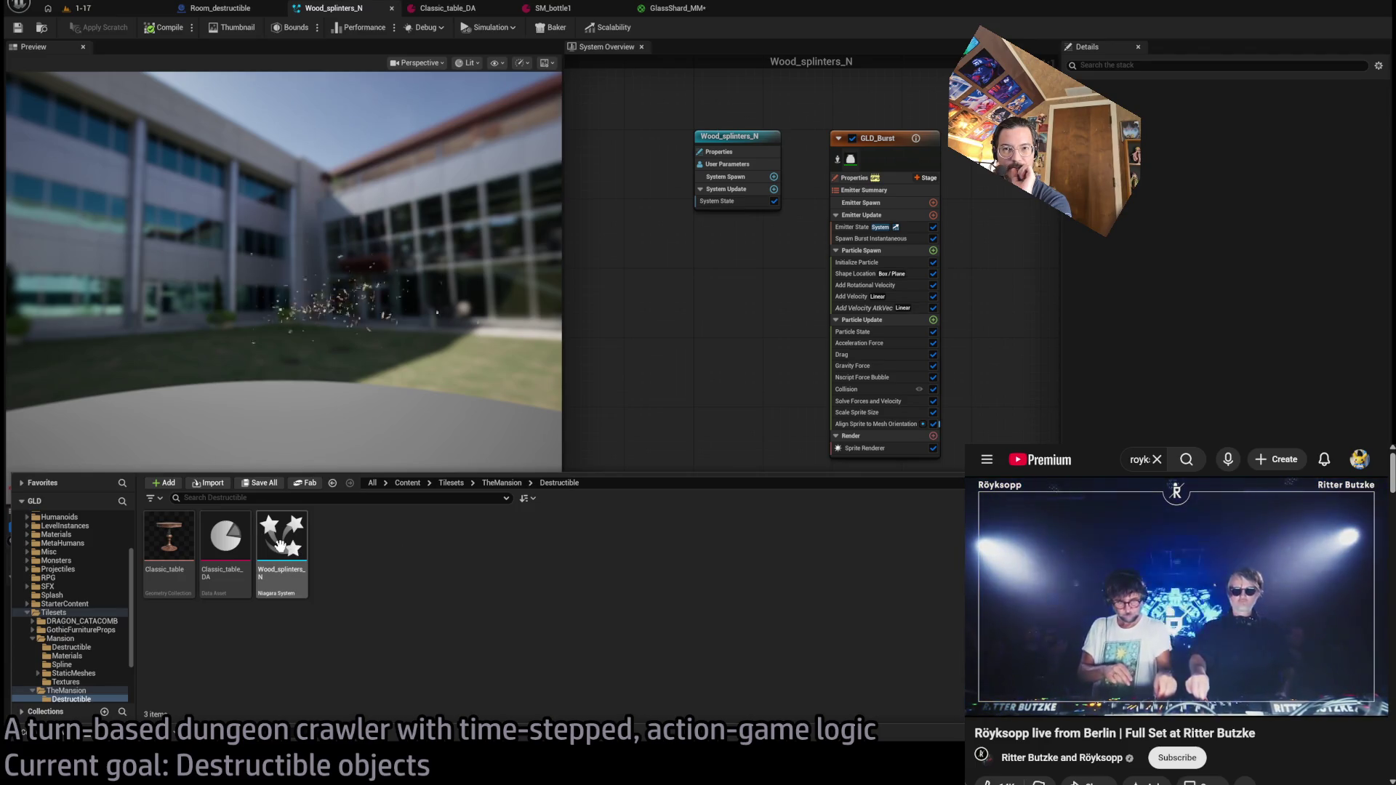
scroll(73, 649, down, 3)
click(280, 541)
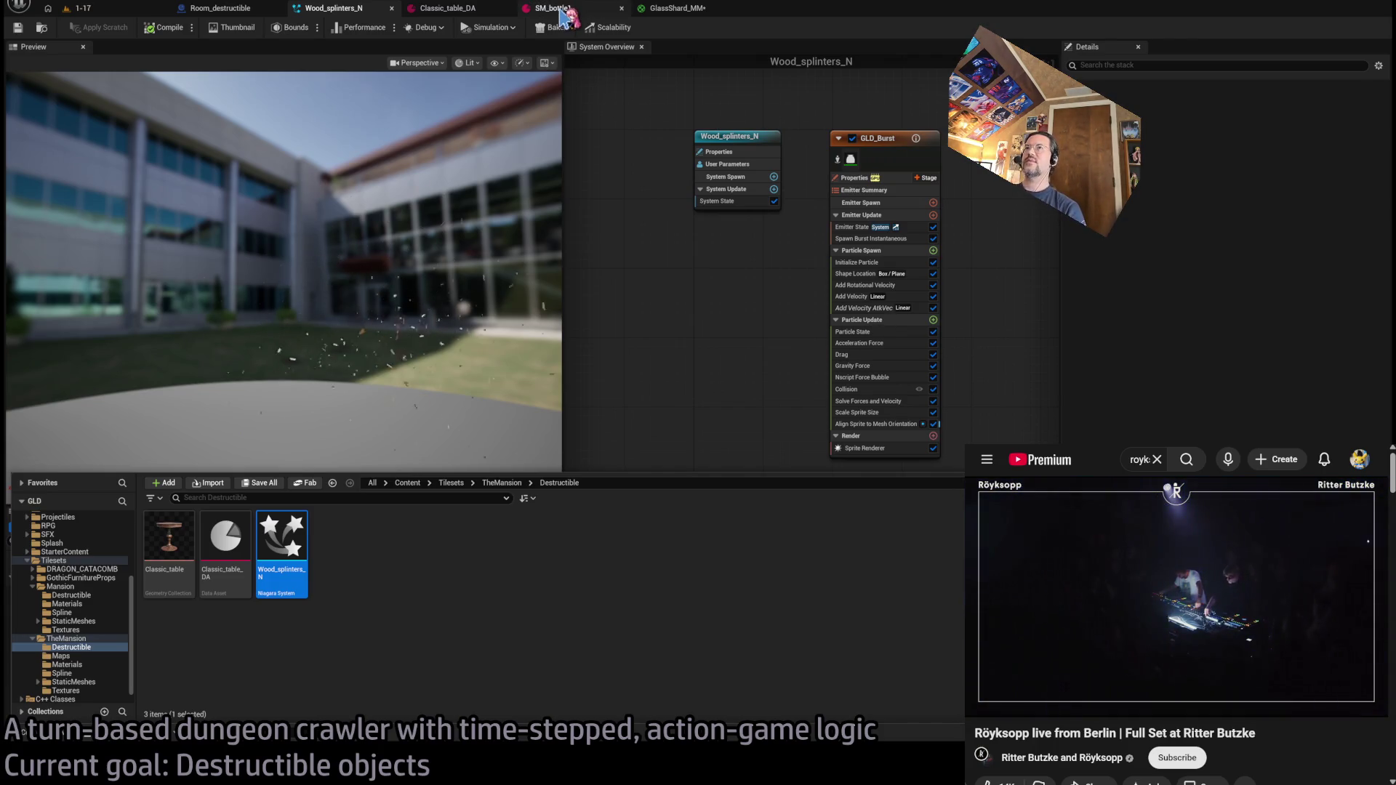
- Check SM_bottle1's empty VFX/SFX slots, return to the 1-17 level, and maximize YouTube
click(561, 11)
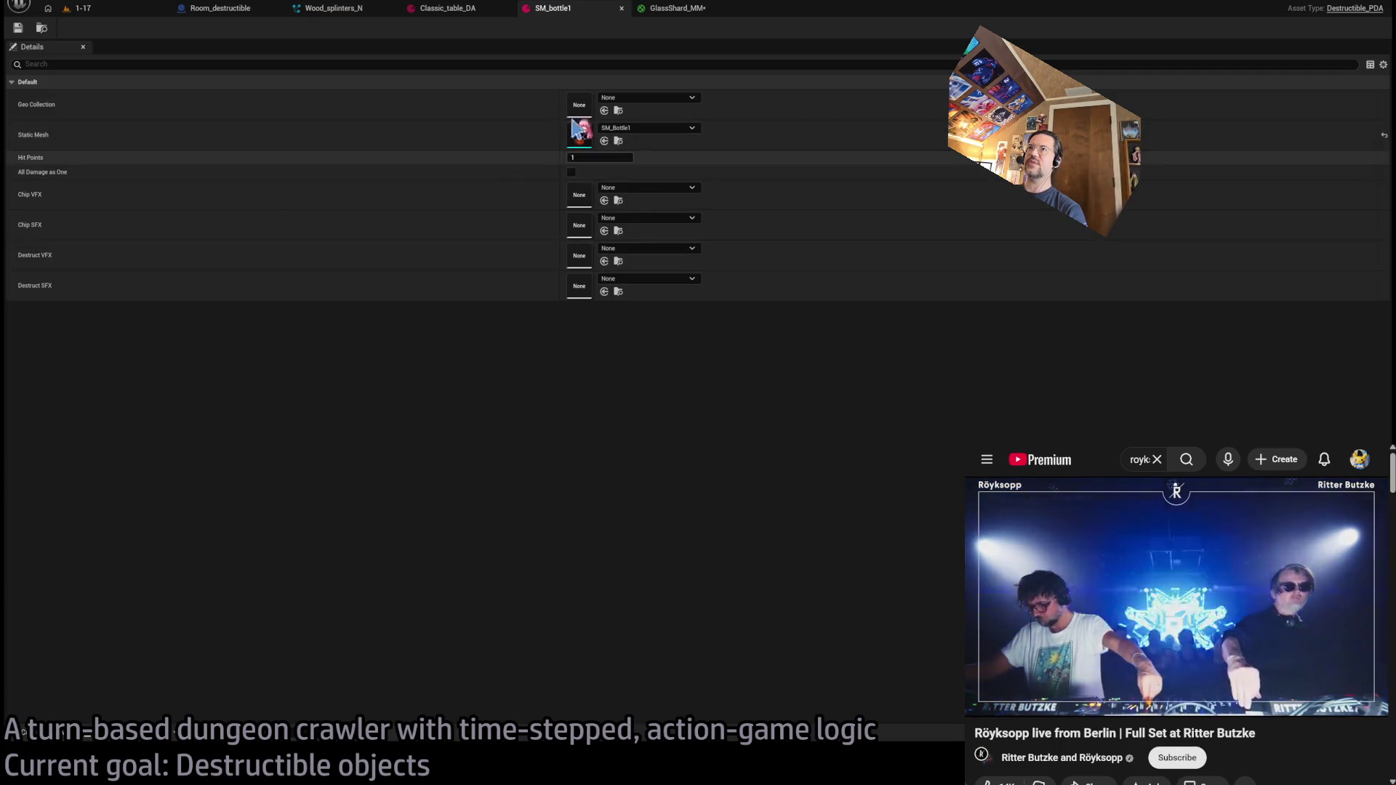
click(371, 6)
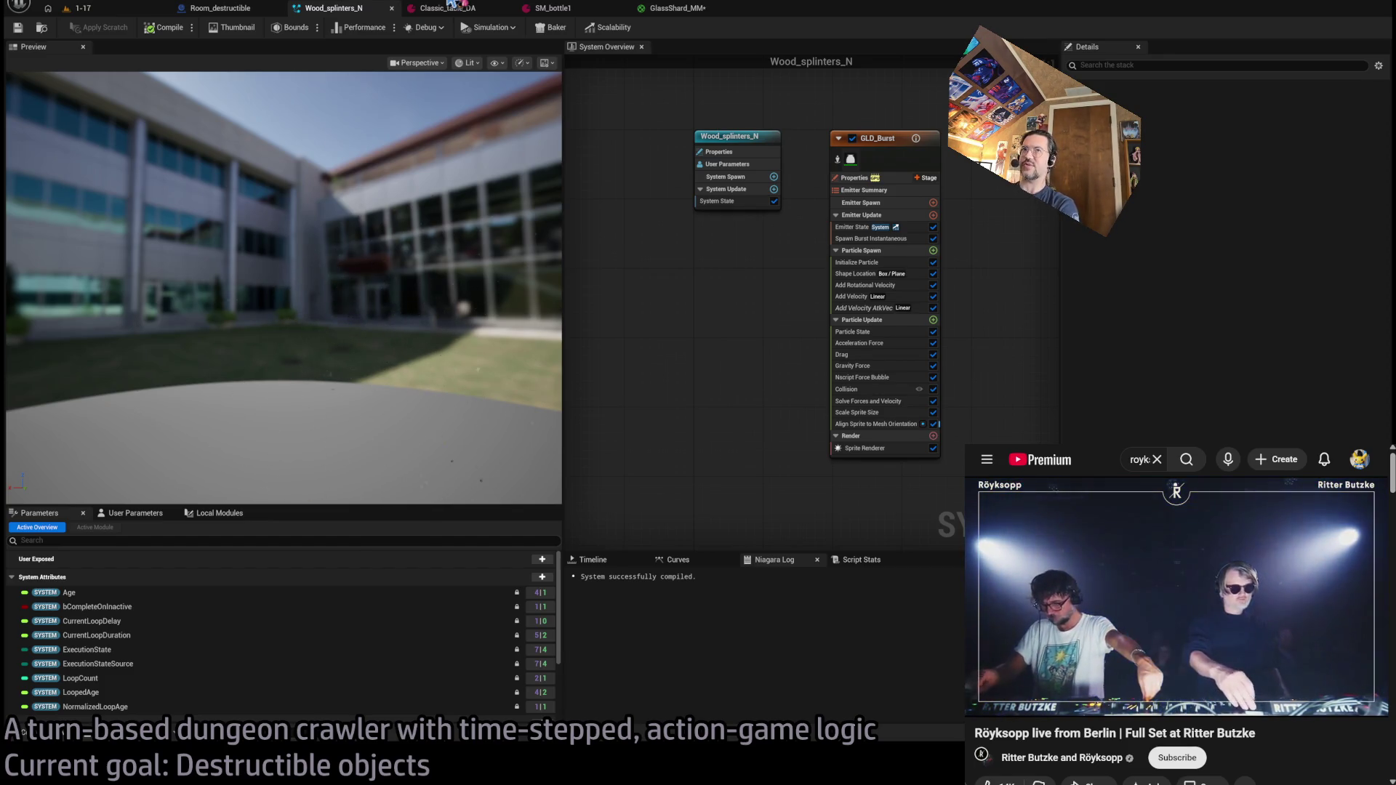
click(81, 8)
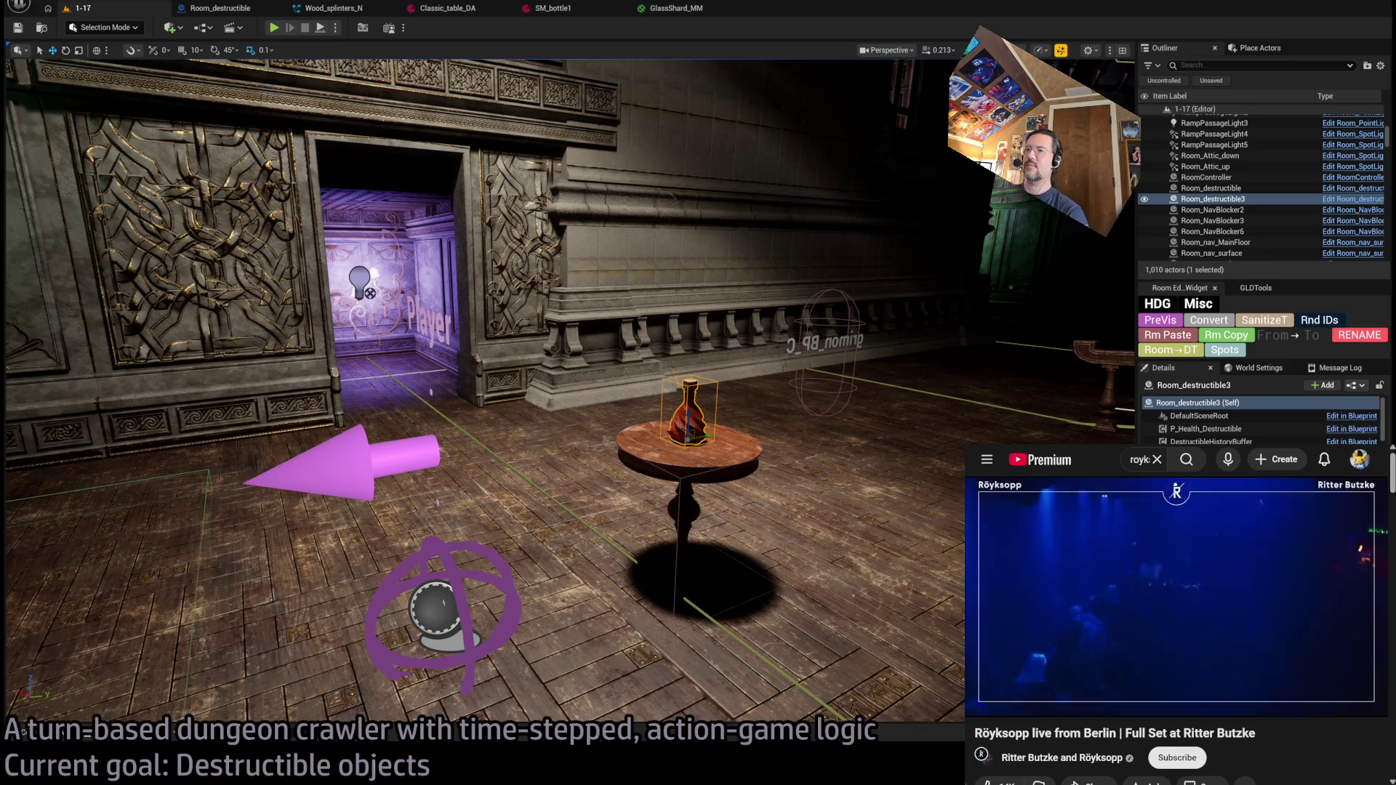
key(super+Up)
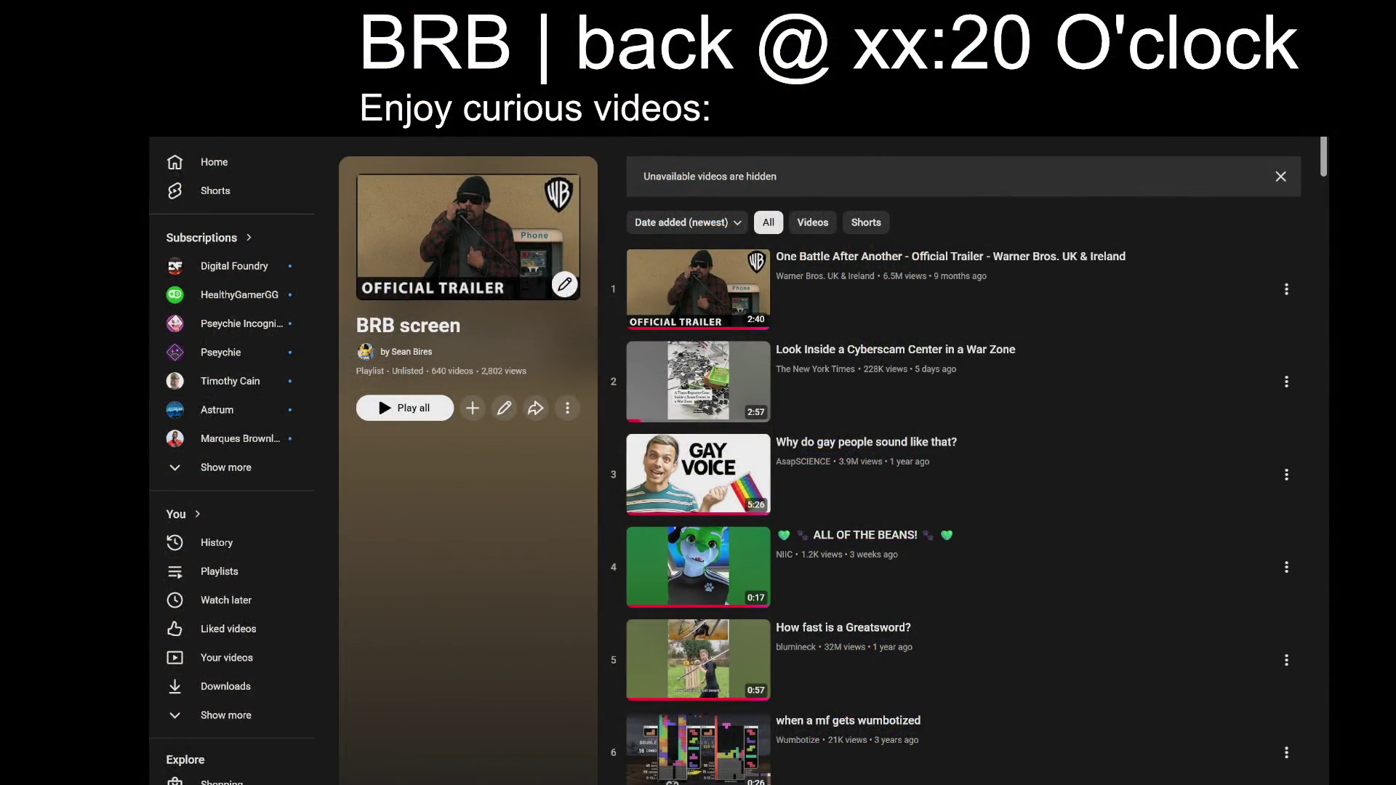
- Change the BRB headline's return time to xx:40 and play the Lake Michigan ice breaking video
key(Delete)
key(Delete)
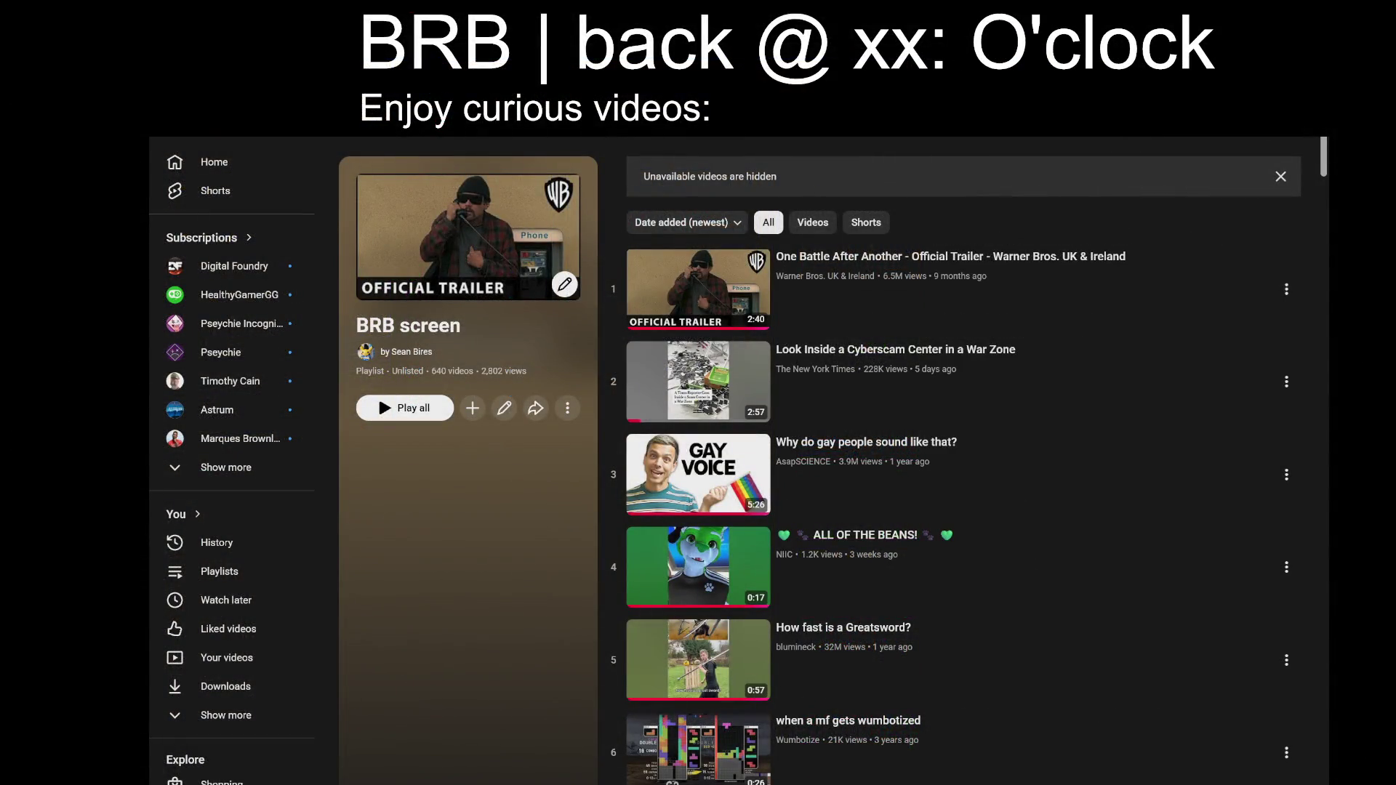
text(40)
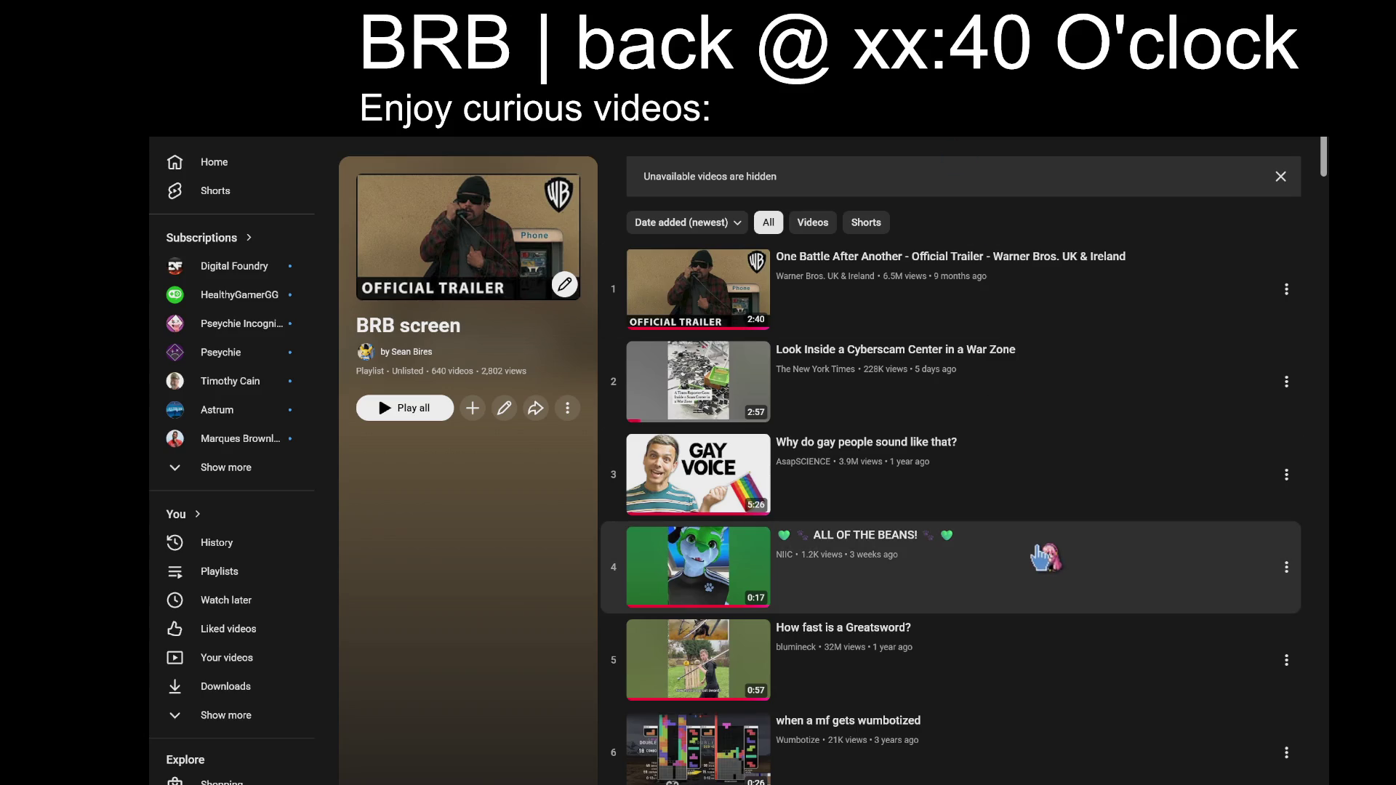
scroll(983, 658, down, 10)
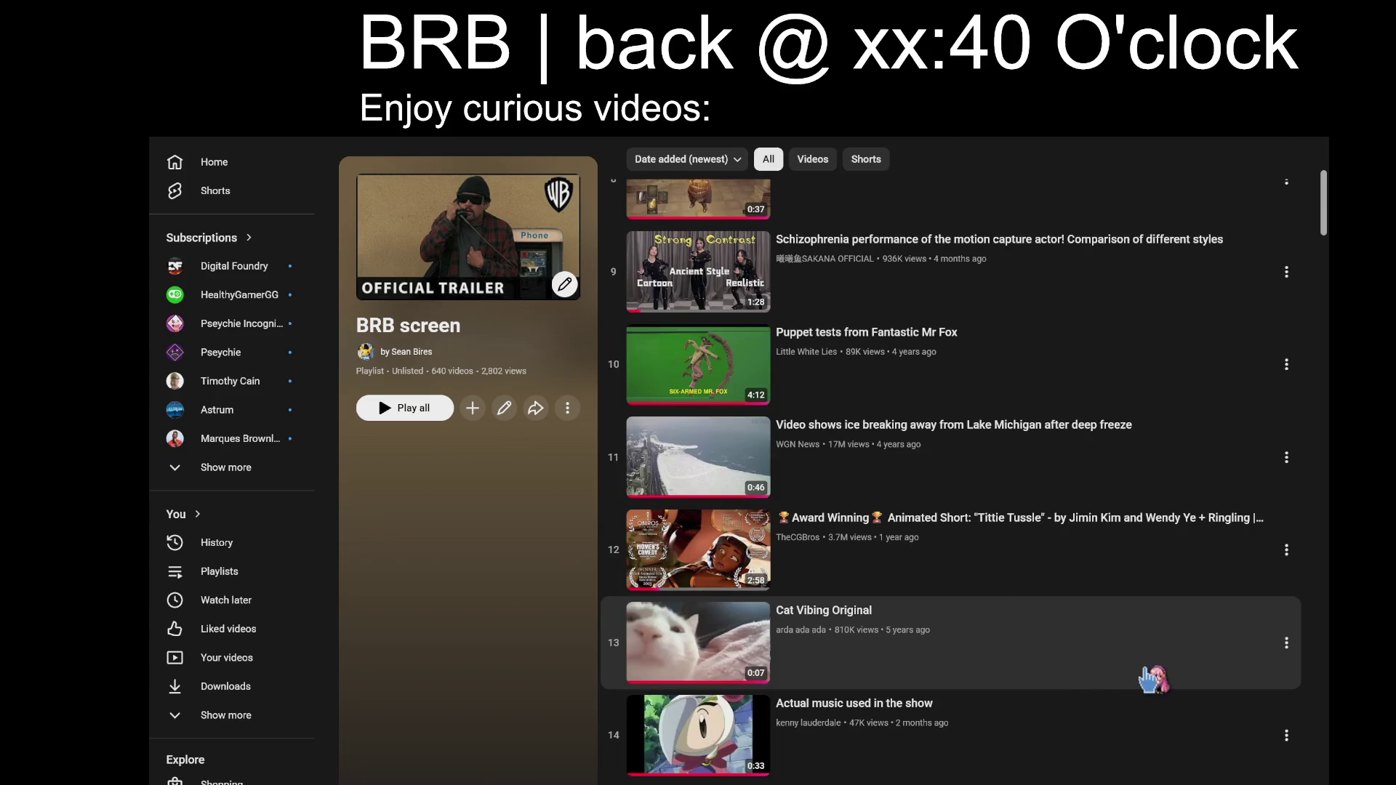
scroll(1090, 690, down, 2)
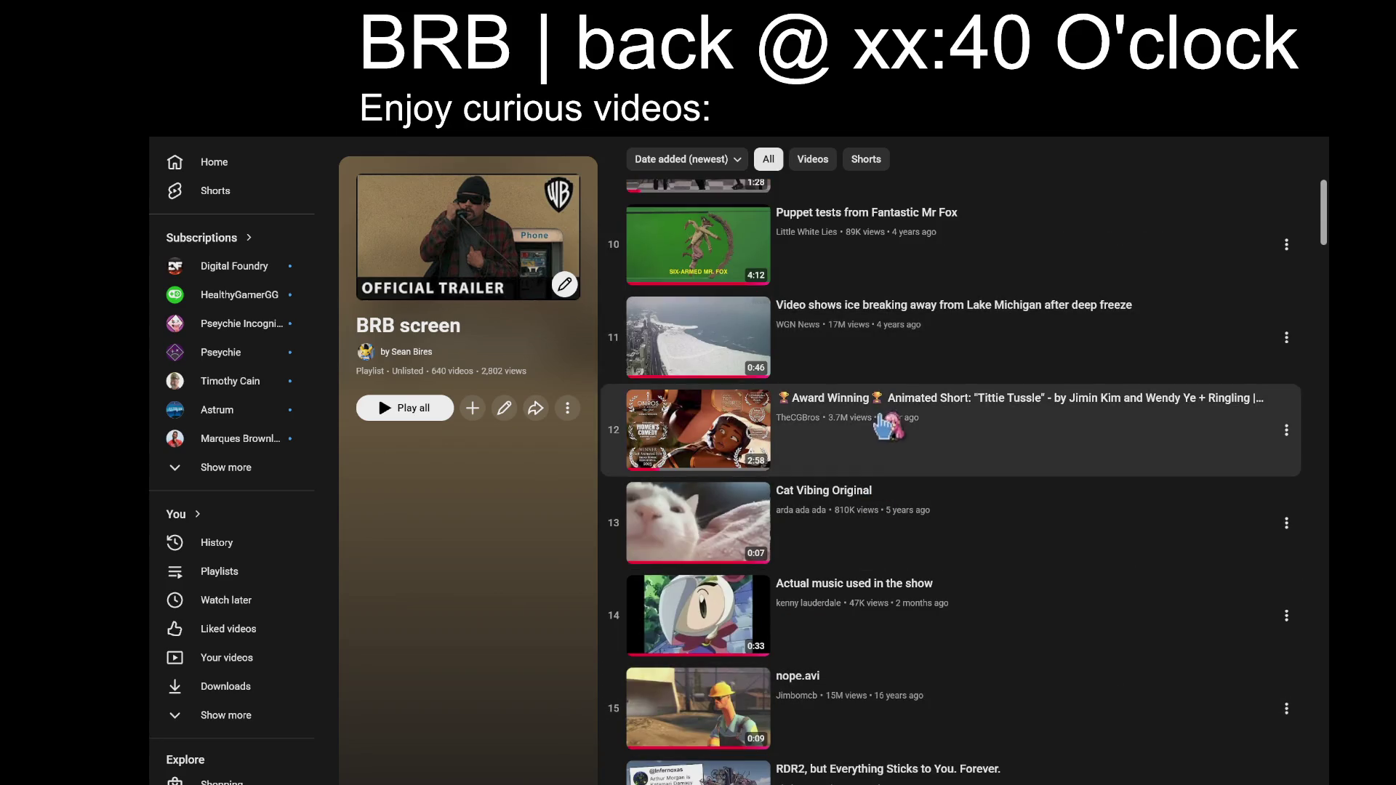
click(1246, 339)
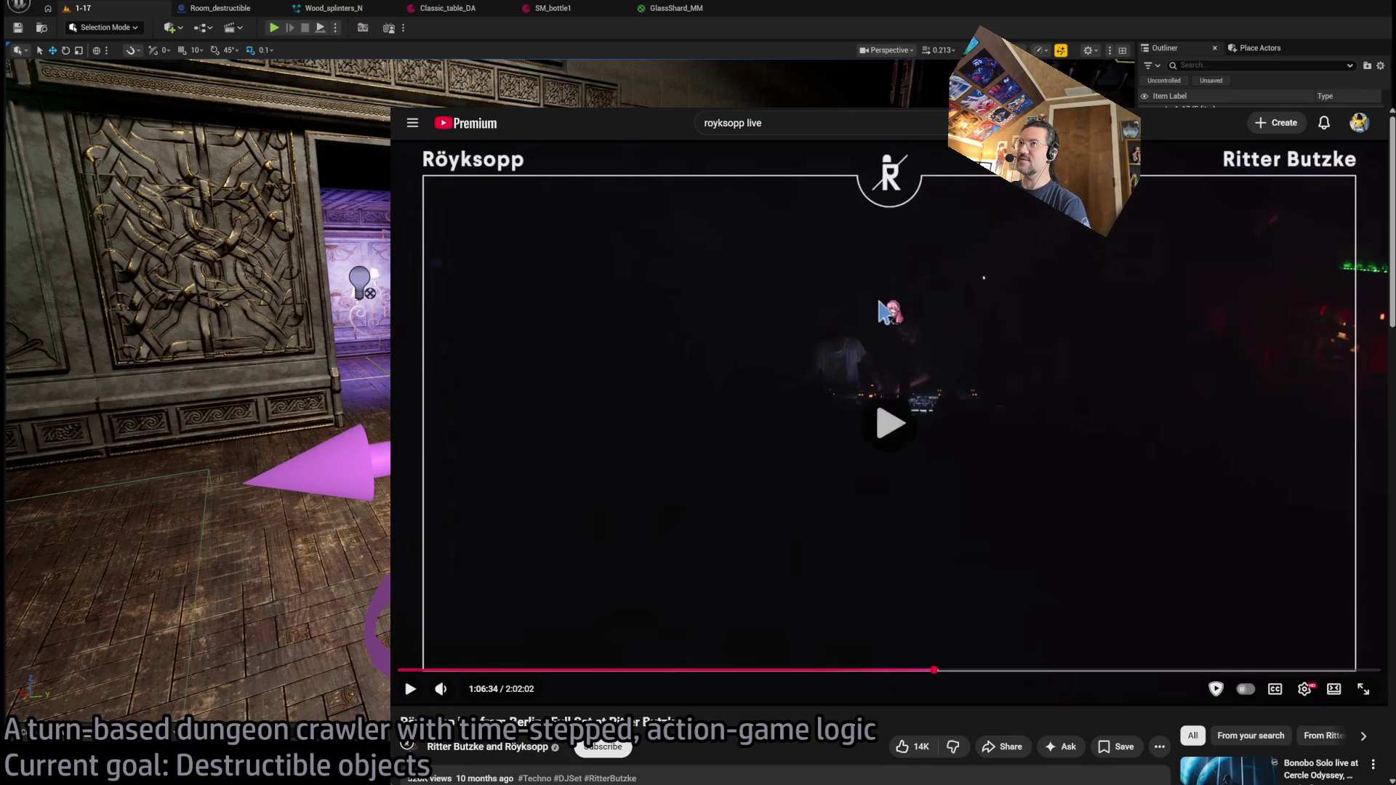
- Resume the Röyksopp live set in a small corner window and clear YouTube's search box
click(884, 312)
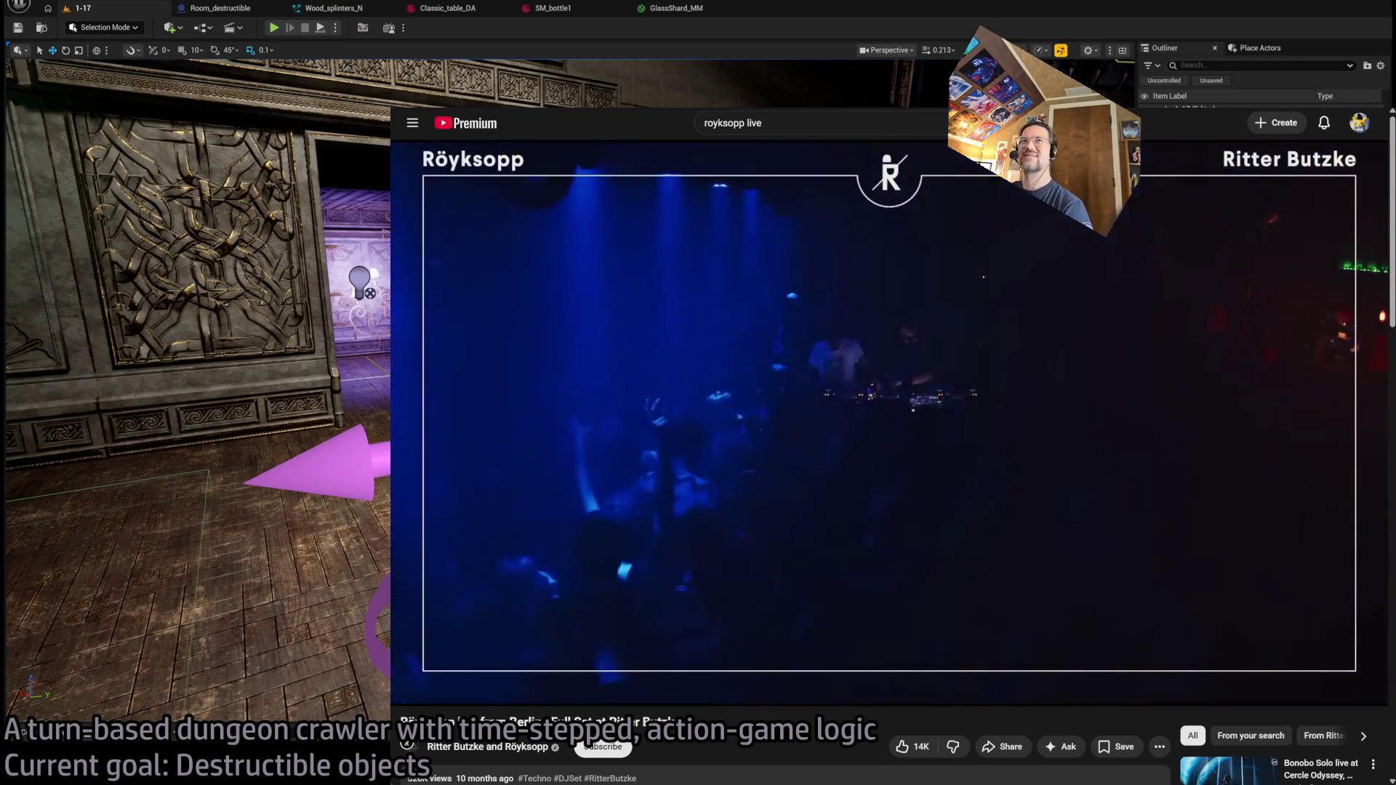
key(super+Down)
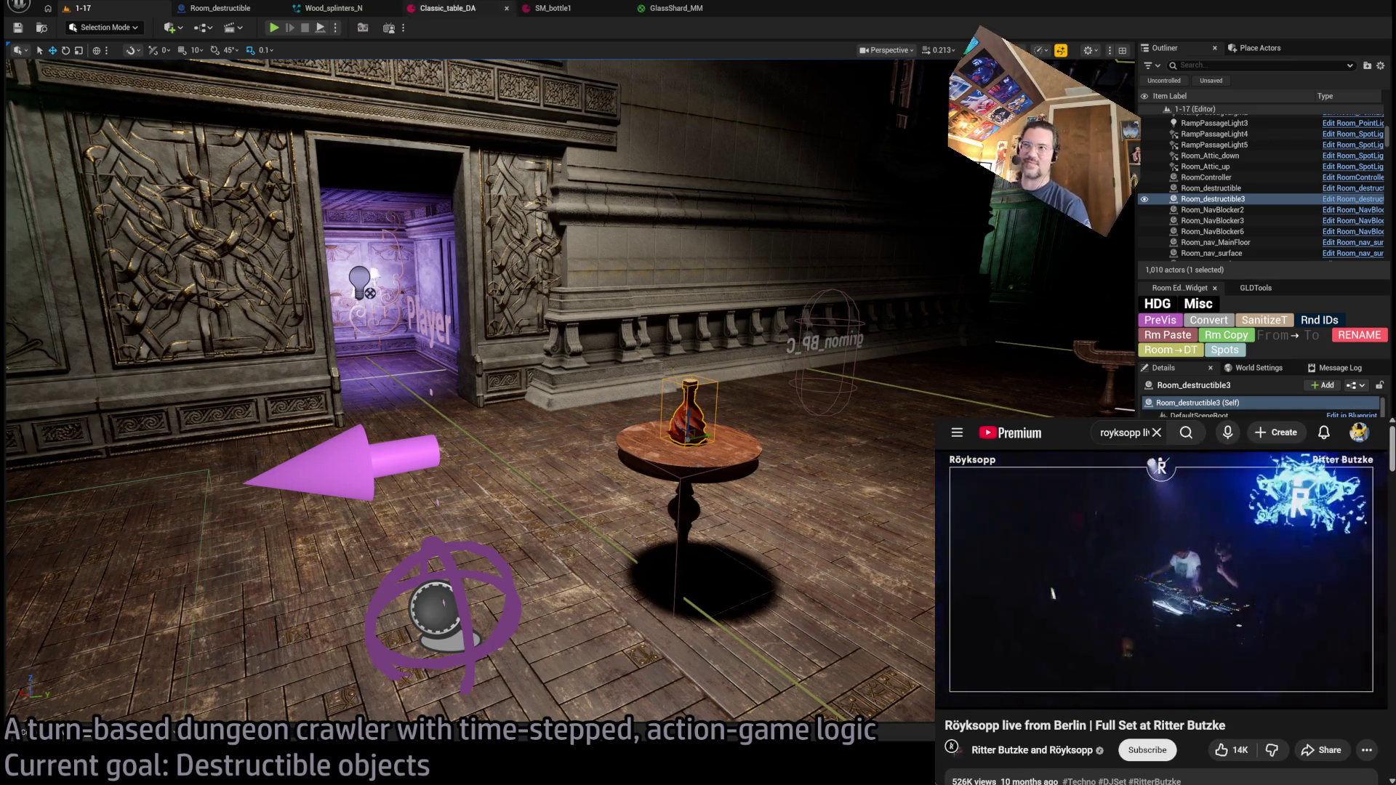
click(1157, 432)
key(Escape)
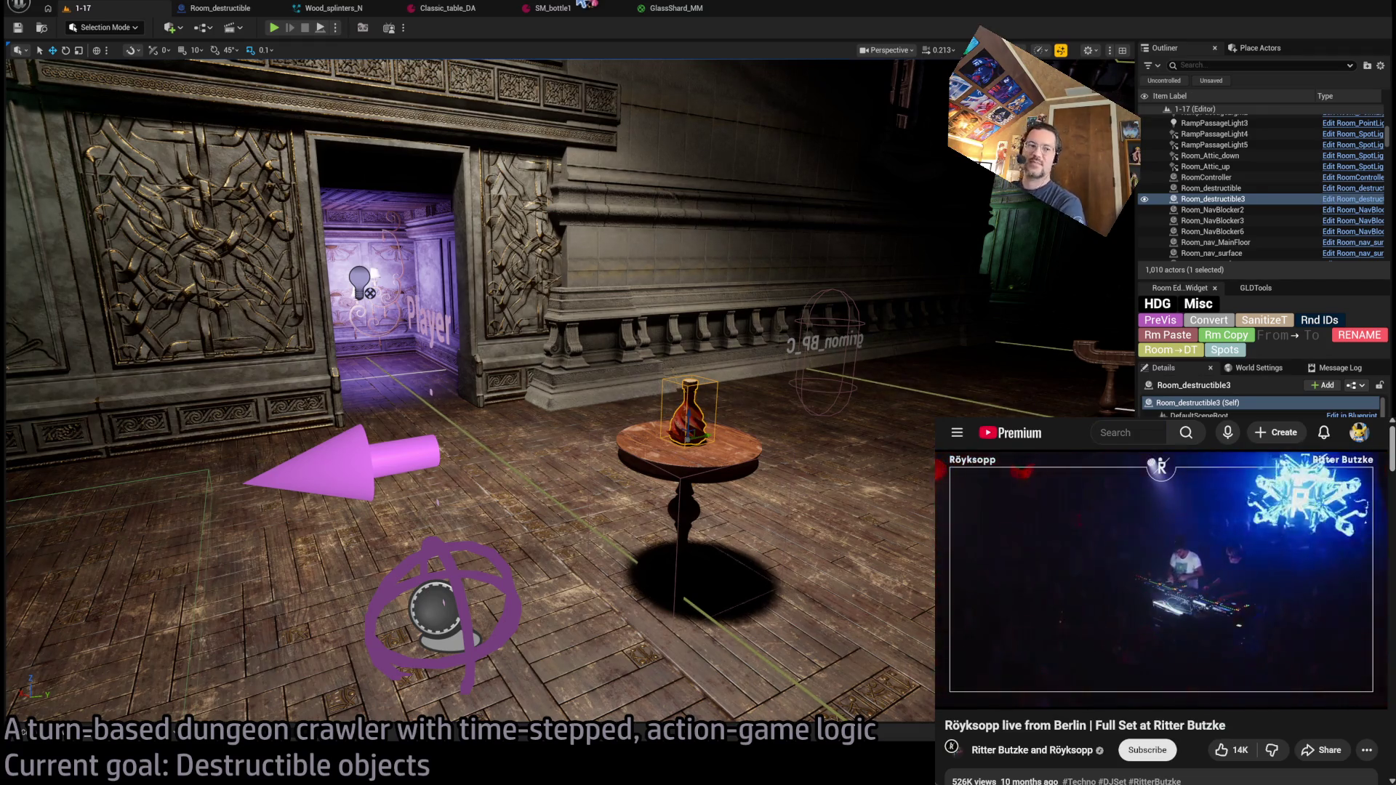
- Fly the viewport around the bottle table, glance at the Destructible folder, then switch to Rider
drag(904, 434, 1010, 422)
mouse_move(466, 393)
mouse_down()
mouse_move(509, 396)
mouse_move(472, 400)
mouse_up()
drag(829, 414, 839, 414)
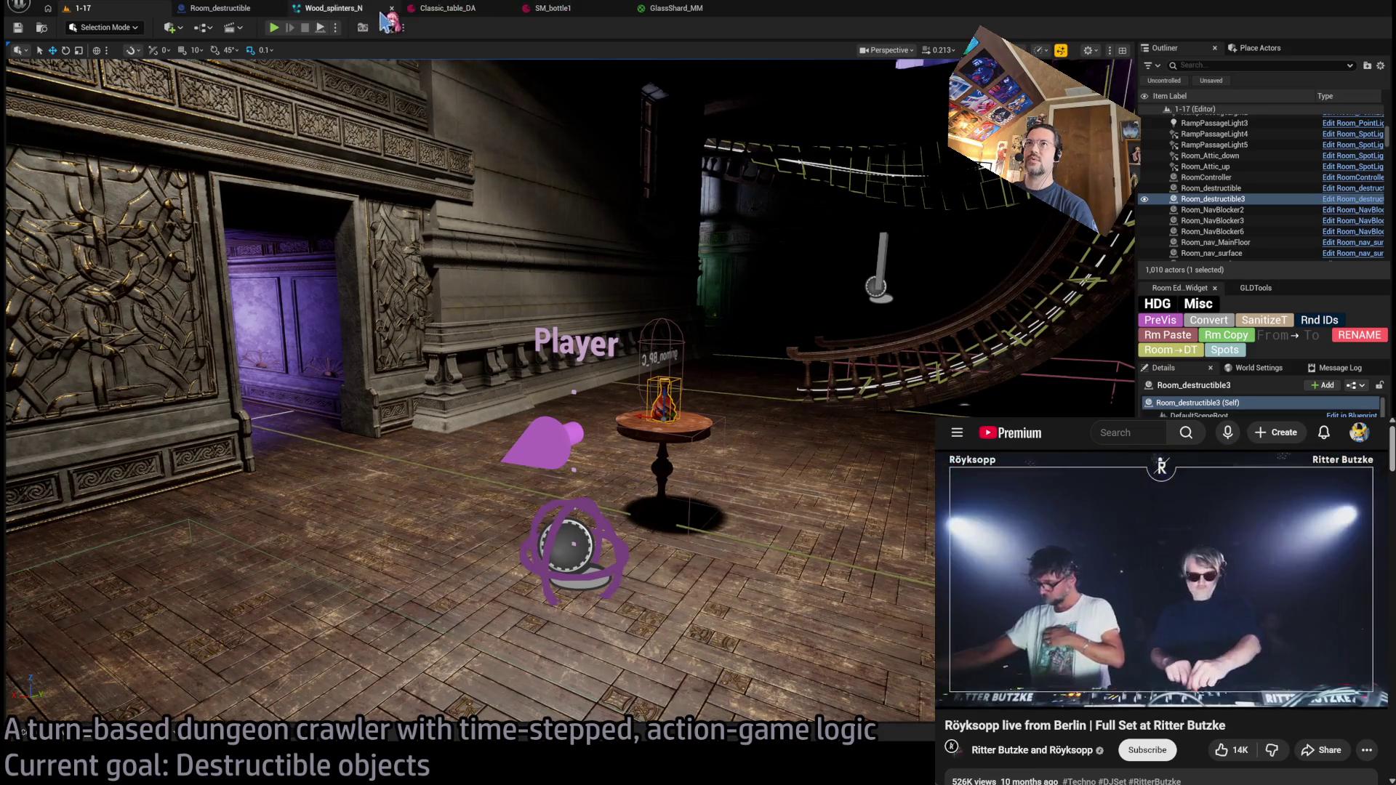
key(ctrl+space)
click(642, 383)
key(ctrl+space)
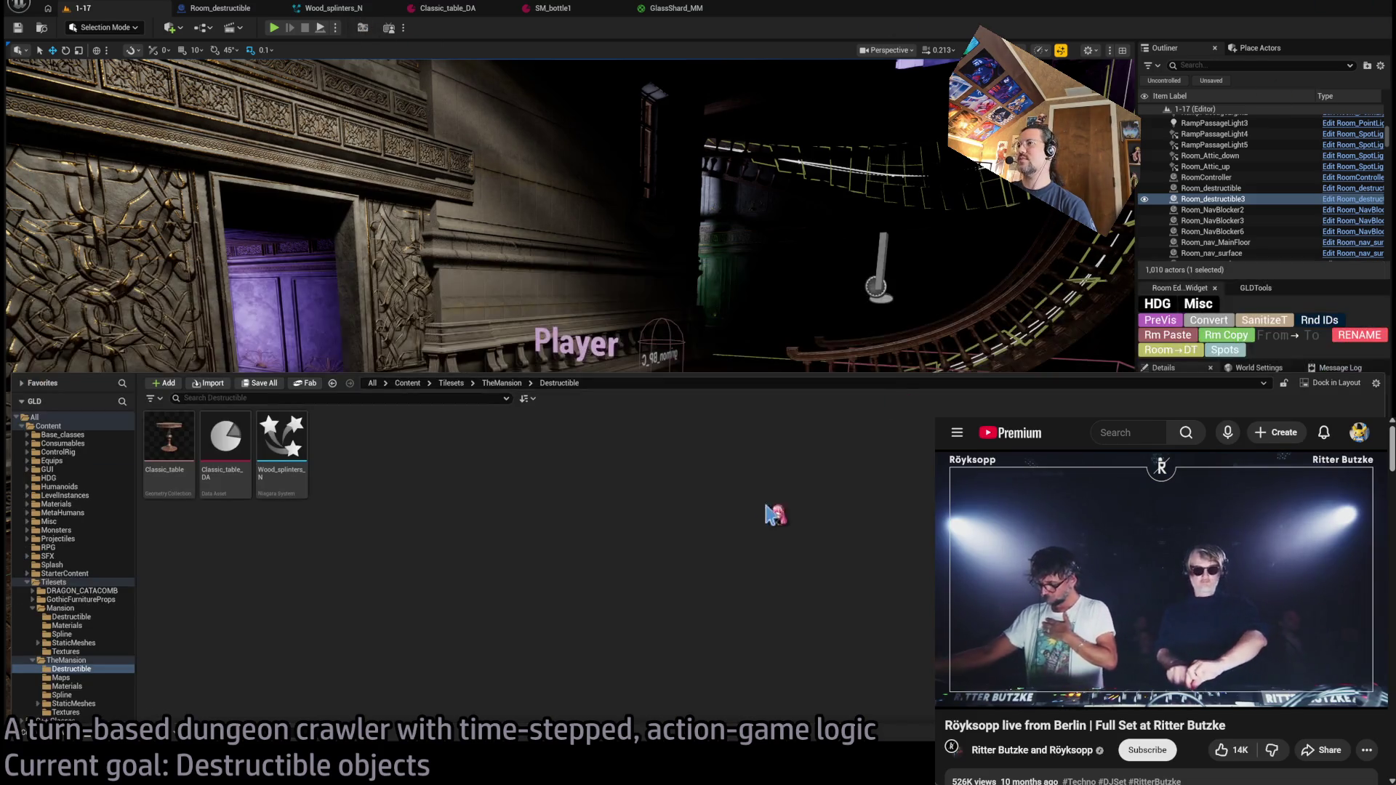
key(alt+Tab)
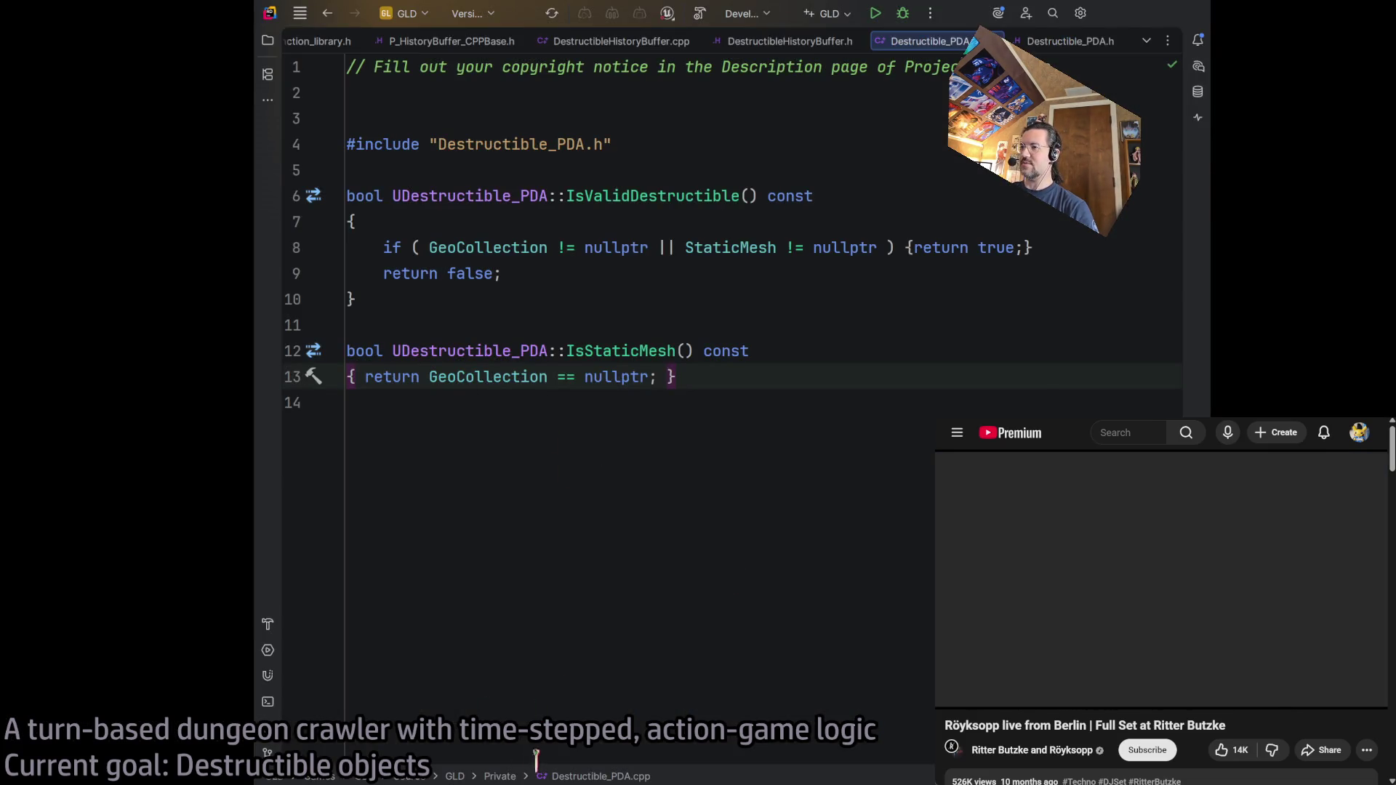
- Bring up Destructible_PDA.h and locate the ChipVFX declaration
click(1092, 44)
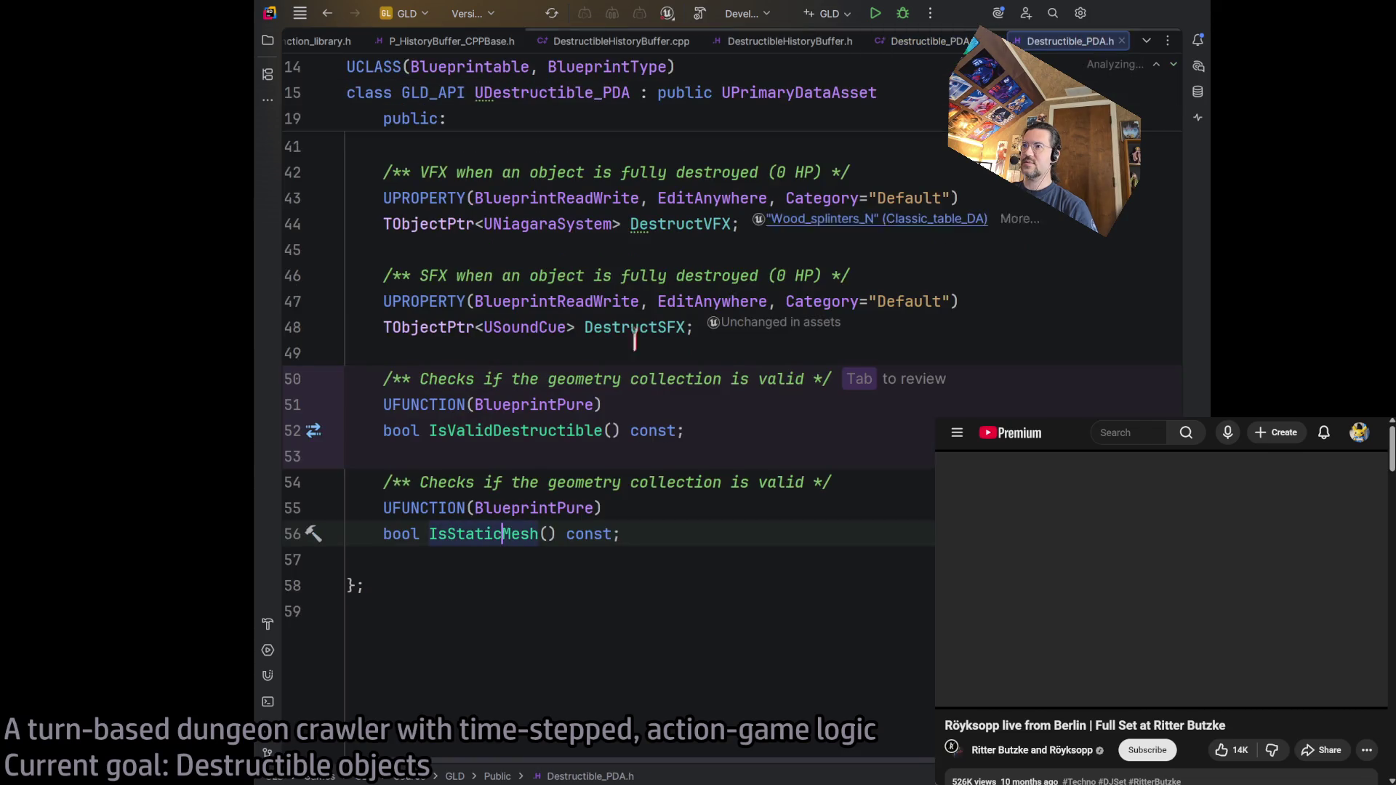
scroll(788, 445, up, 10)
scroll(788, 445, down, 4)
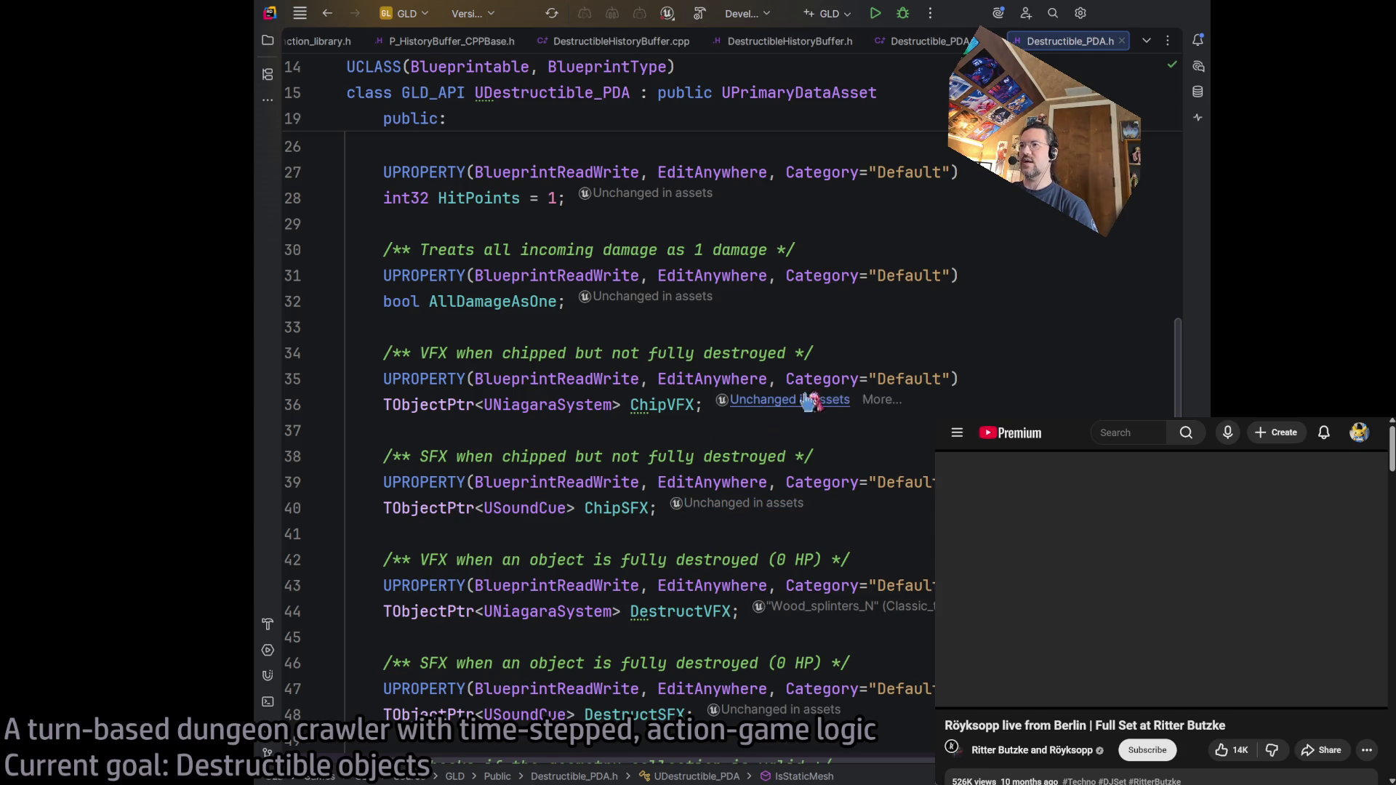
click(1000, 400)
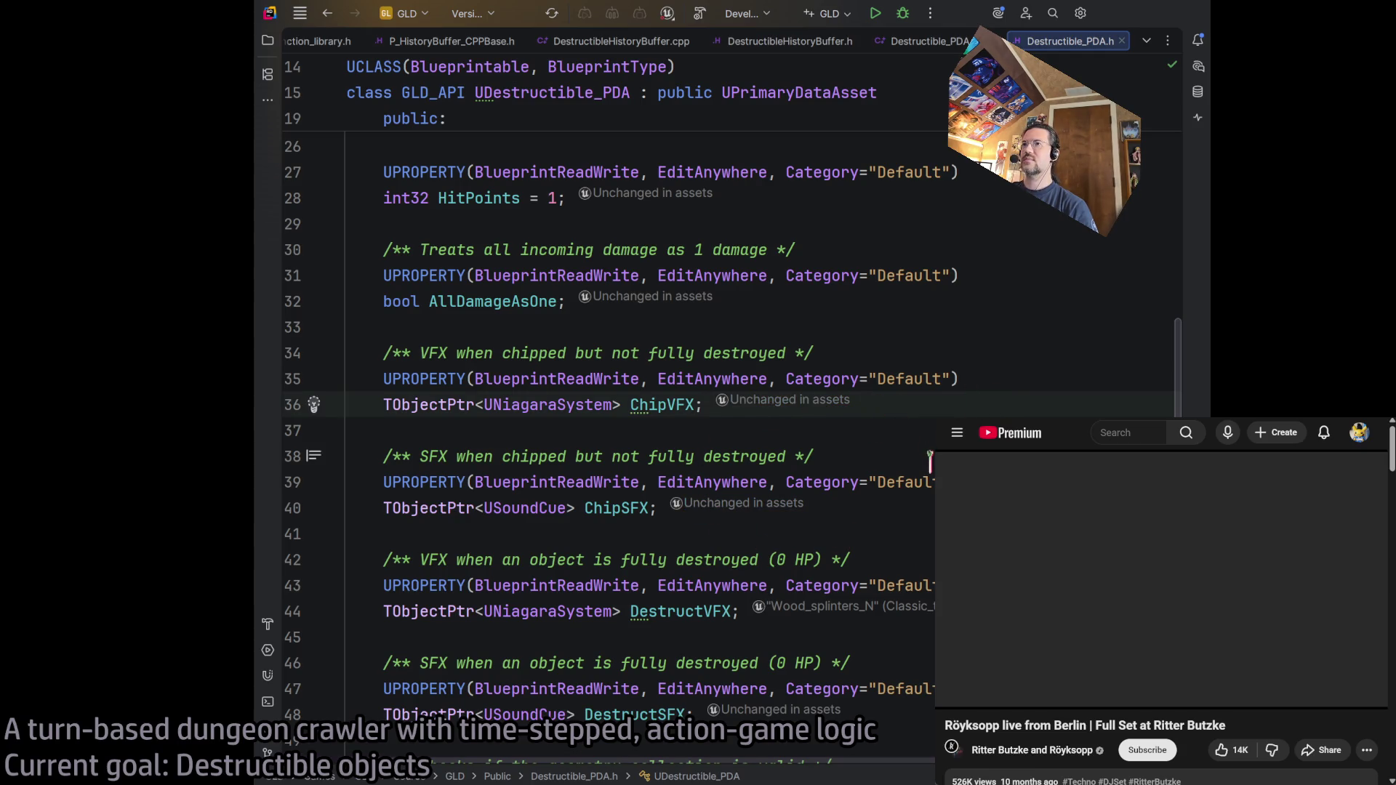
- Copy the AllDamageAsOne property block and insert blank lines below ChipVFX
scroll(930, 459, up, 2)
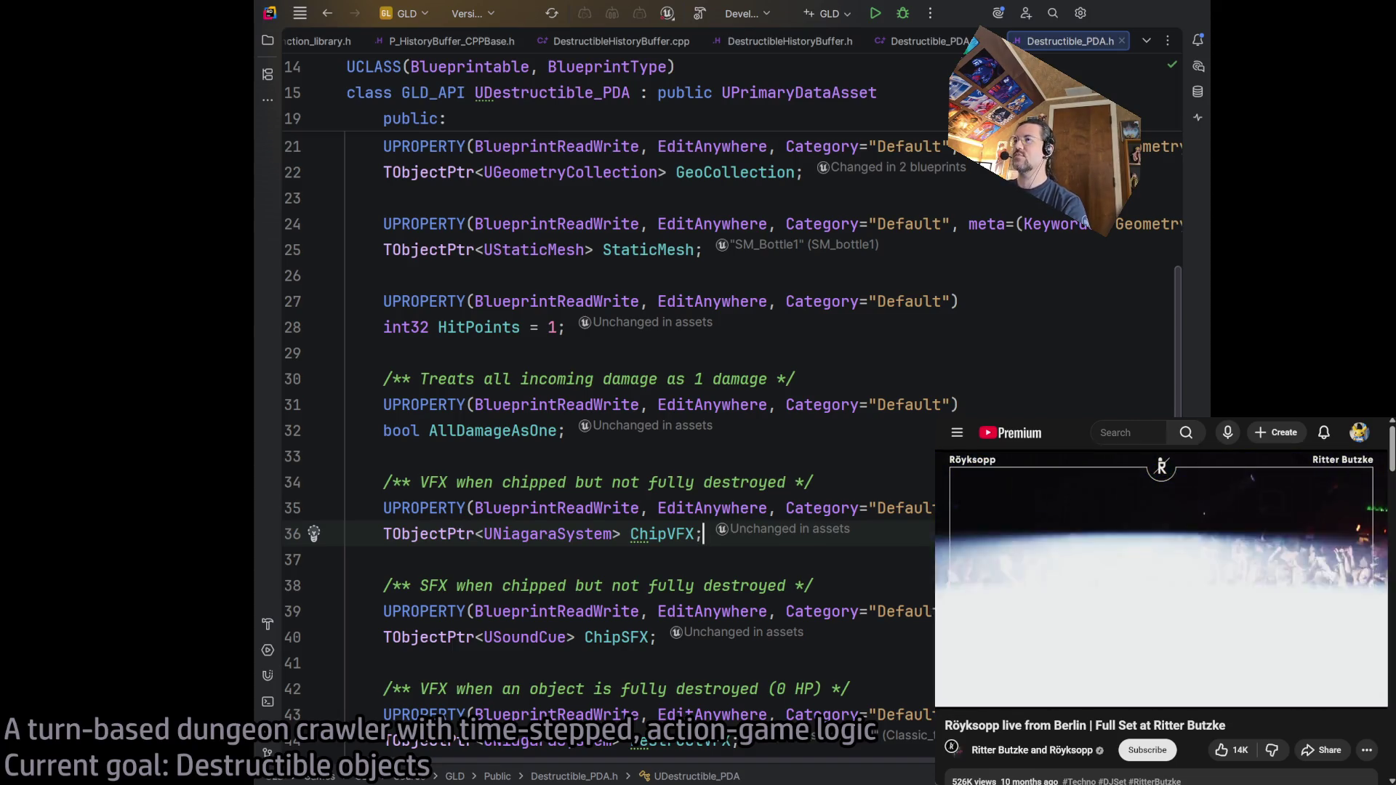
scroll(674, 431, up, 2)
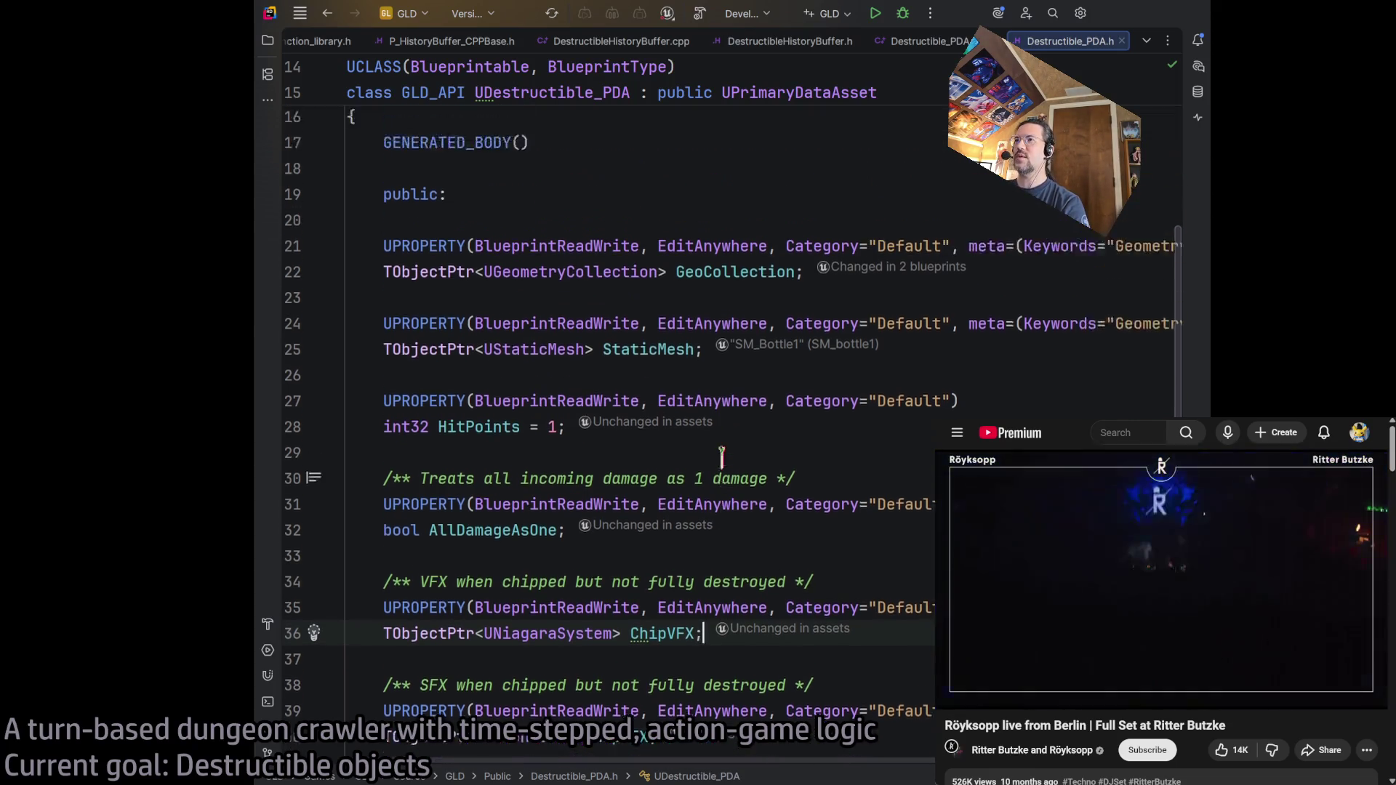
scroll(860, 399, down, 2)
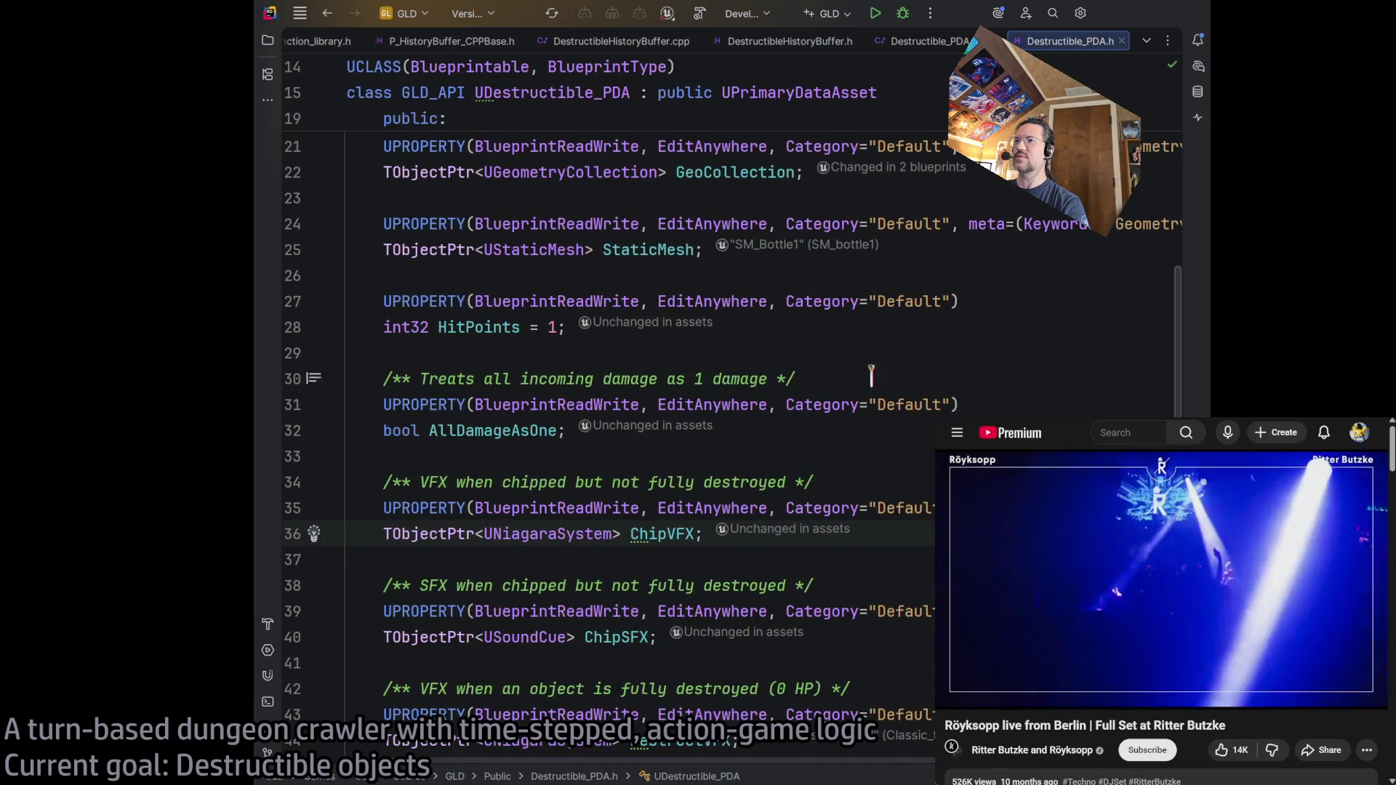
drag(790, 451, 256, 380)
drag(585, 431, 313, 378)
key(ctrl+c)
click(885, 545)
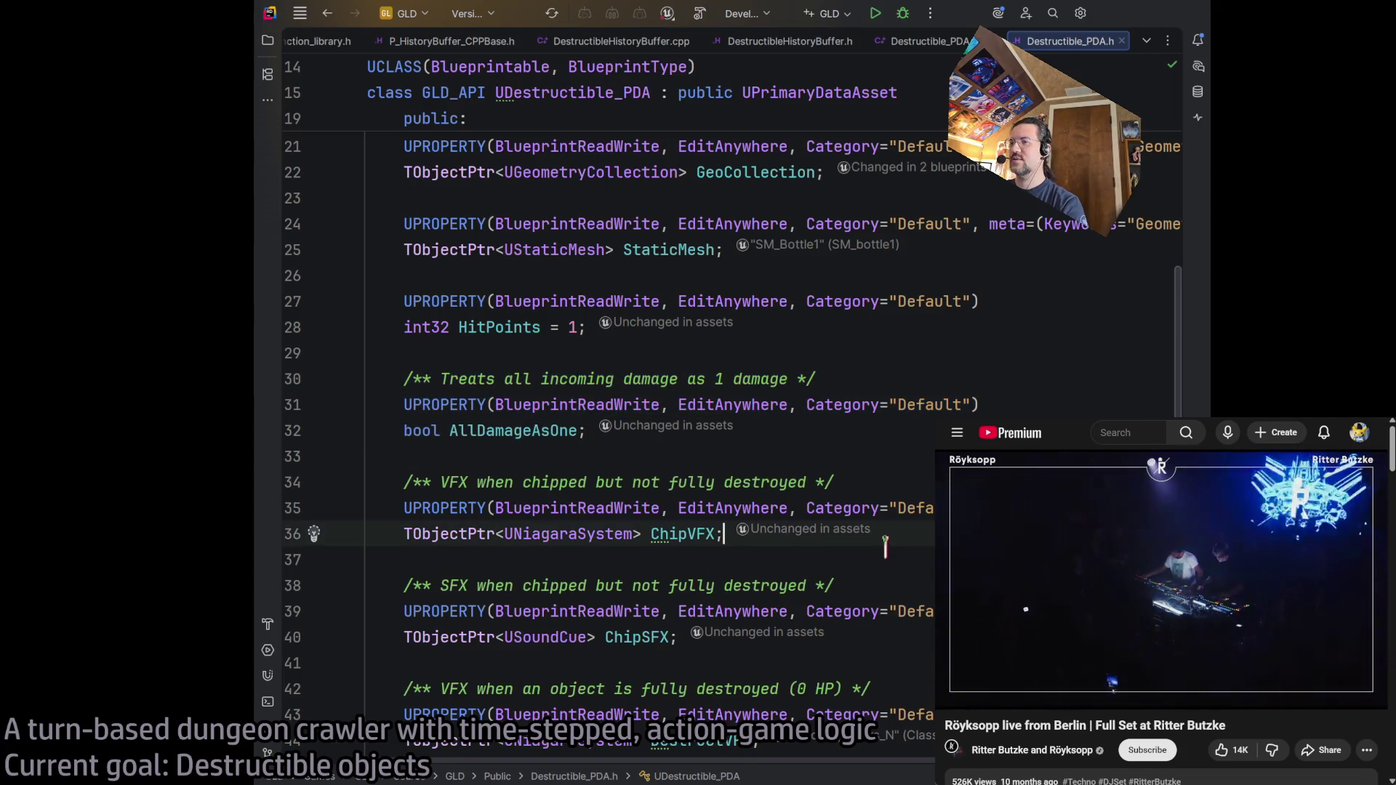
scroll(895, 553, down, 2)
key(Return)
key(Return)
- Paste the block as bool ChipVFX_IsImpact = true, commented 'If true, positions system as impact, else positions…'
key(ctrl+v)
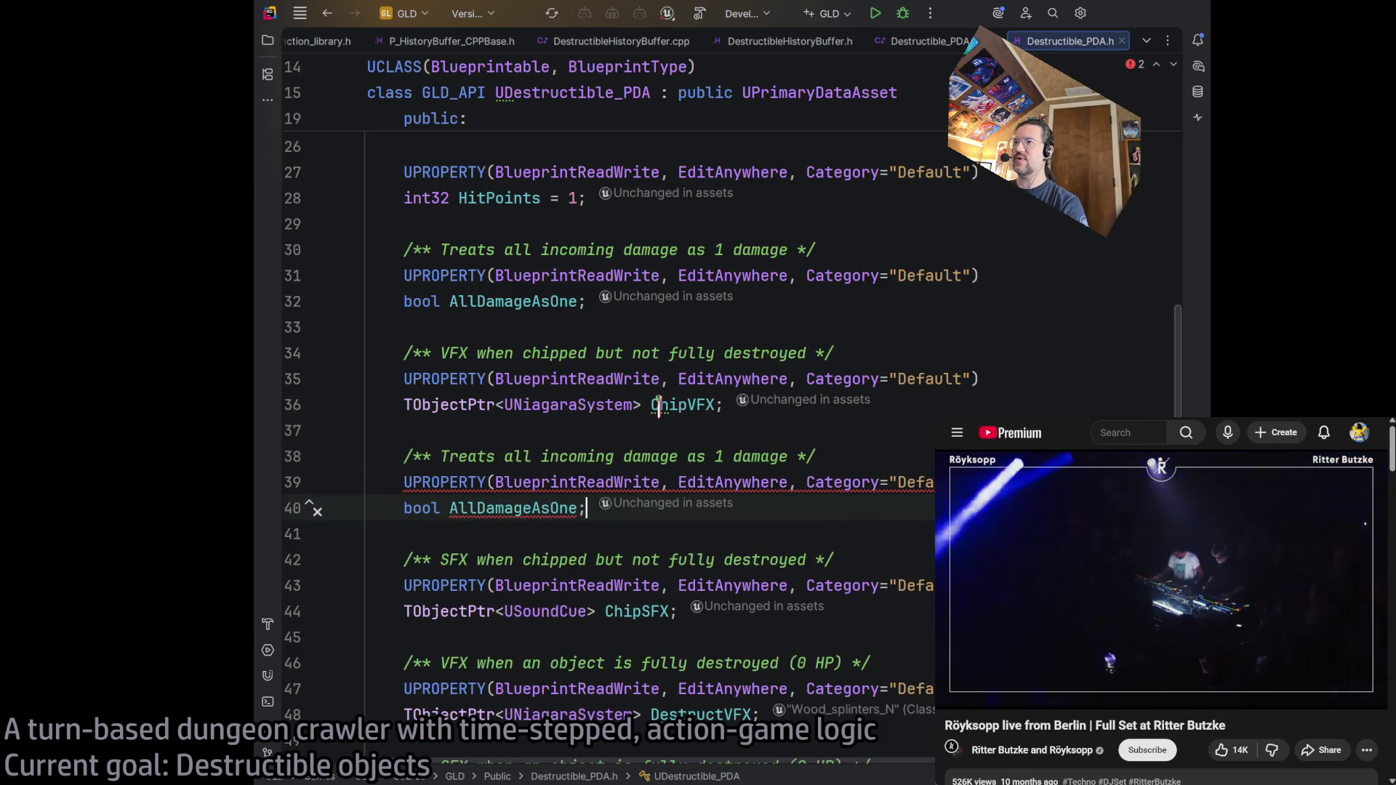
double_click(513, 503)
text(ChipV)
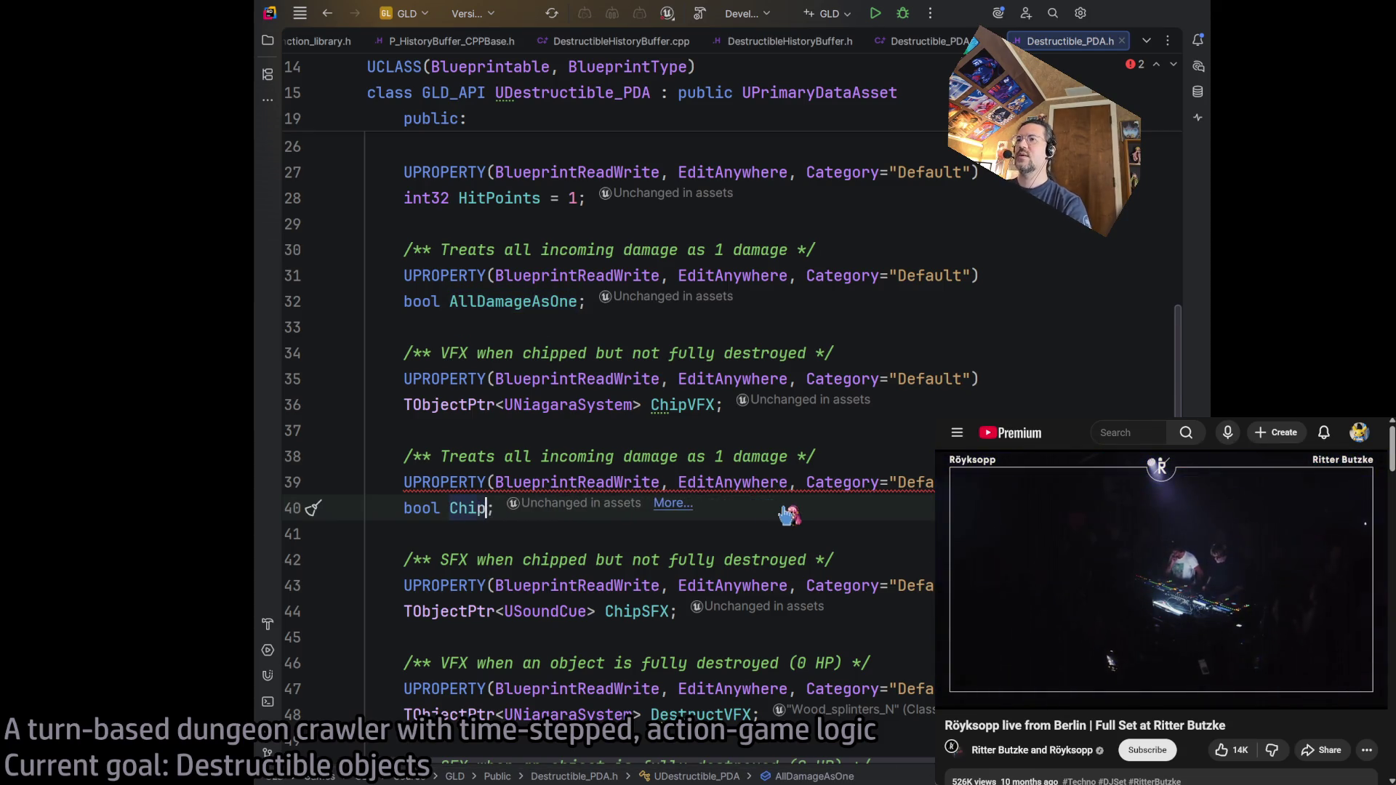
text(FX)
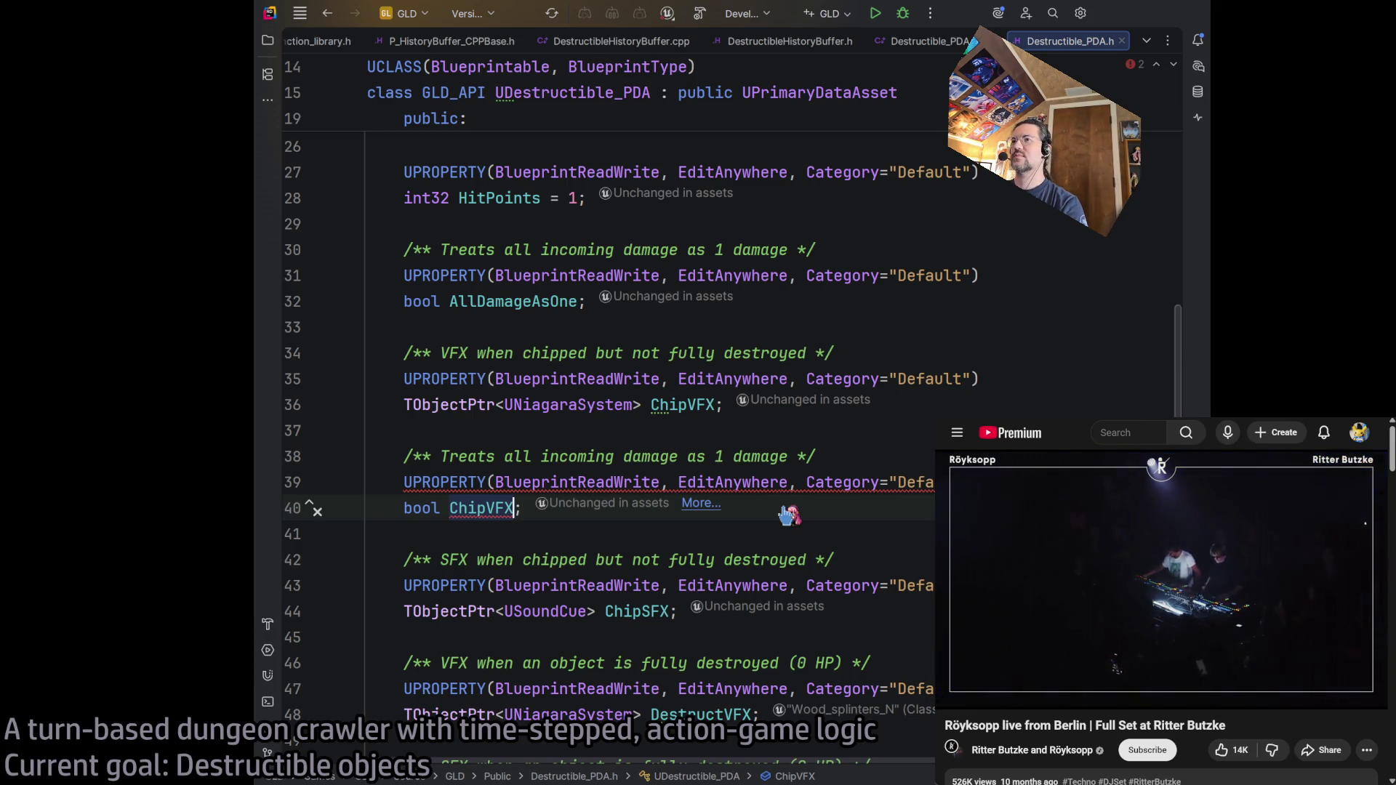
key(BackSpace)
key(BackSpace)
key(BackSpace)
text(IsImpact)
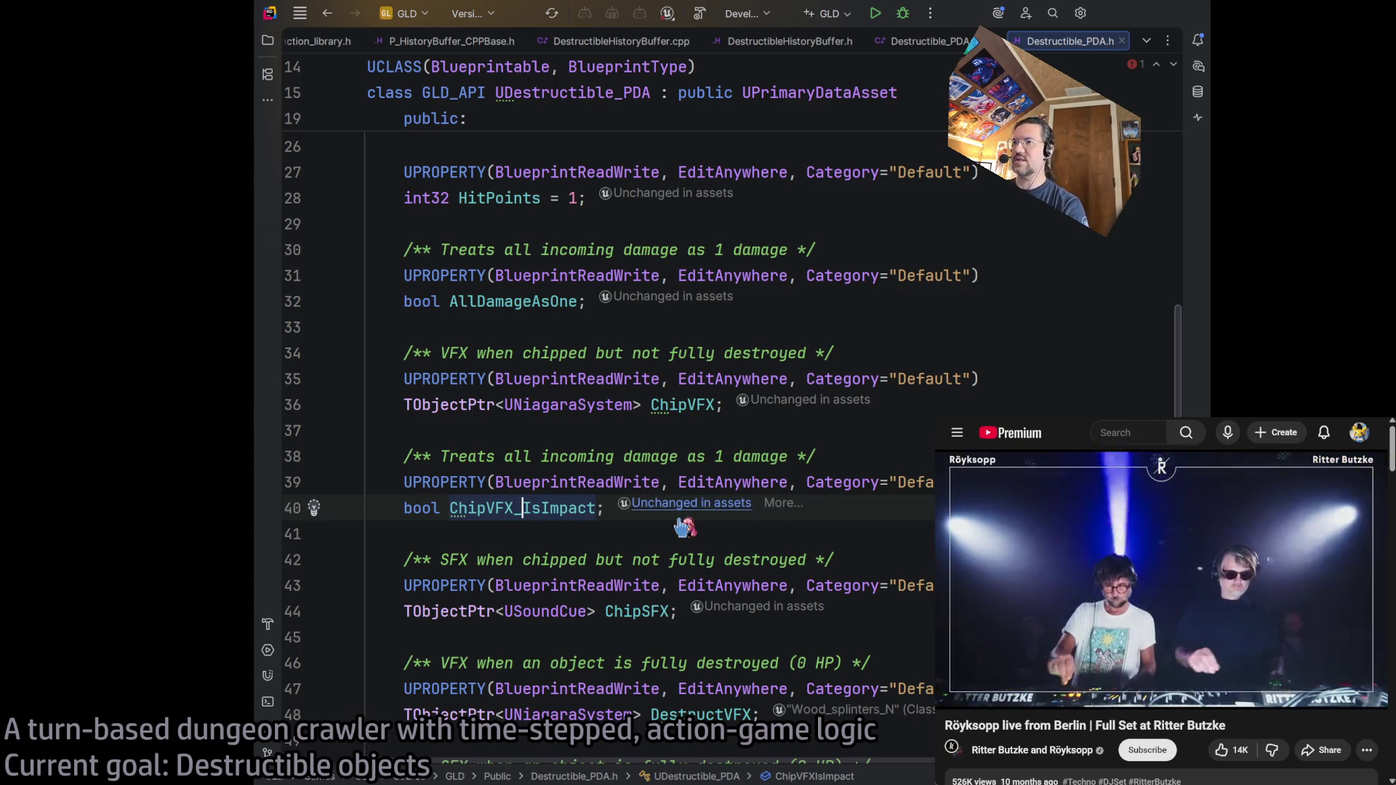
text(_)
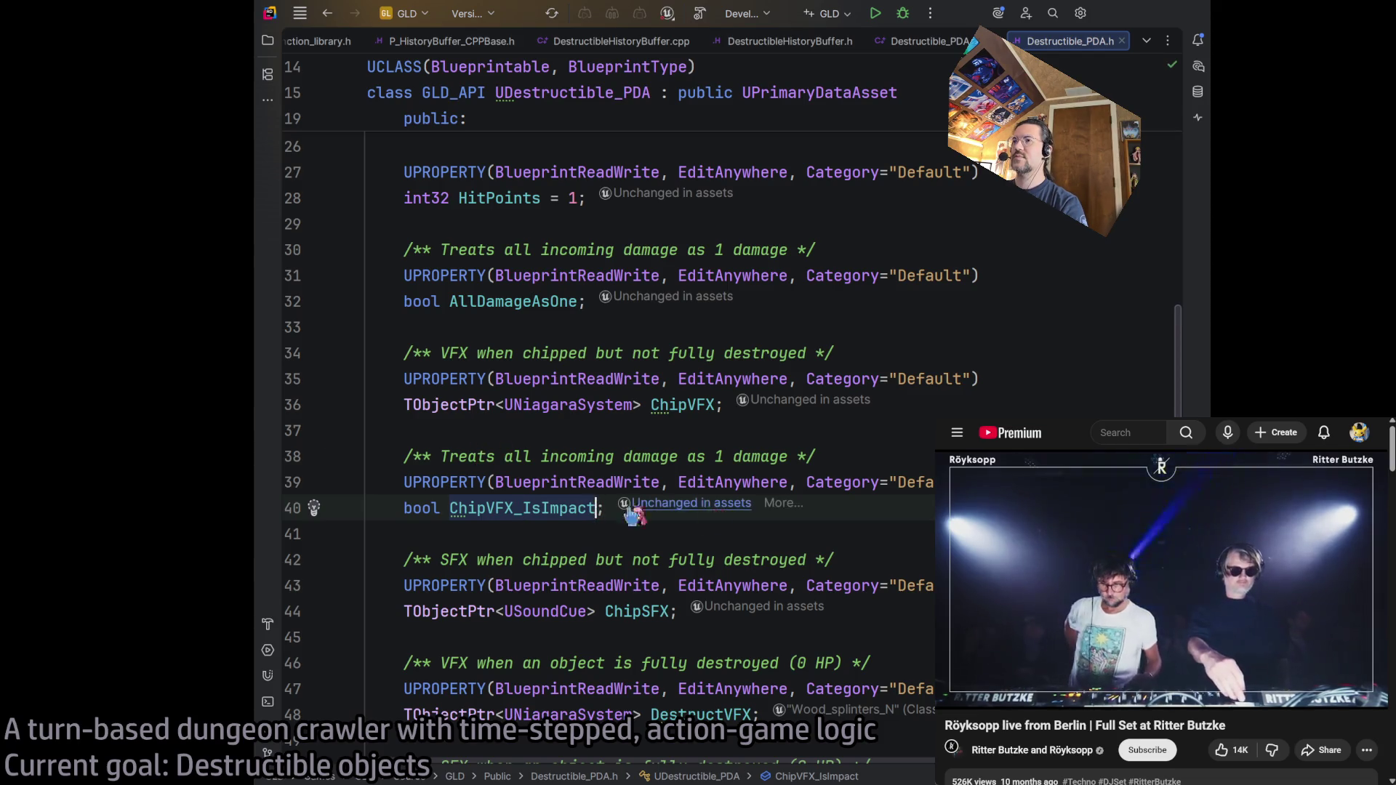
text(= true)
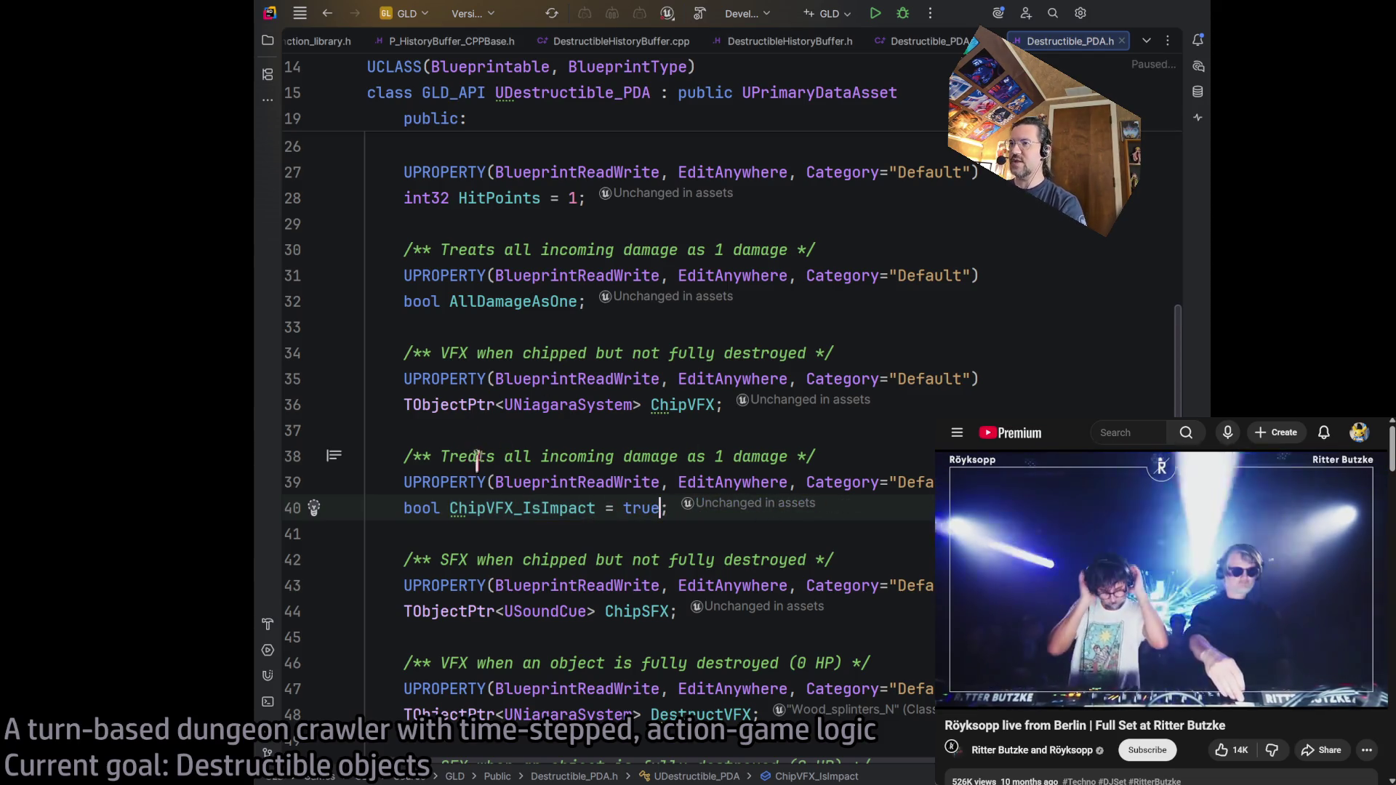
click(730, 457)
key(ctrl+w)
key(ctrl+w)
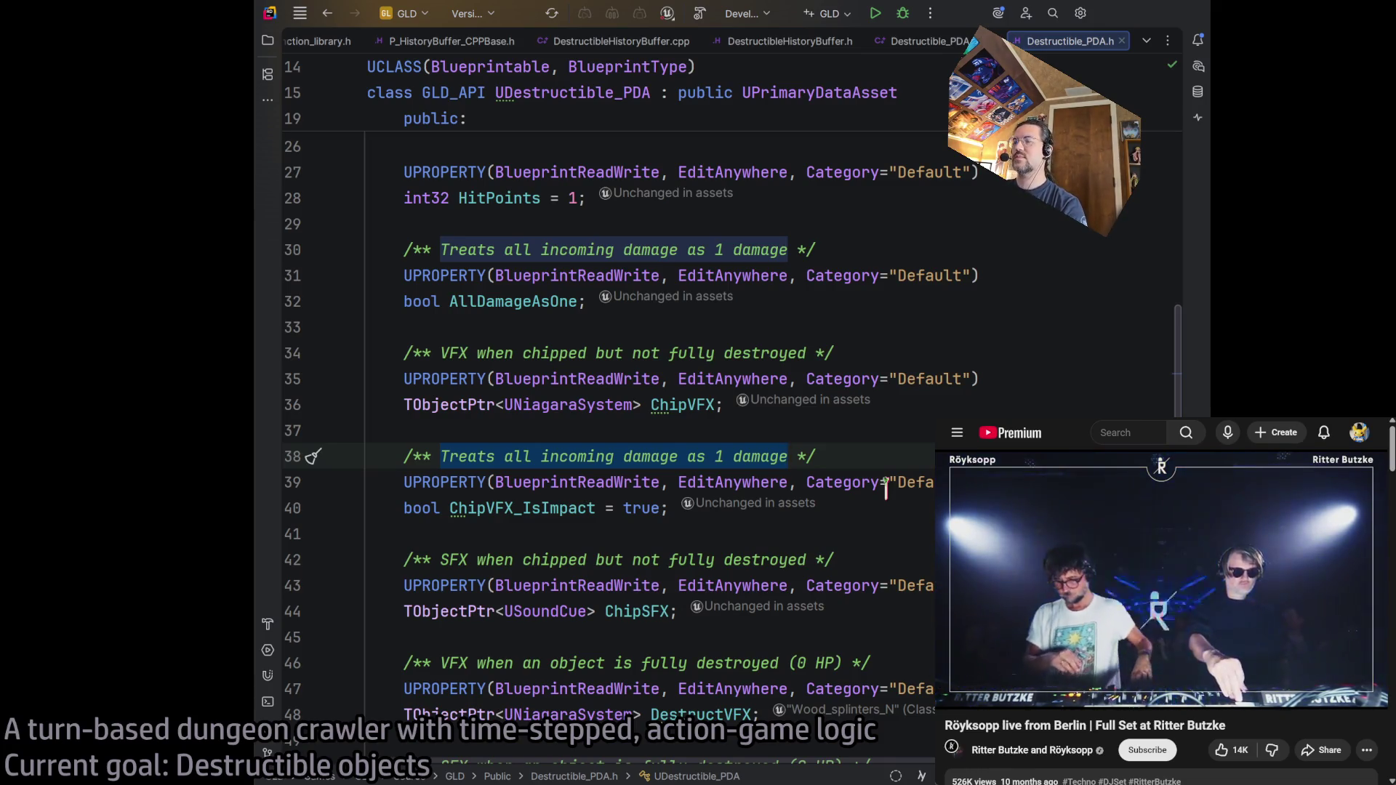
text(If true, po)
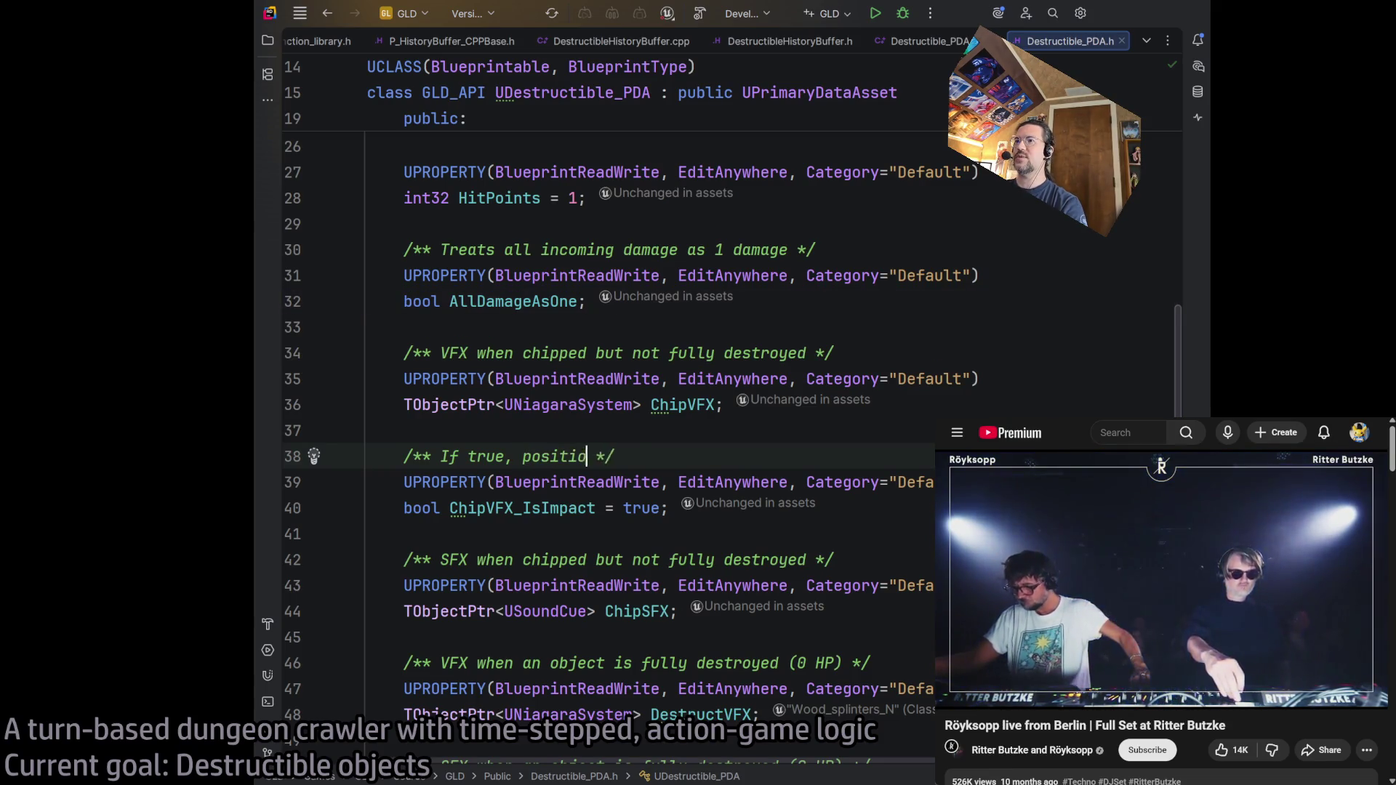
text(sitions system as )
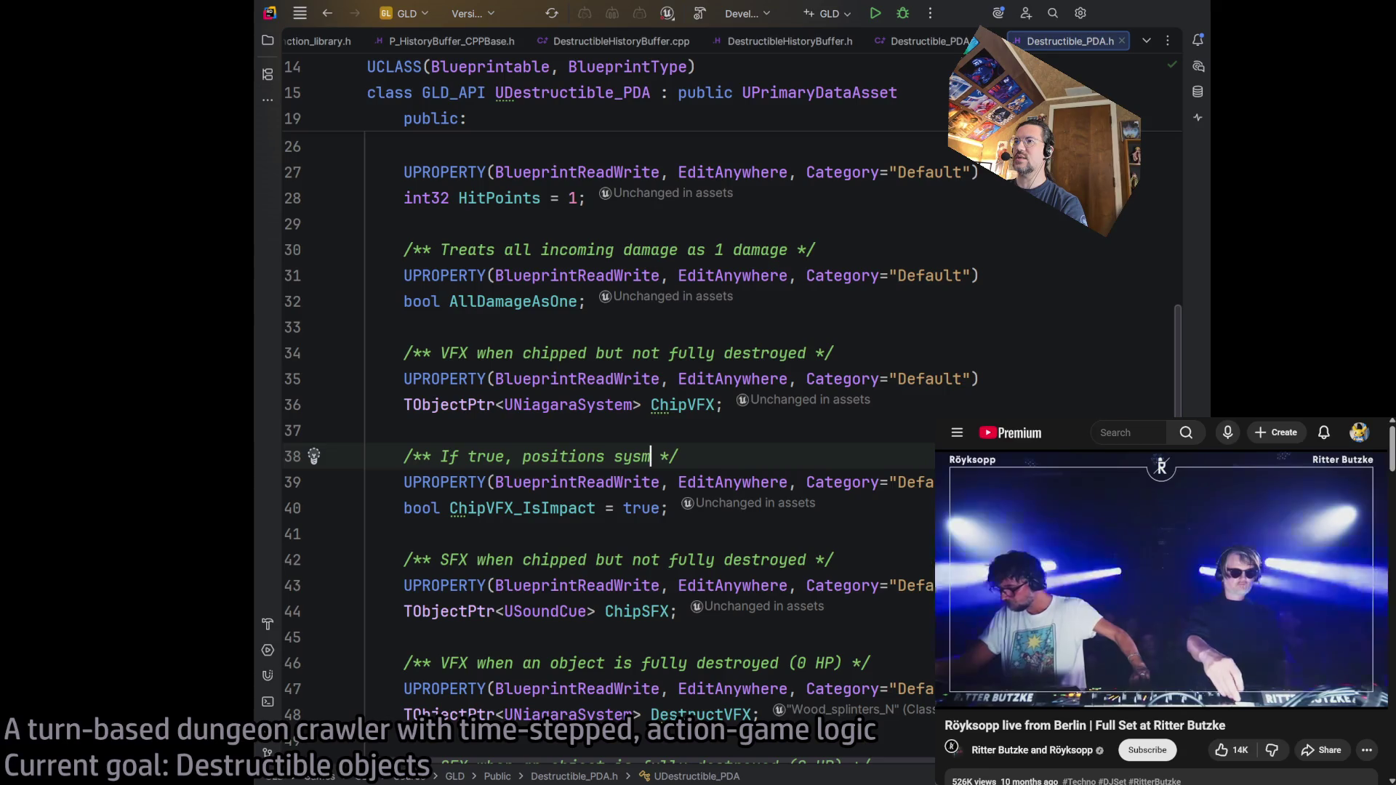
text(impact, else )
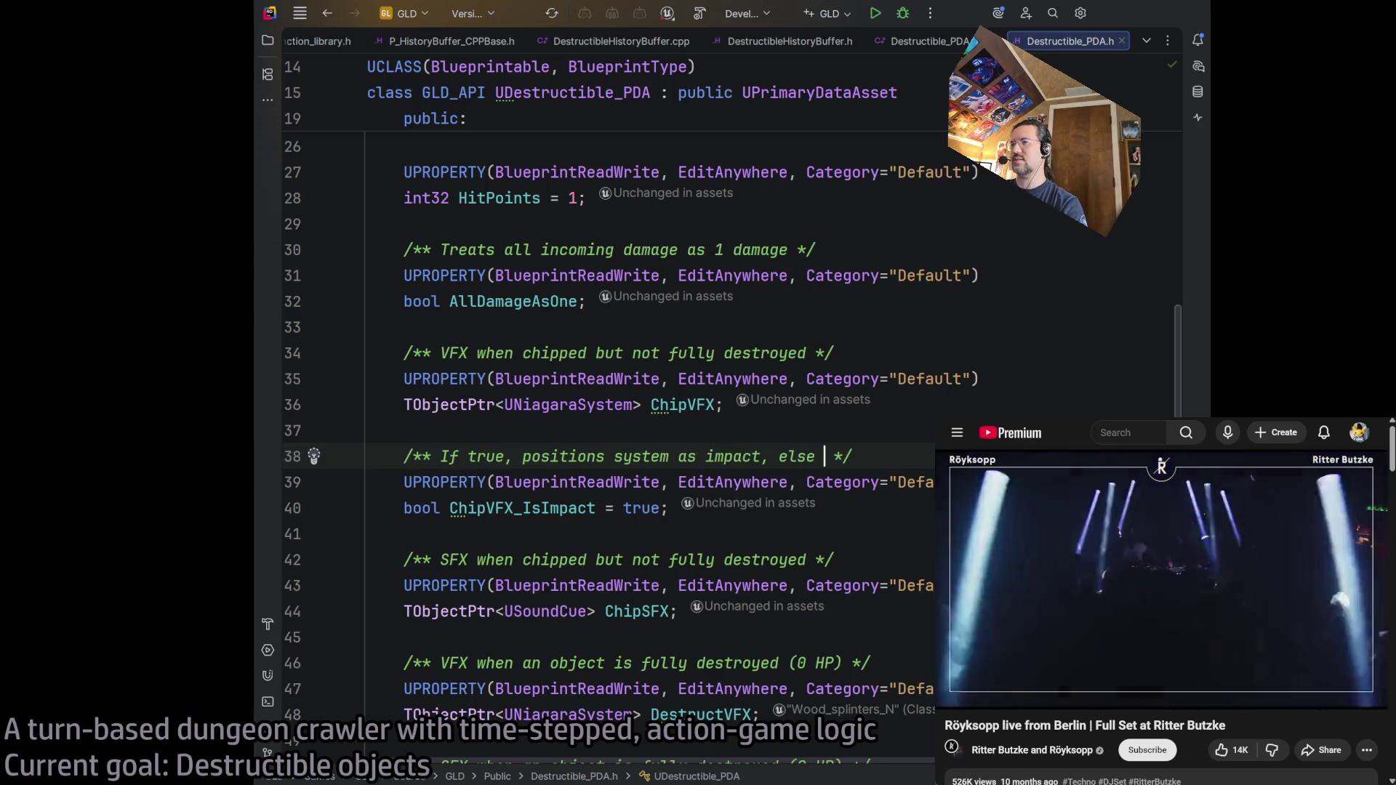
text(p)
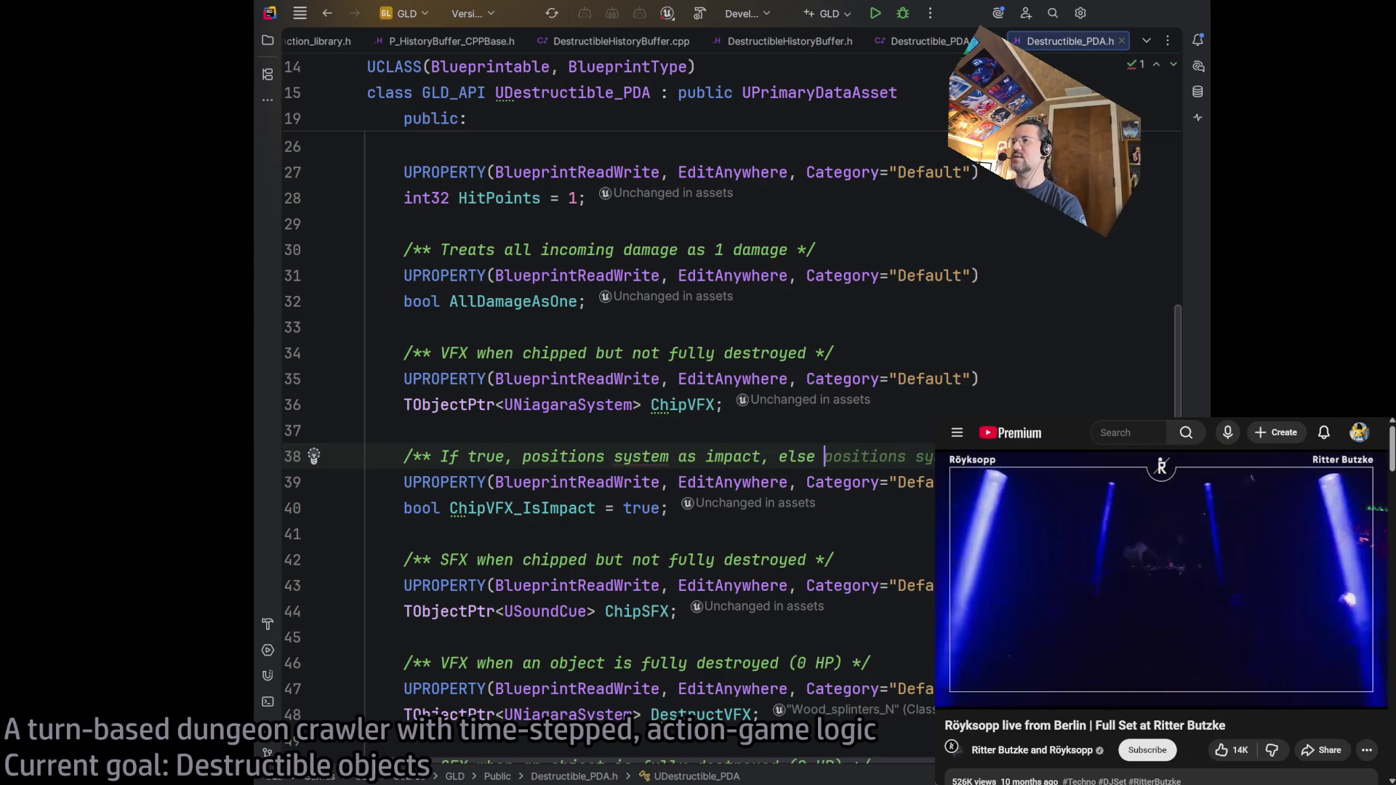
text(ositio)
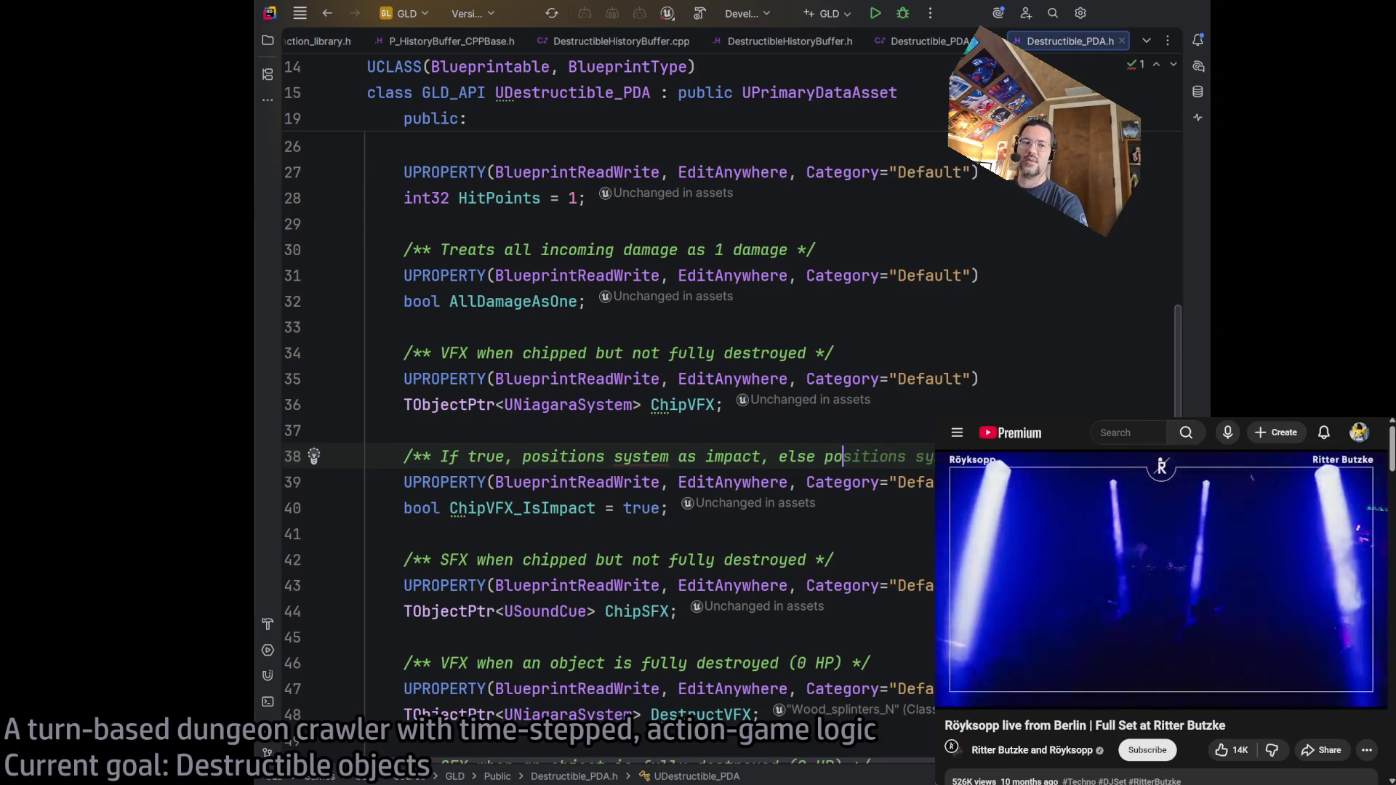
text(ns ov)
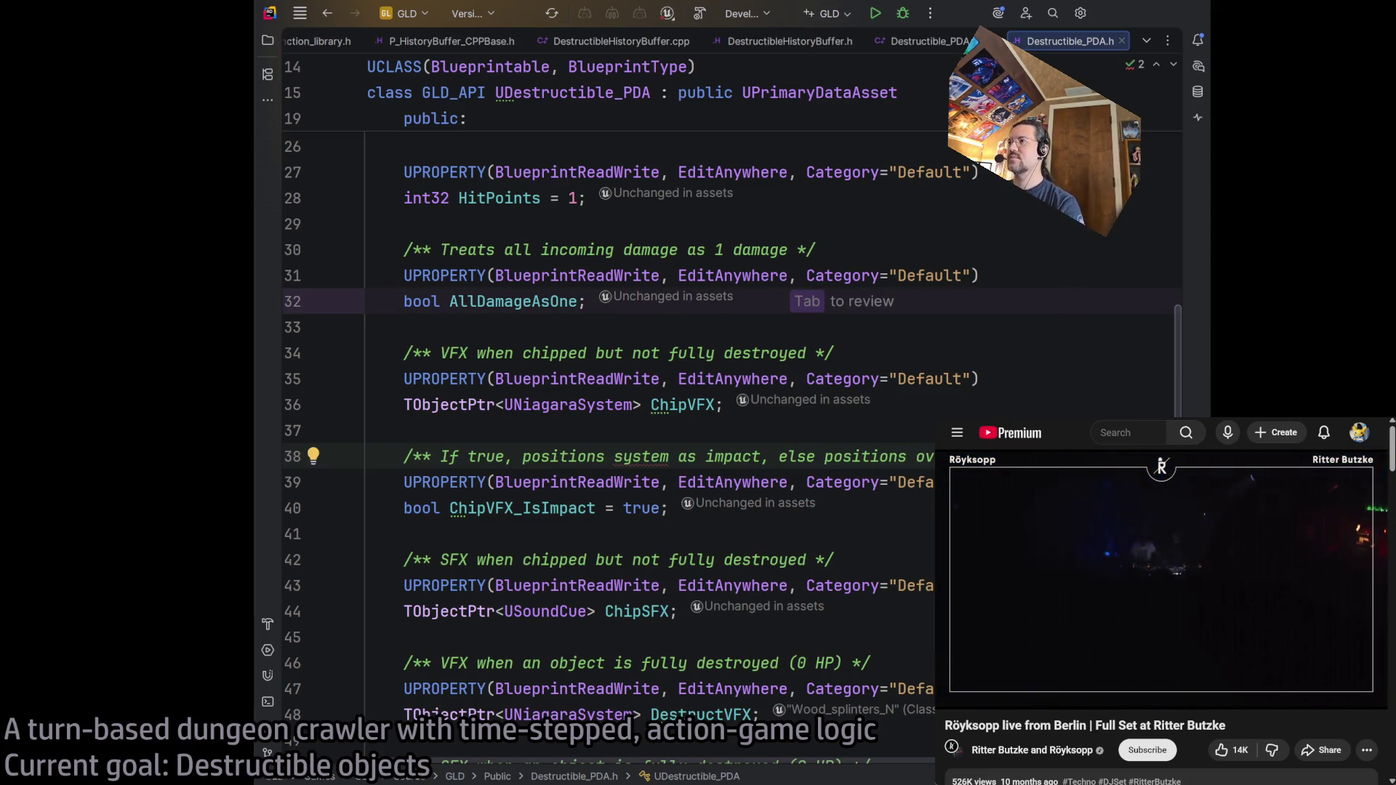
- Copy the ChipVFX_IsImpact block and insert blank lines below the DestructVFX declaration
click(667, 508)
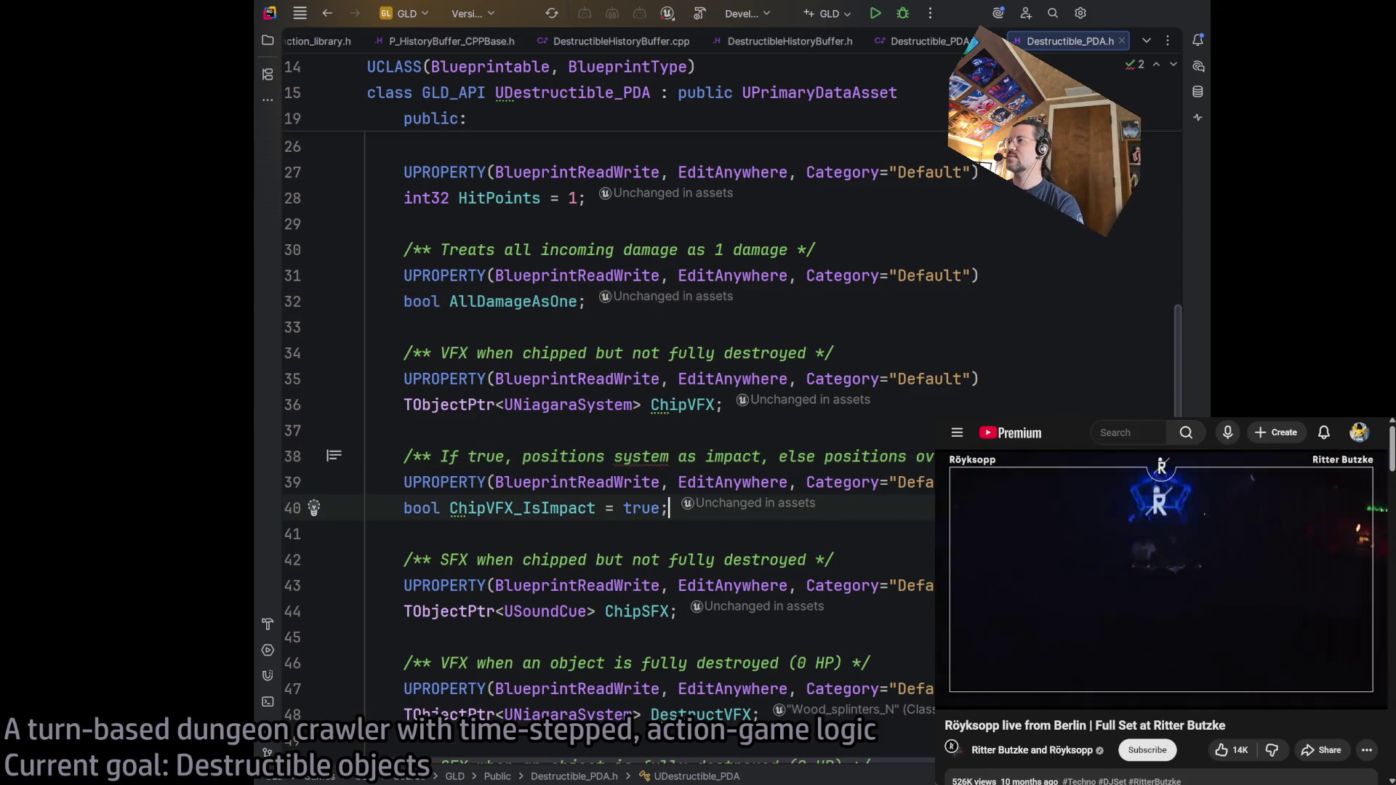
scroll(882, 561, down, 3)
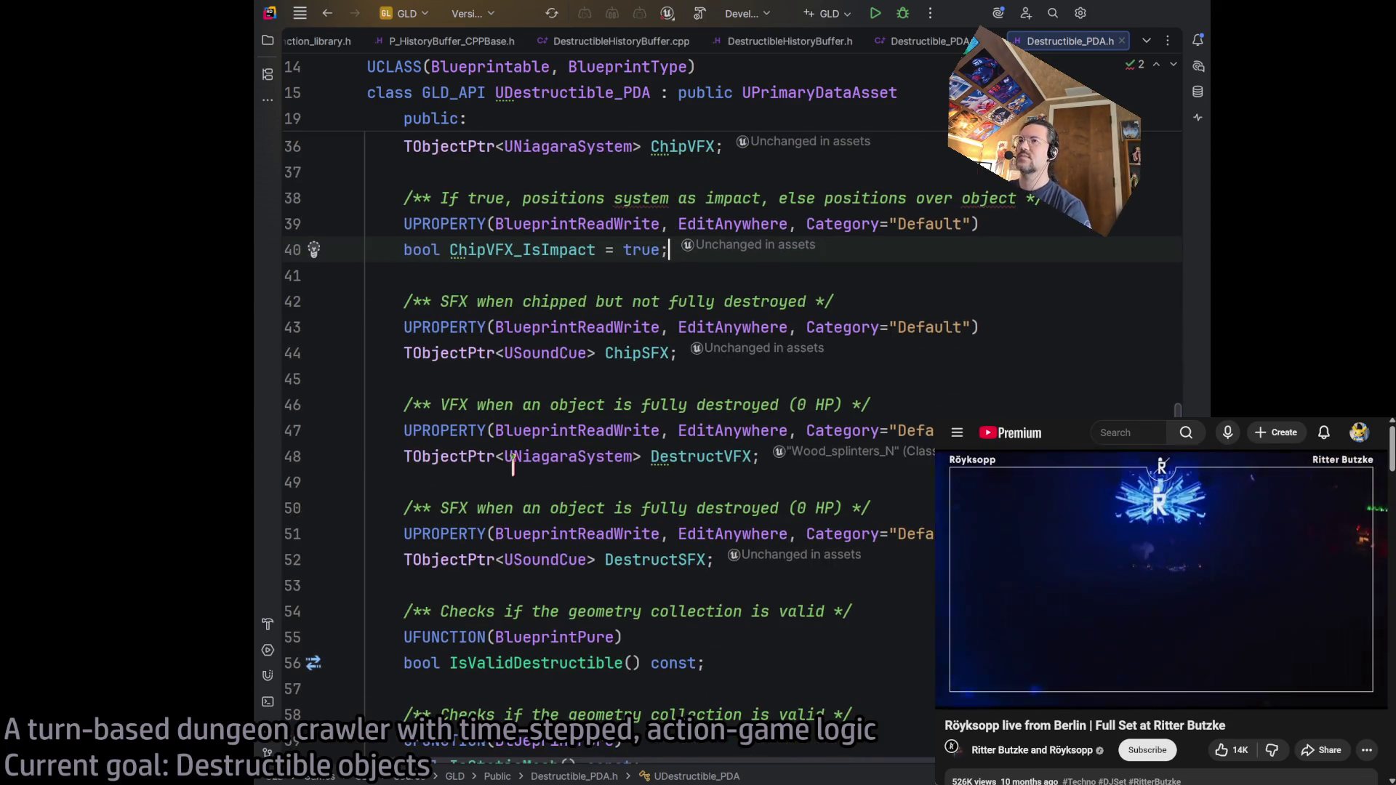
scroll(551, 544, up, 3)
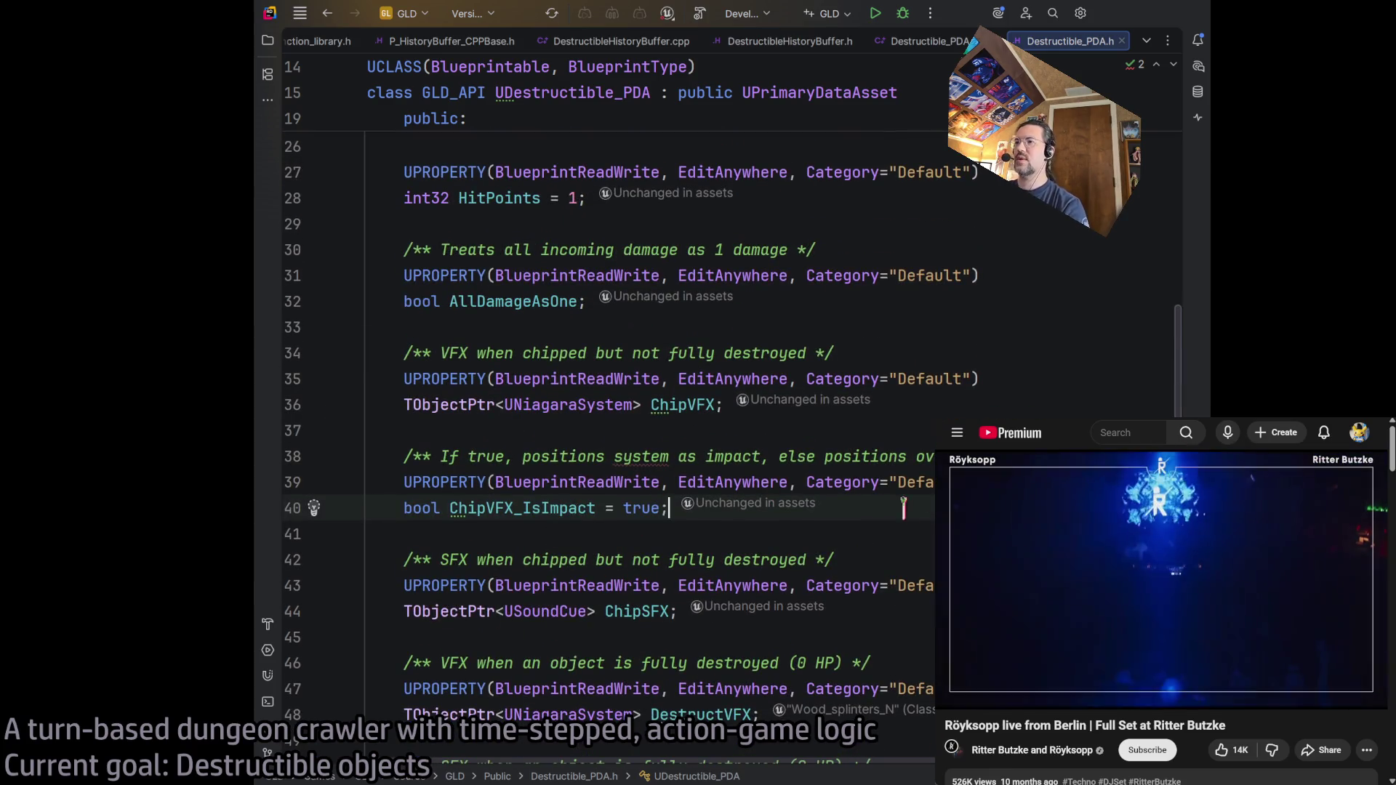
drag(668, 498, 320, 458)
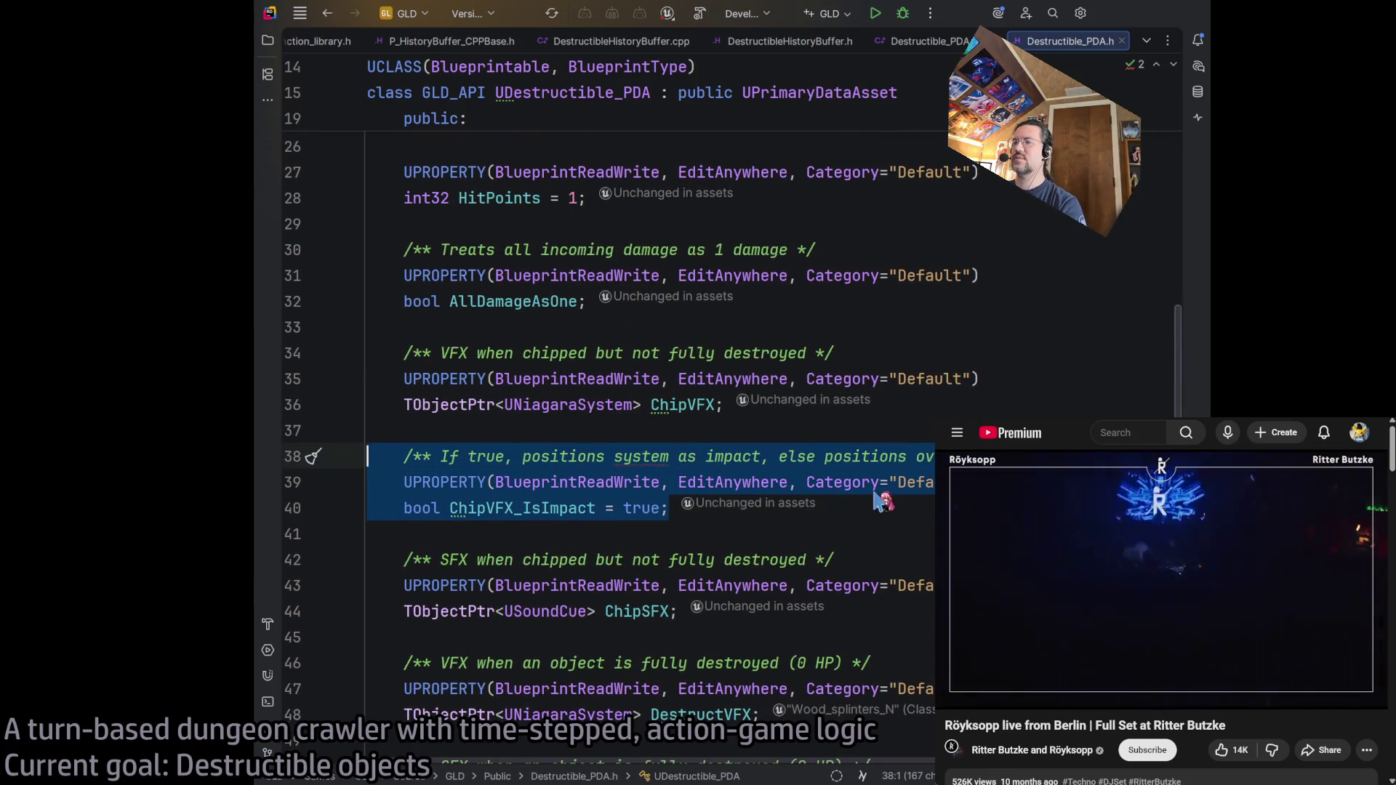
scroll(882, 502, down, 5)
click(1018, 325)
key(Return)
key(Return)
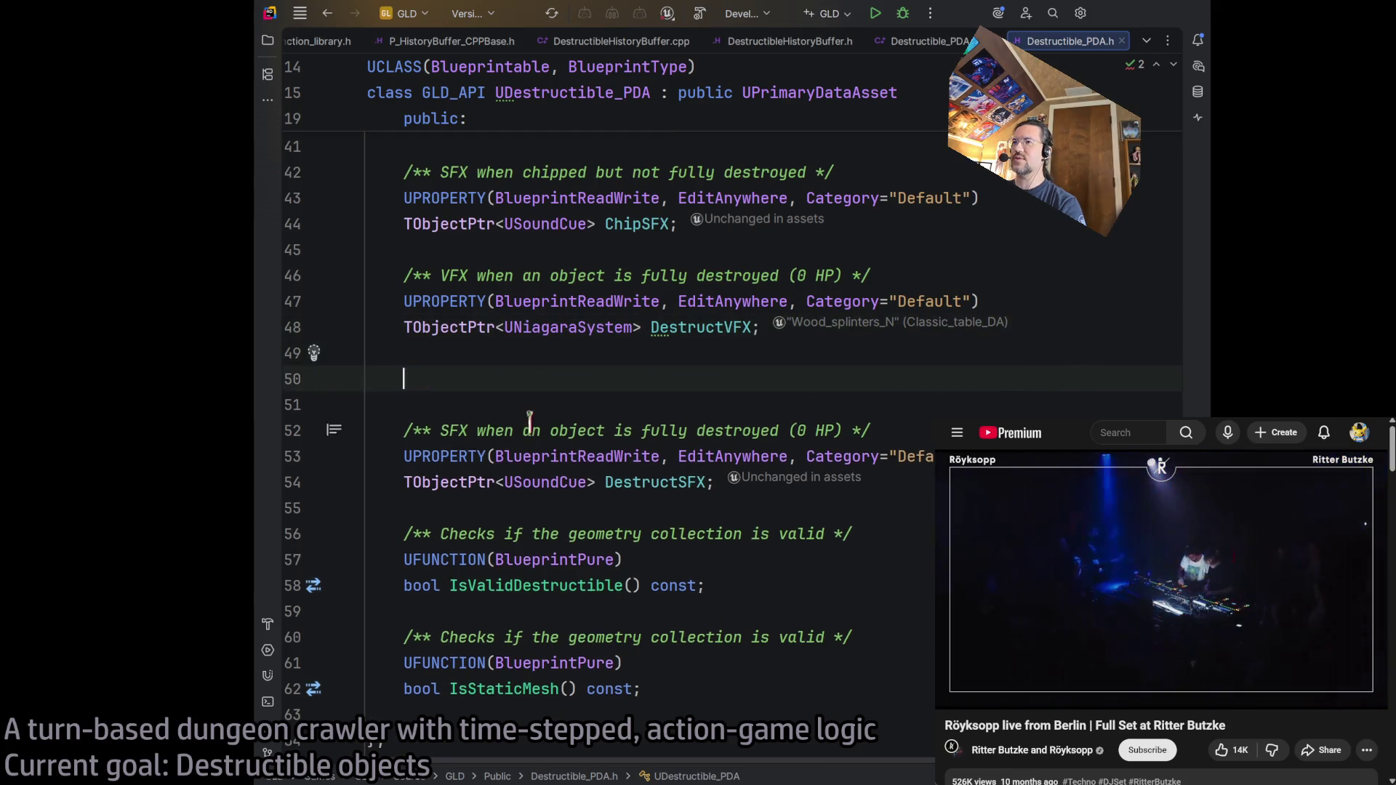
- Paste the block below DestructVFX and rename it DestructVFX_IsImpact = true
text(/** If true, positions system as impact, else positions over object */ 	UPROPERTY(BlueprintReadWrite, EditAnywhere, Category="Default") 	bool ChipVFX_IsImpact = true;)
click(450, 430)
key(Delete)
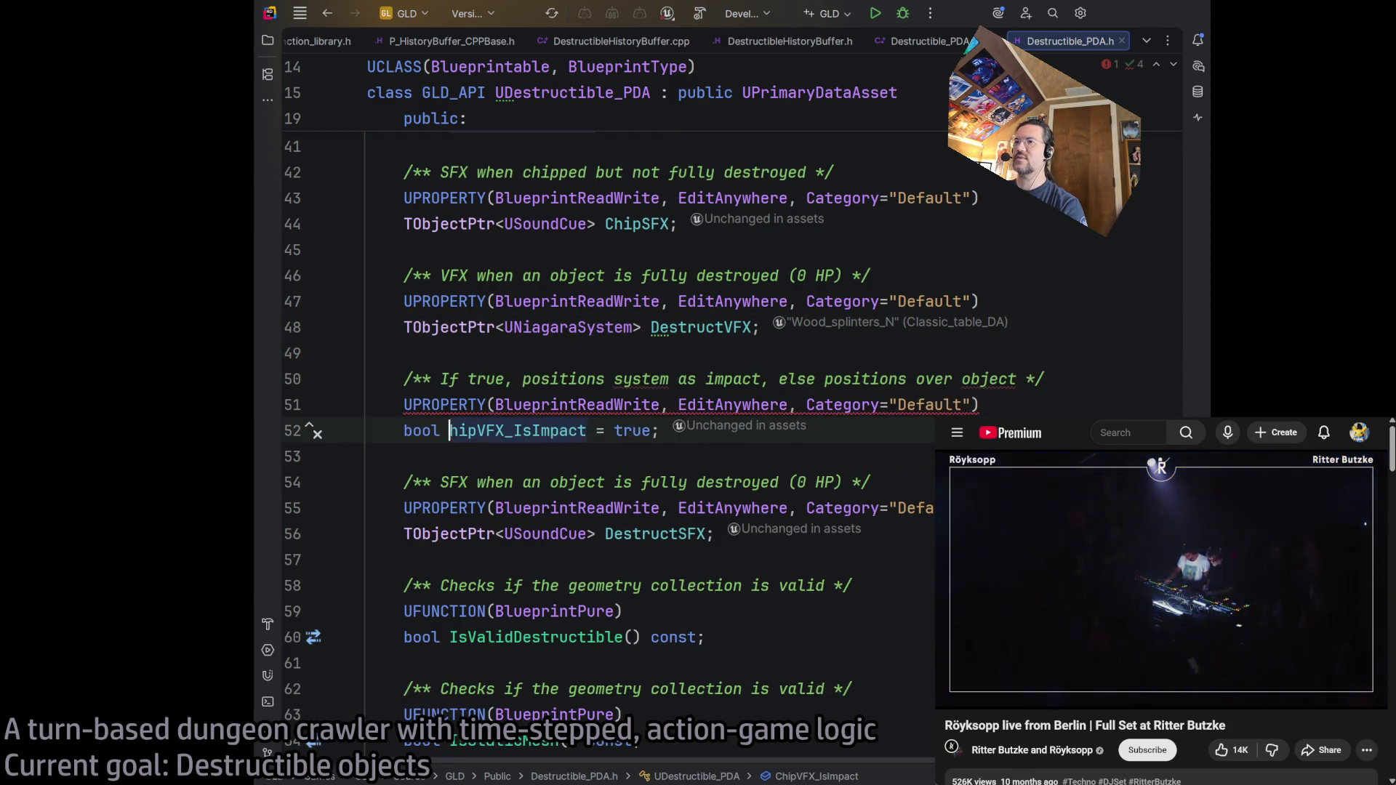
text(truct)
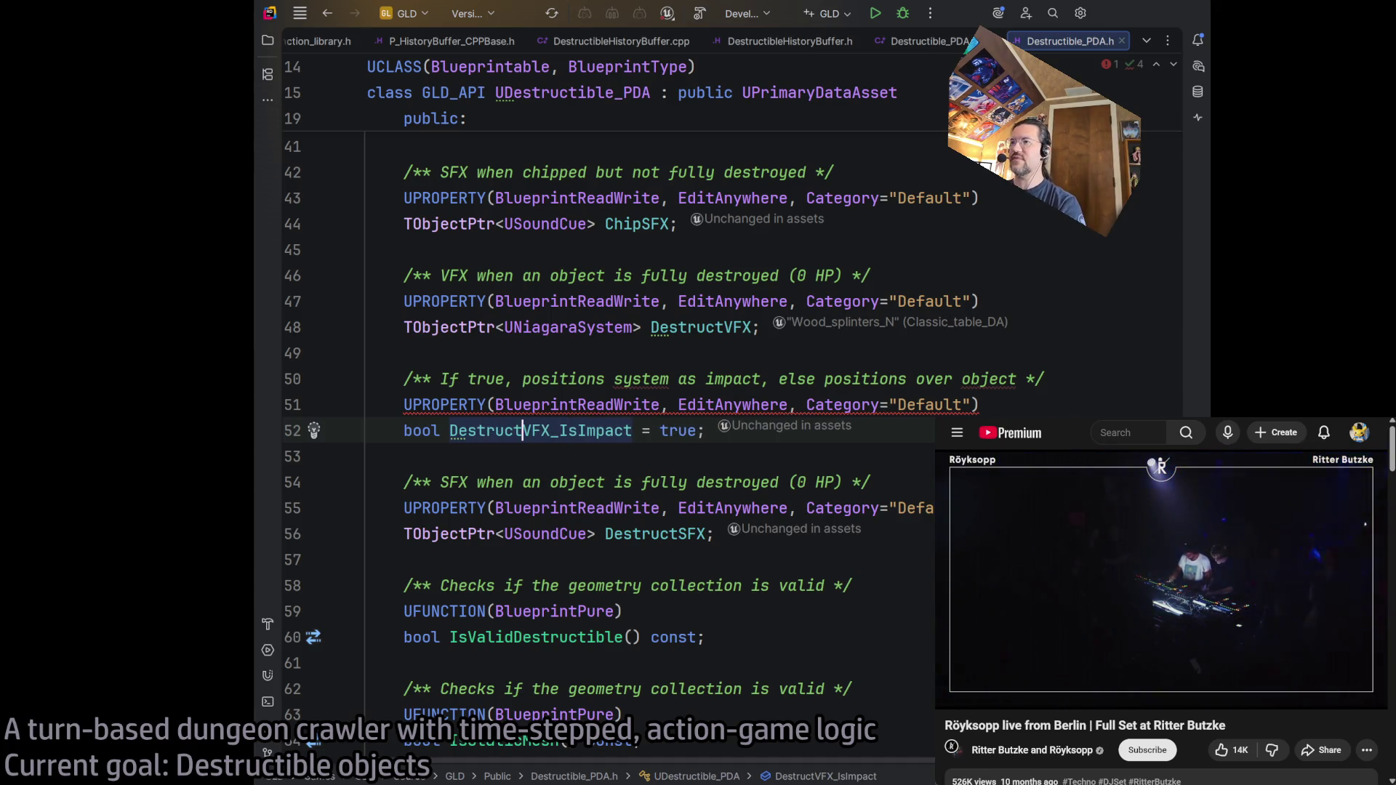
key(End)
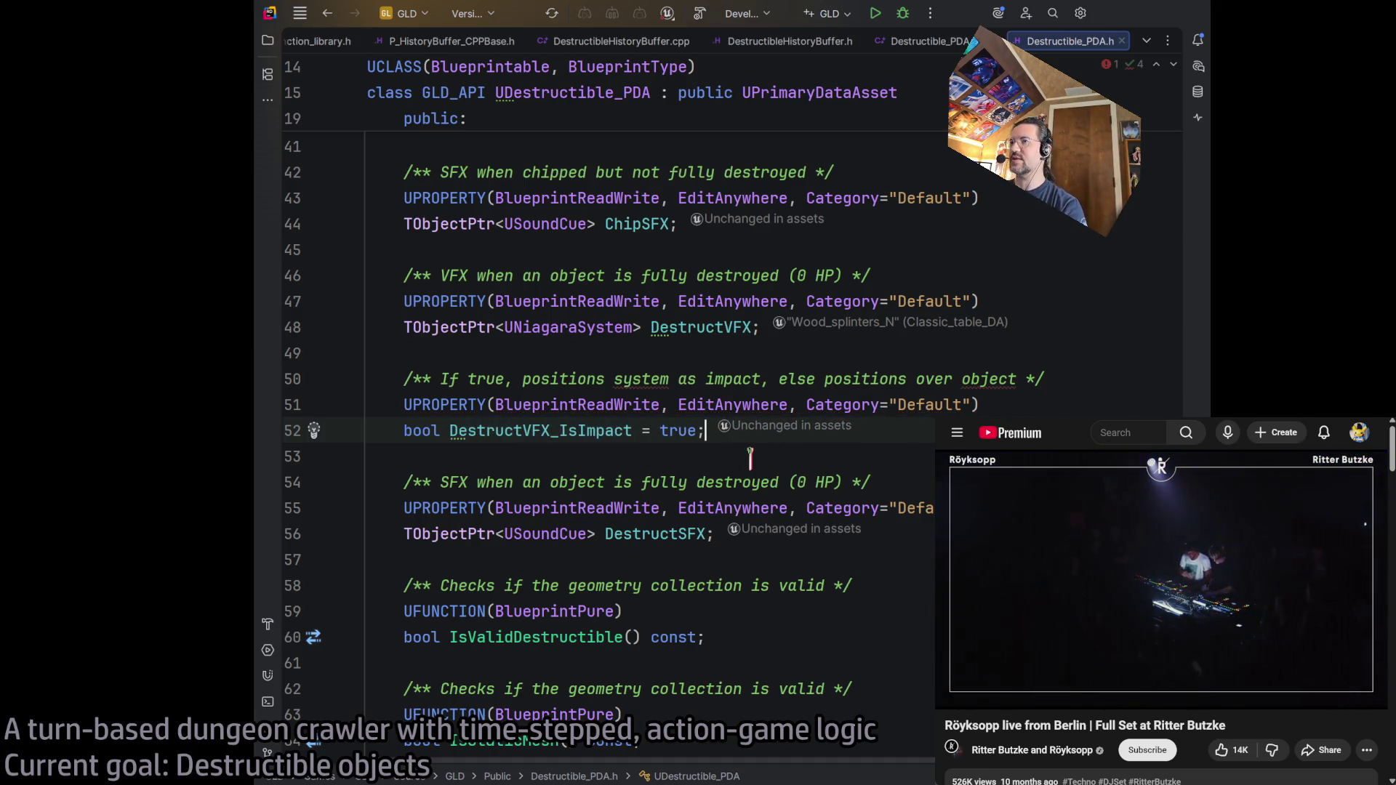
- Start a project build, hide the build panel, and minimize Rider
click(703, 16)
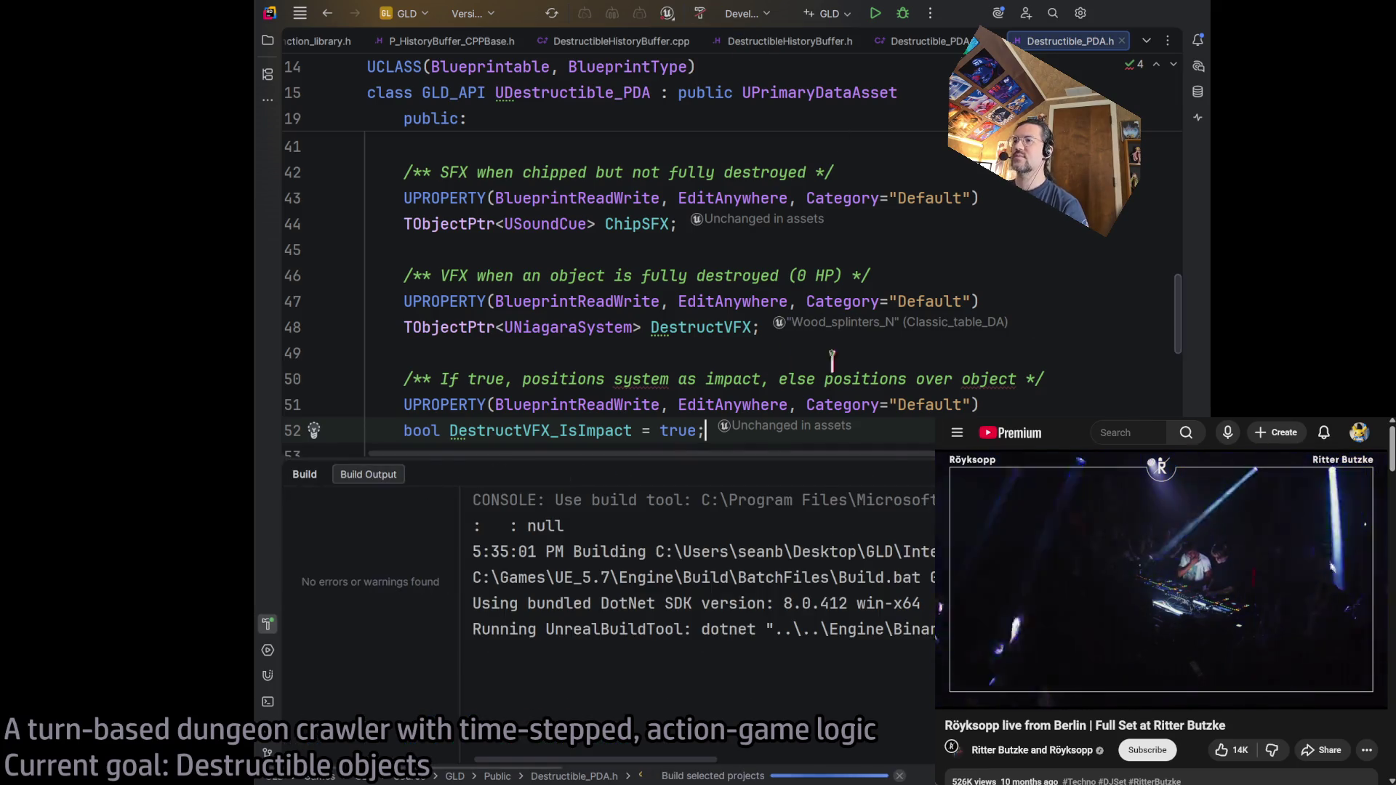
key(Escape)
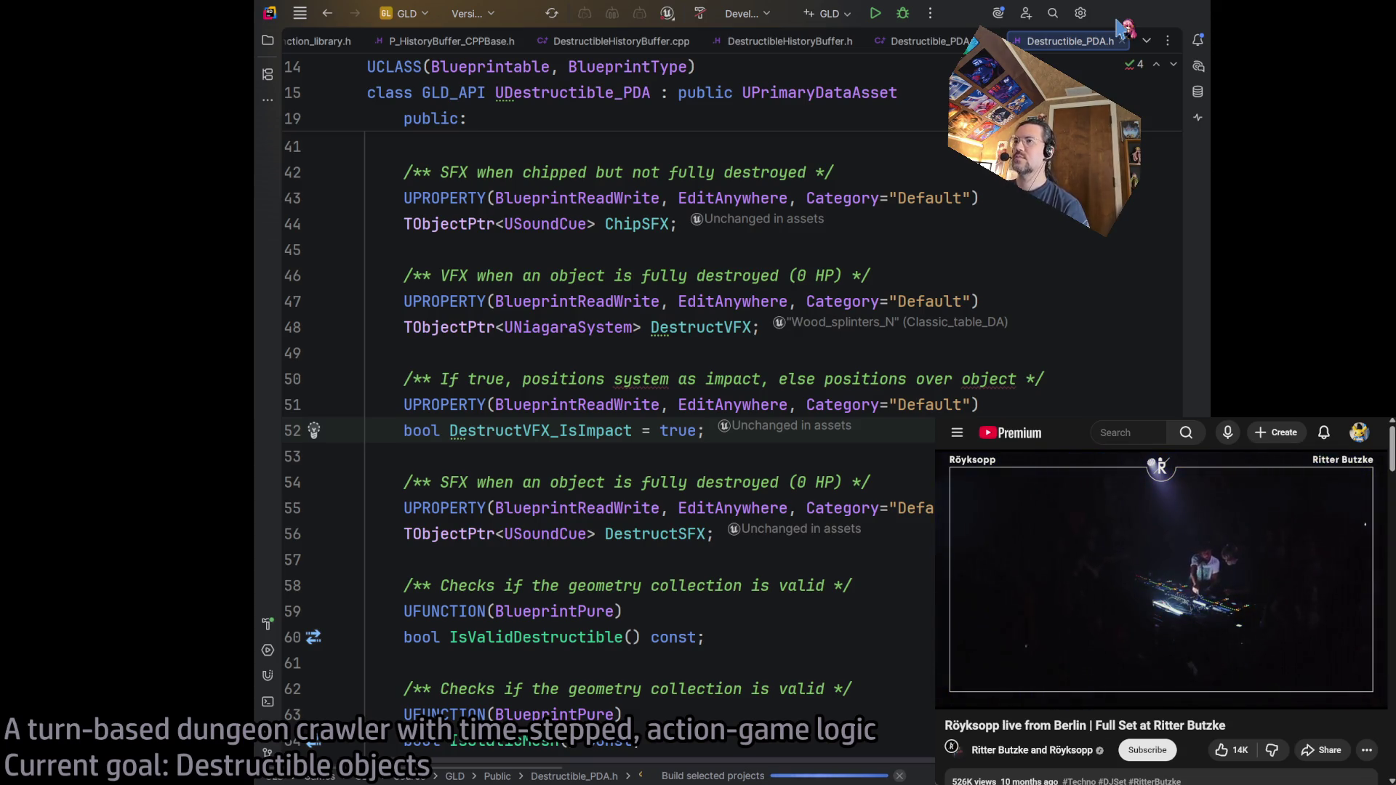
click(1120, 14)
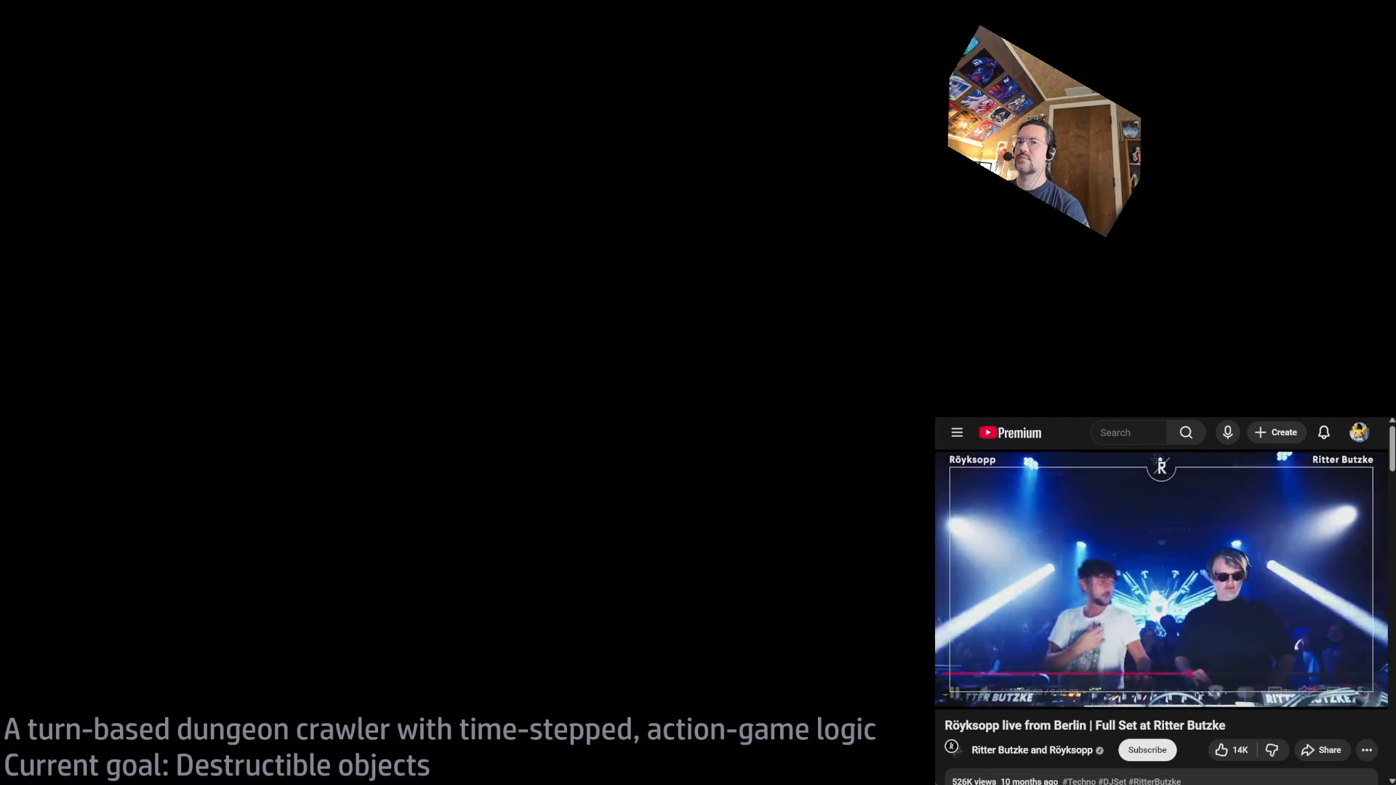
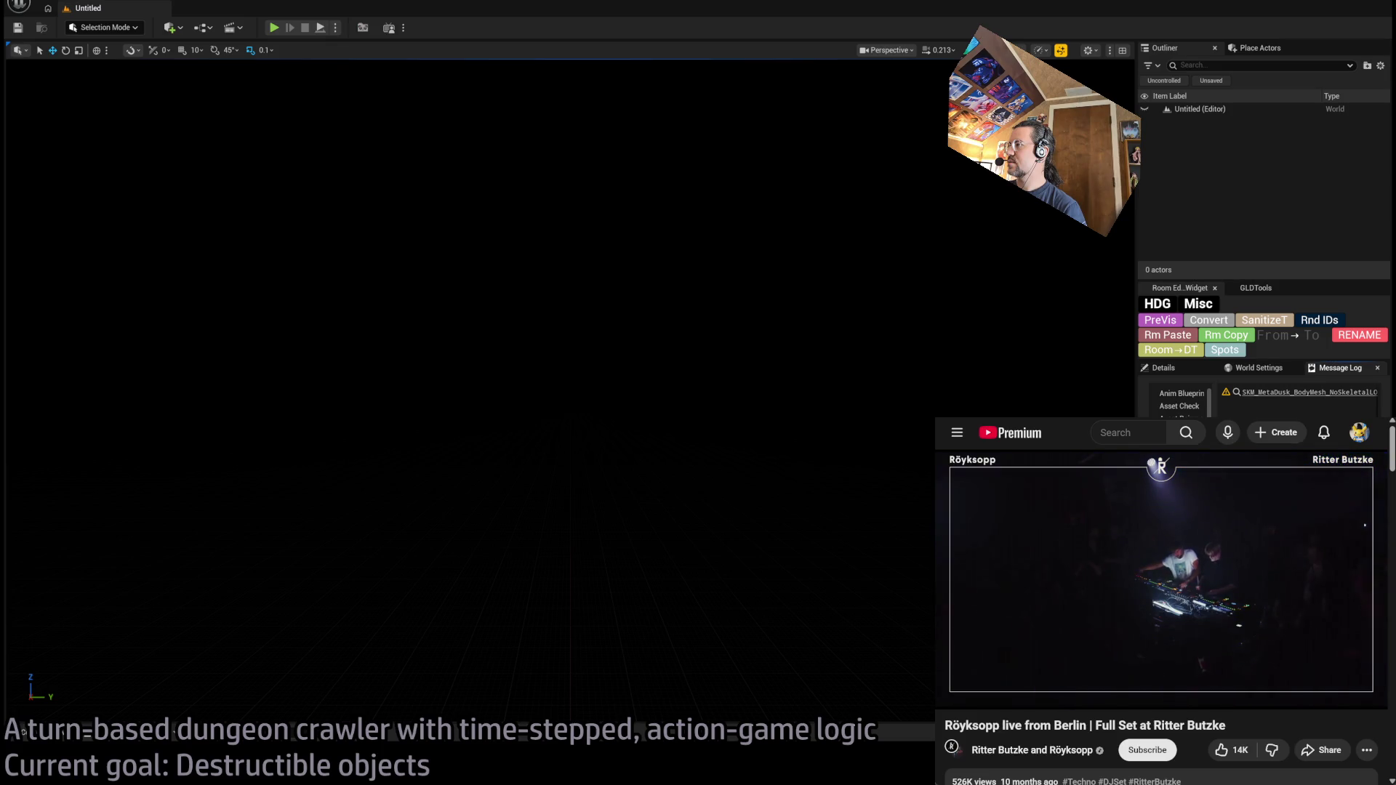
- Enable Destruct VFX Is Impact on the Classic_table data asset, then return to SM_bottle1
mouse_move(1271, 579)
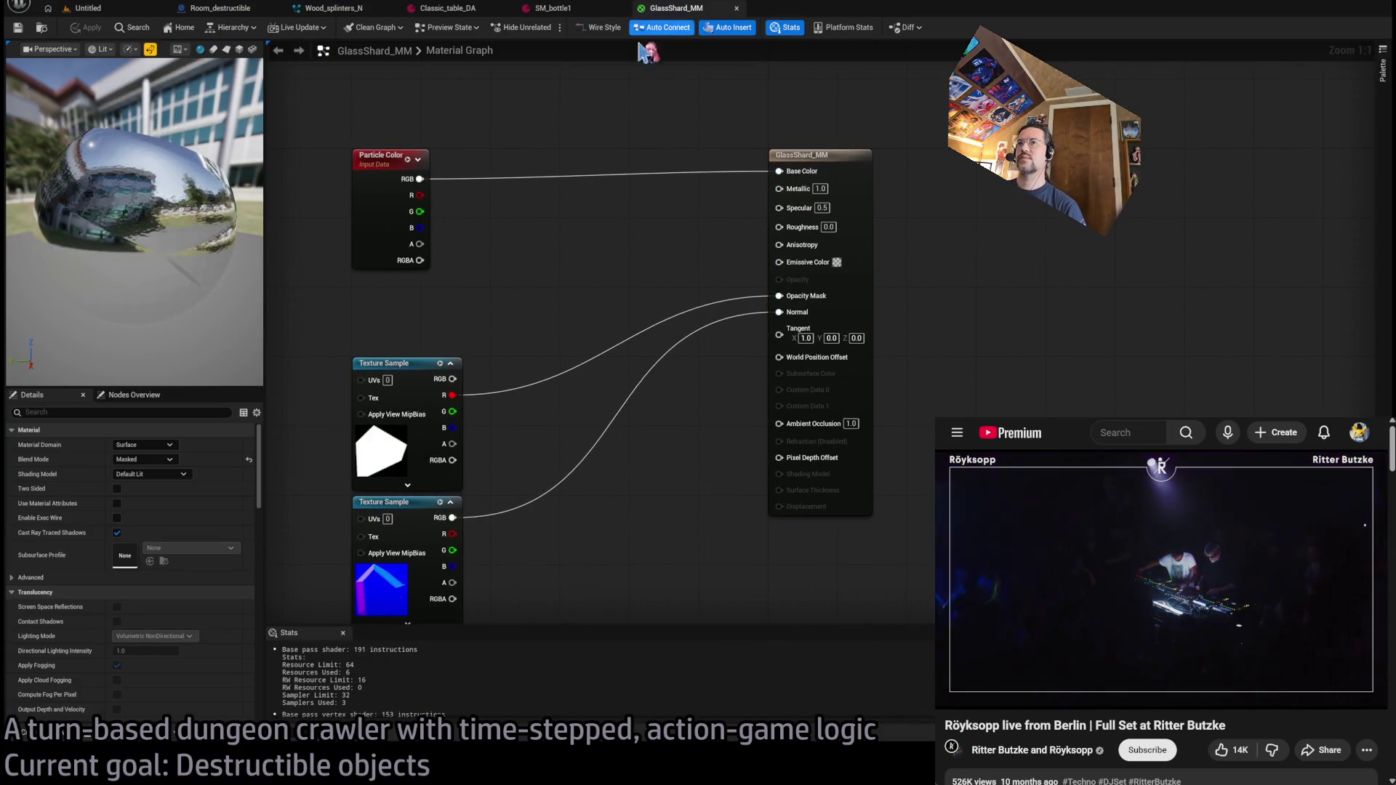
click(452, 11)
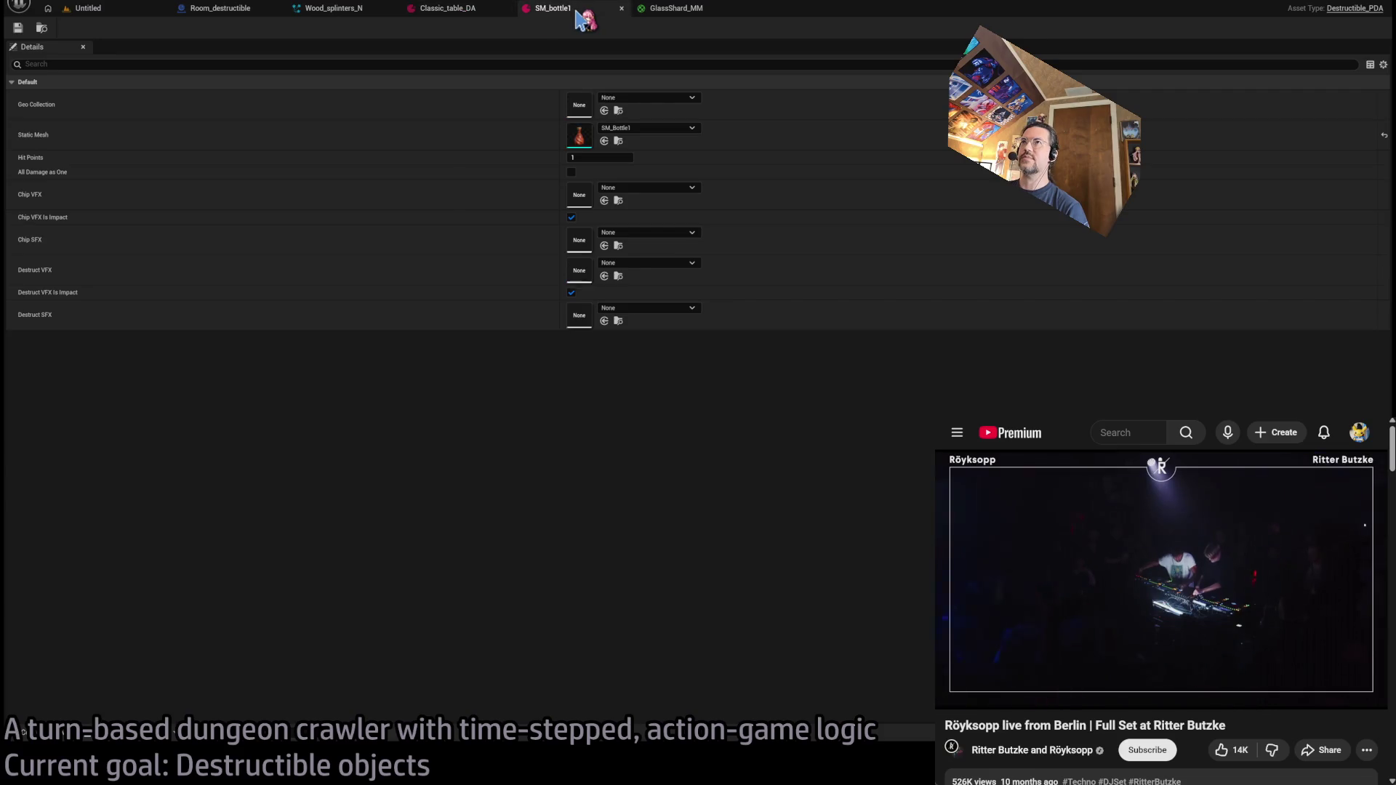
click(571, 291)
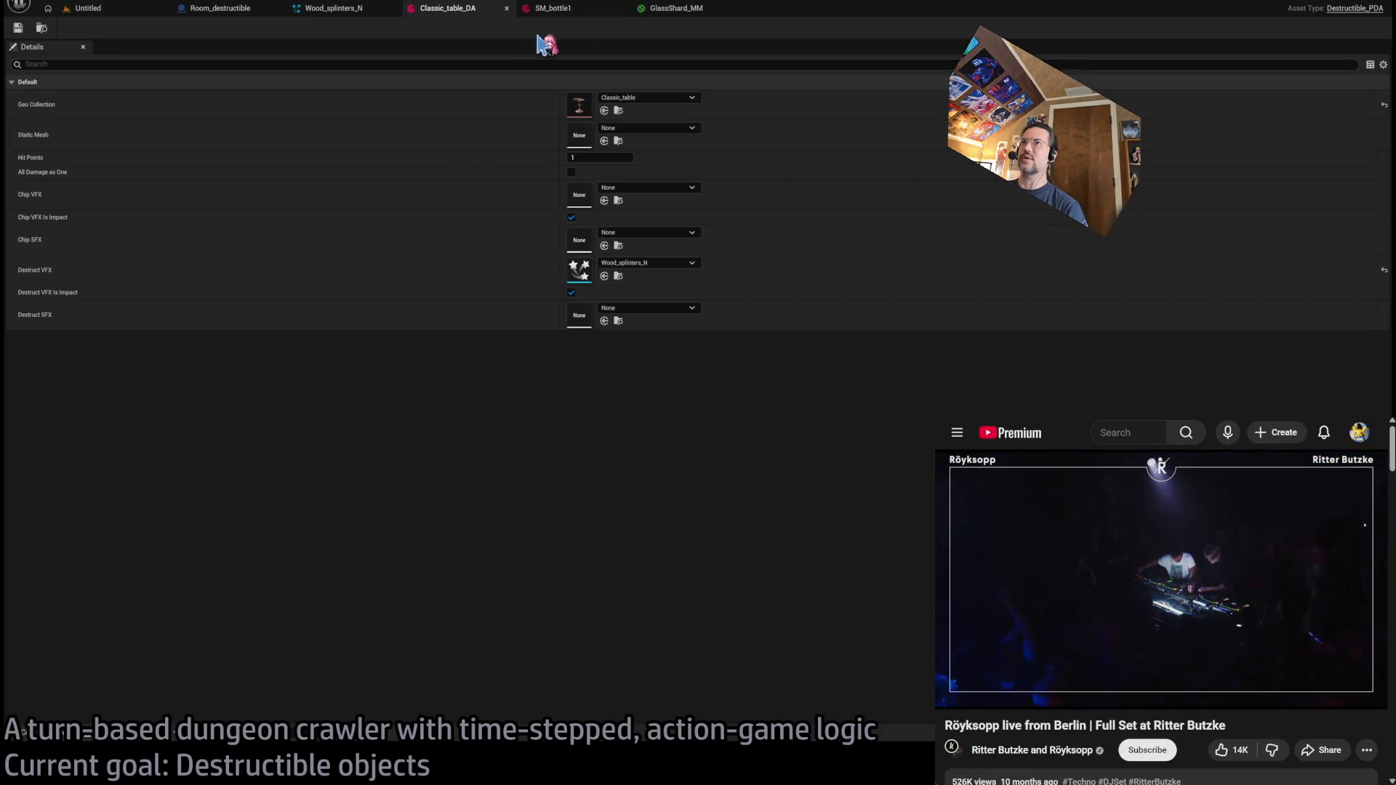
click(550, 8)
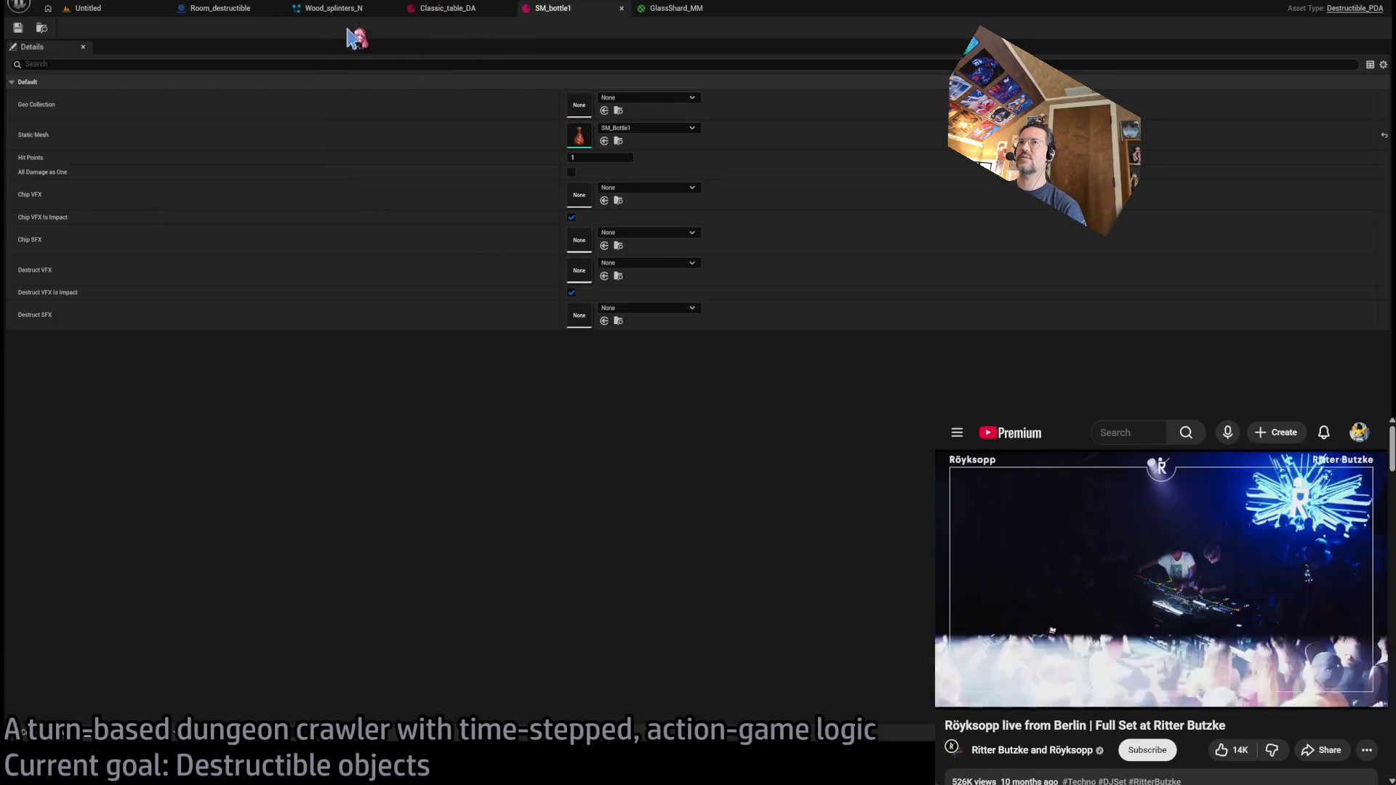
- In the Room_destructible event graph, bring Is Valid and Spawn System at Location into view
click(247, 8)
scroll(429, 265, down, 3)
mouse_move(436, 262)
mouse_down()
mouse_move(607, 233)
mouse_move(592, 343)
mouse_up()
scroll(533, 251, up, 4)
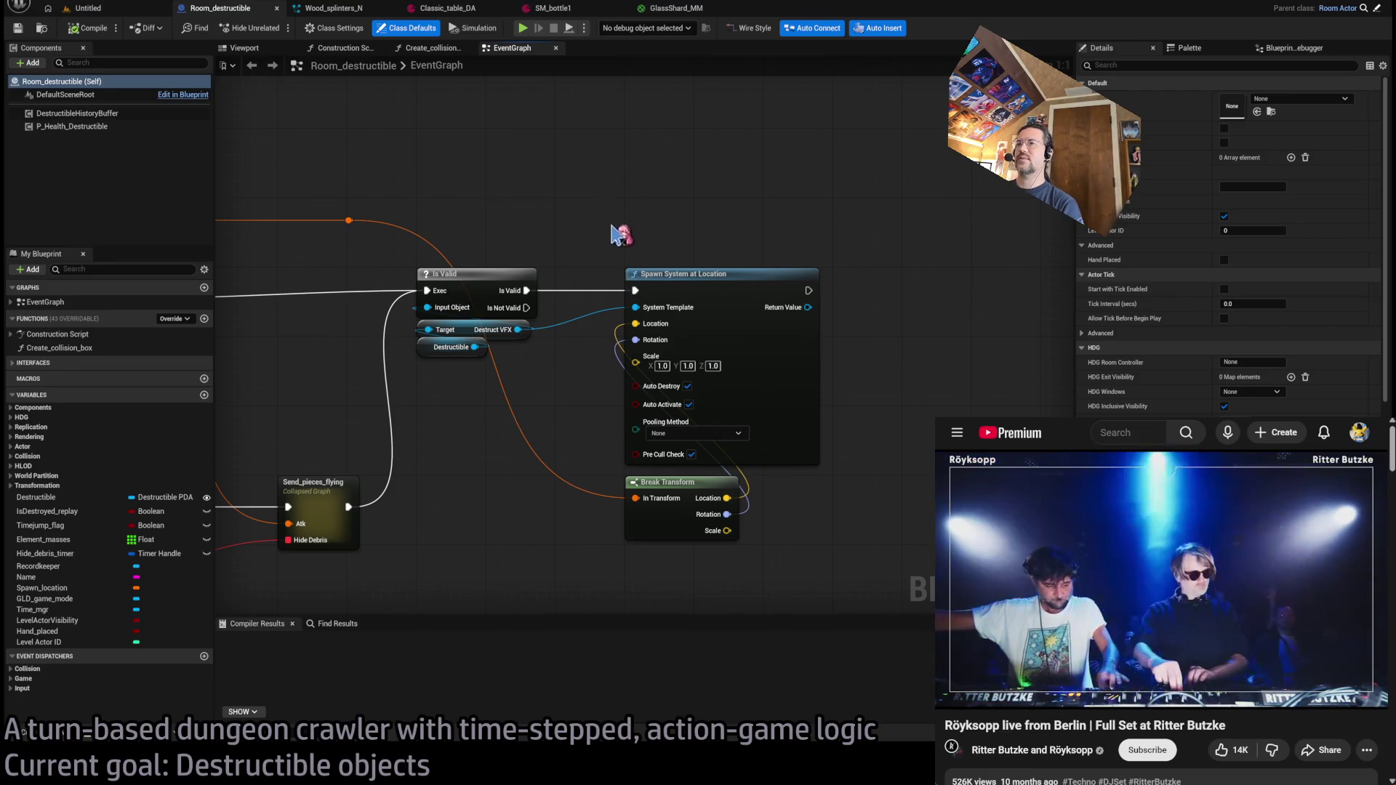
- Shift Spawn System and Break Transform right and wire the transform reroute into In Transform
drag(807, 274, 800, 235)
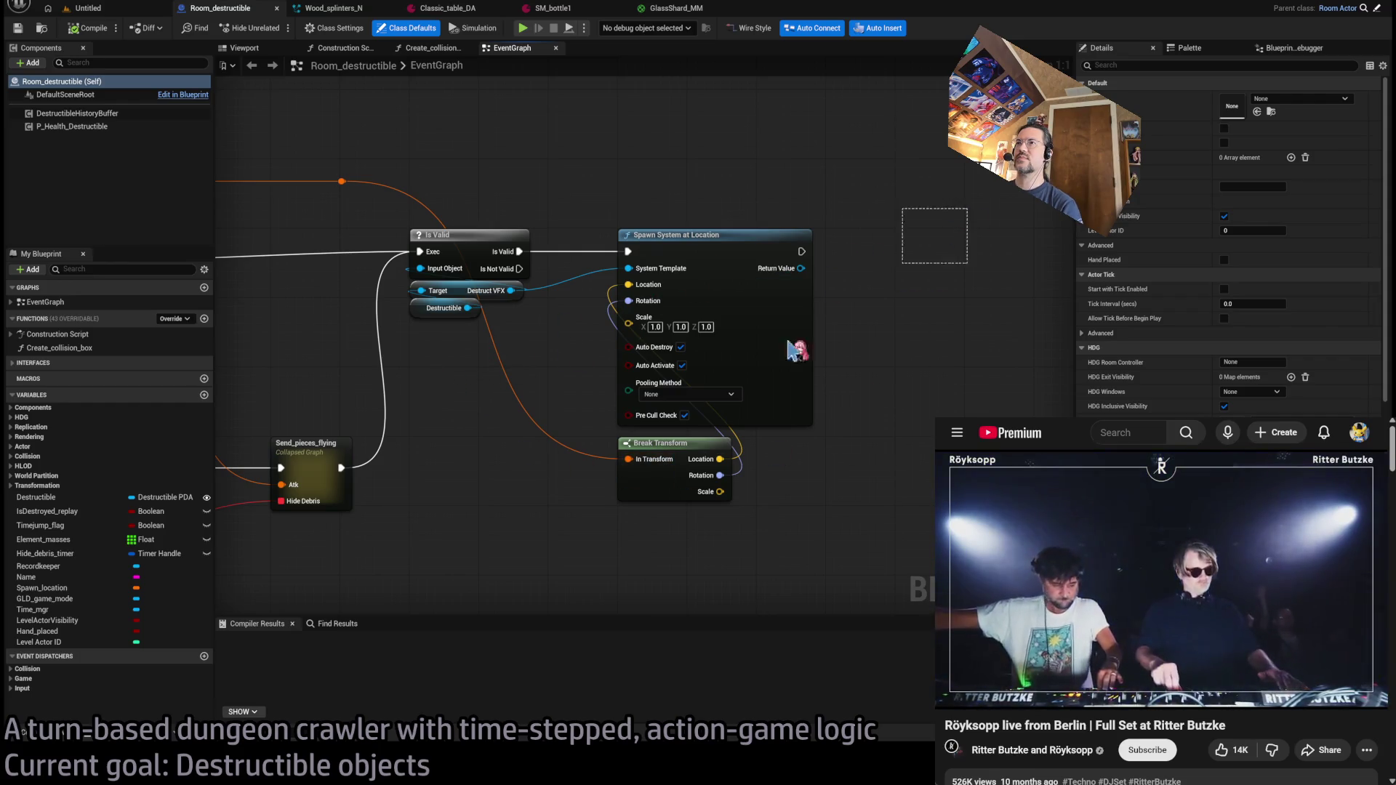
drag(797, 351, 1004, 351)
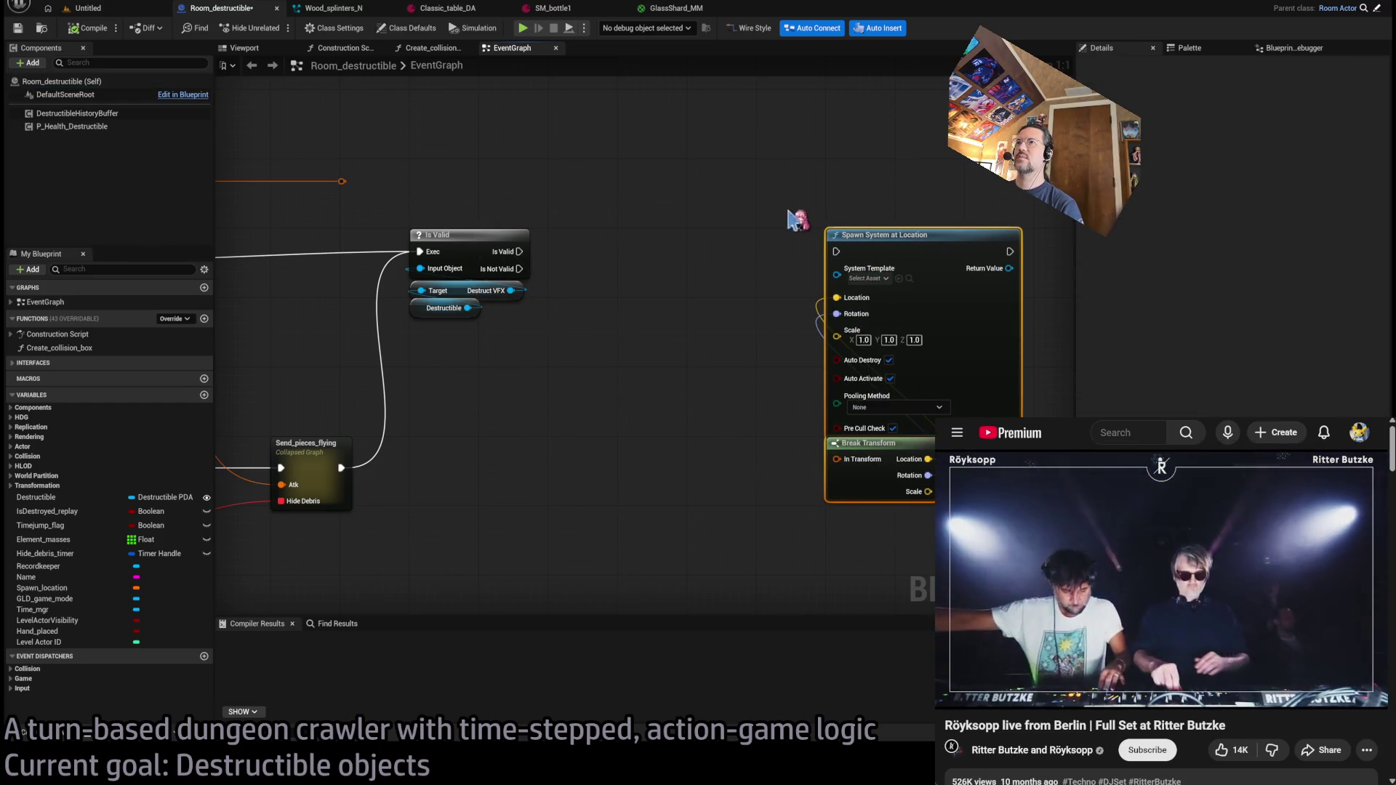
drag(341, 181, 836, 459)
mouse_move(352, 192)
mouse_down()
mouse_move(535, 187)
mouse_move(519, 192)
mouse_up()
- Add a Branch after Is Valid driving Spawn System on True, with Destruct VFX as System Template
drag(519, 251, 623, 274)
text(branch)
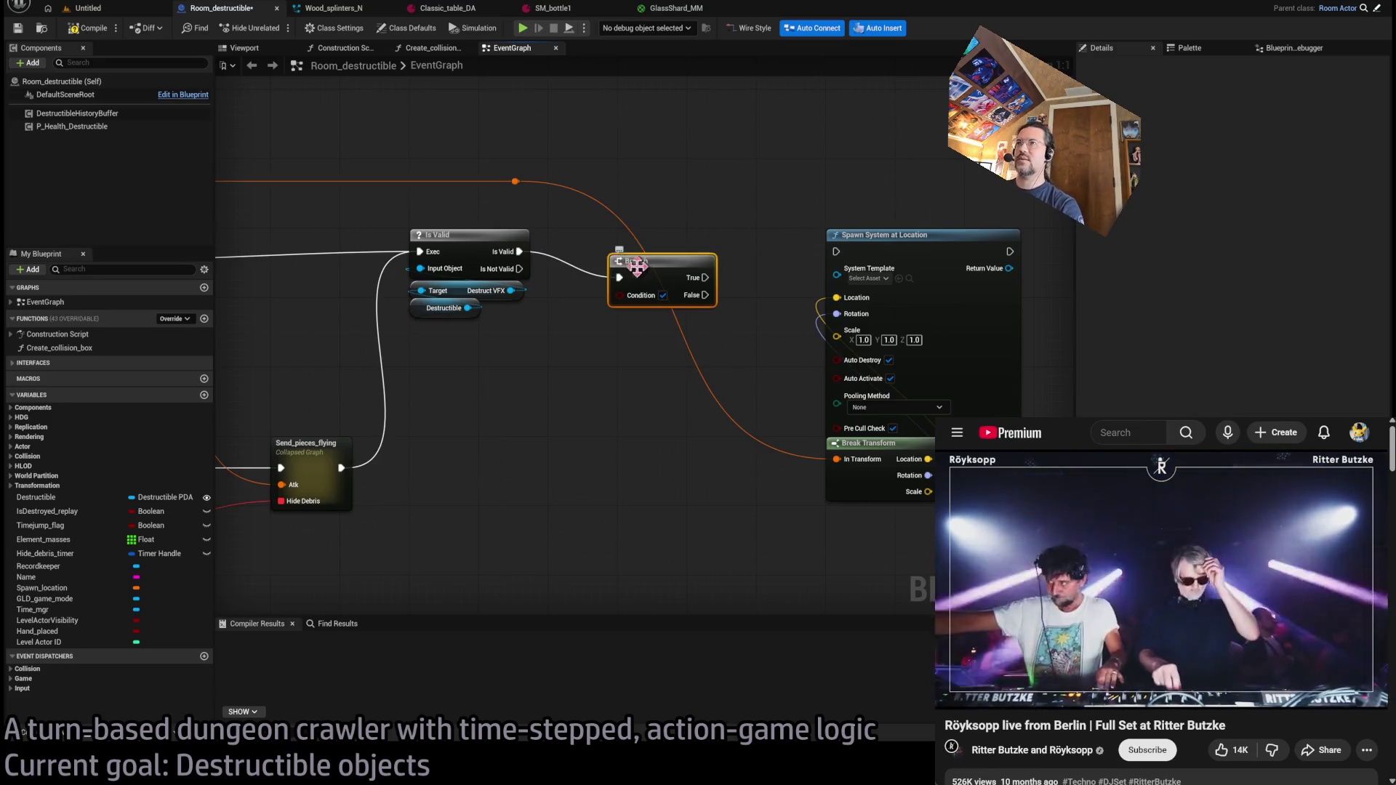
key(Return)
drag(578, 420, 614, 318)
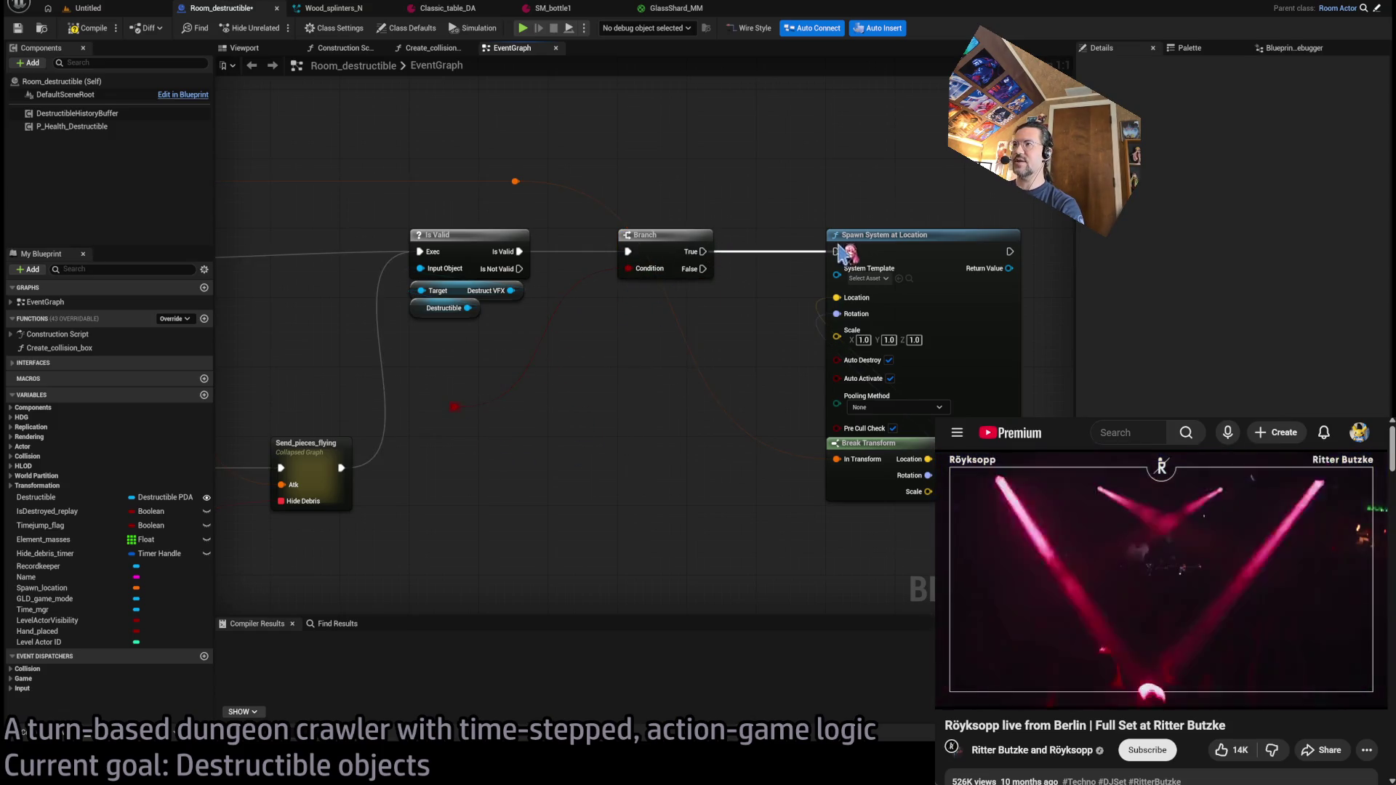
drag(702, 251, 836, 251)
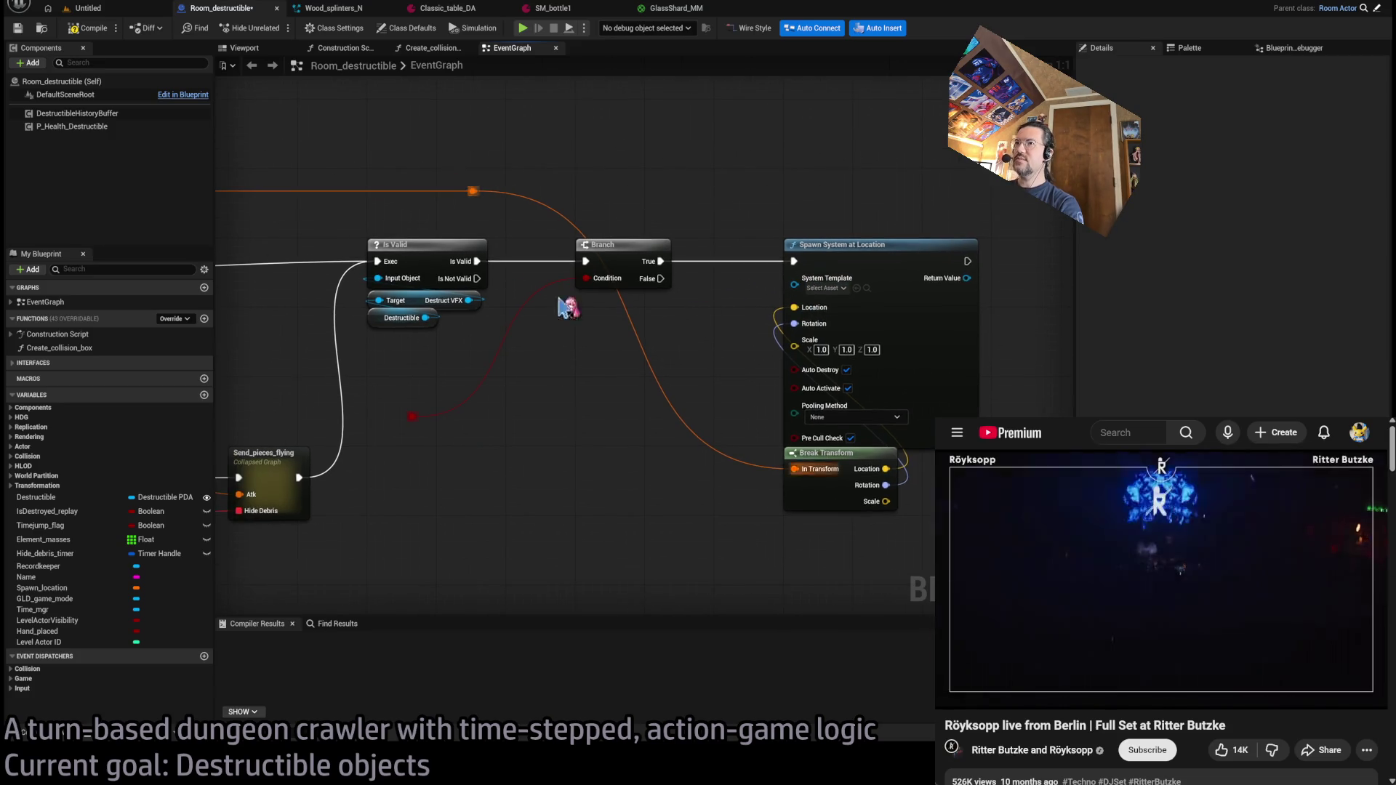
drag(468, 300, 794, 278)
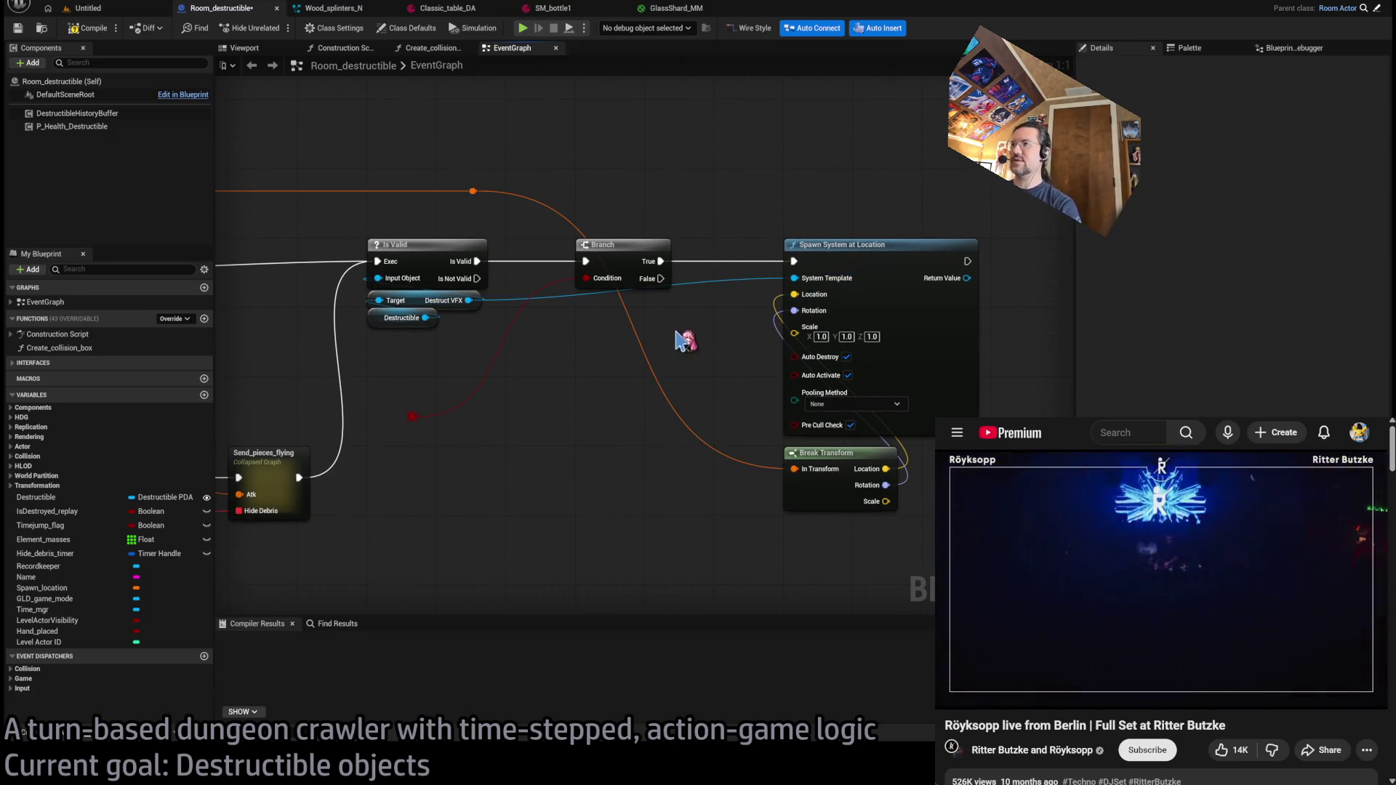
- Route the Destruct VFX and transform wires through reroute knots above the Branch
double_click(711, 277)
mouse_move(711, 277)
mouse_down()
mouse_move(597, 222)
mouse_move(668, 211)
mouse_up()
double_click(522, 197)
drag(522, 197, 669, 196)
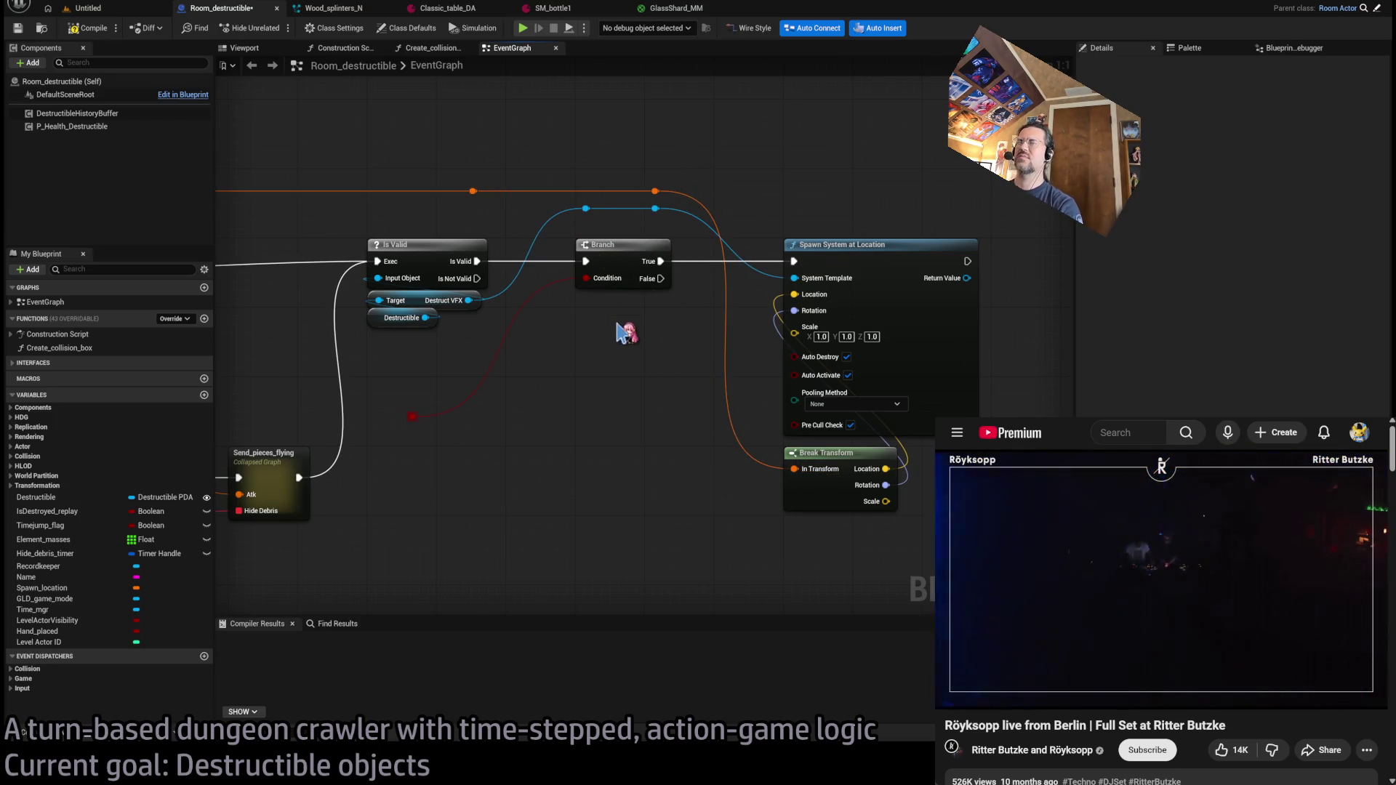
double_click(580, 193)
drag(579, 193, 598, 204)
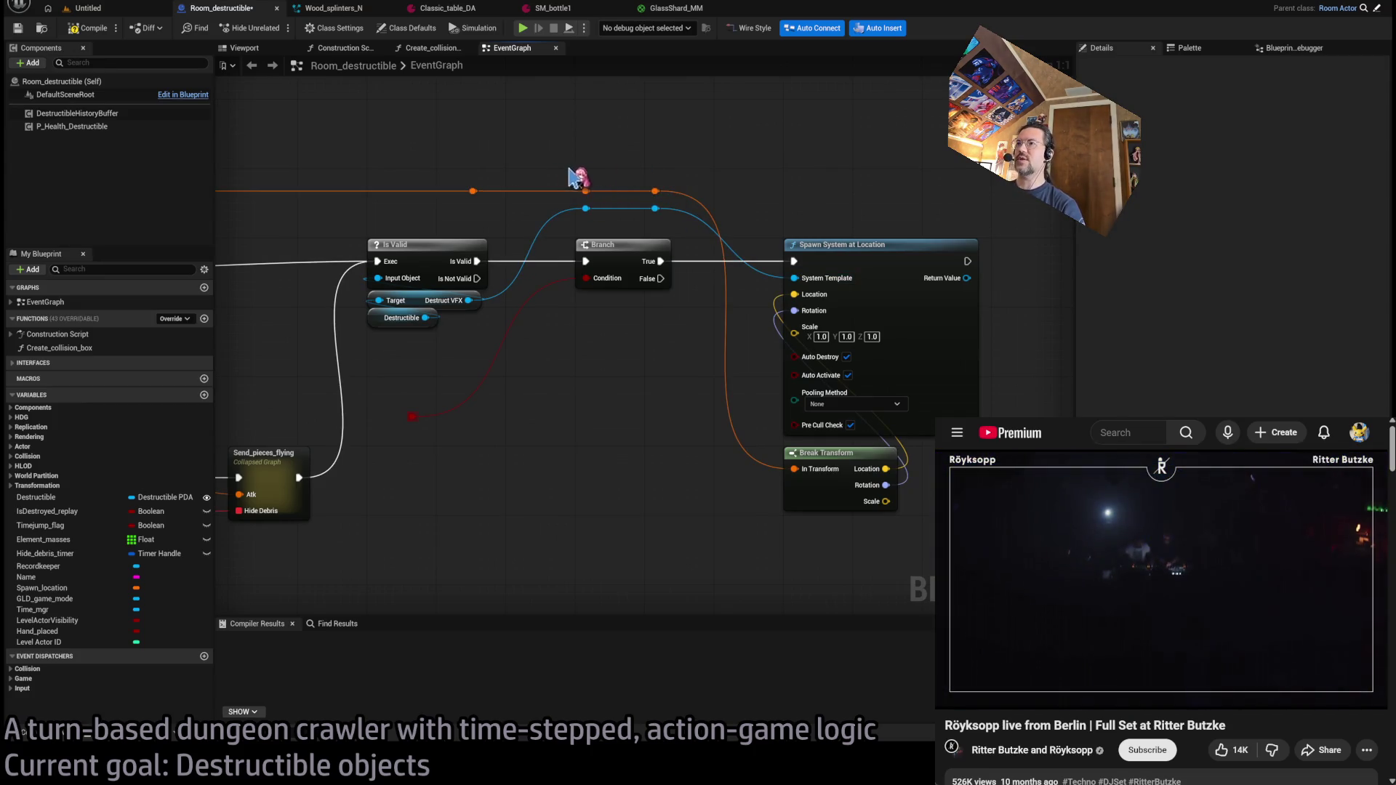
- Extend Spawn System at Location's exec output and select the Branch, spawn nodes and knots together
drag(746, 166, 701, 178)
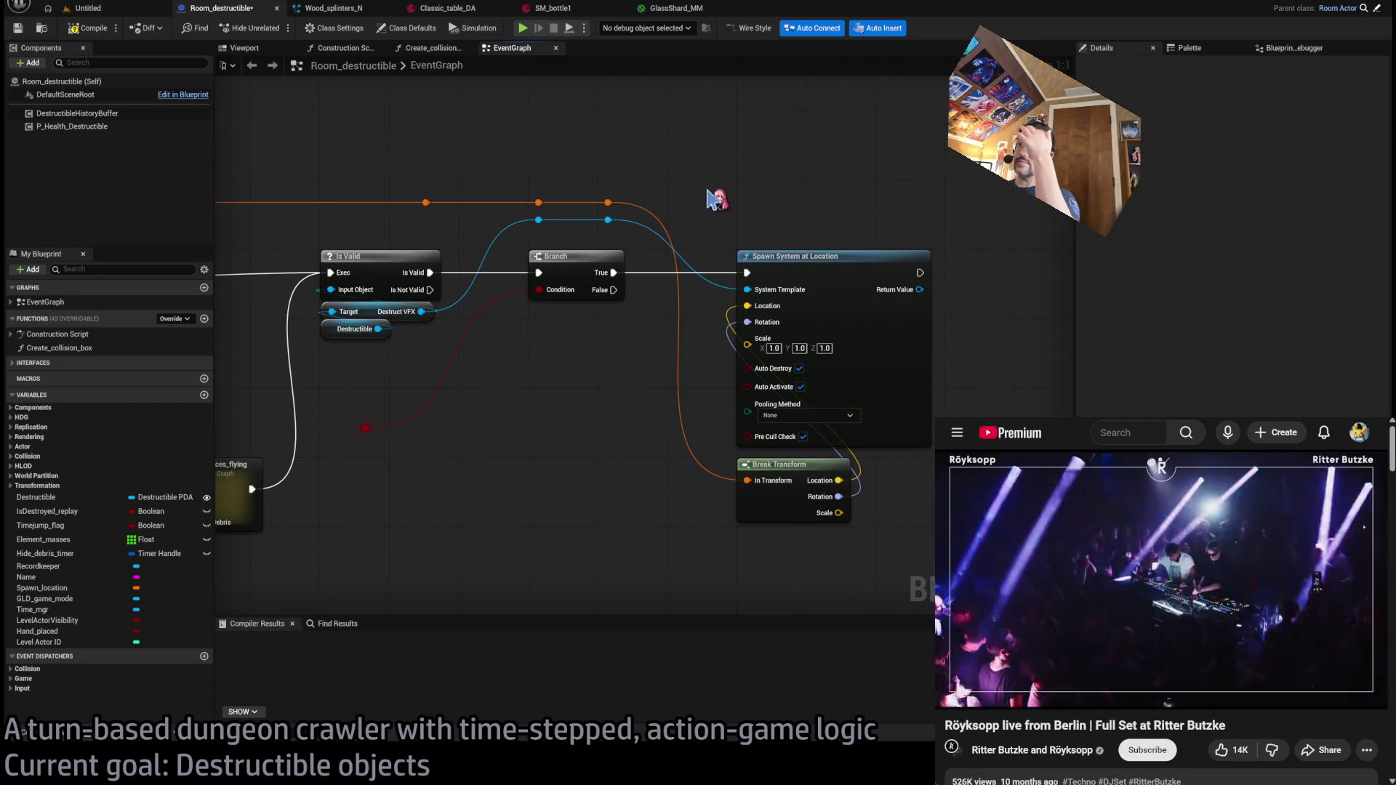
drag(664, 383, 587, 386)
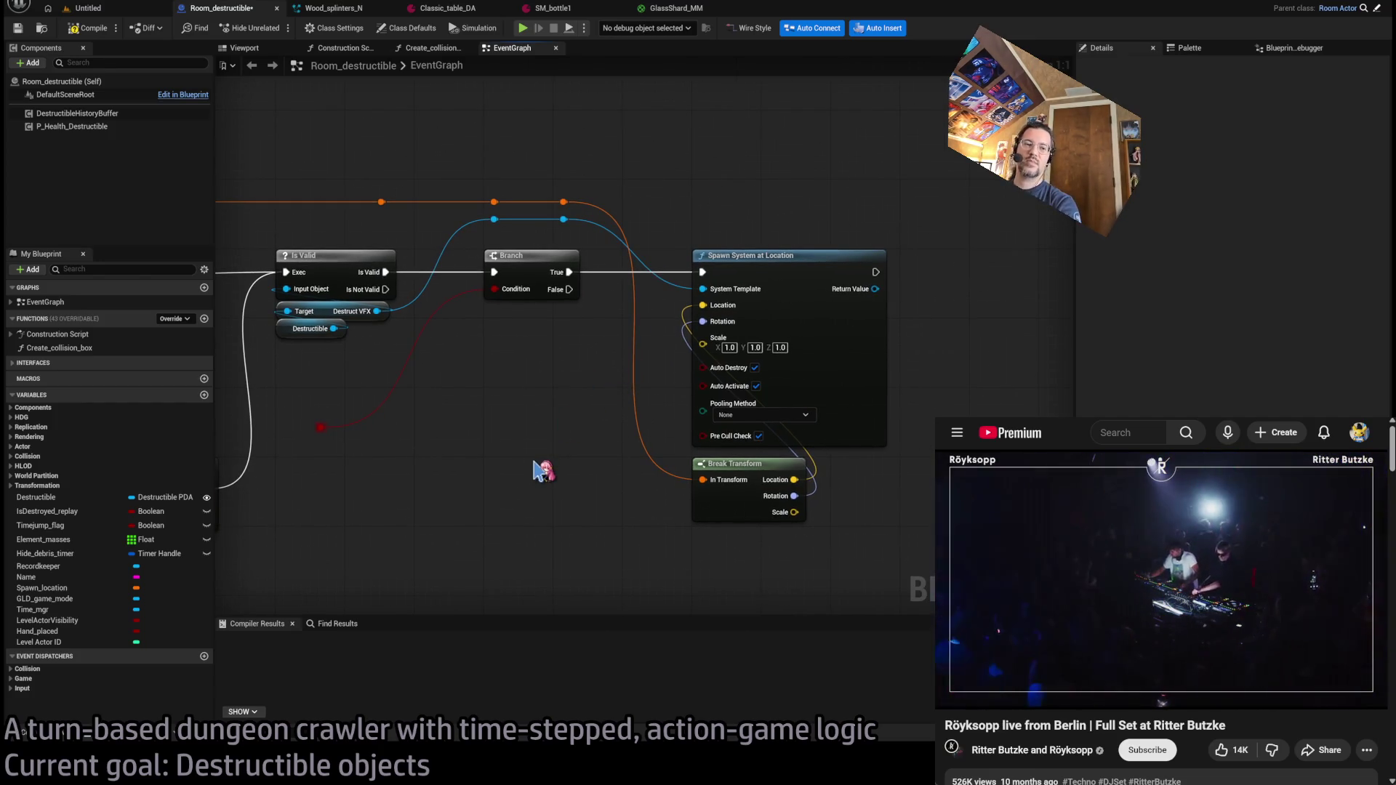
scroll(632, 429, down, 1)
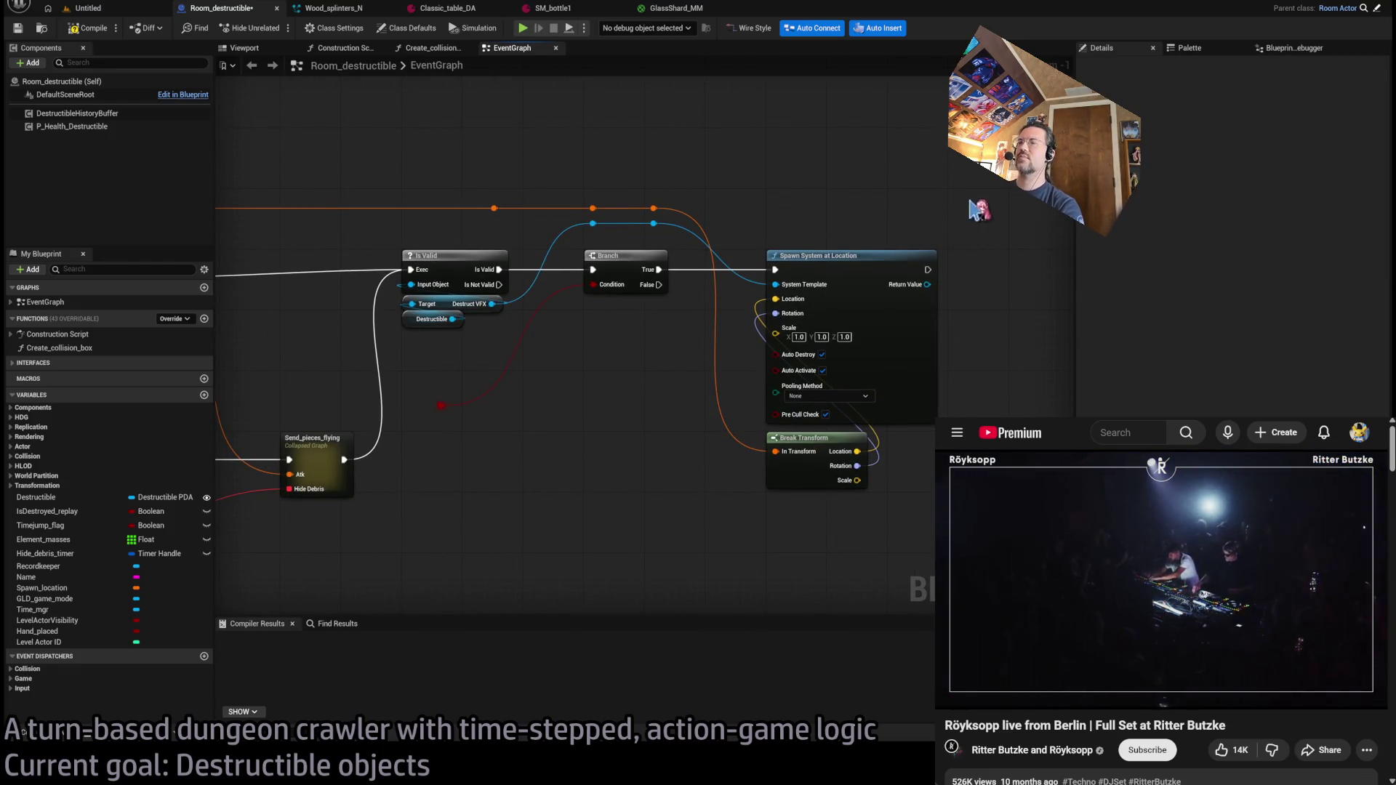
mouse_move(1015, 245)
mouse_down()
mouse_move(764, 427)
mouse_move(630, 503)
mouse_up()
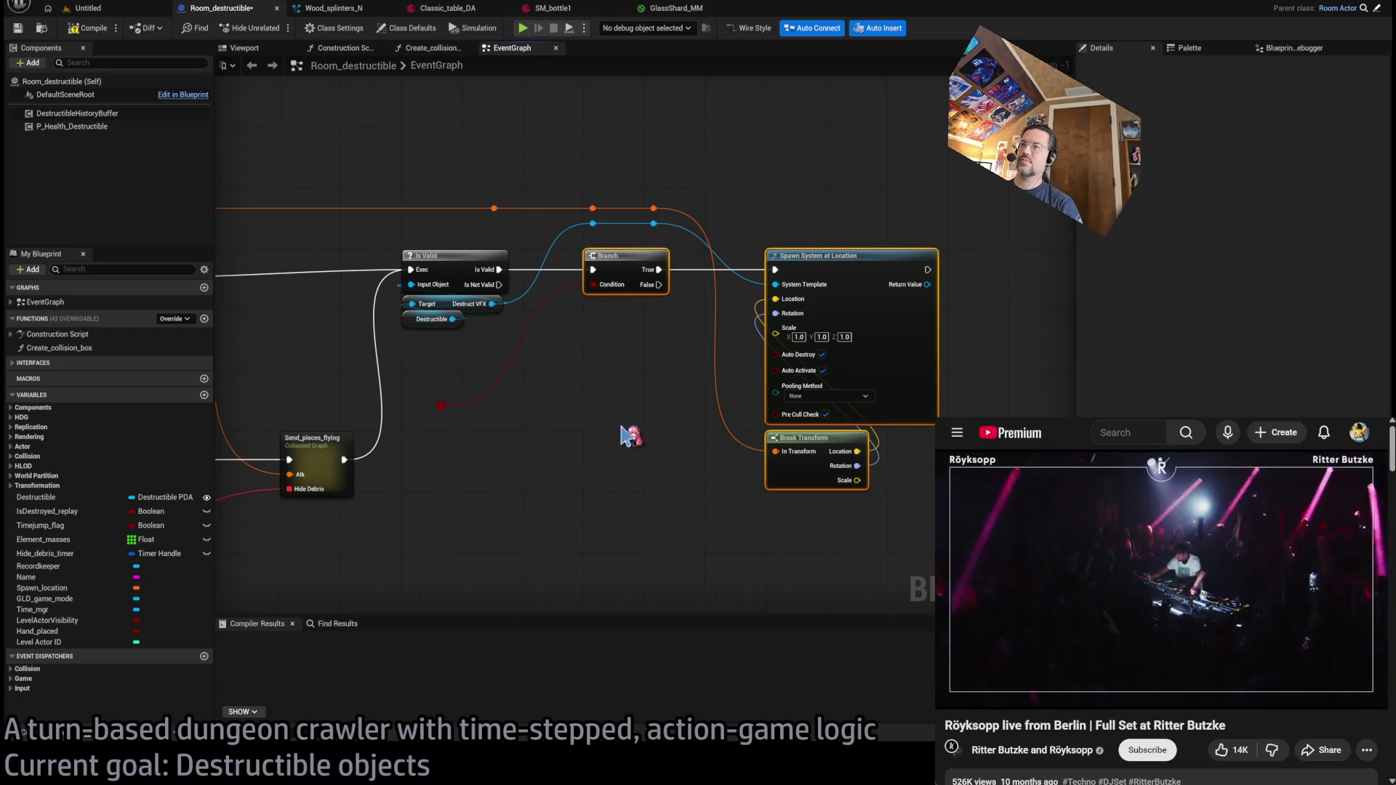
click(939, 265)
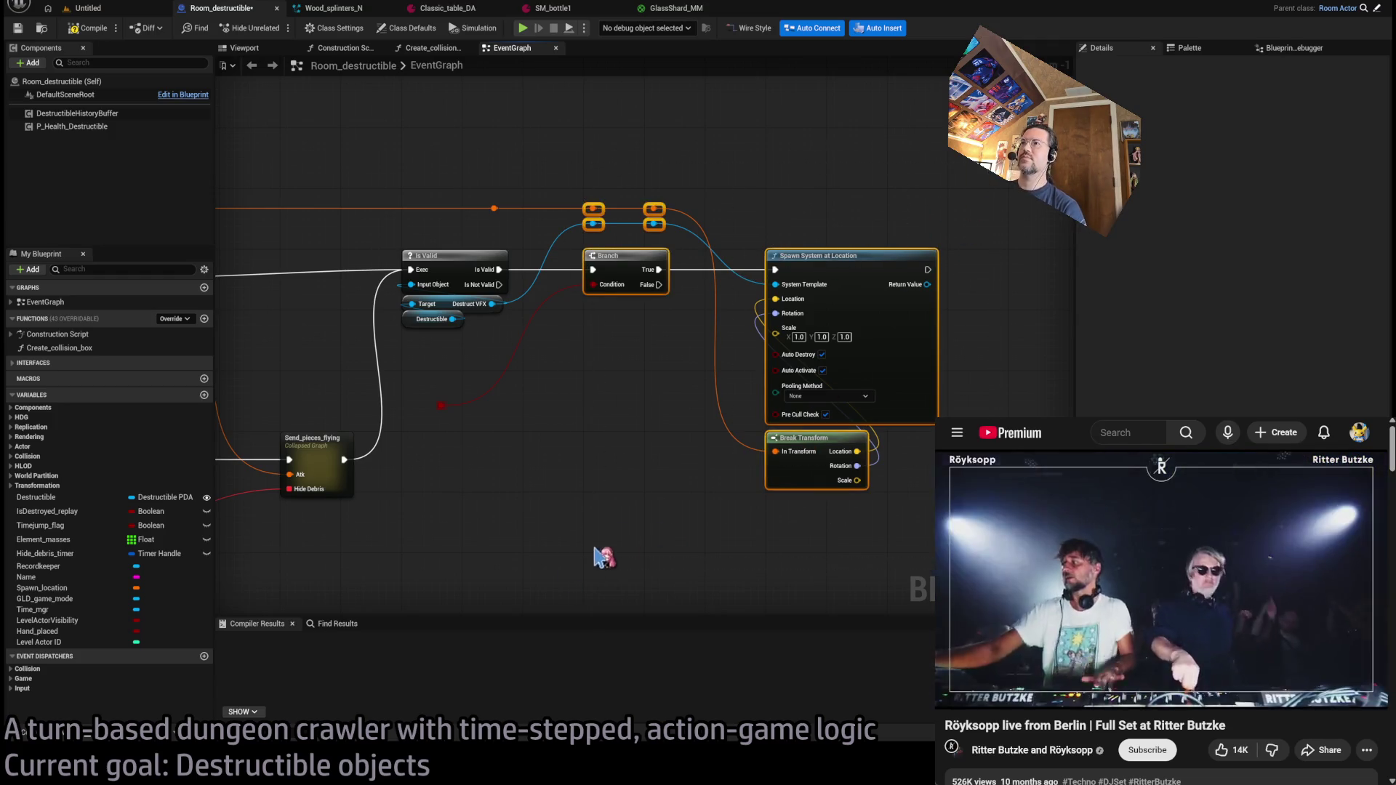
drag(1032, 318, 832, 318)
scroll(763, 312, down, 1)
drag(727, 281, 920, 281)
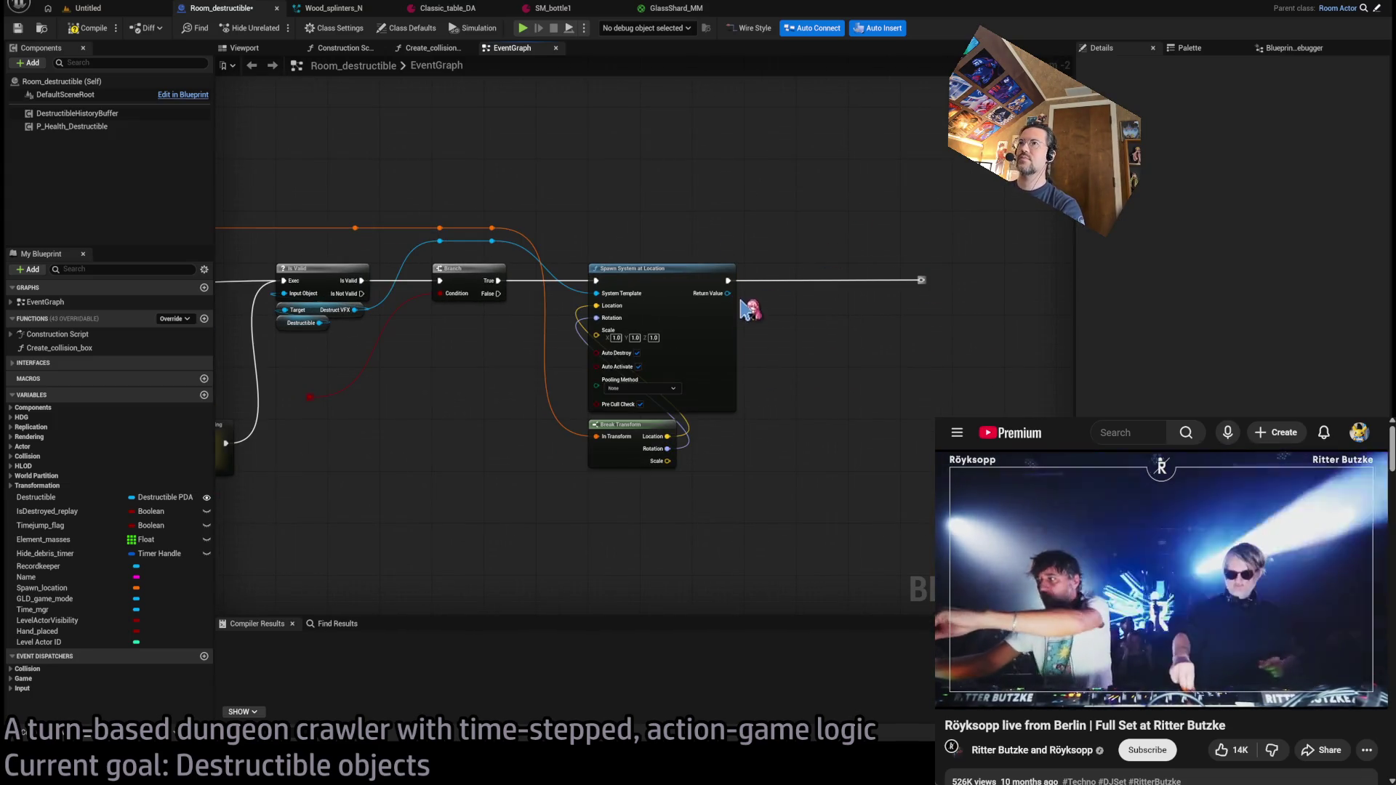
drag(811, 195, 429, 520)
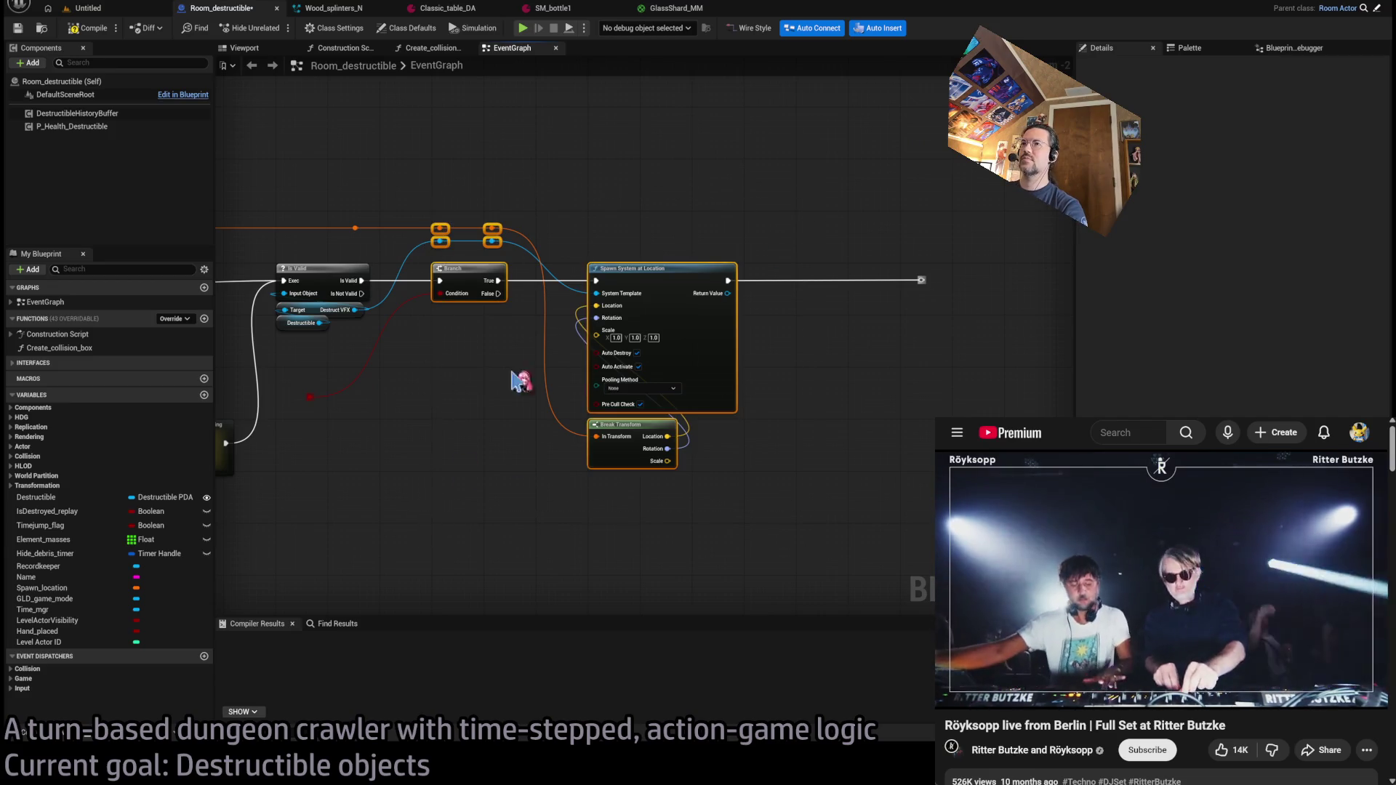
click(767, 240)
drag(775, 169, 430, 538)
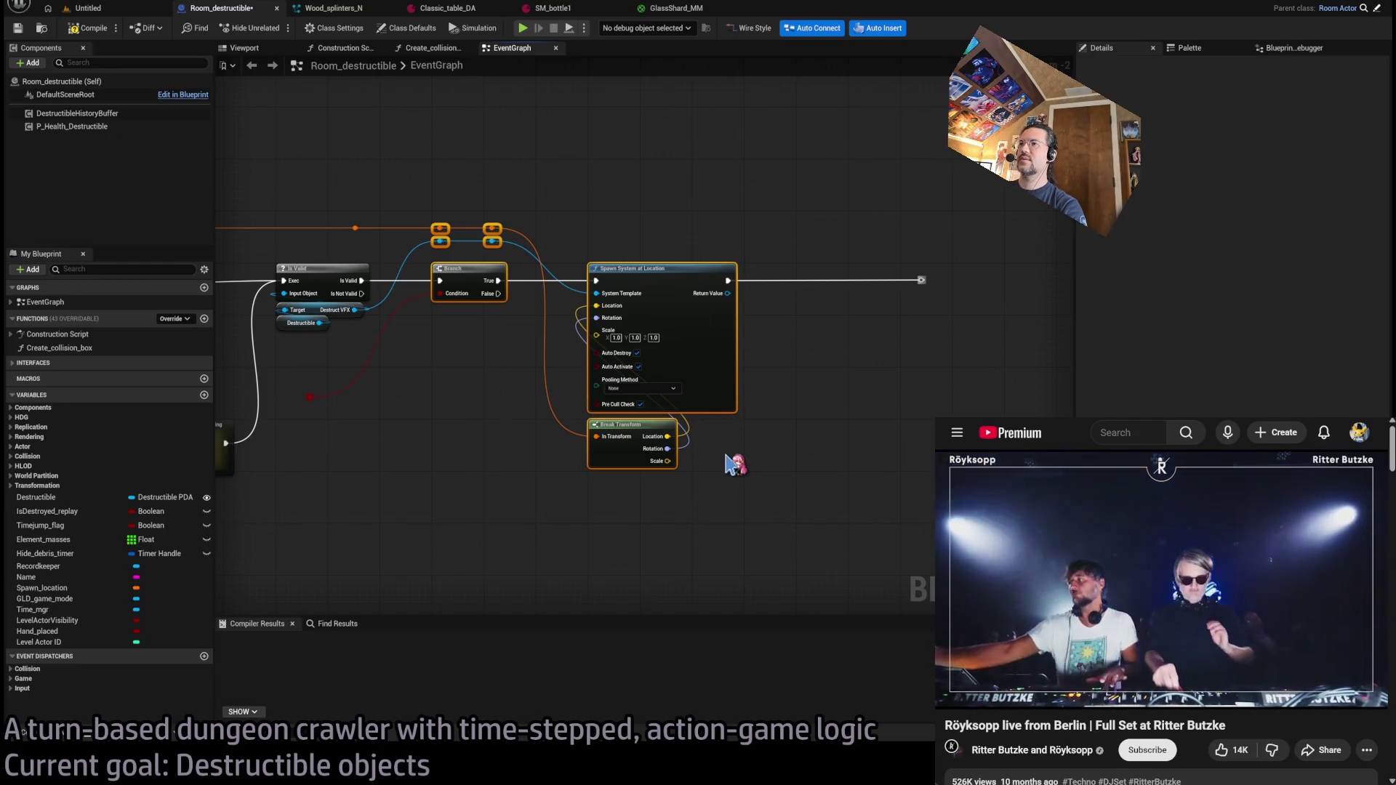
- Collapse the selected nodes into a SpawnVFX function and rename its first input Atk Transform
key(ctrl+shift+f)
text(SpawnV)
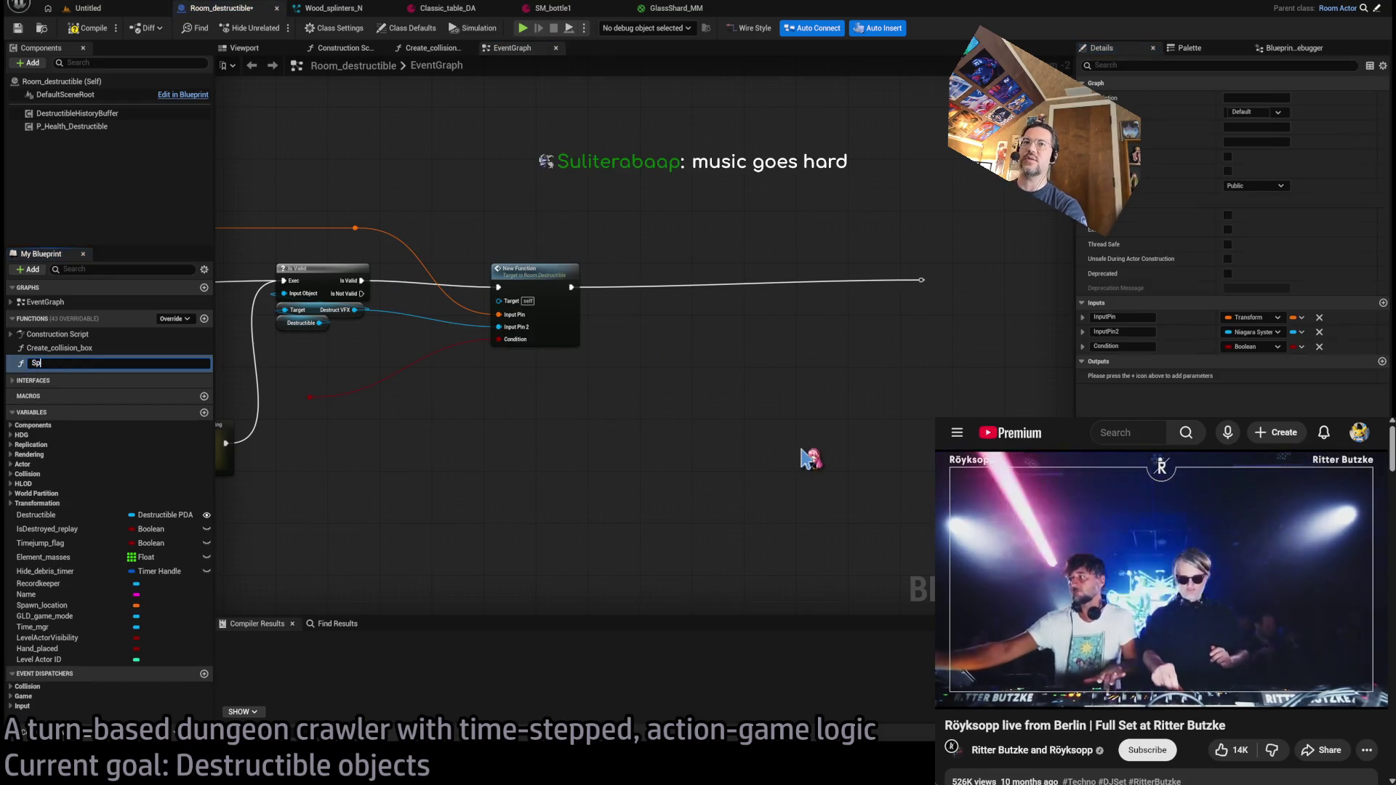
key(Return)
scroll(820, 446, up, 2)
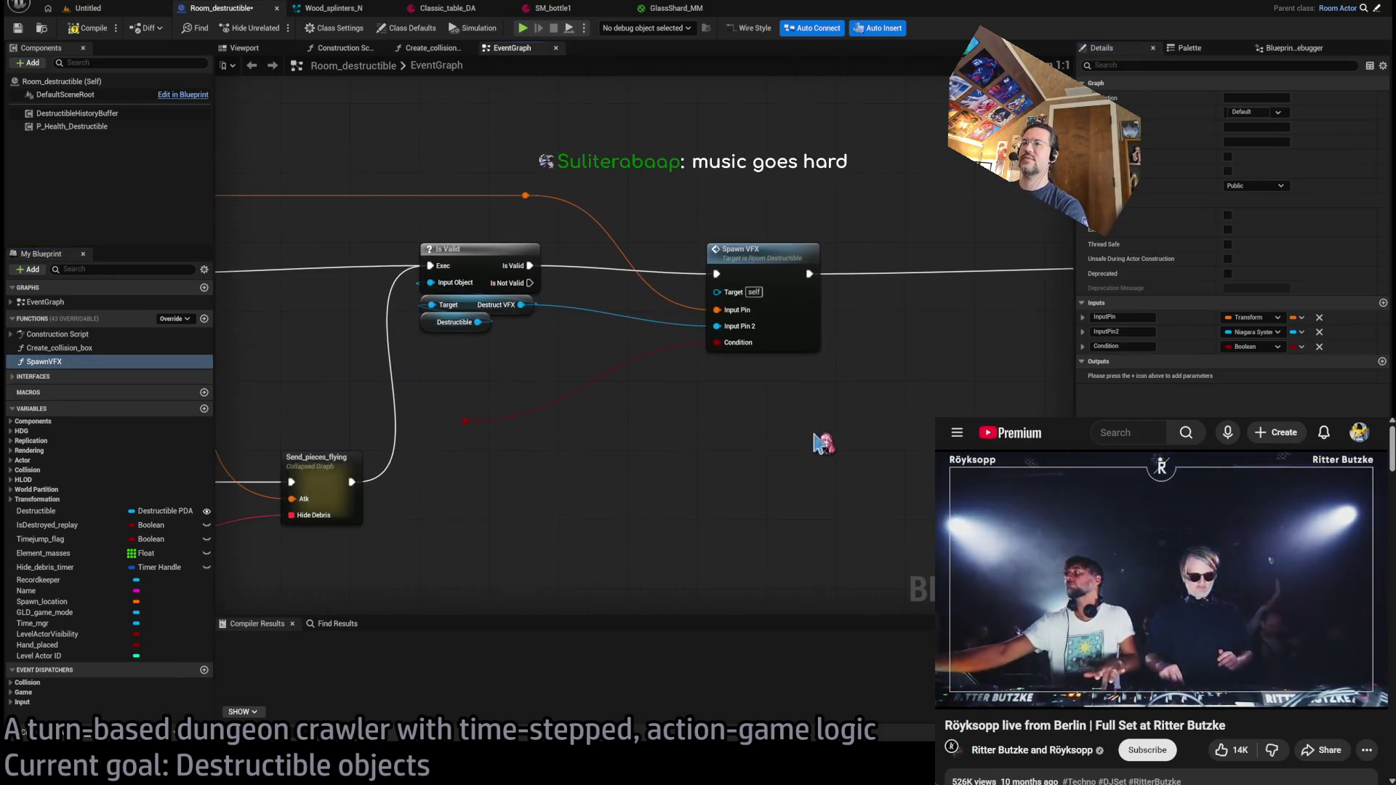
drag(749, 258, 676, 256)
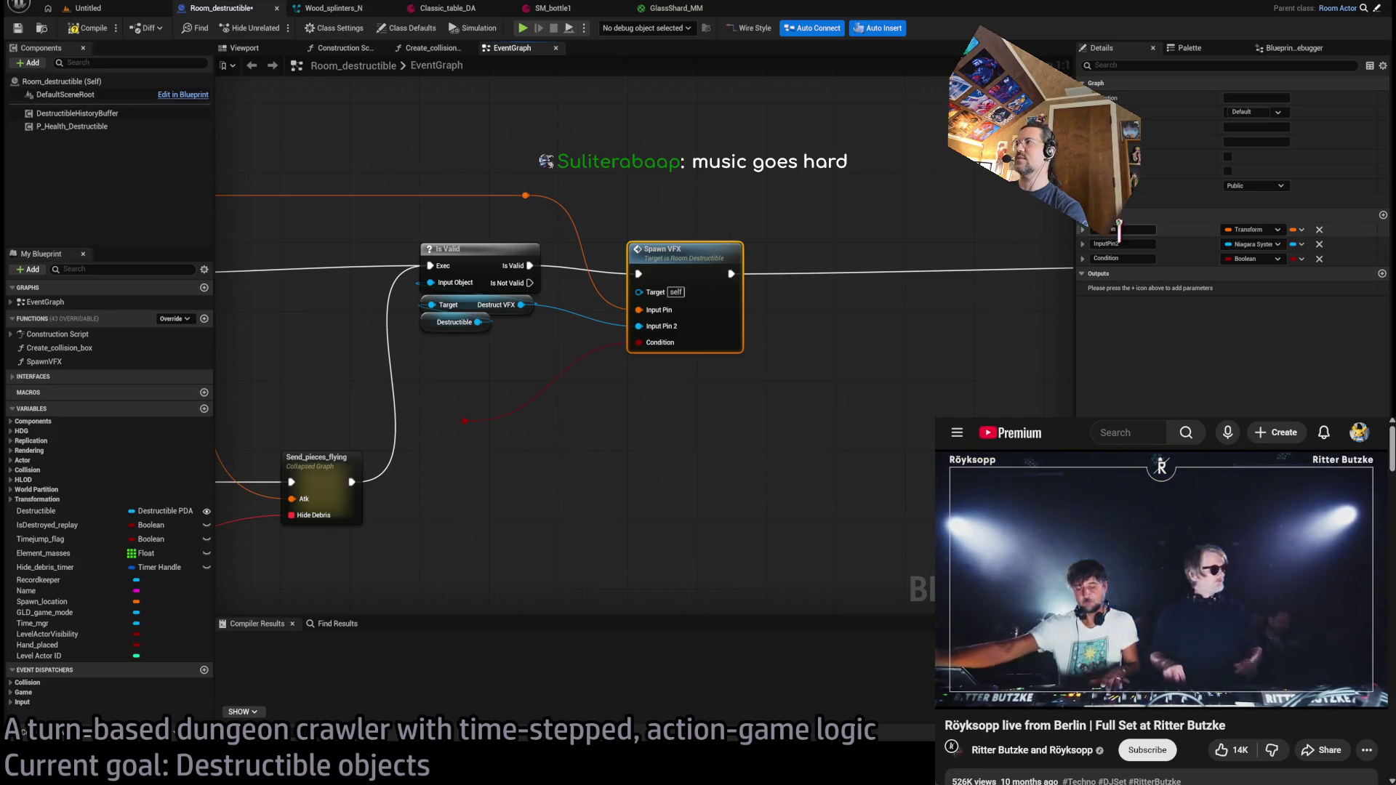
text(orm)
key(Return)
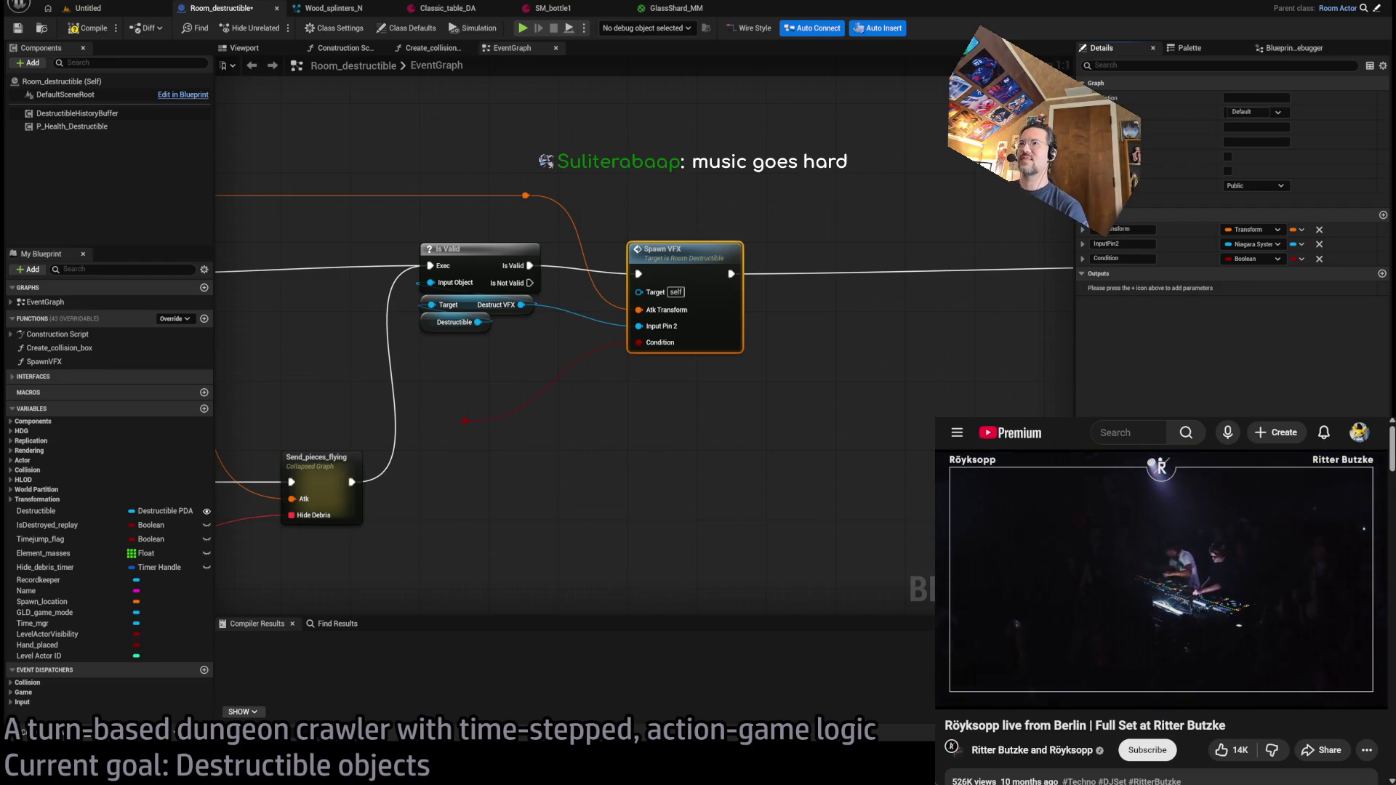
- Select the Spawn VFX call node to edit its inputs in Details
drag(692, 272, 700, 327)
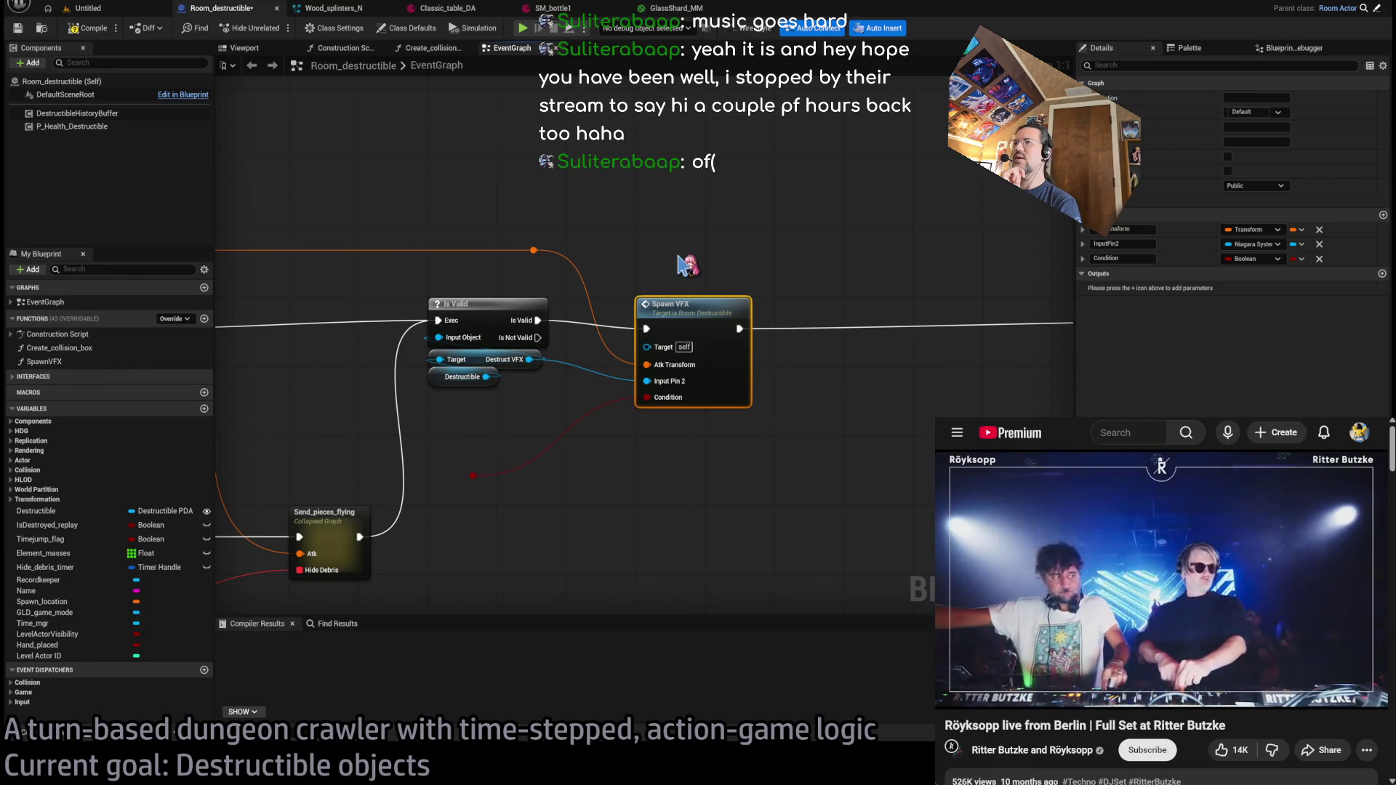
scroll(687, 265, down, 2)
scroll(356, 305, up, 2)
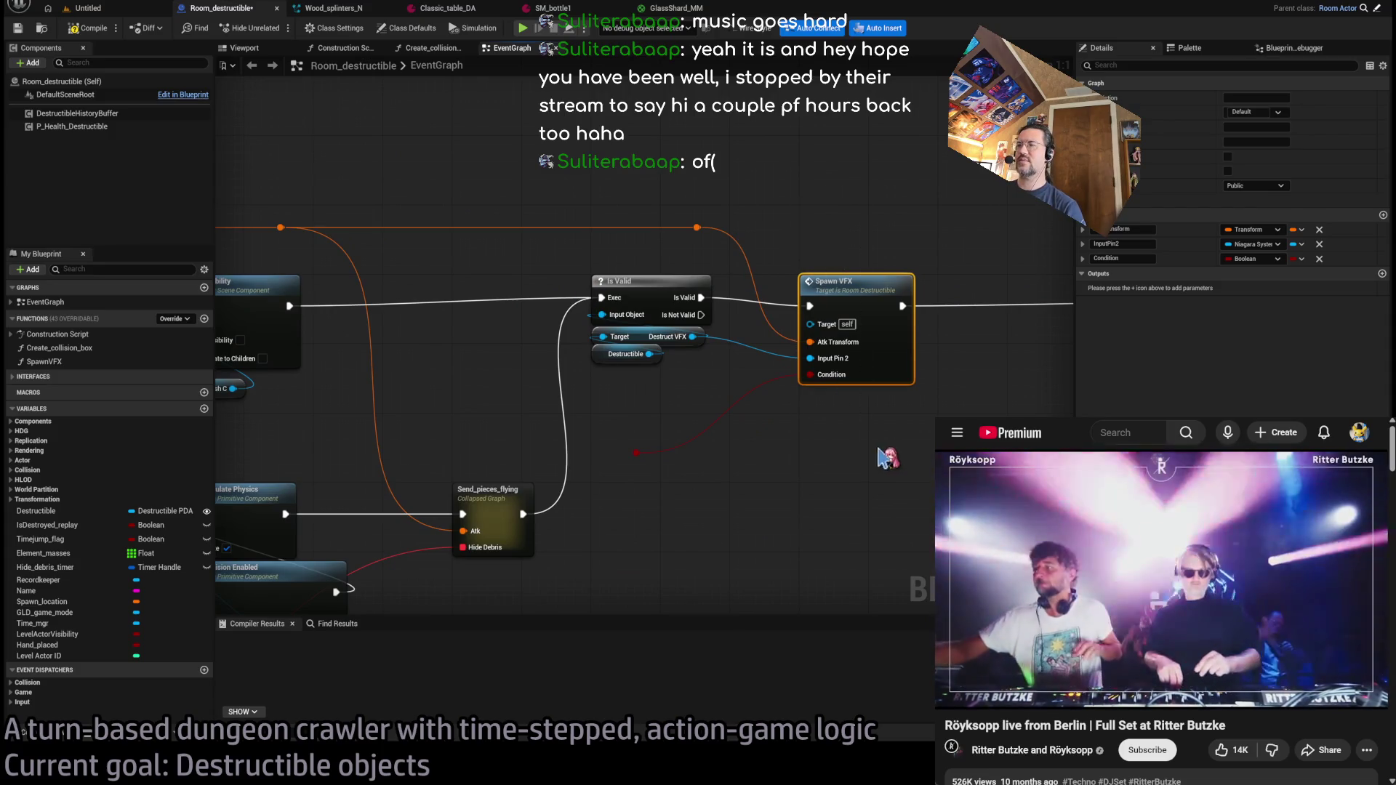
scroll(794, 249, down, 1)
scroll(832, 405, up, 1)
click(752, 331)
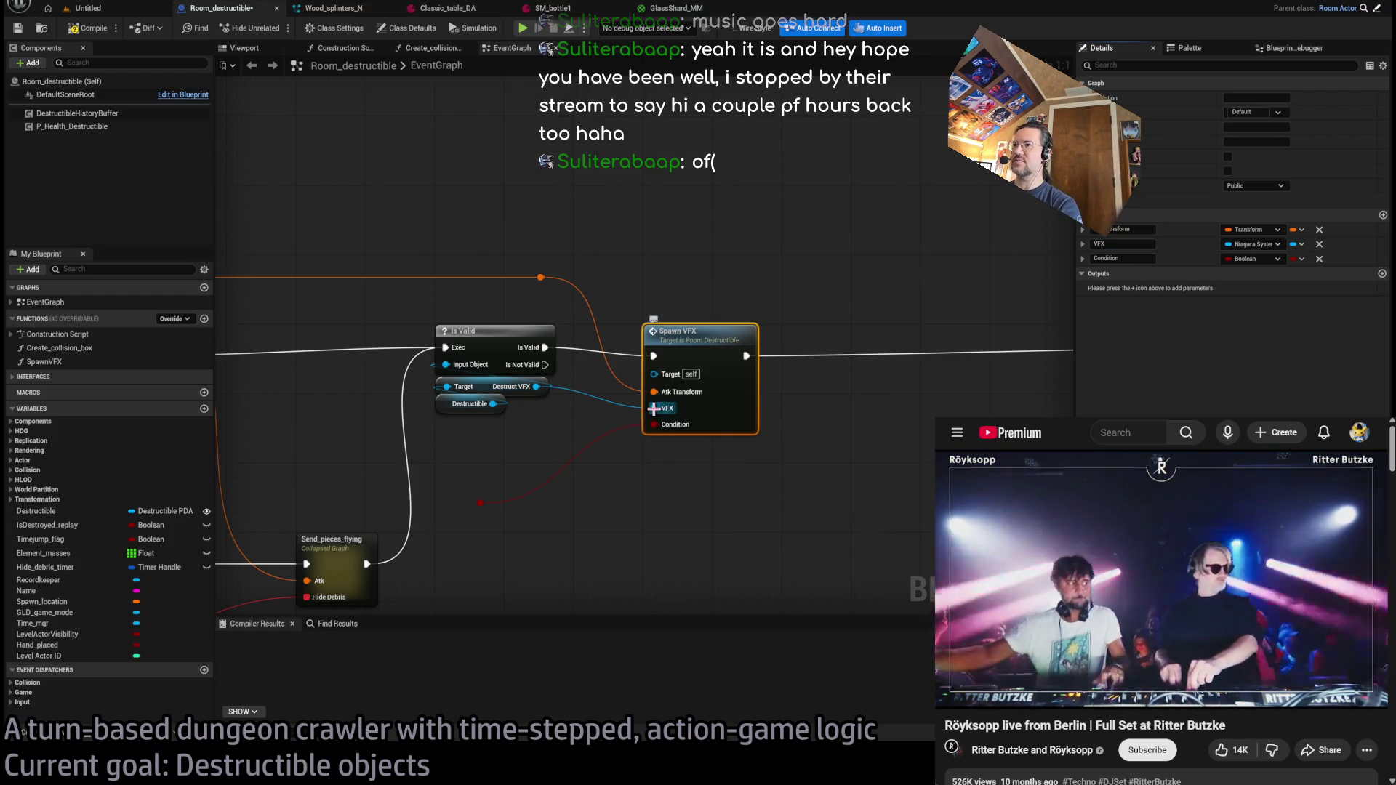
- Delete the reroute knot and the old Condition wire feeding Spawn VFX
click(480, 502)
key(Delete)
drag(703, 311, 716, 456)
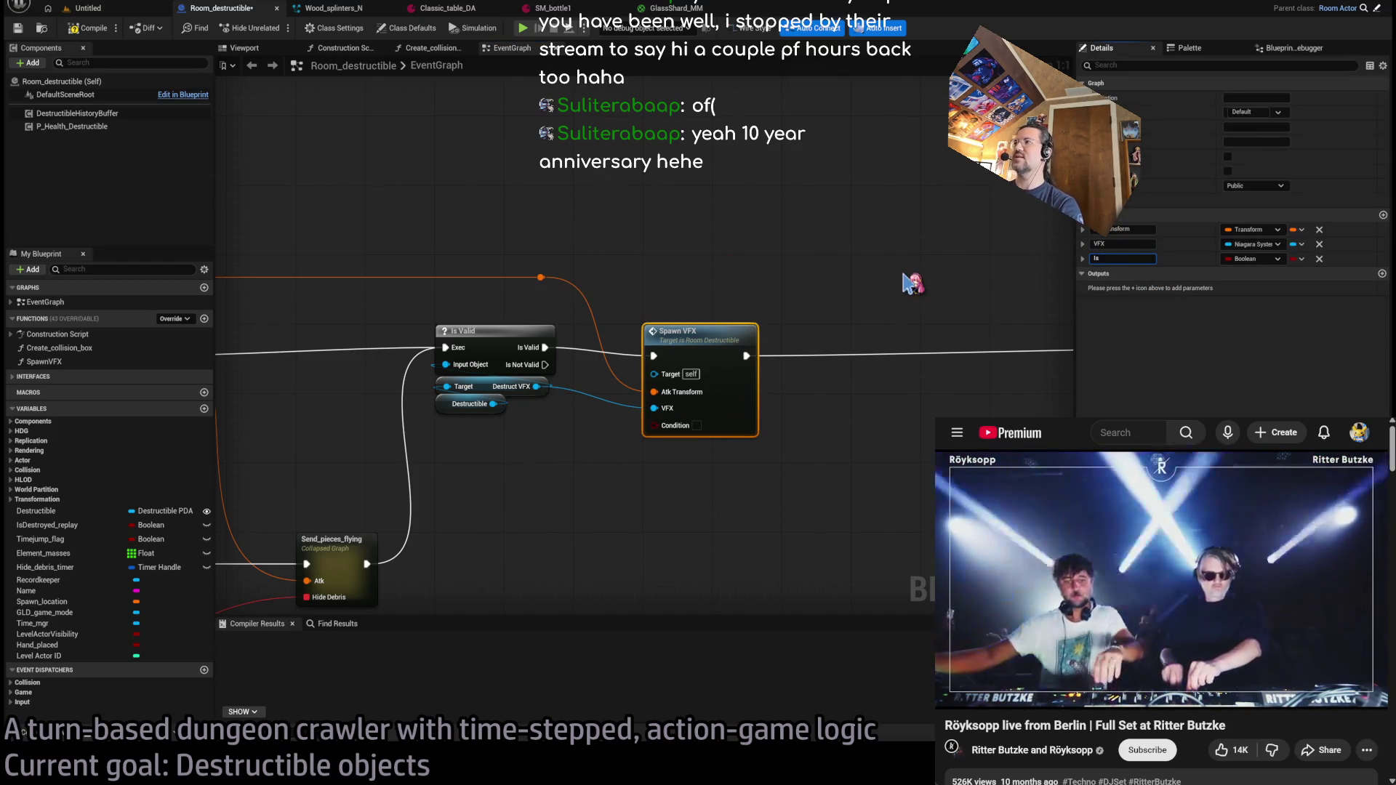
- Wire the Destructible's Destruct VFX Is Impact getter into Spawn VFX's Is Impact input
mouse_move(473, 403)
mouse_down()
mouse_move(472, 455)
mouse_move(574, 514)
mouse_up()
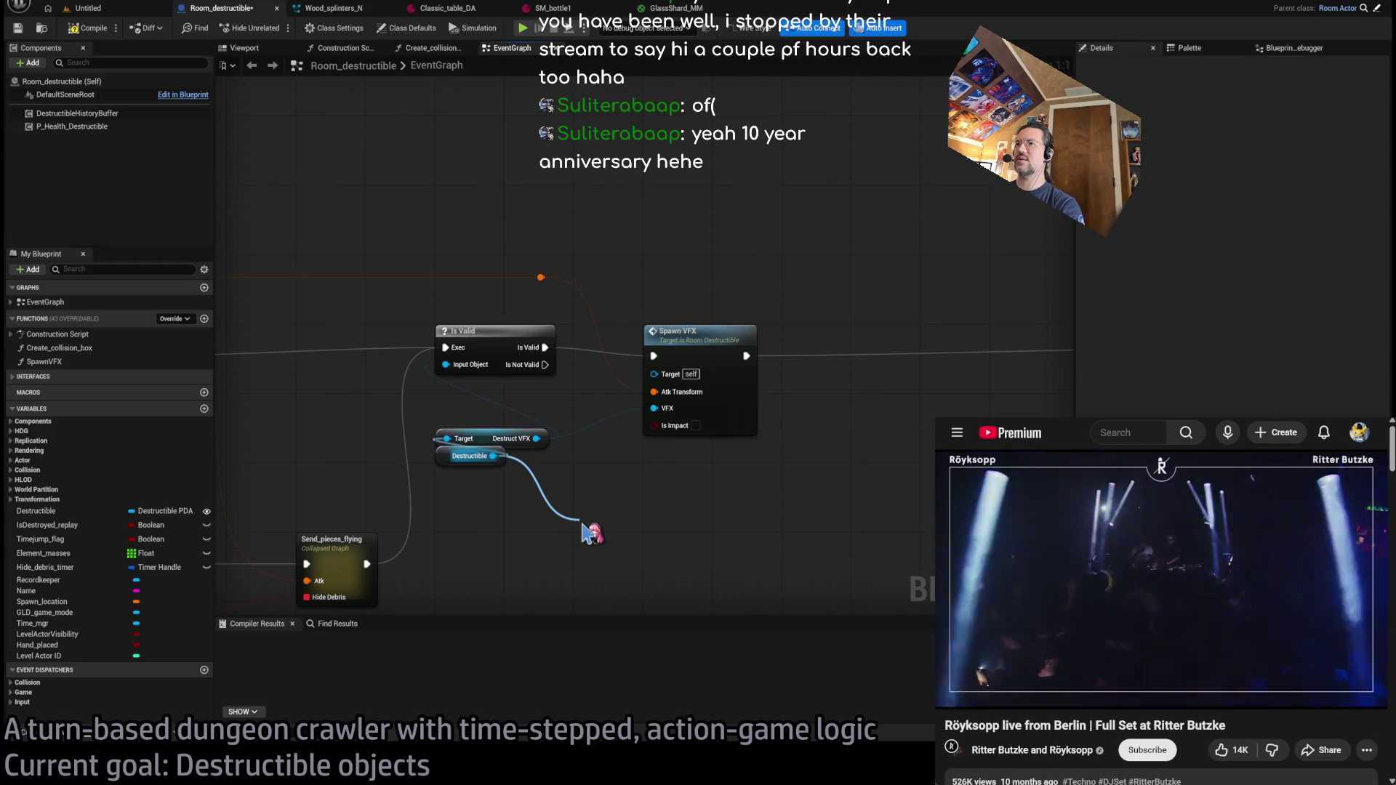
drag(589, 534, 582, 525)
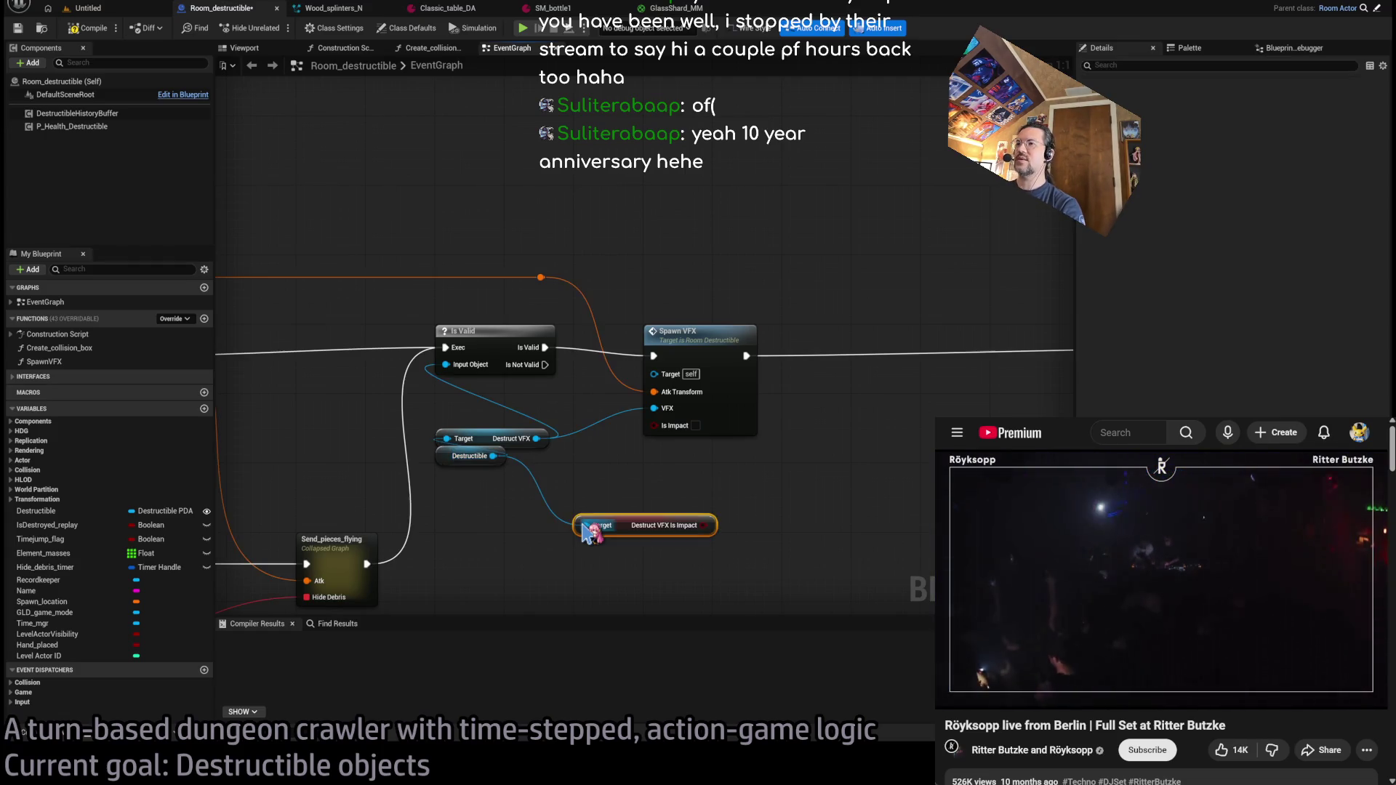
drag(712, 525, 654, 425)
drag(644, 537, 715, 459)
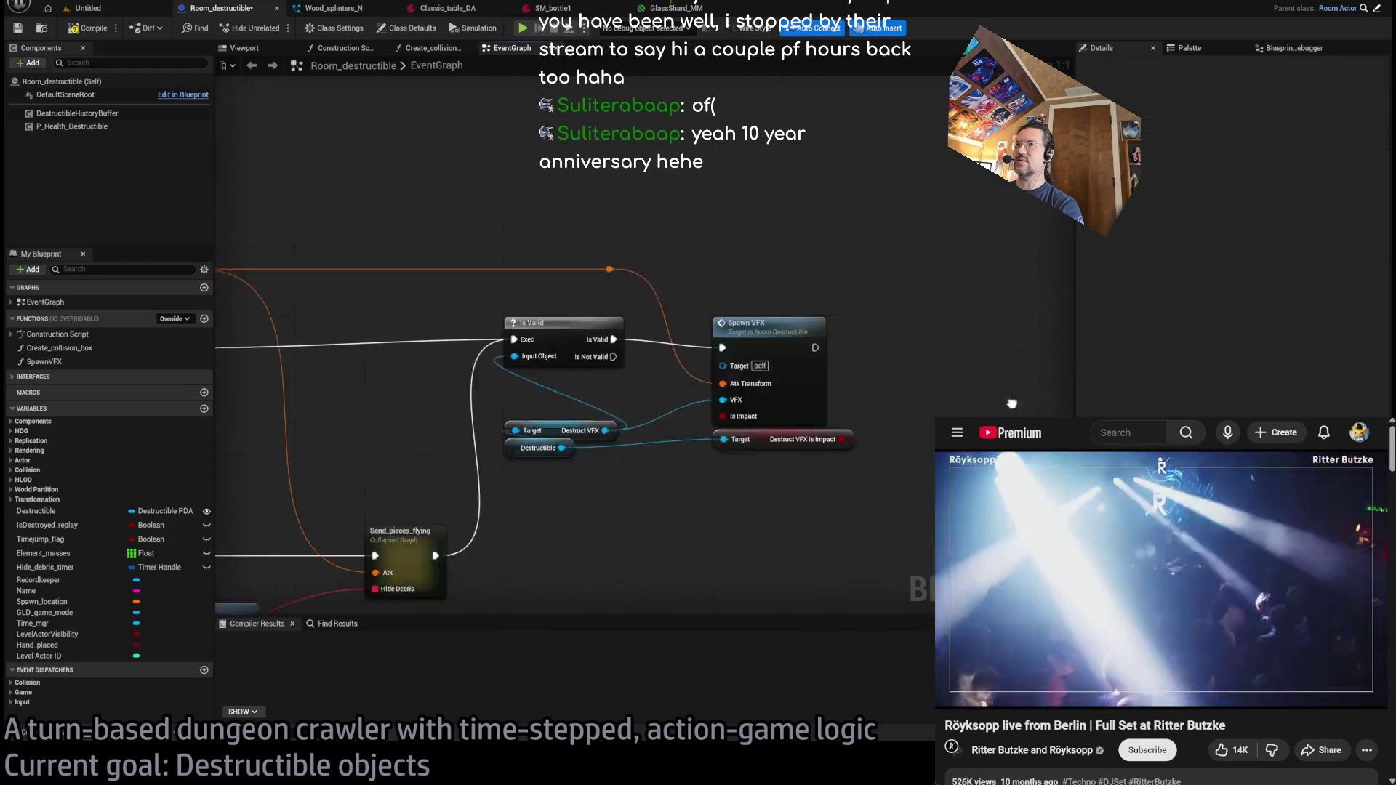
drag(610, 474, 598, 372)
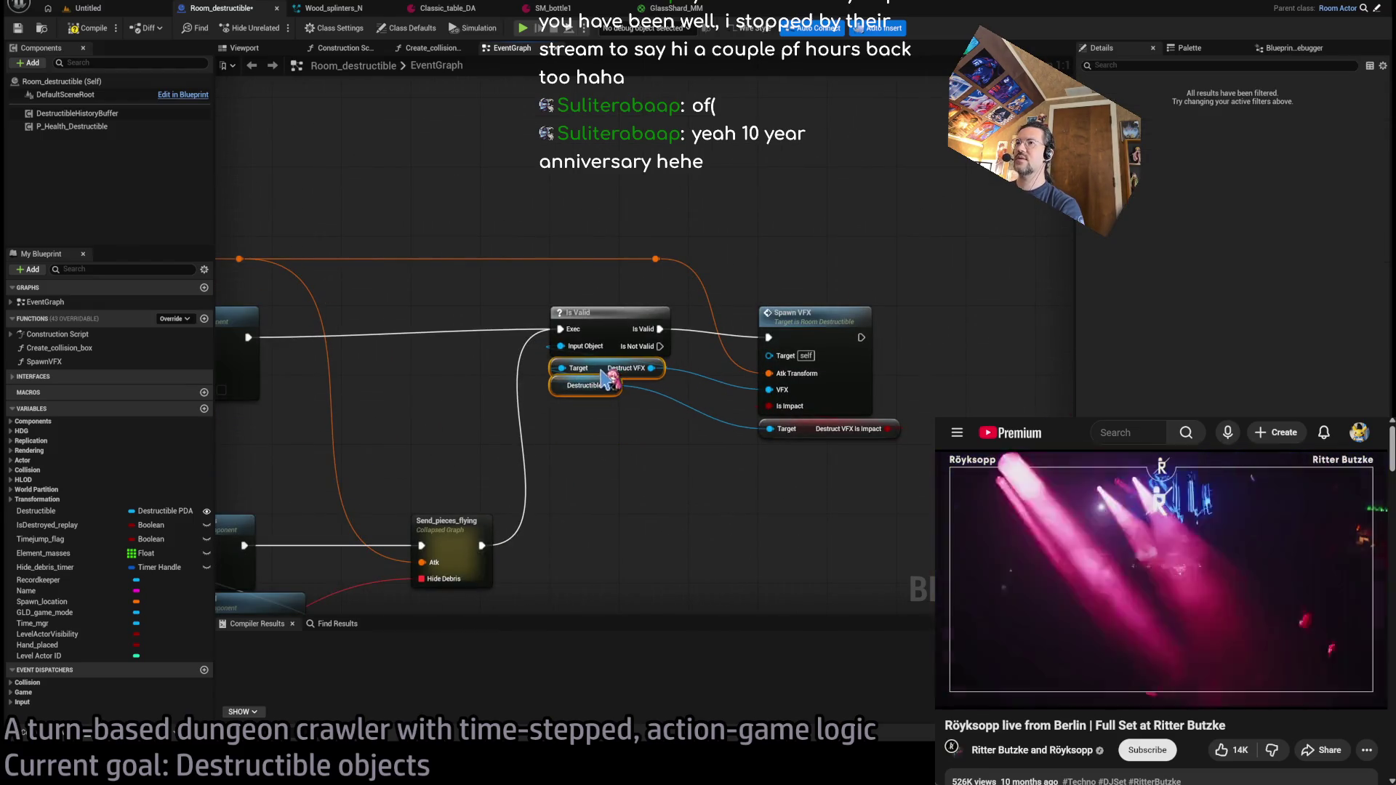
scroll(824, 454, down, 3)
drag(815, 445, 840, 422)
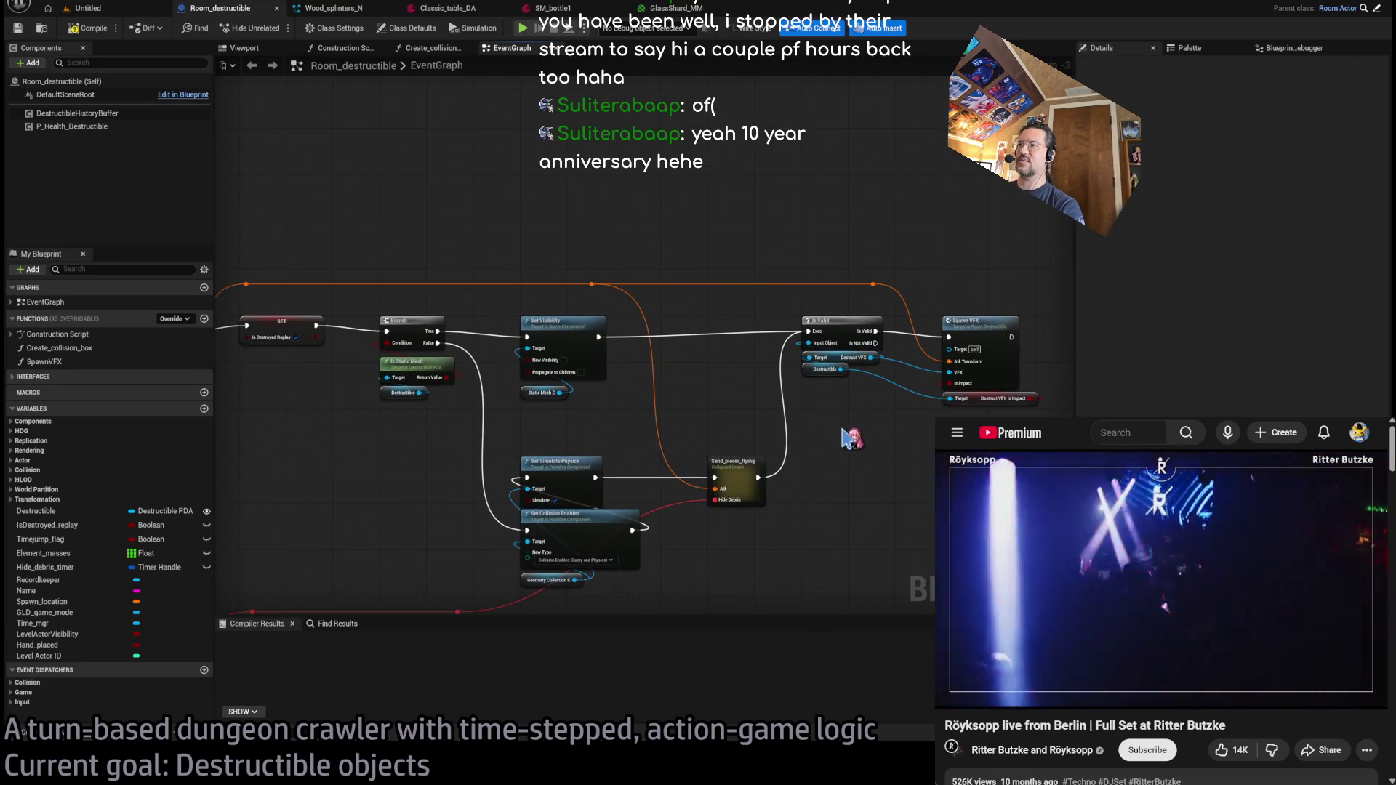
scroll(851, 438, up, 3)
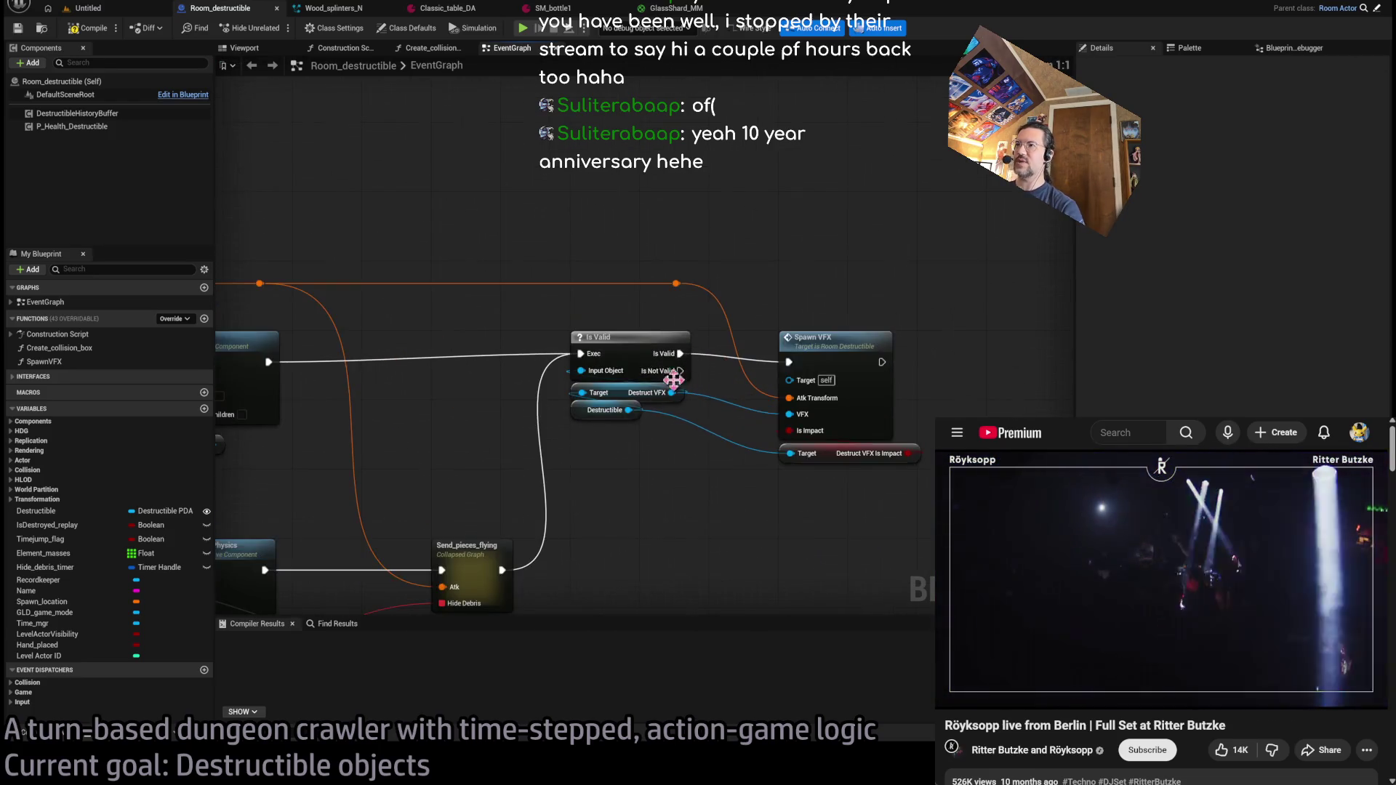
- Inside SpawnVFX, duplicate Spawn System at Location and feed the copy VFX and Branch False
double_click(831, 358)
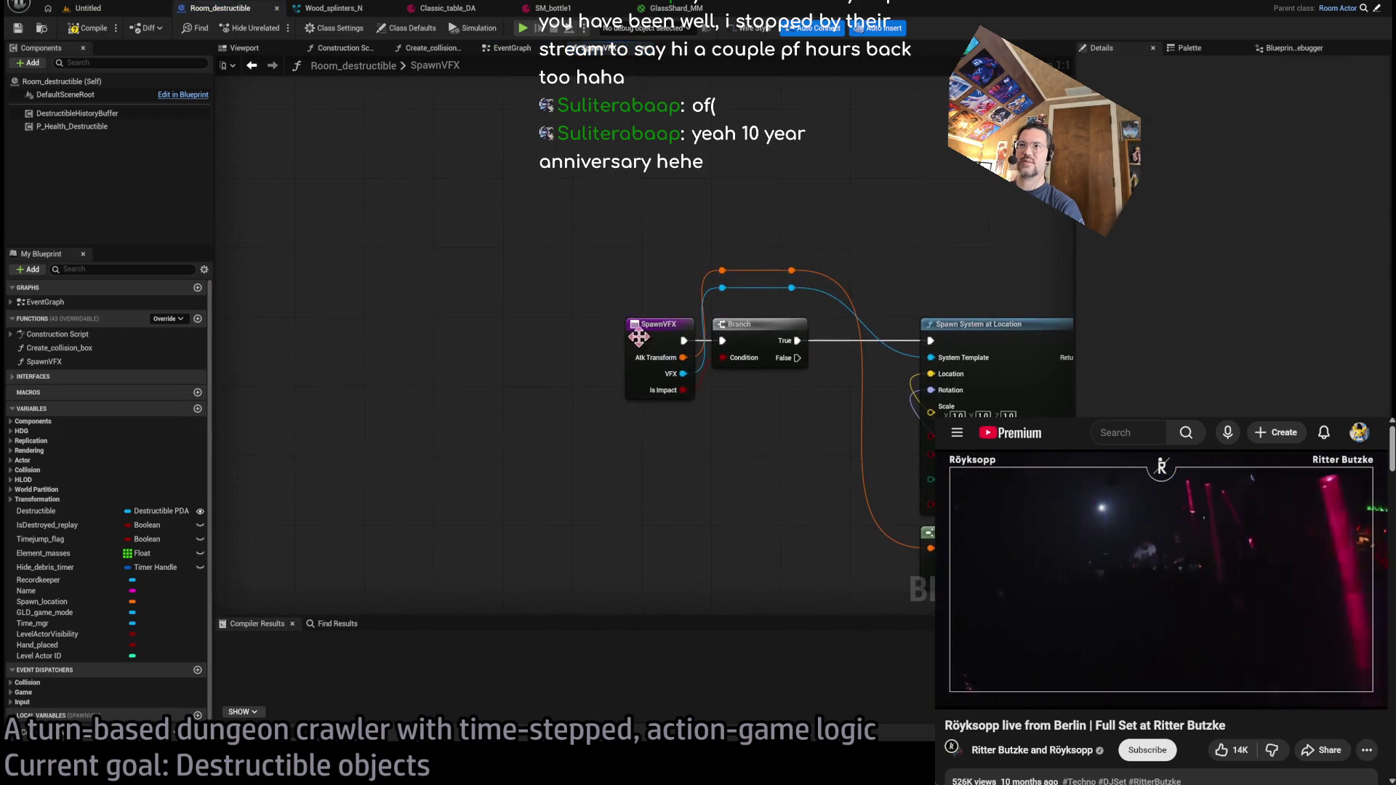
drag(477, 334, 530, 325)
drag(574, 410, 400, 393)
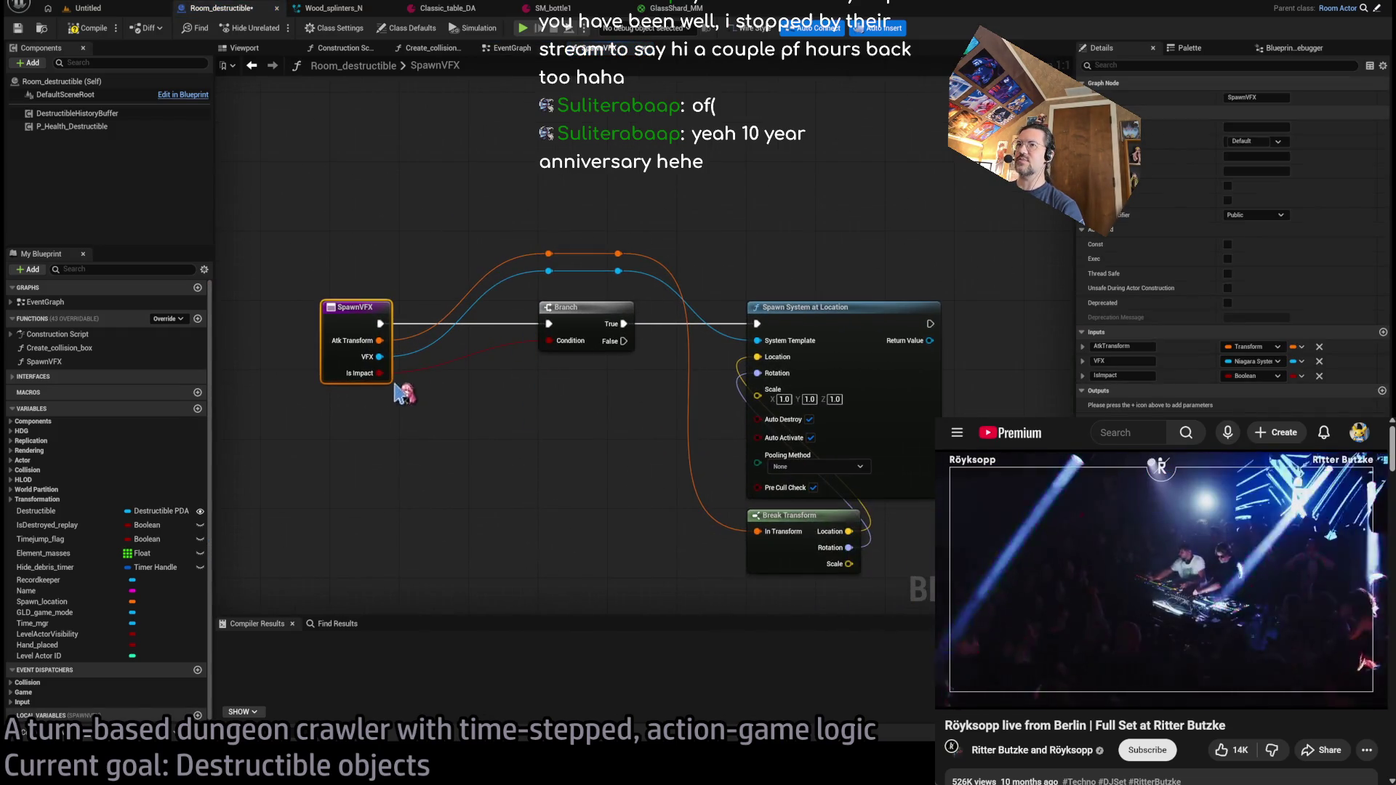
scroll(415, 232, down, 2)
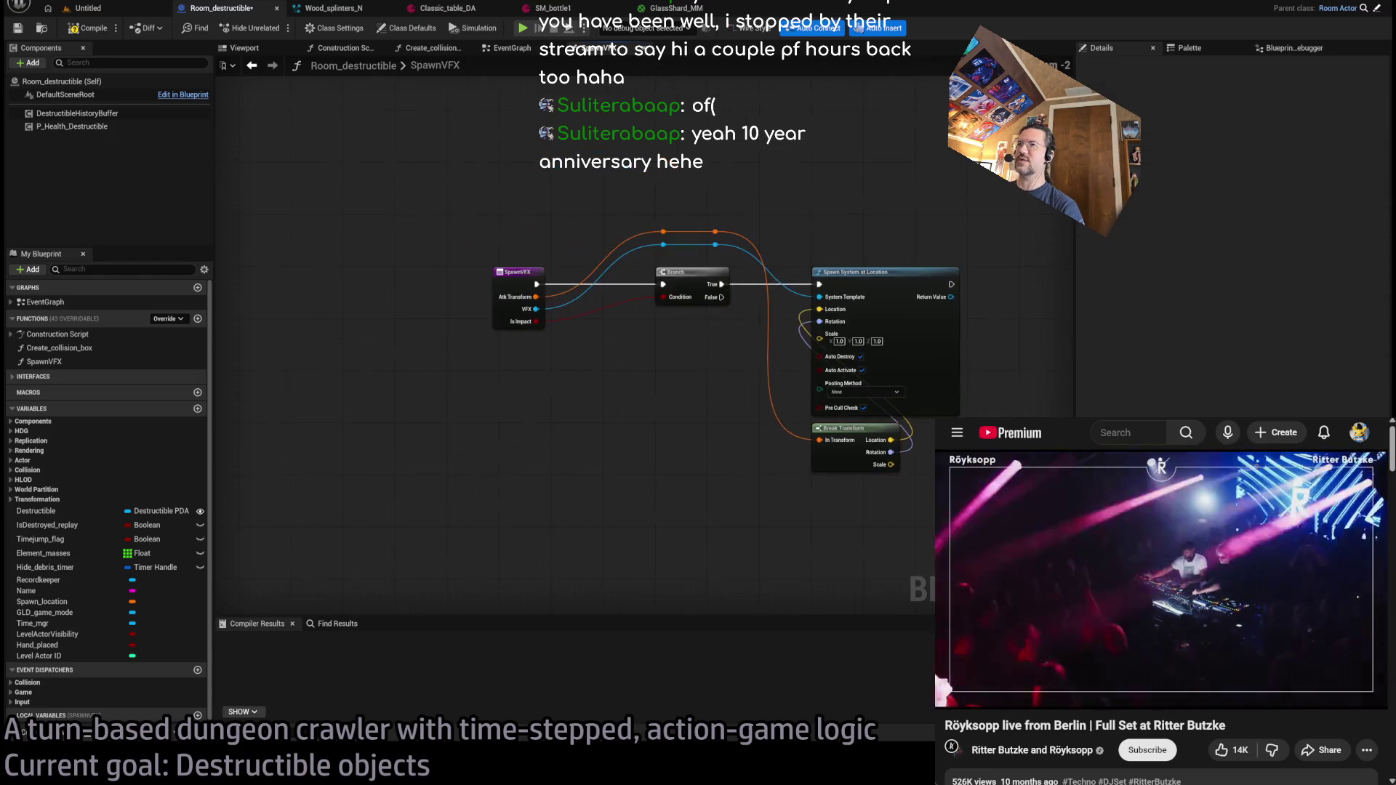
drag(783, 312, 835, 312)
key(ctrl+v)
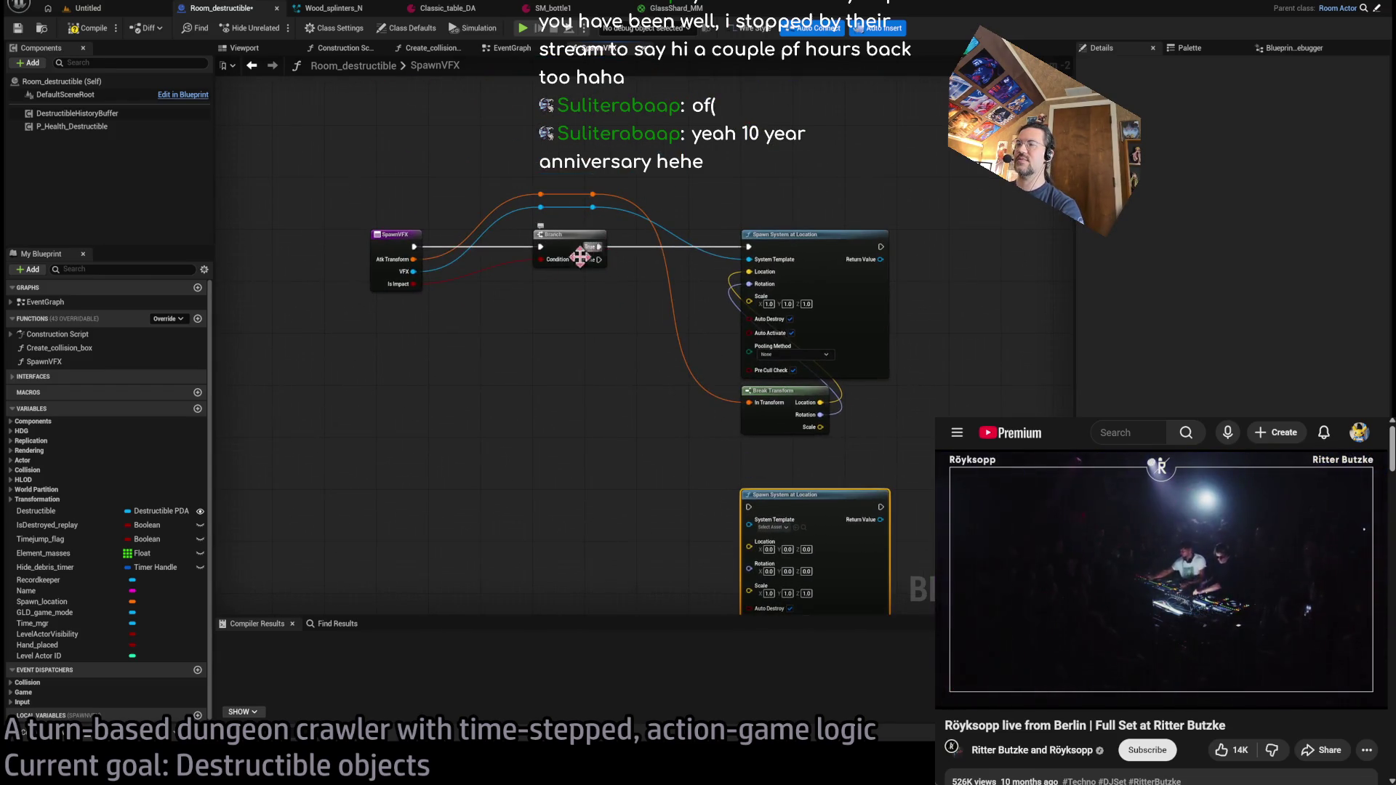
mouse_move(593, 208)
mouse_down()
mouse_move(654, 405)
mouse_move(749, 520)
mouse_up()
drag(600, 260, 749, 507)
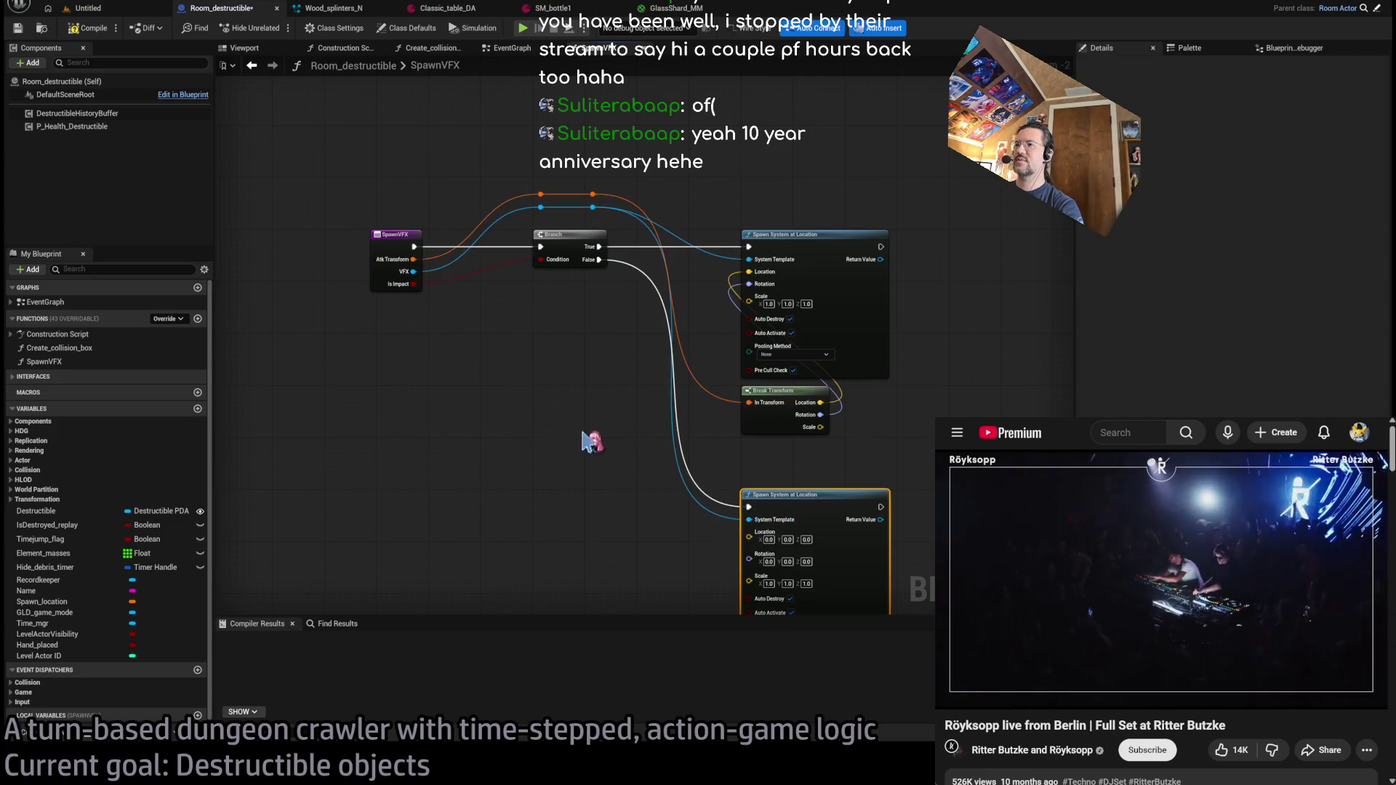
- Finish wiring Branch False to the copied spawn and drop a BoxCollision getter into the graph
drag(392, 369, 536, 337)
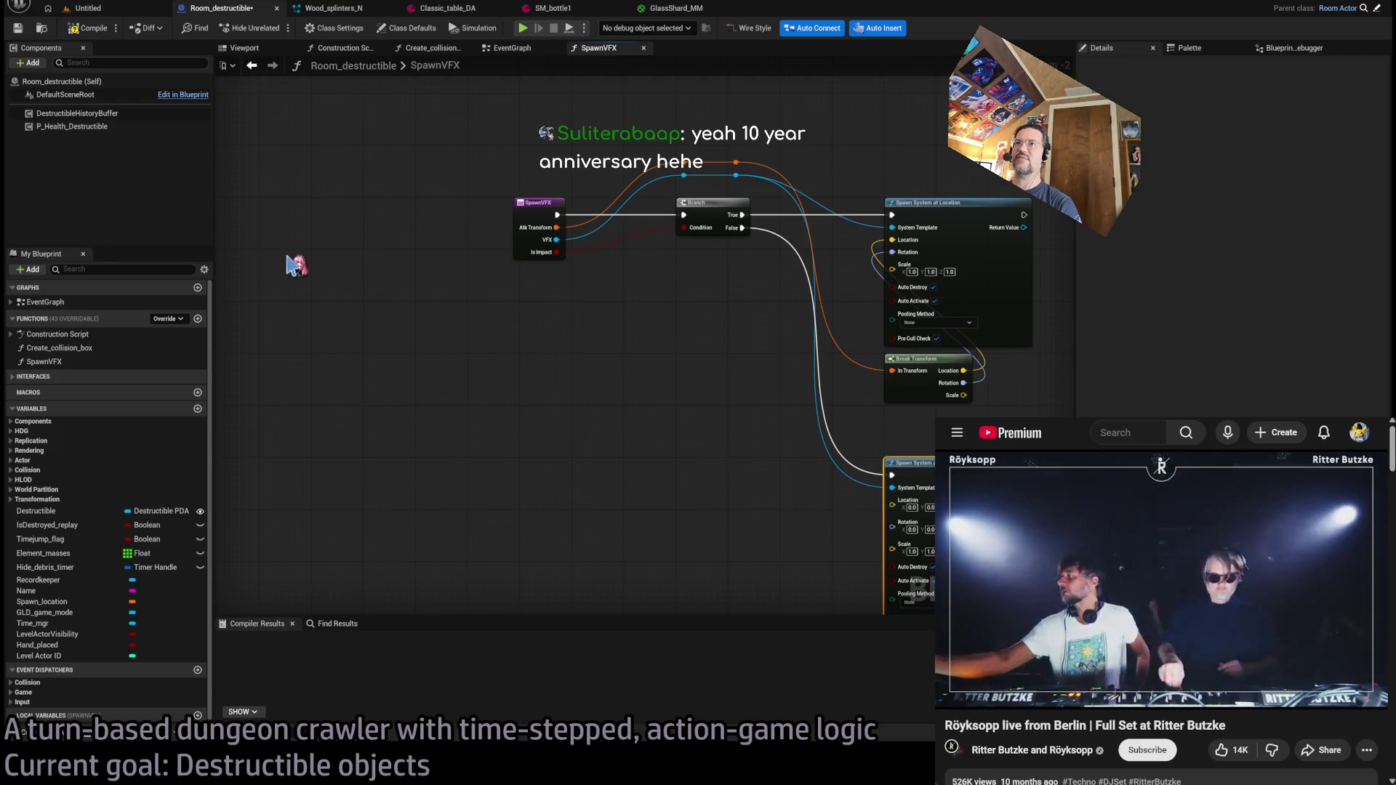
click(29, 422)
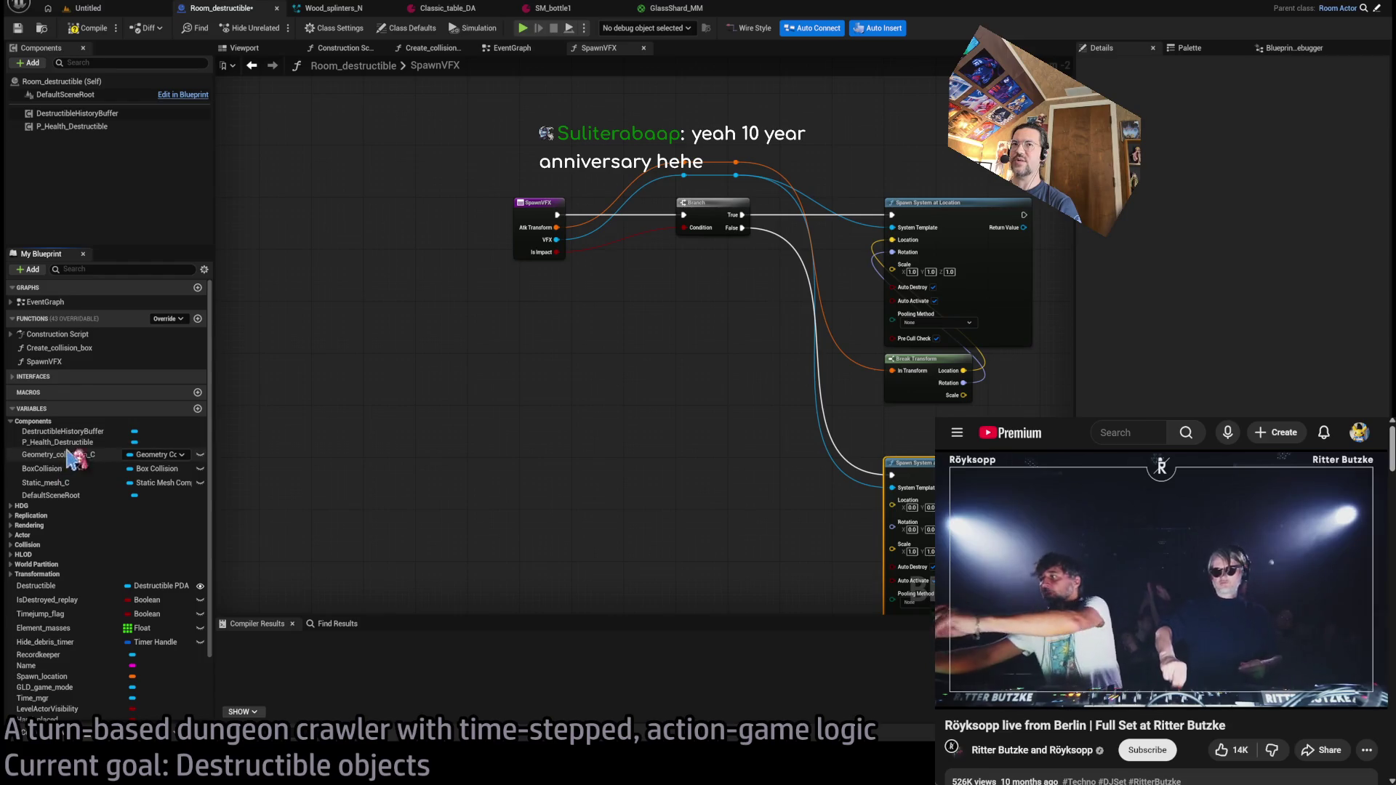
click(54, 469)
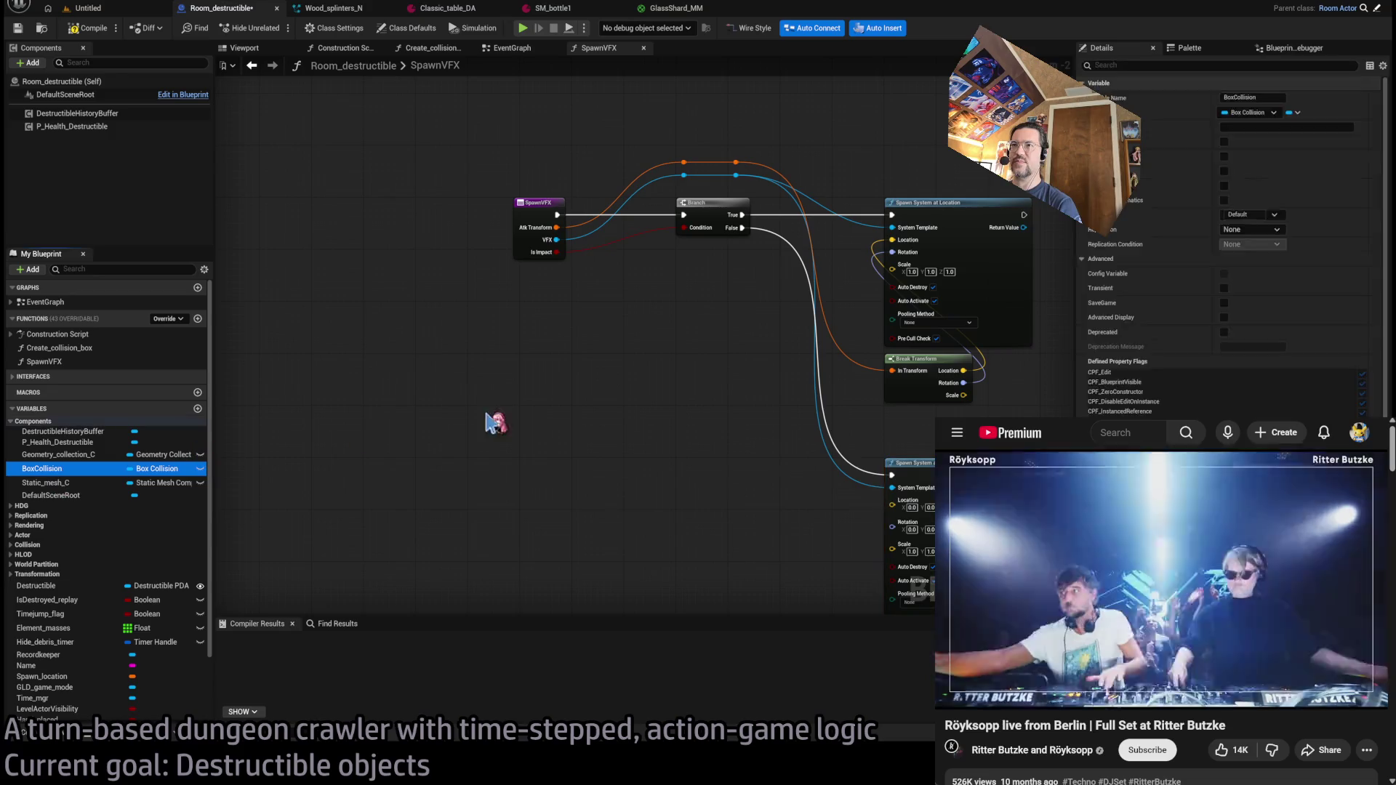
scroll(551, 451, up, 2)
drag(550, 451, 578, 354)
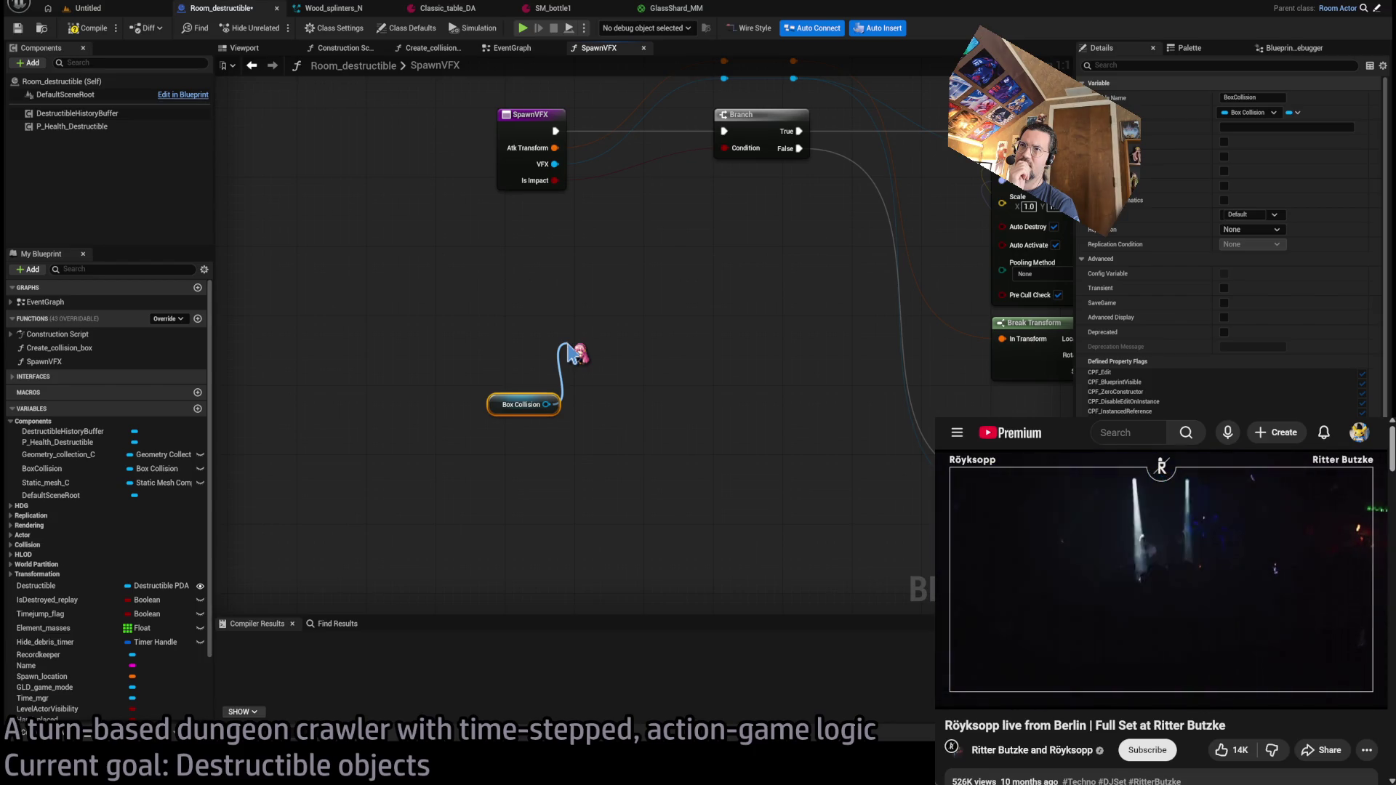
- Remove the trial Box Collision and Get World Rotation nodes and add a Static_mesh_C getter
drag(570, 354, 592, 312)
drag(512, 140, 521, 140)
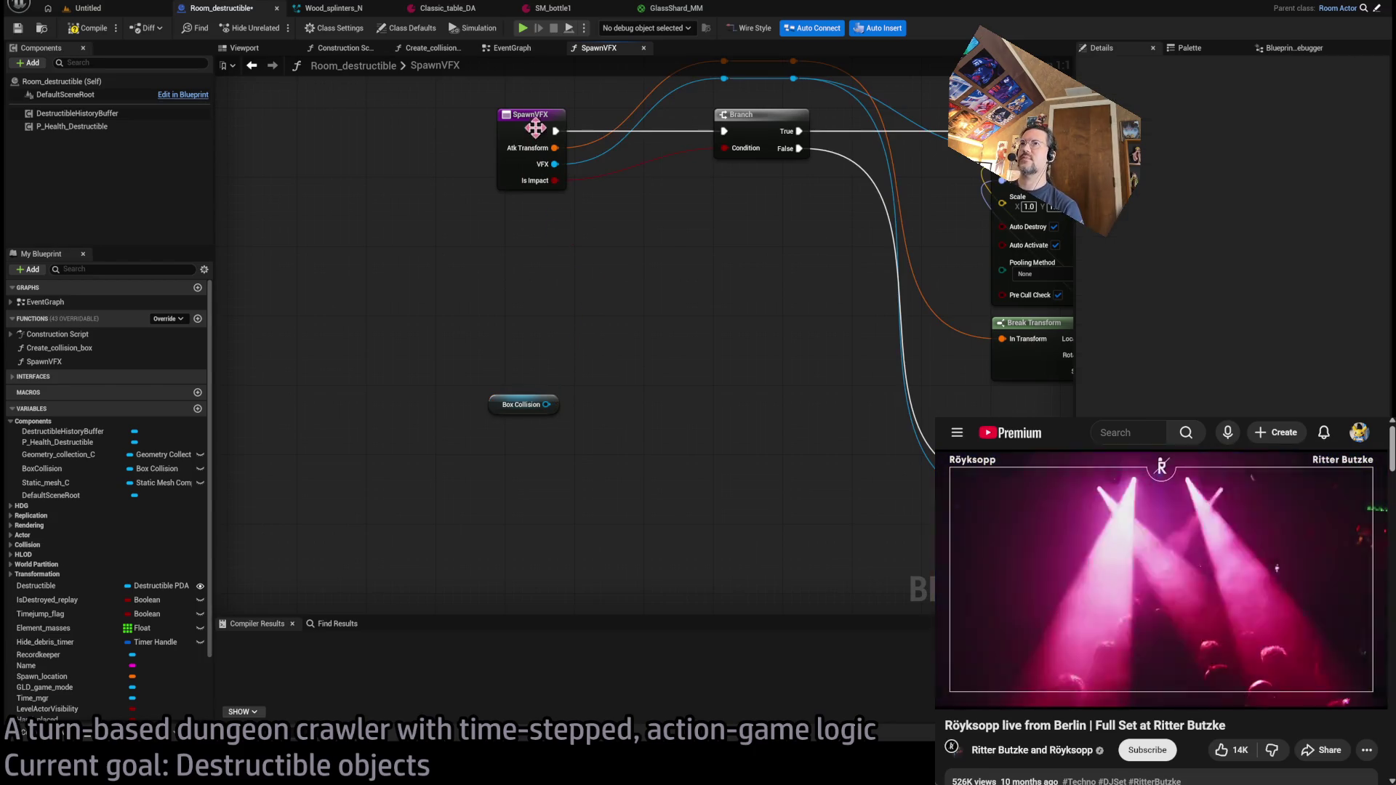
click(637, 373)
mouse_move(546, 404)
mouse_down()
mouse_move(514, 324)
mouse_move(574, 334)
mouse_move(575, 367)
mouse_up()
drag(497, 405, 514, 405)
click(592, 463)
key(Delete)
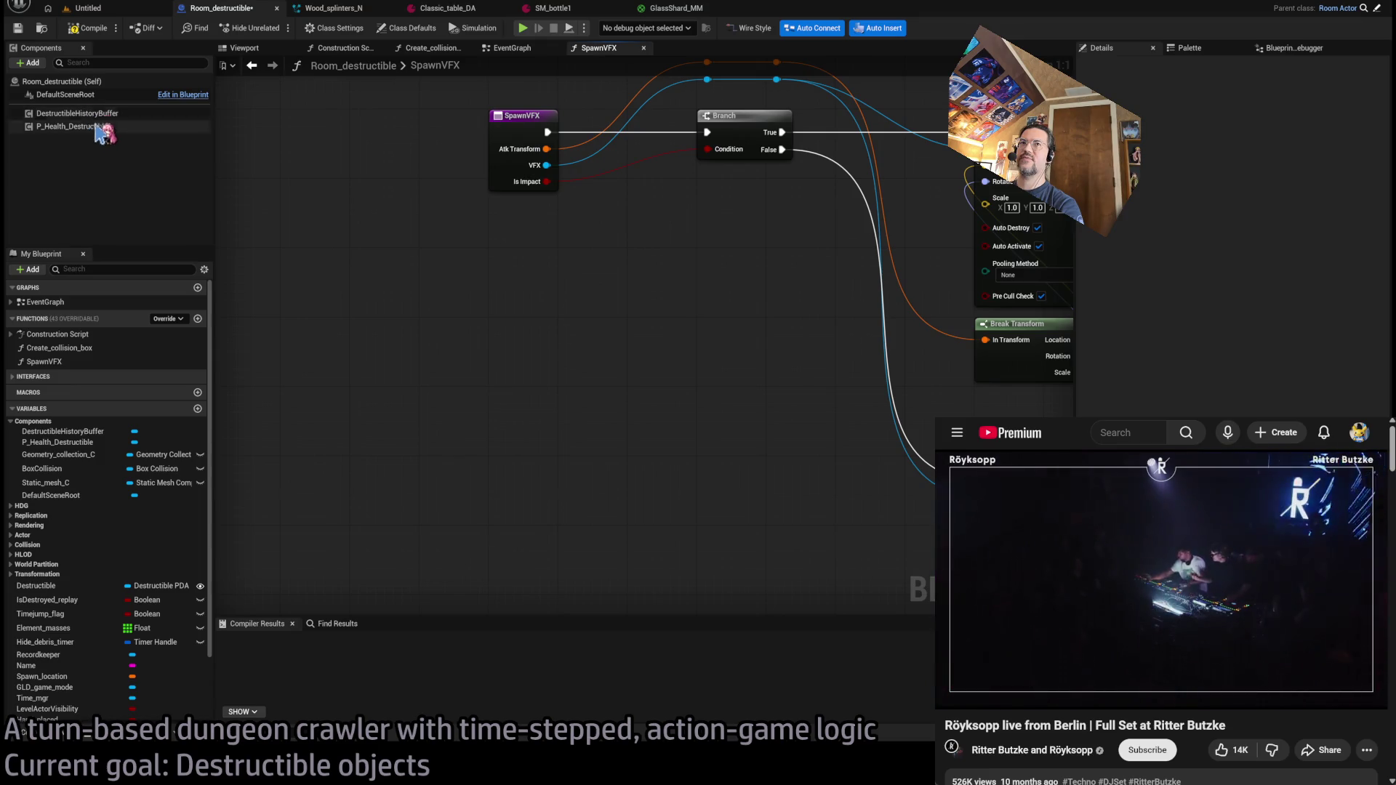
mouse_move(133, 483)
mouse_down()
mouse_move(701, 514)
mouse_move(705, 490)
mouse_move(653, 429)
mouse_up()
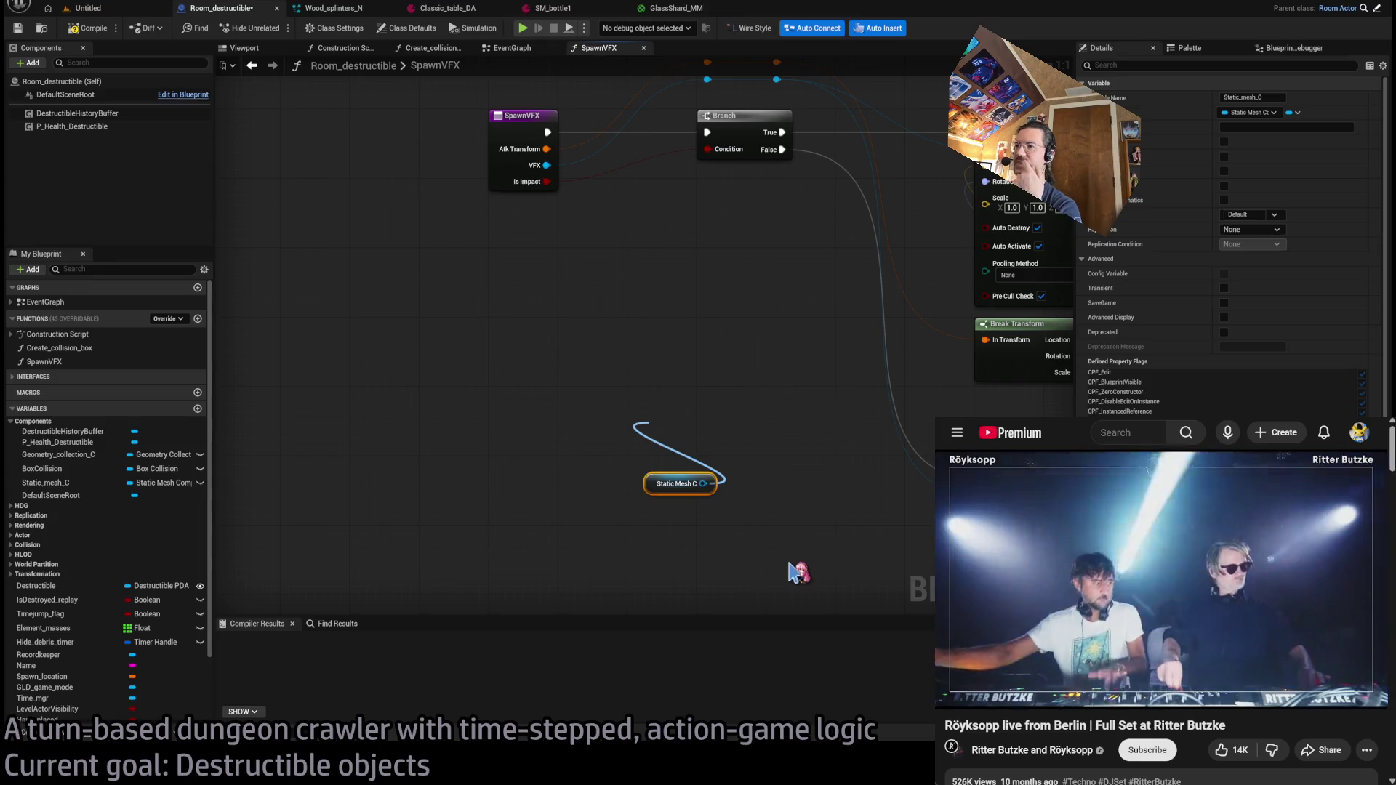
- Add a PositionBoxOverComponent node off Static Mesh C and place it just above the getter
click(718, 435)
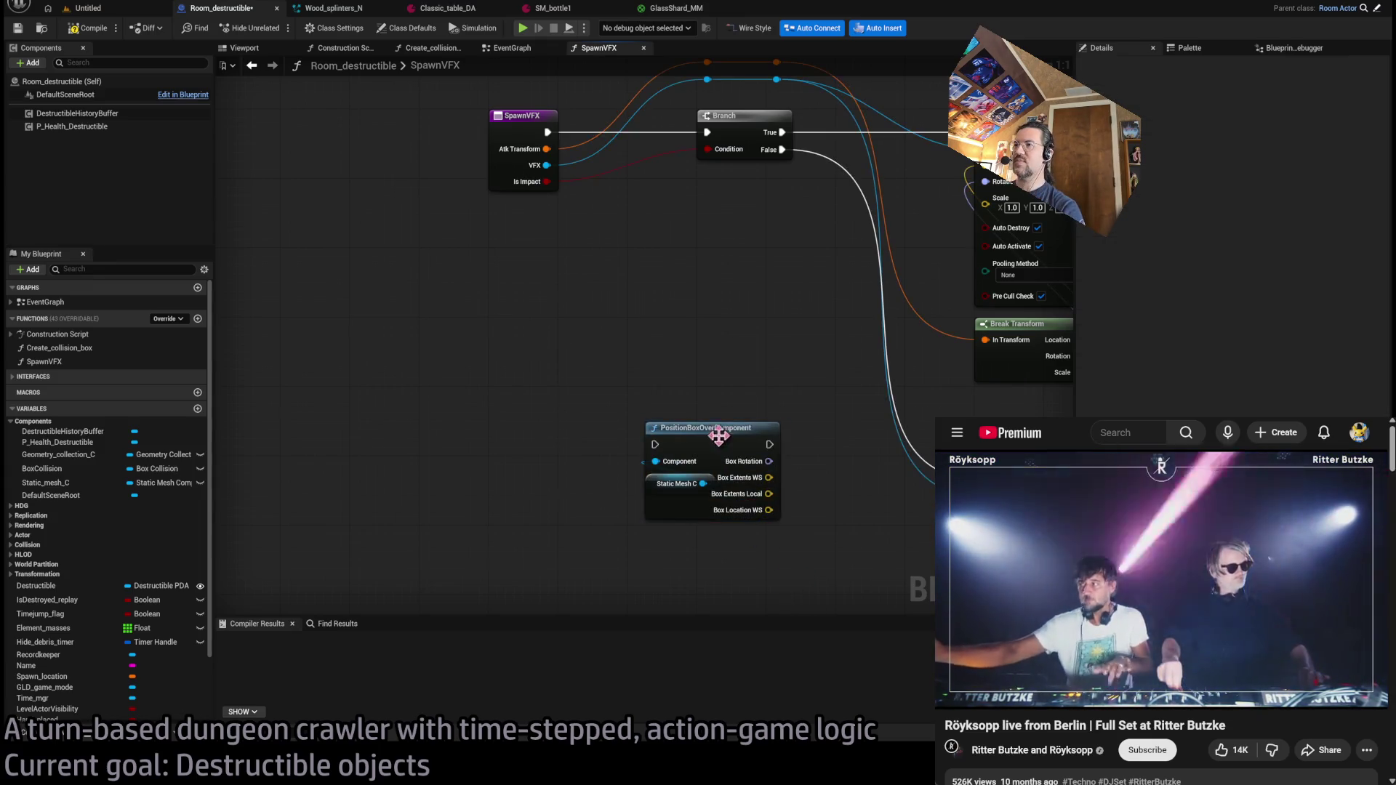
drag(718, 434, 723, 386)
drag(728, 556, 709, 385)
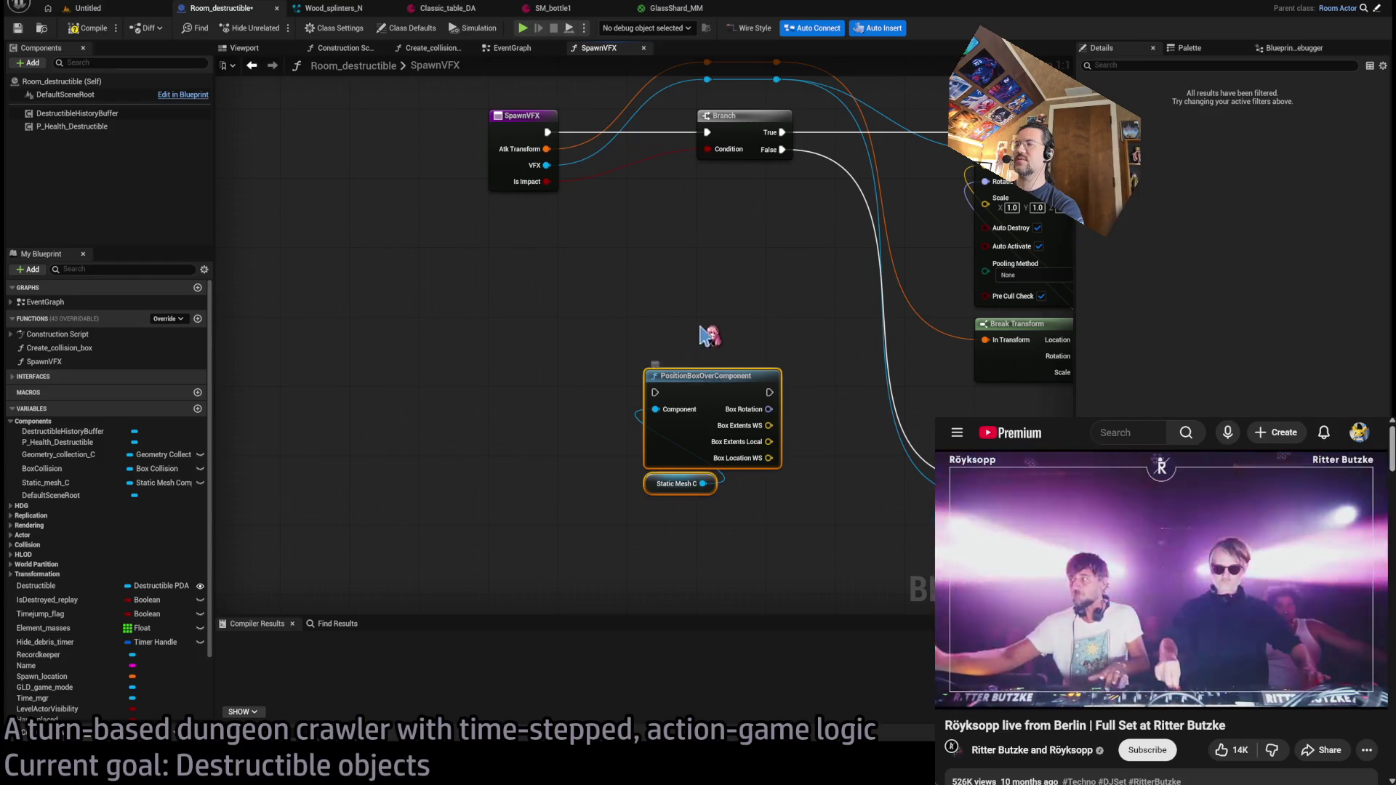
click(663, 389)
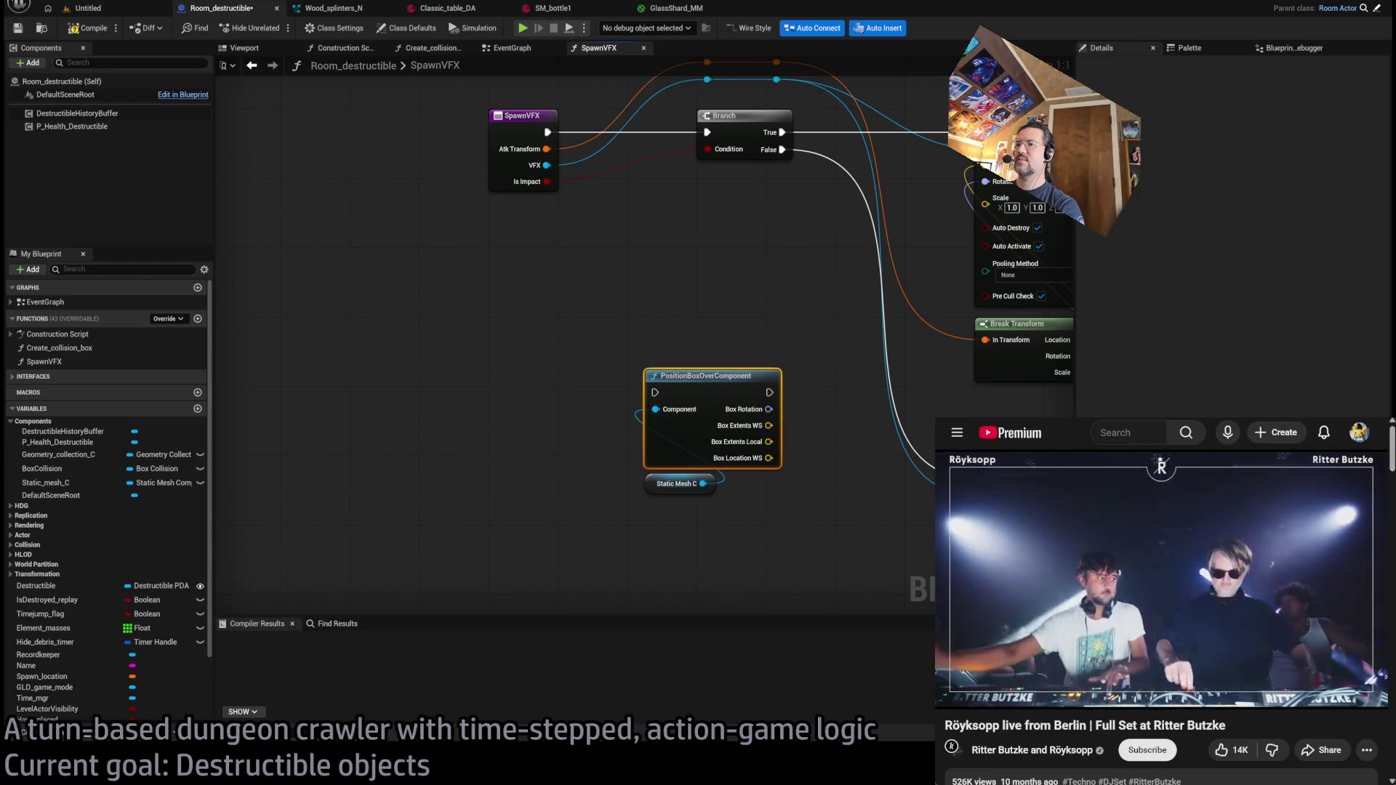
key(alt+Tab)
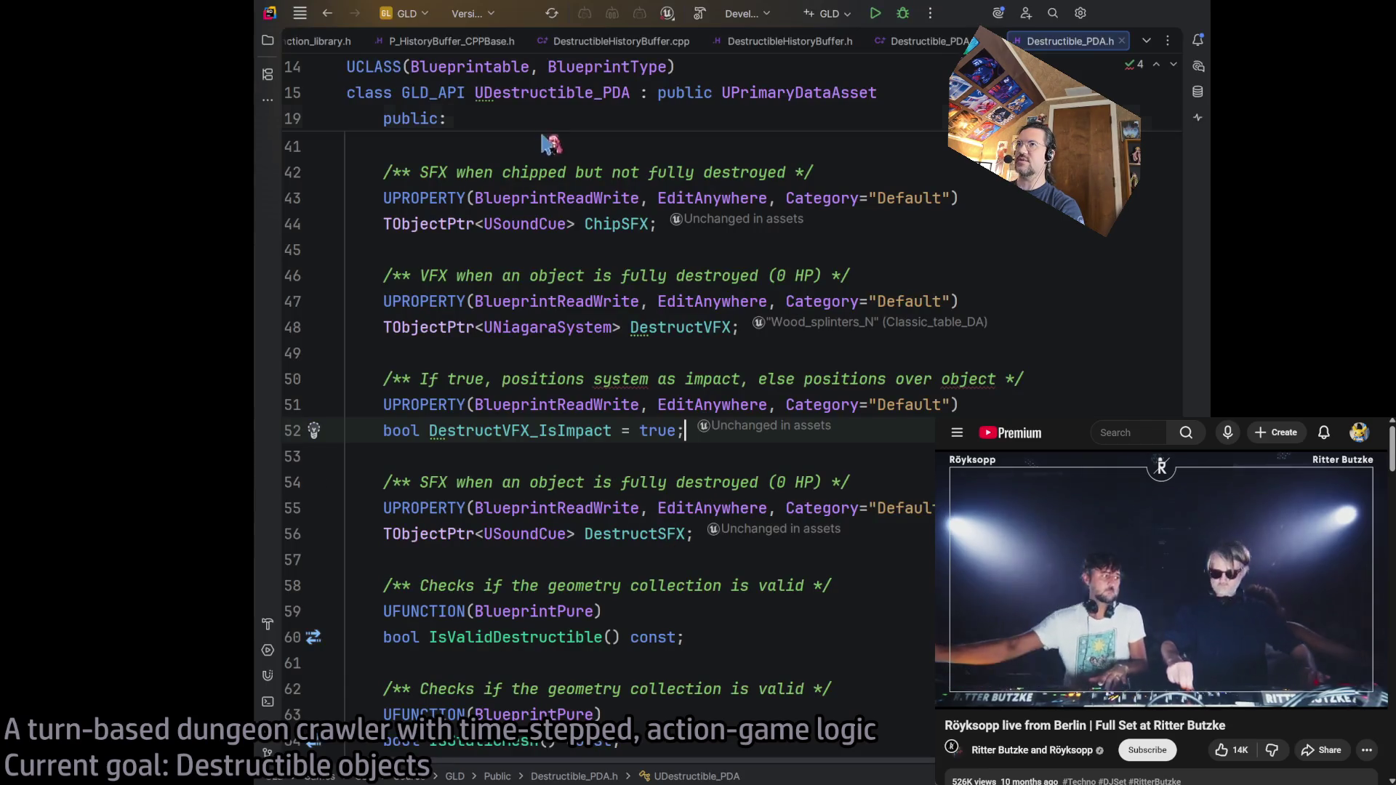
- In CPP_function_library.h, change PositionBoxOverComponent's DisplayName to "Position box over component"
scroll(455, 152, up, 6)
scroll(763, 379, down, 2)
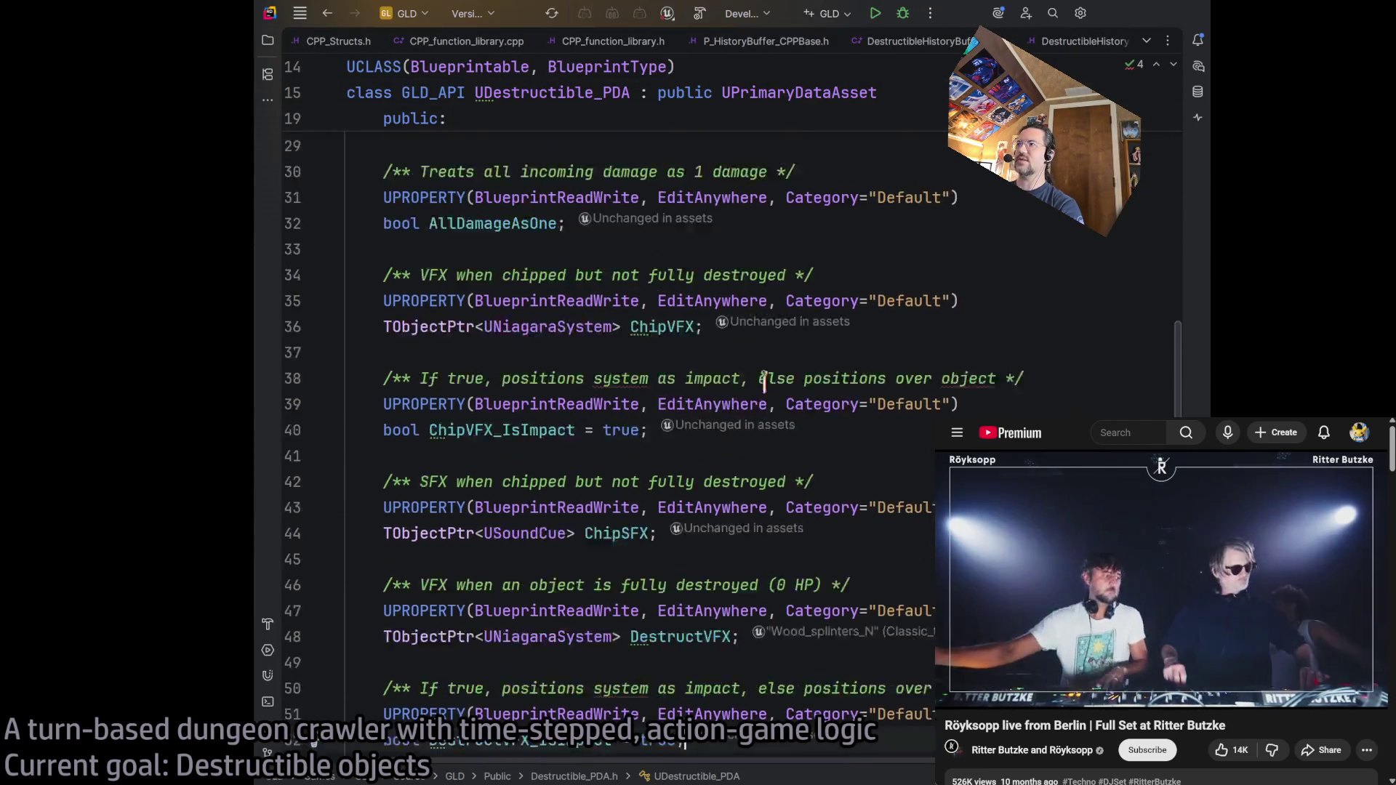
scroll(763, 380, down, 6)
click(613, 41)
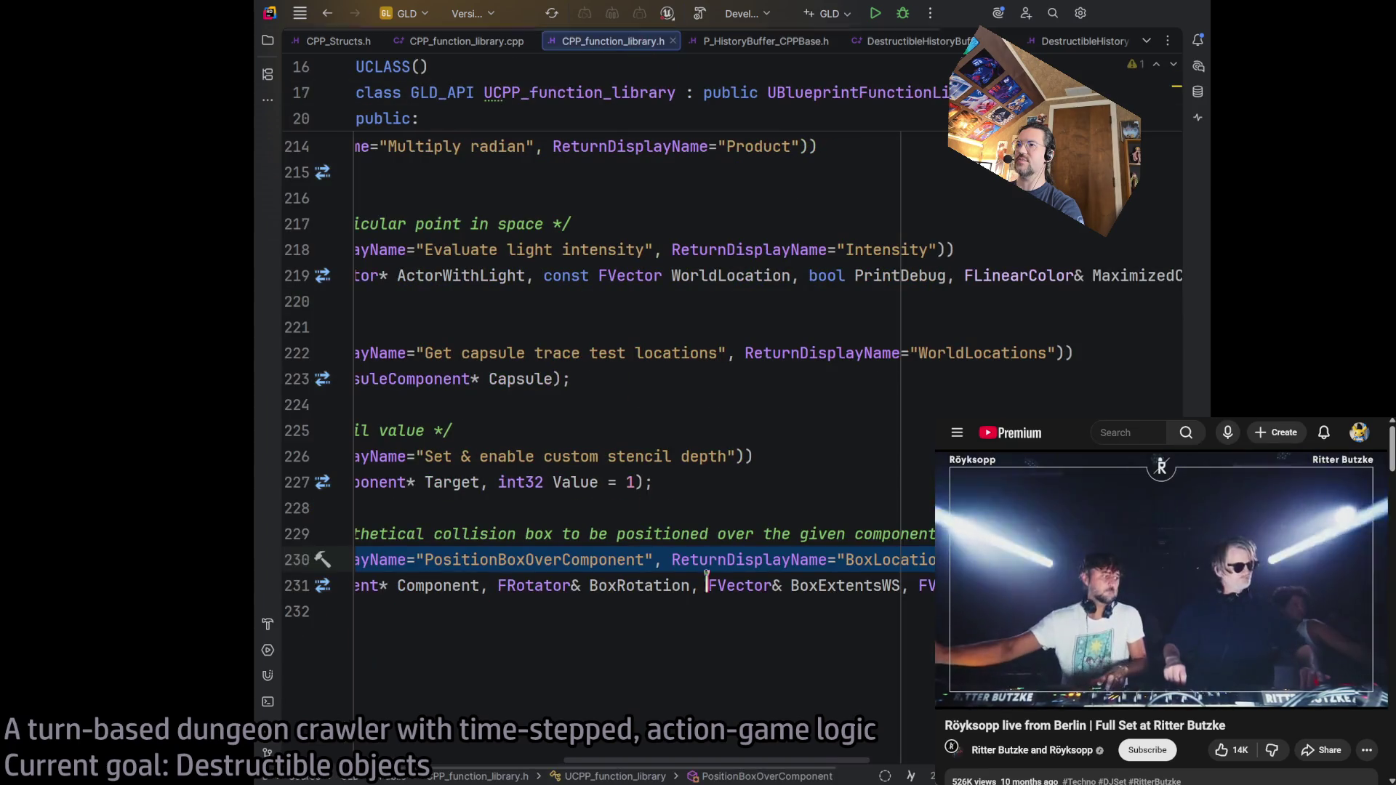
drag(636, 752, 402, 749)
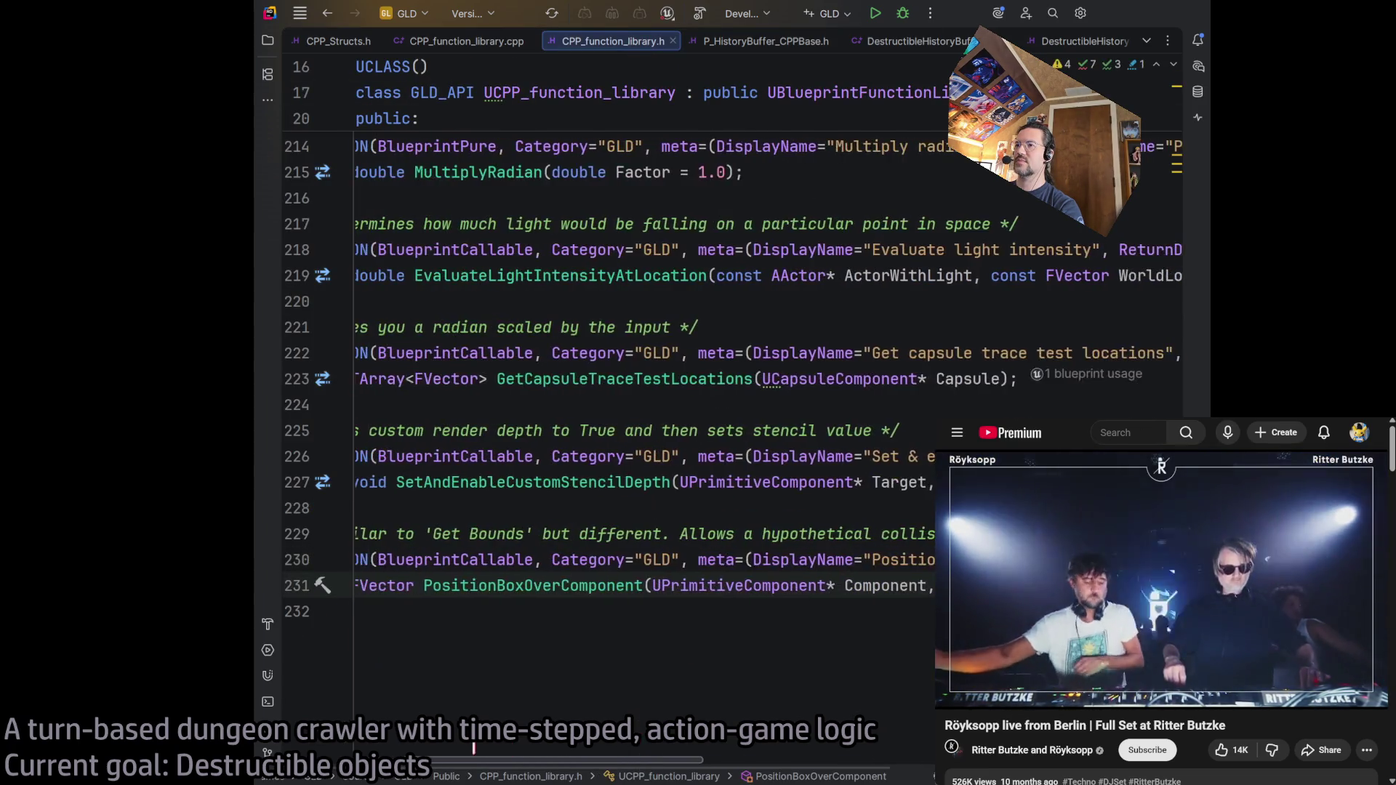
scroll(608, 676, right, 10)
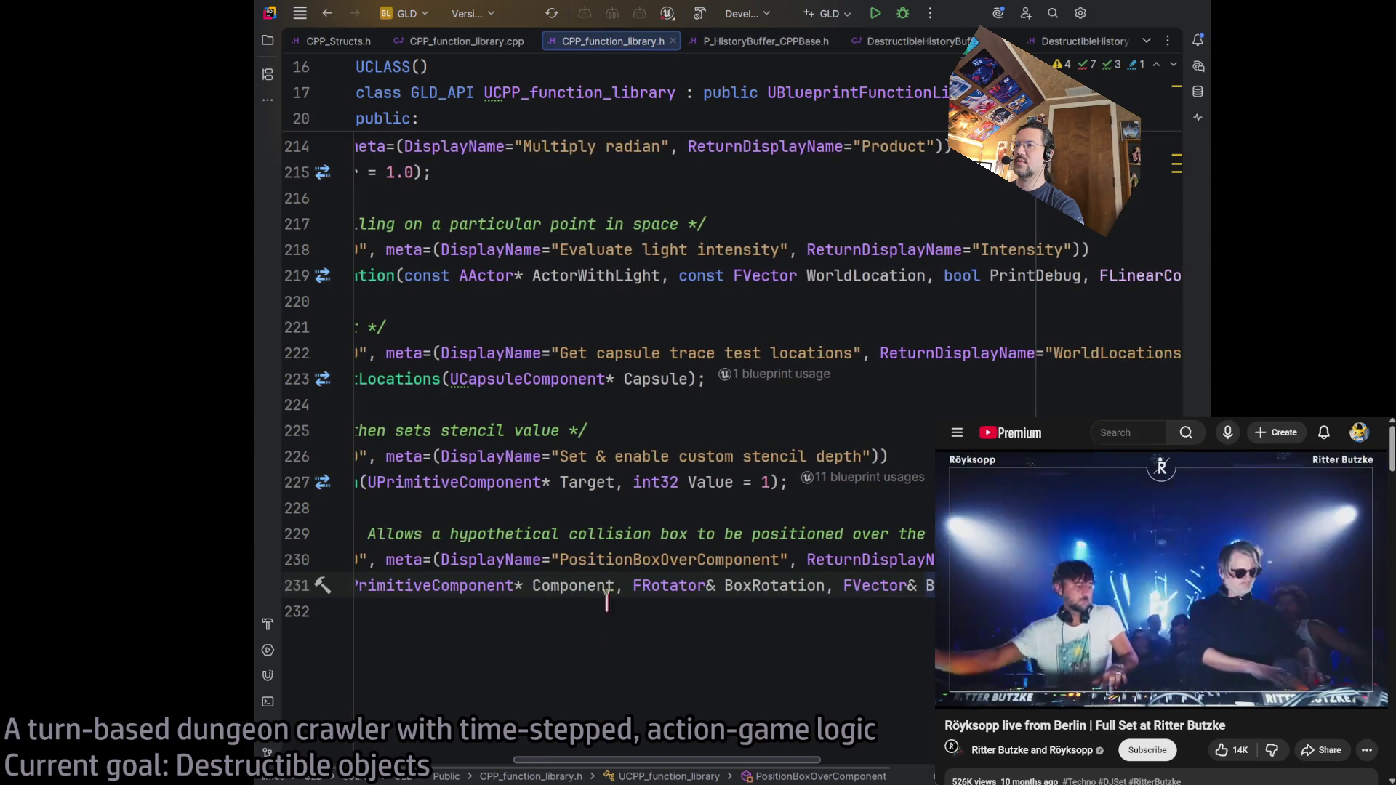
drag(624, 560, 770, 560)
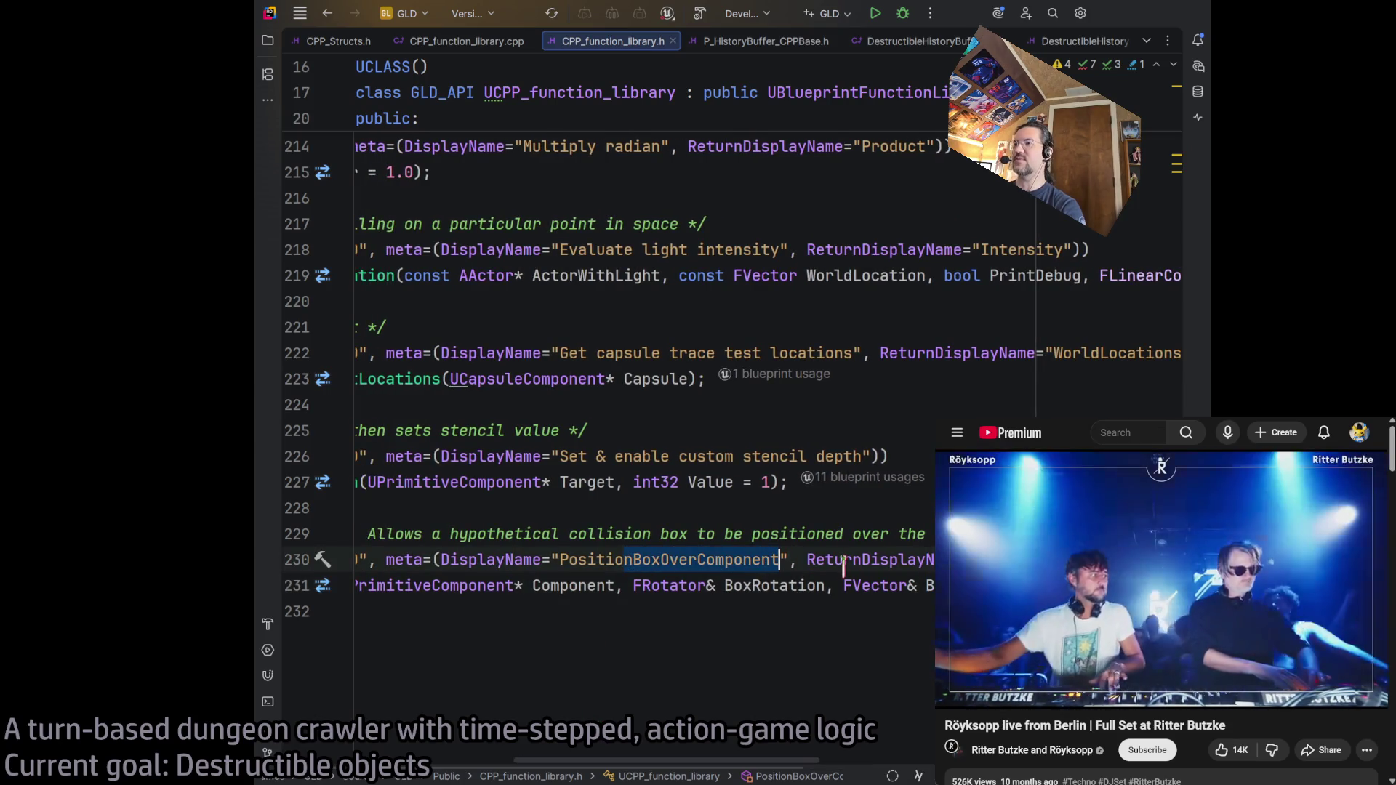
text(box over component)
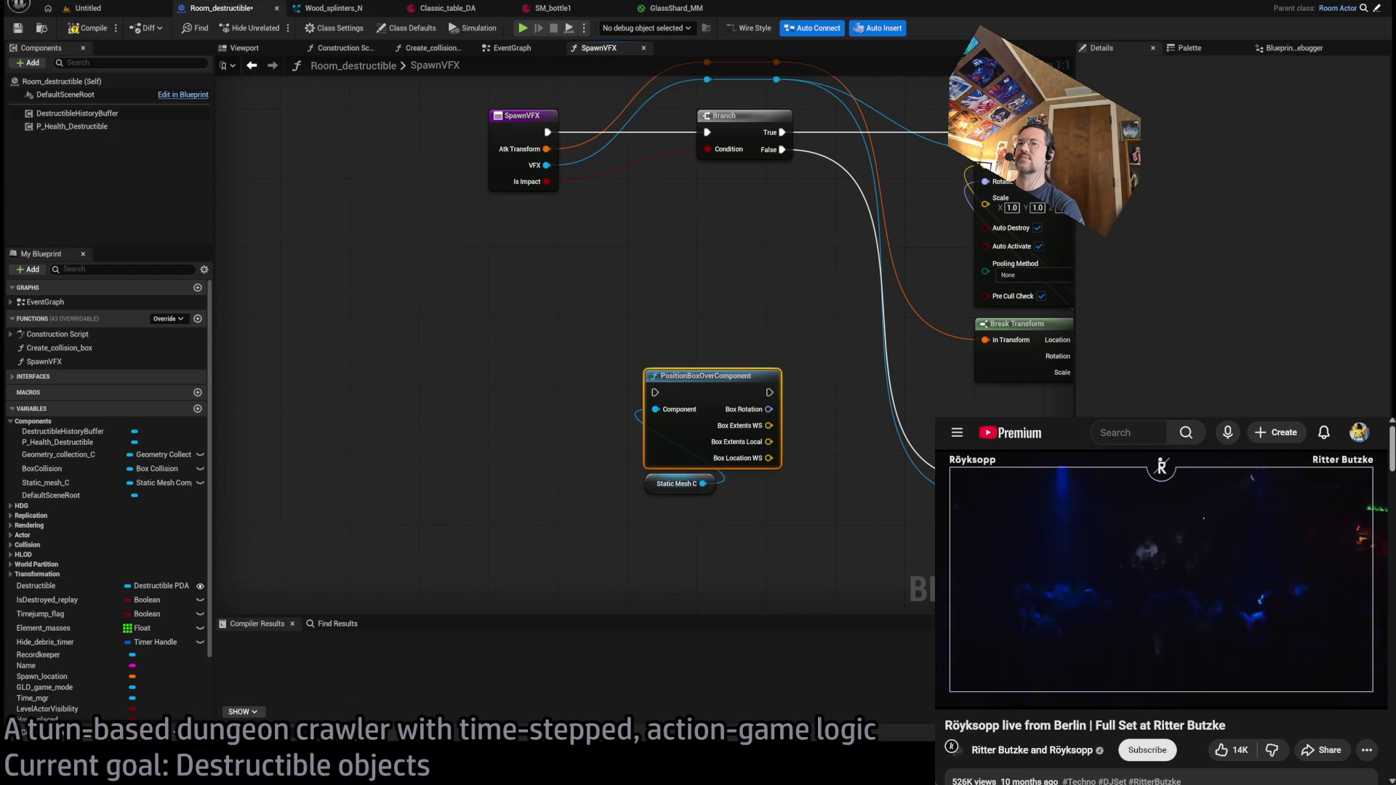
- Run PositionBoxOverComponent on Branch False and chain it into the lower Spawn System at Location
drag(816, 334, 726, 320)
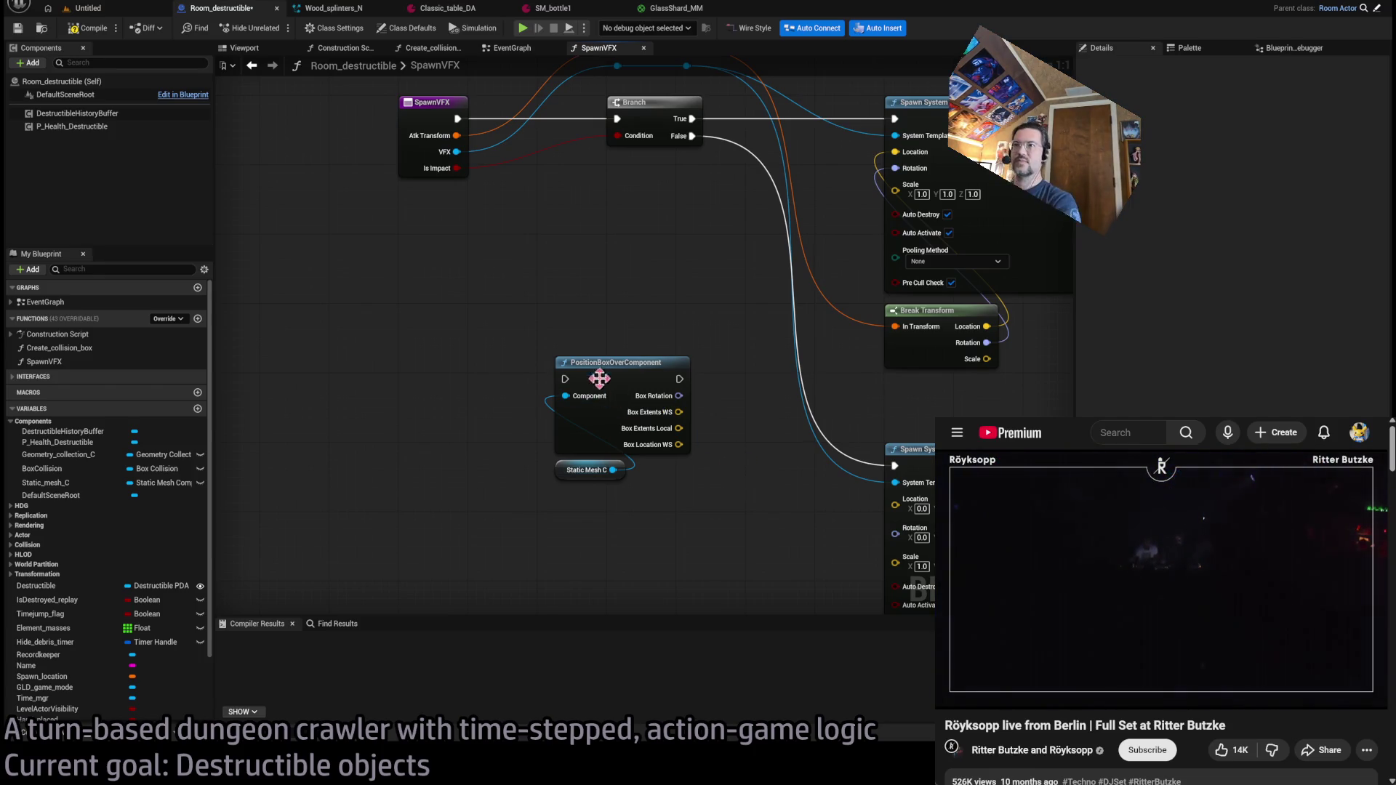
drag(599, 374, 608, 405)
drag(702, 167, 574, 410)
drag(689, 410, 904, 496)
mouse_move(764, 502)
mouse_down()
mouse_move(895, 381)
mouse_move(791, 291)
mouse_move(952, 313)
mouse_up()
mouse_move(465, 434)
mouse_down()
mouse_move(383, 248)
mouse_move(510, 308)
mouse_move(710, 311)
mouse_move(601, 327)
mouse_move(757, 401)
mouse_up()
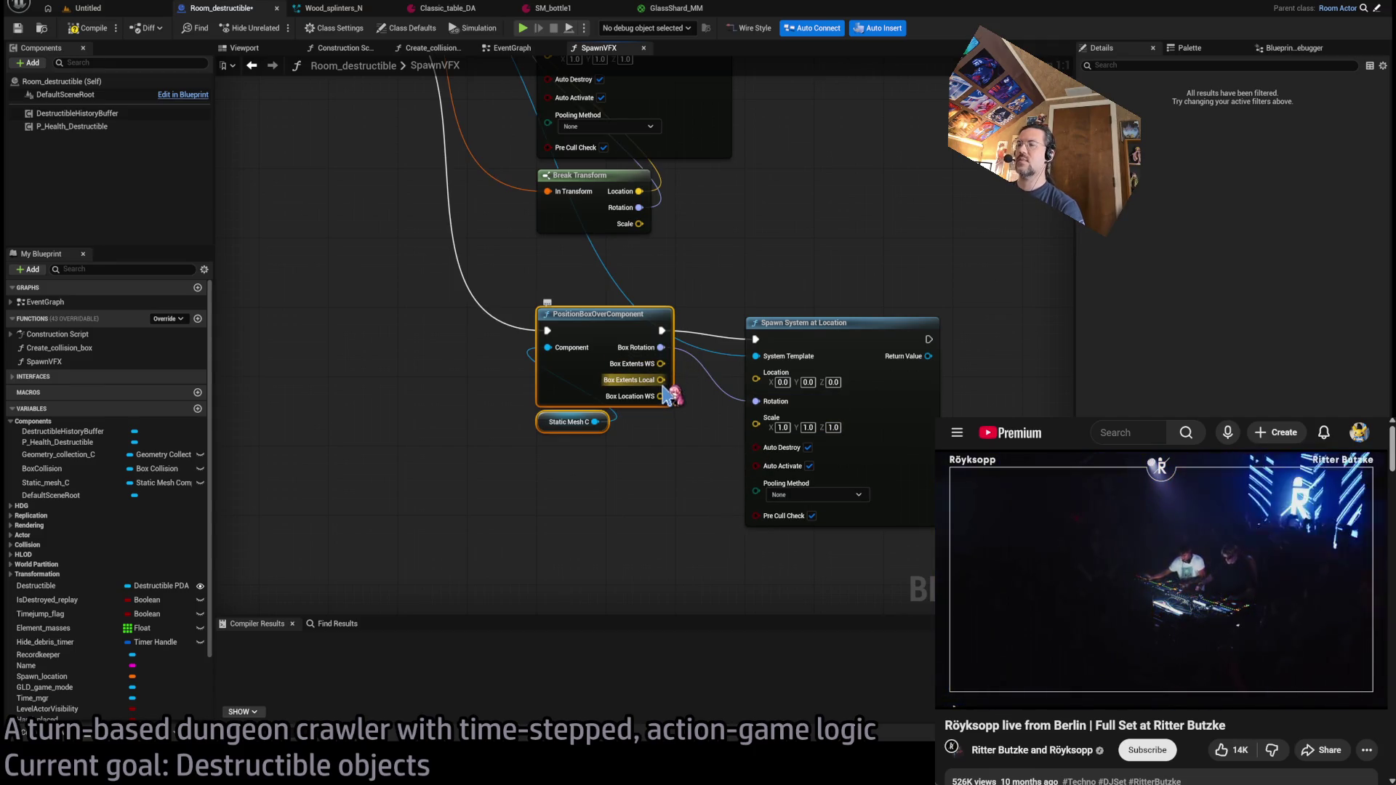
- Feed Box Location WS into the spawn's Location and Box Extents WS into its Scale
drag(660, 397, 773, 380)
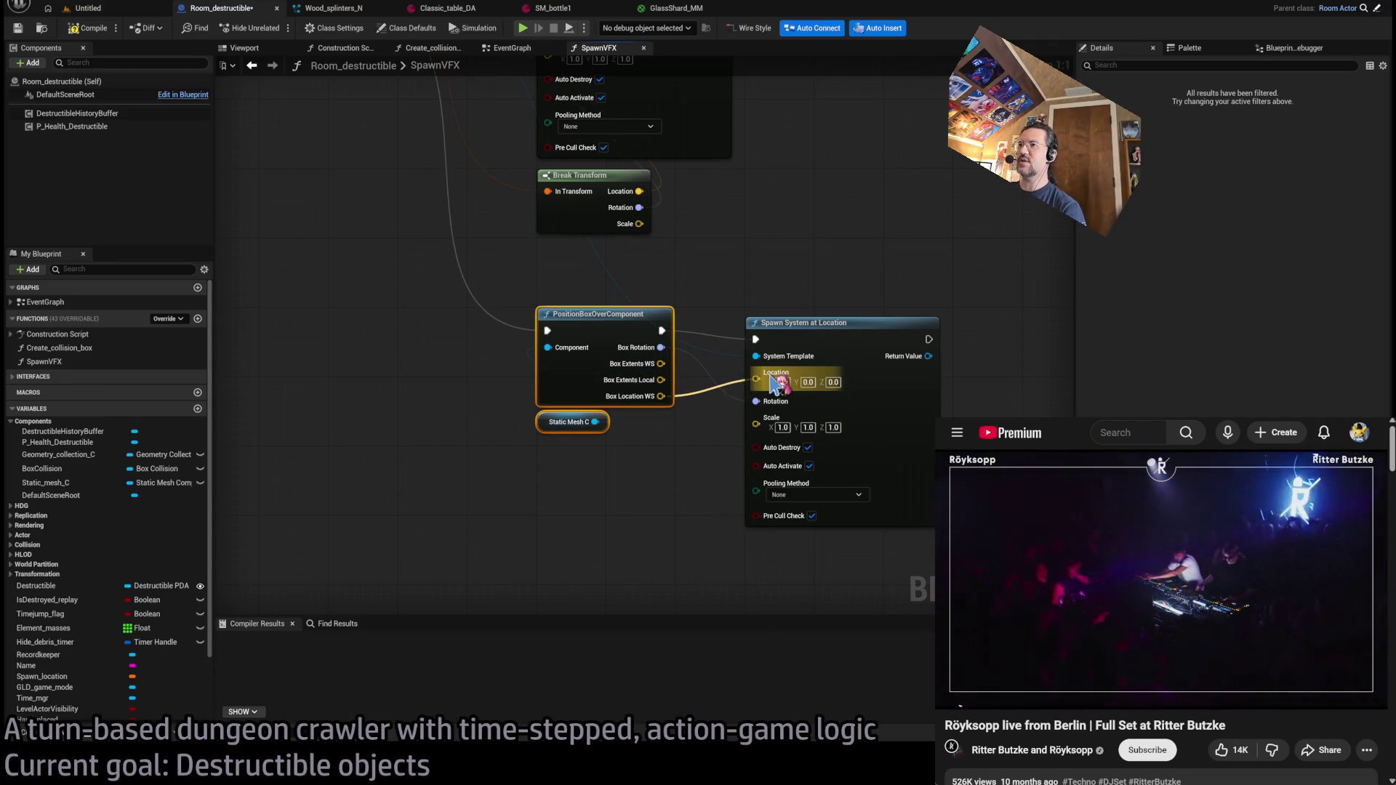
mouse_move(859, 344)
mouse_down()
mouse_move(727, 352)
mouse_move(799, 345)
mouse_up()
click(763, 276)
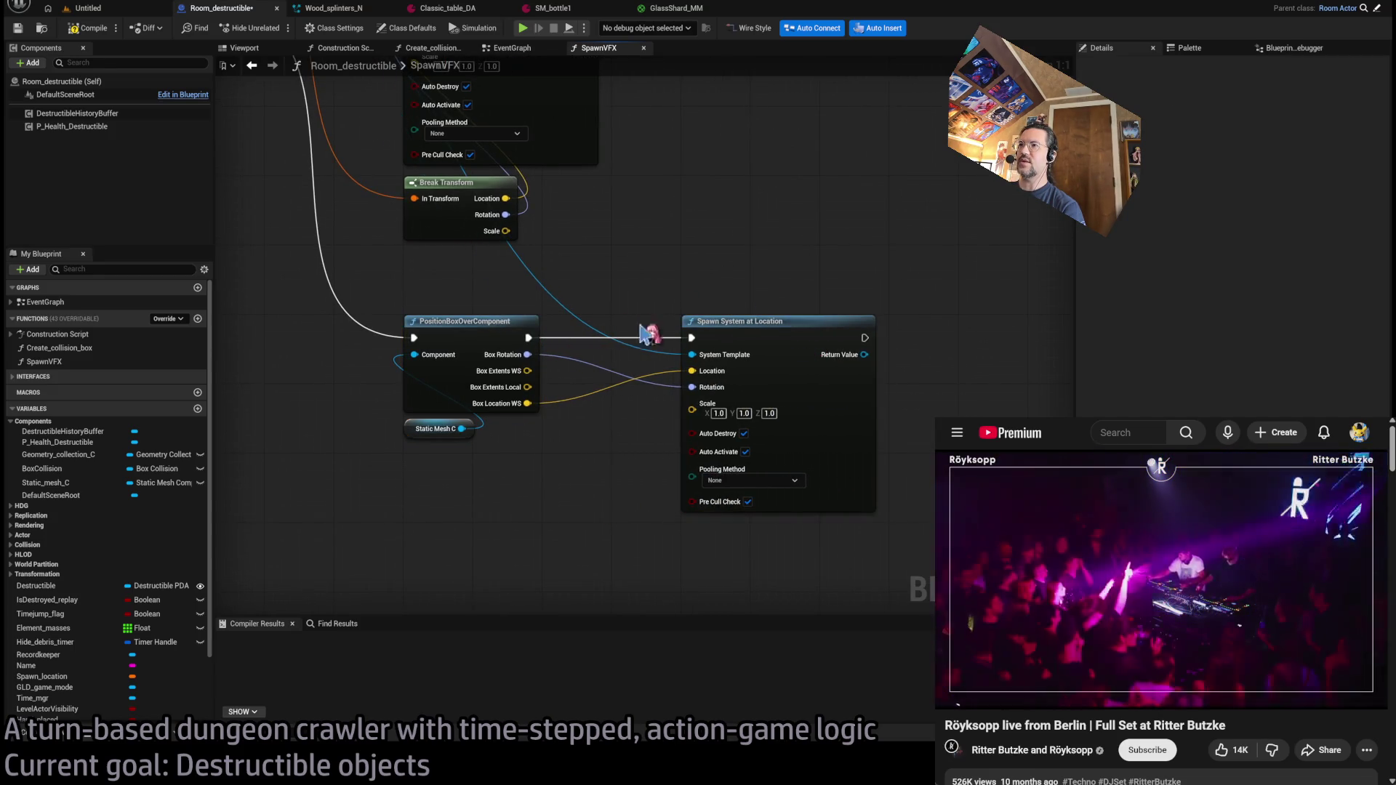
mouse_move(528, 369)
mouse_down()
mouse_move(645, 474)
mouse_move(711, 421)
mouse_up()
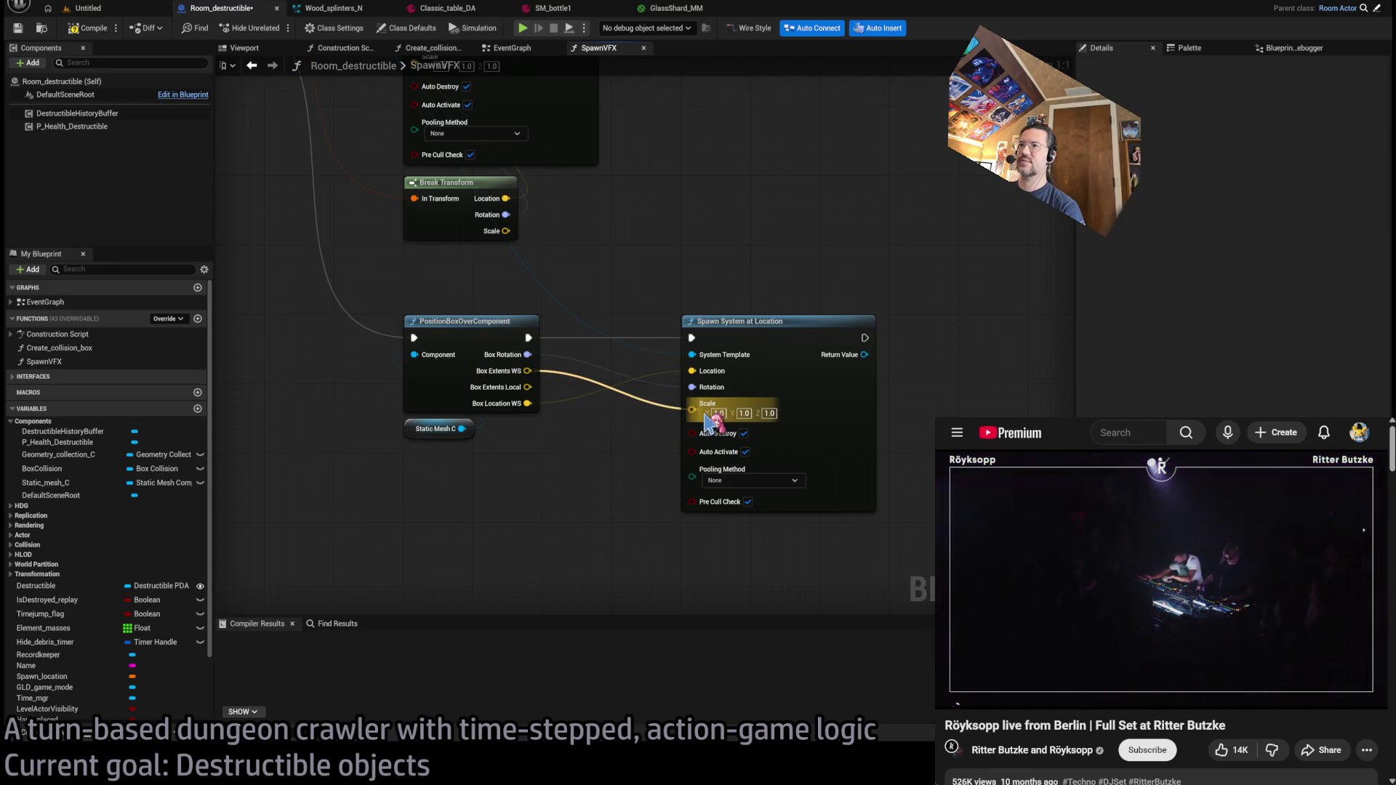
drag(710, 422, 709, 420)
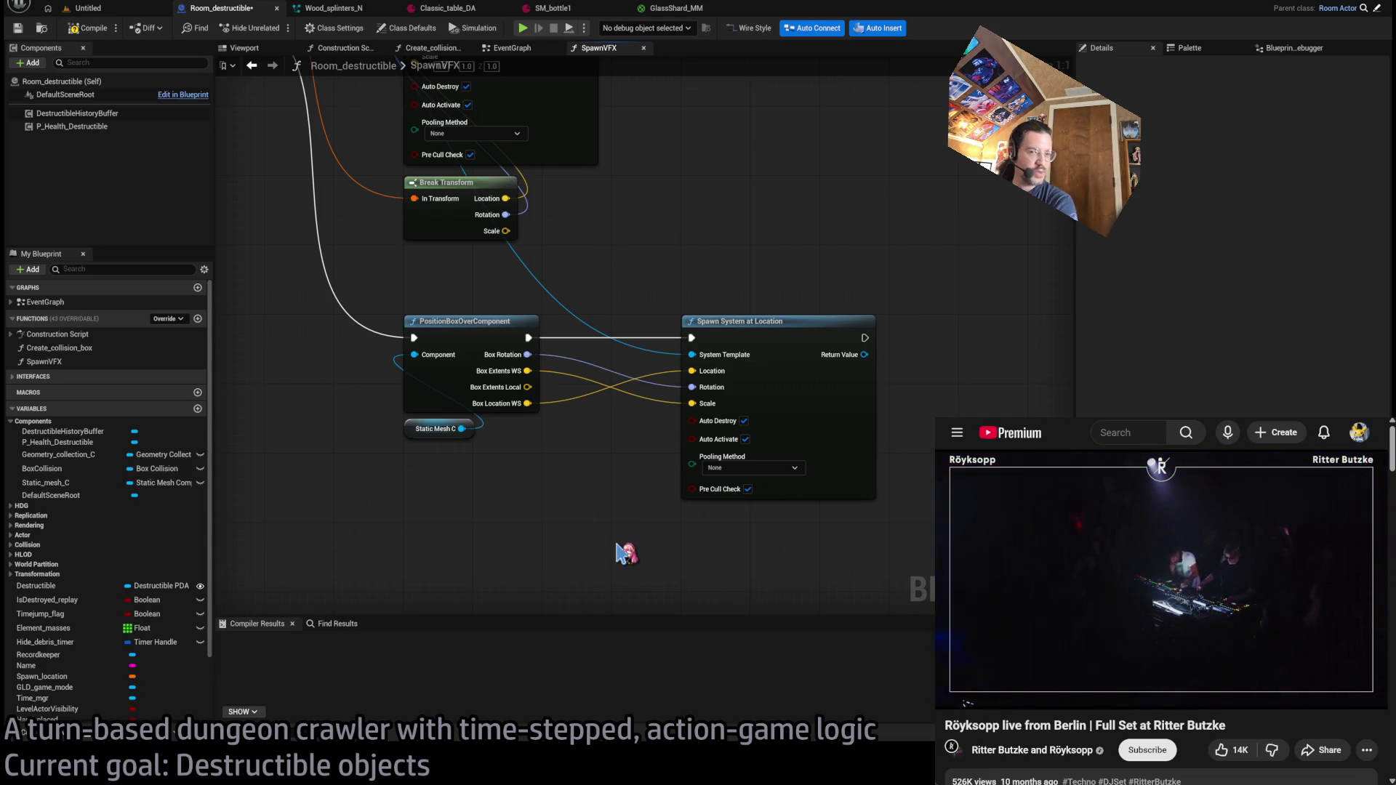
drag(527, 371, 623, 522)
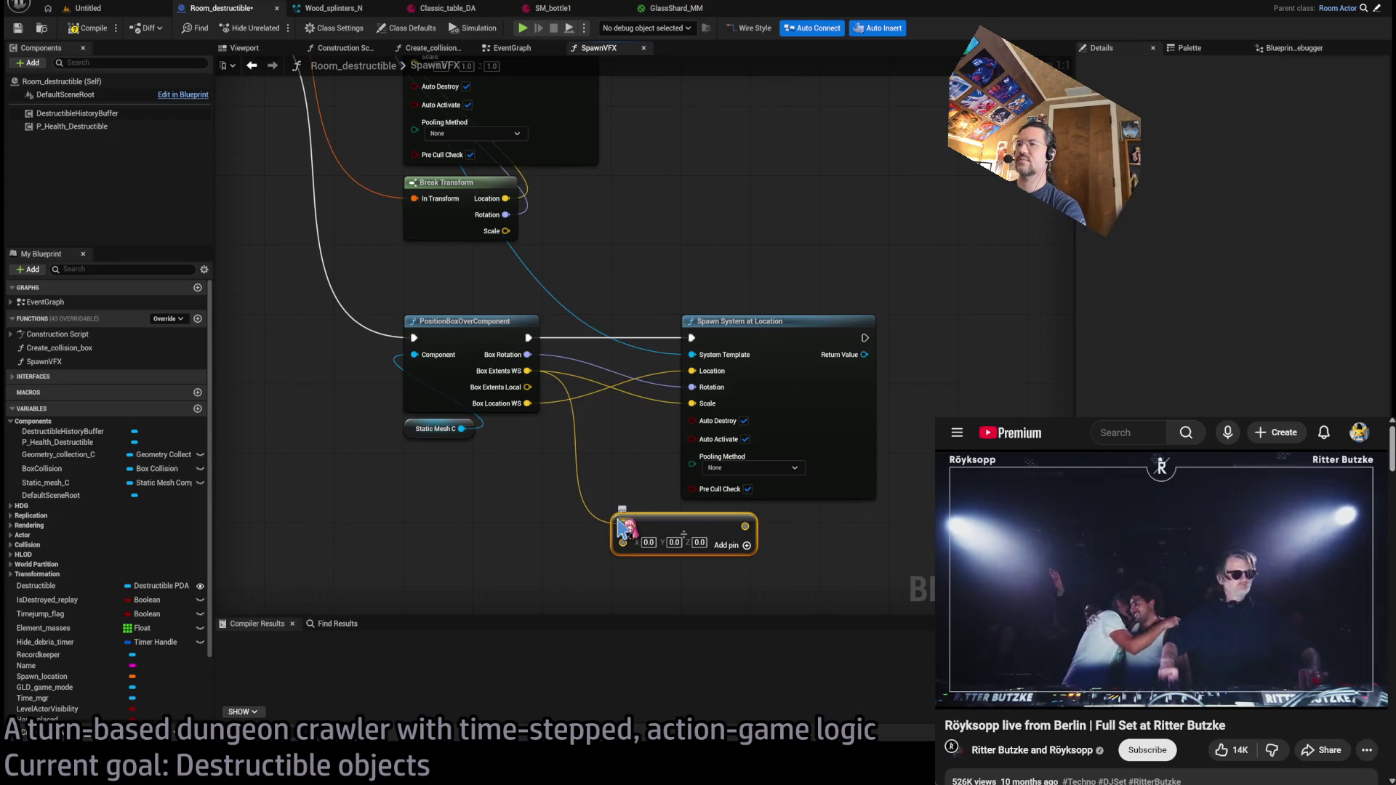
- Add 10 to Box Extents WS with a float Add node and wire the result into Scale
right_click(624, 542)
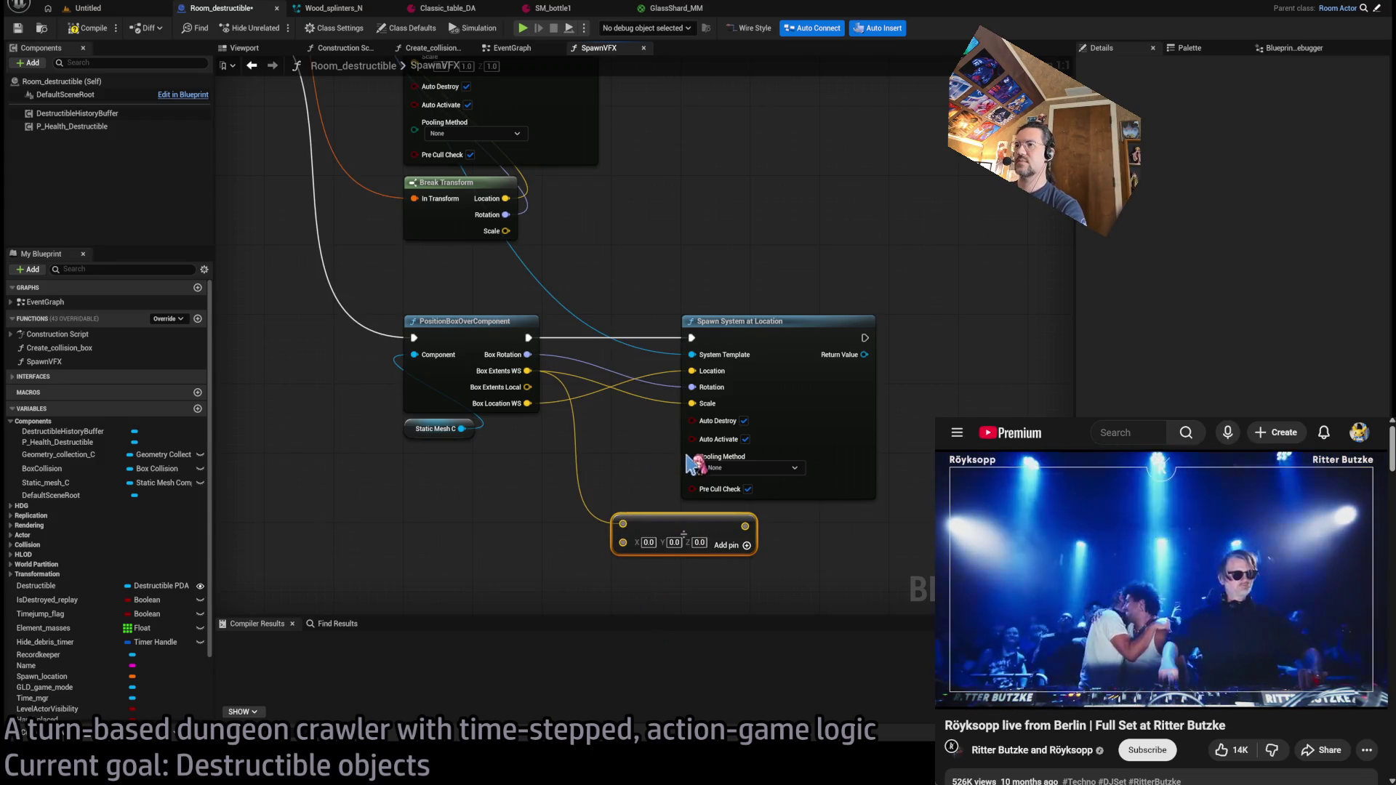
click(685, 465)
text(10)
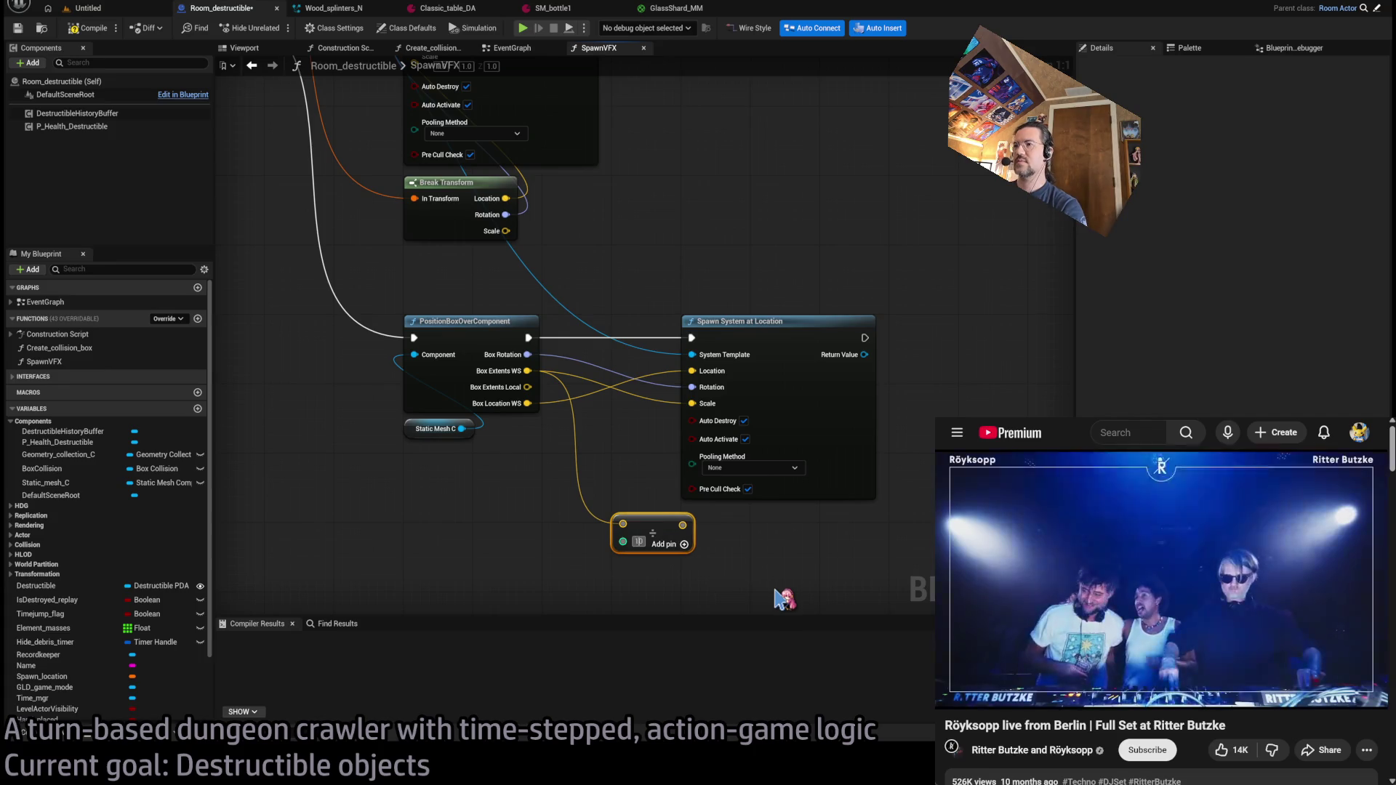
drag(682, 525, 692, 404)
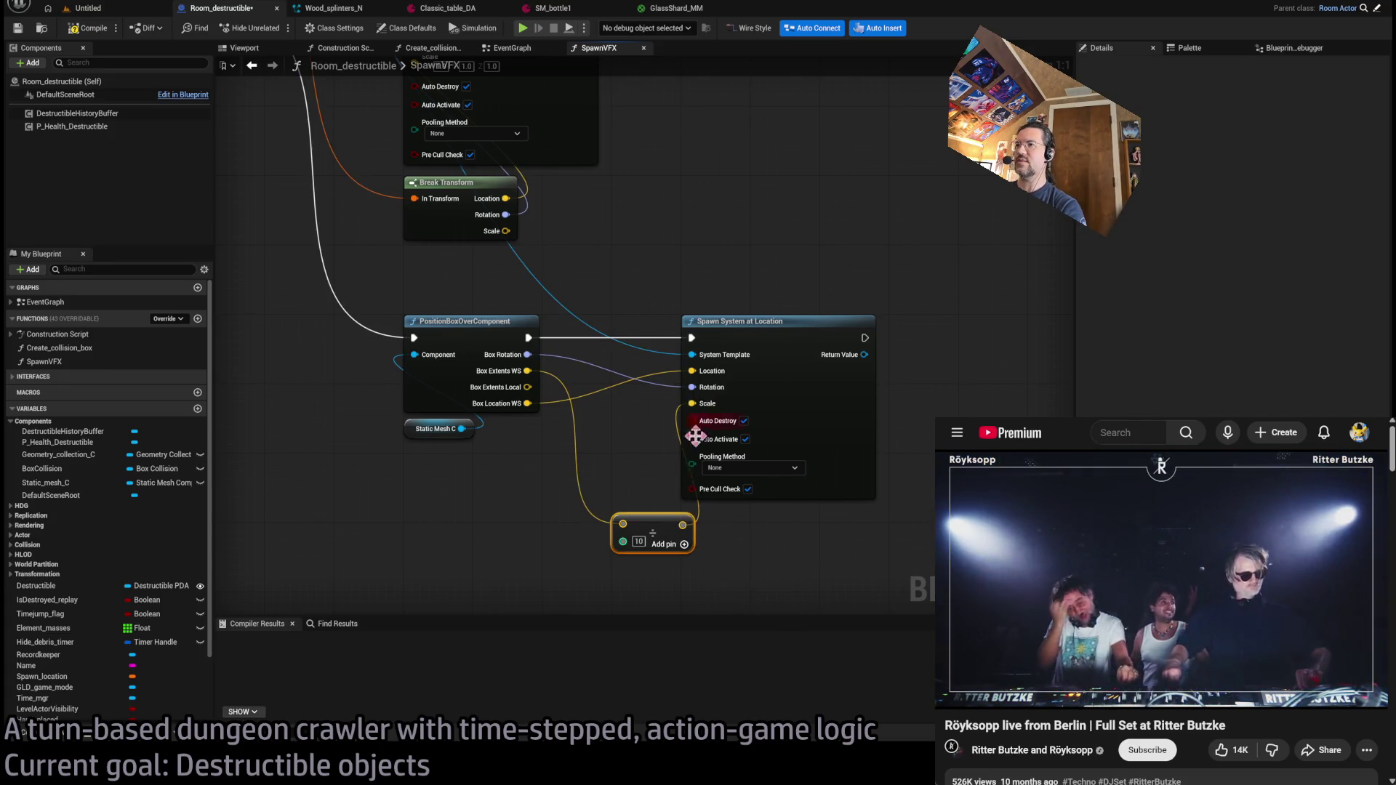
drag(662, 514, 731, 515)
click(722, 588)
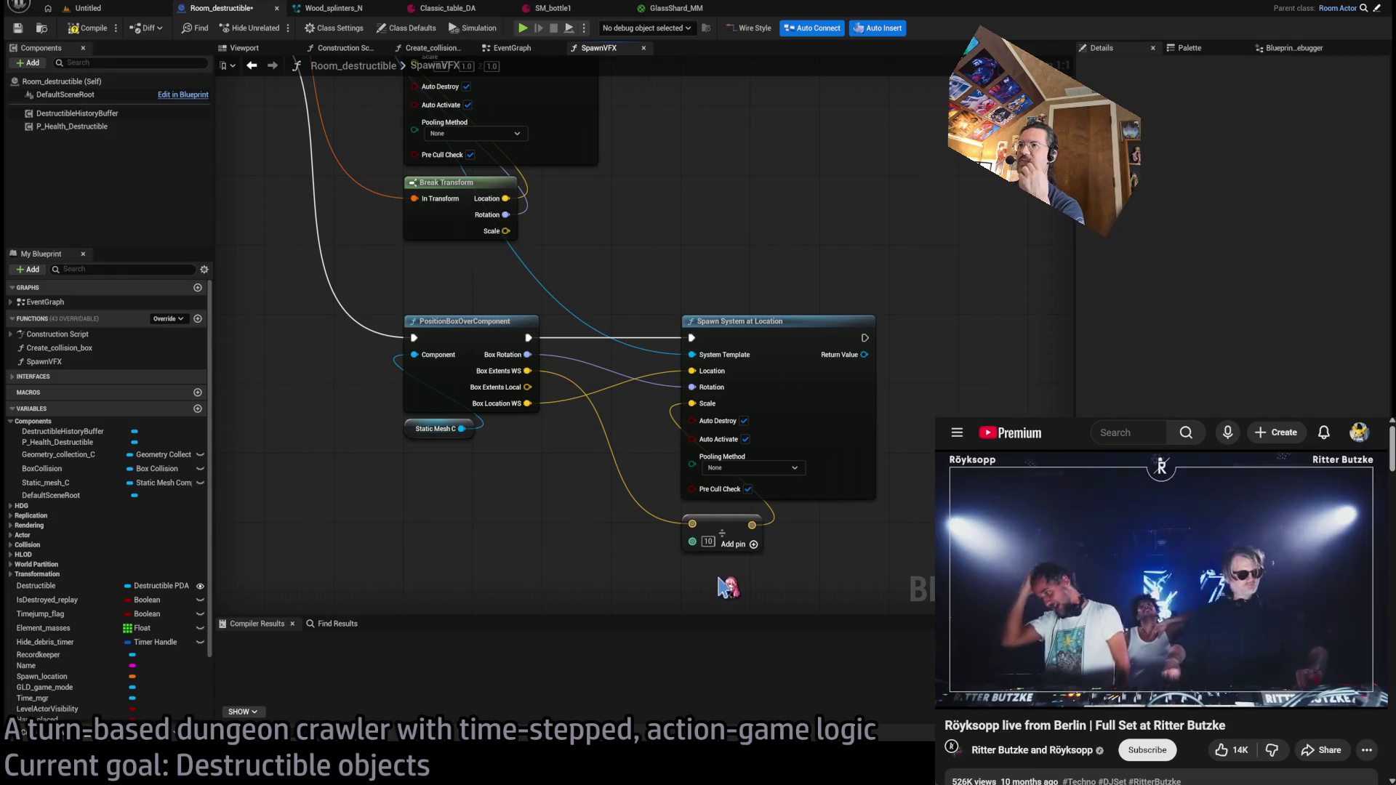
- Compile the Room_destructible Blueprint
scroll(654, 275, down, 2)
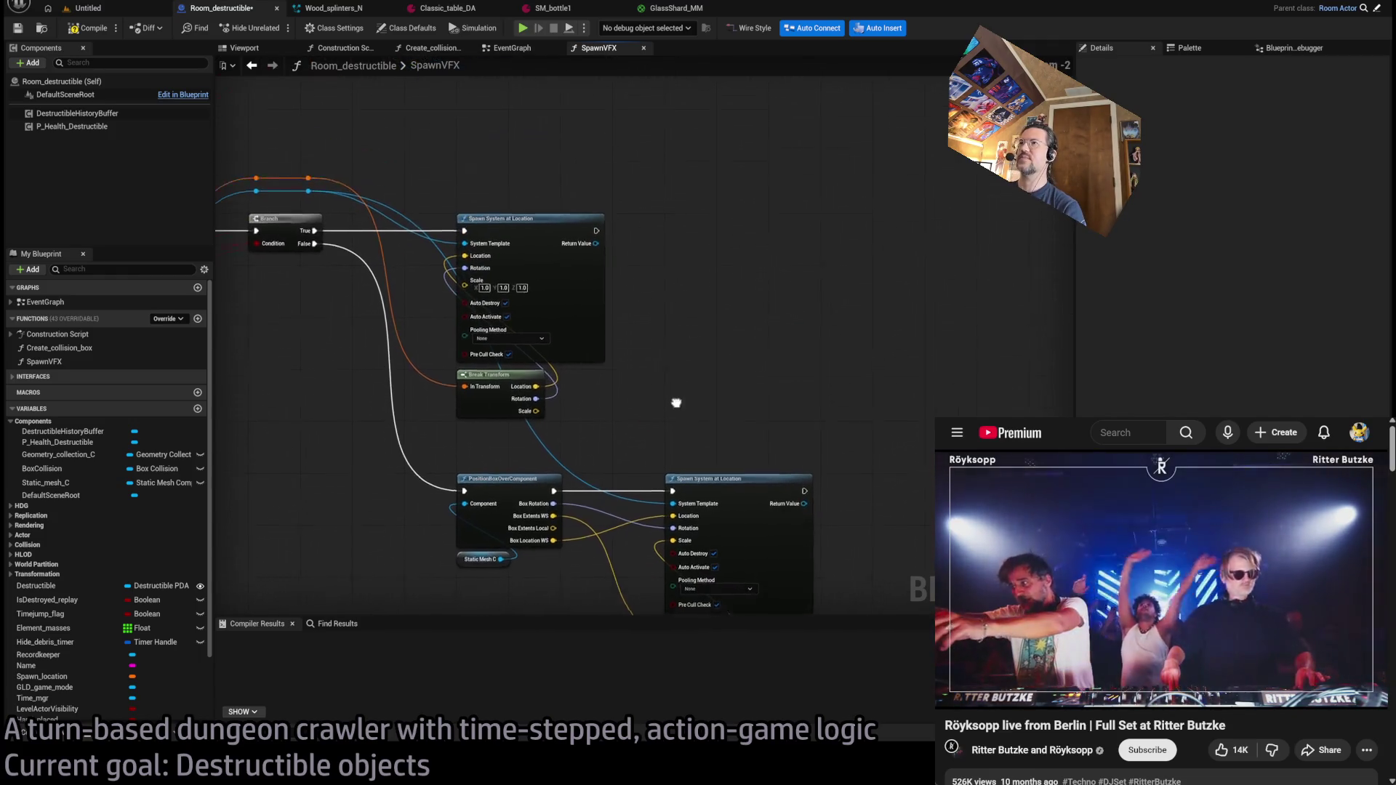
click(87, 29)
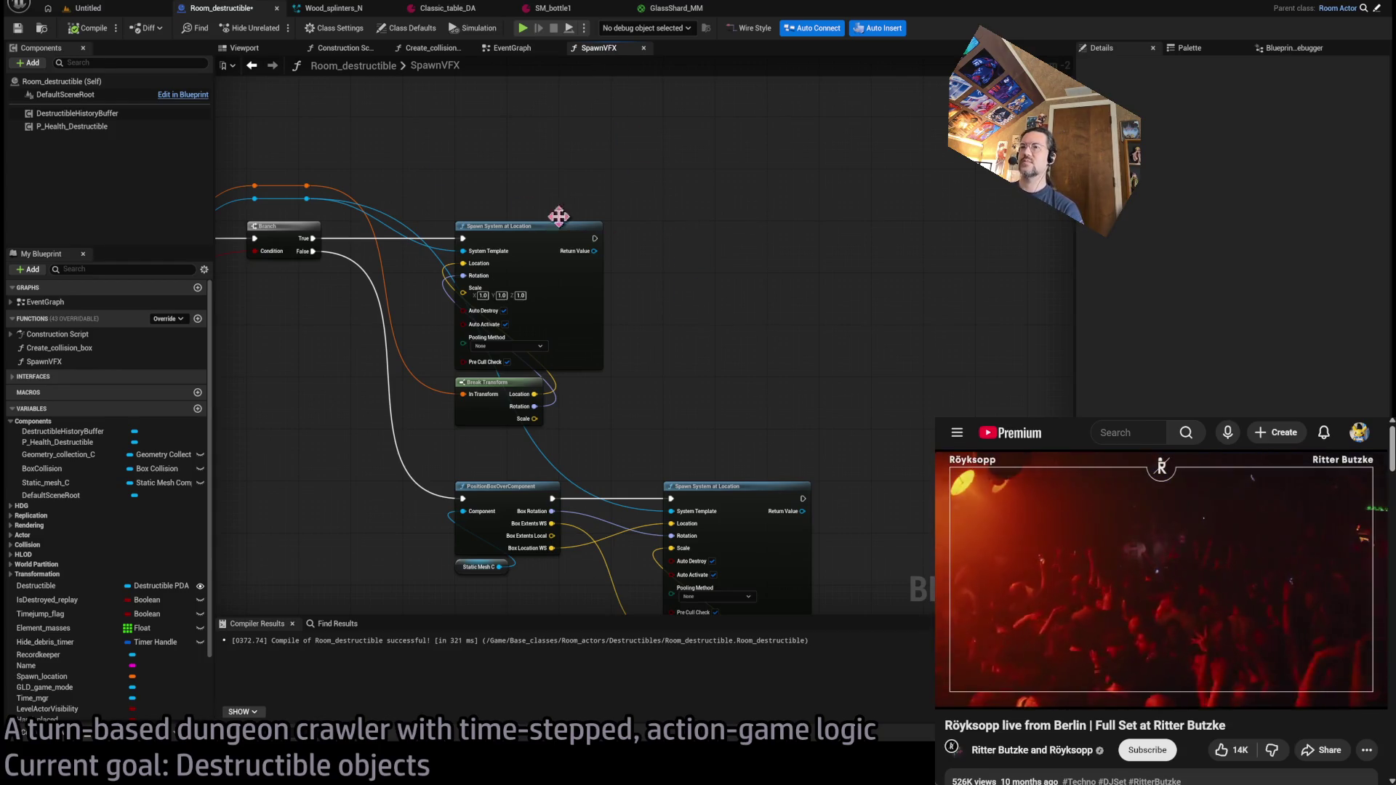
click(88, 29)
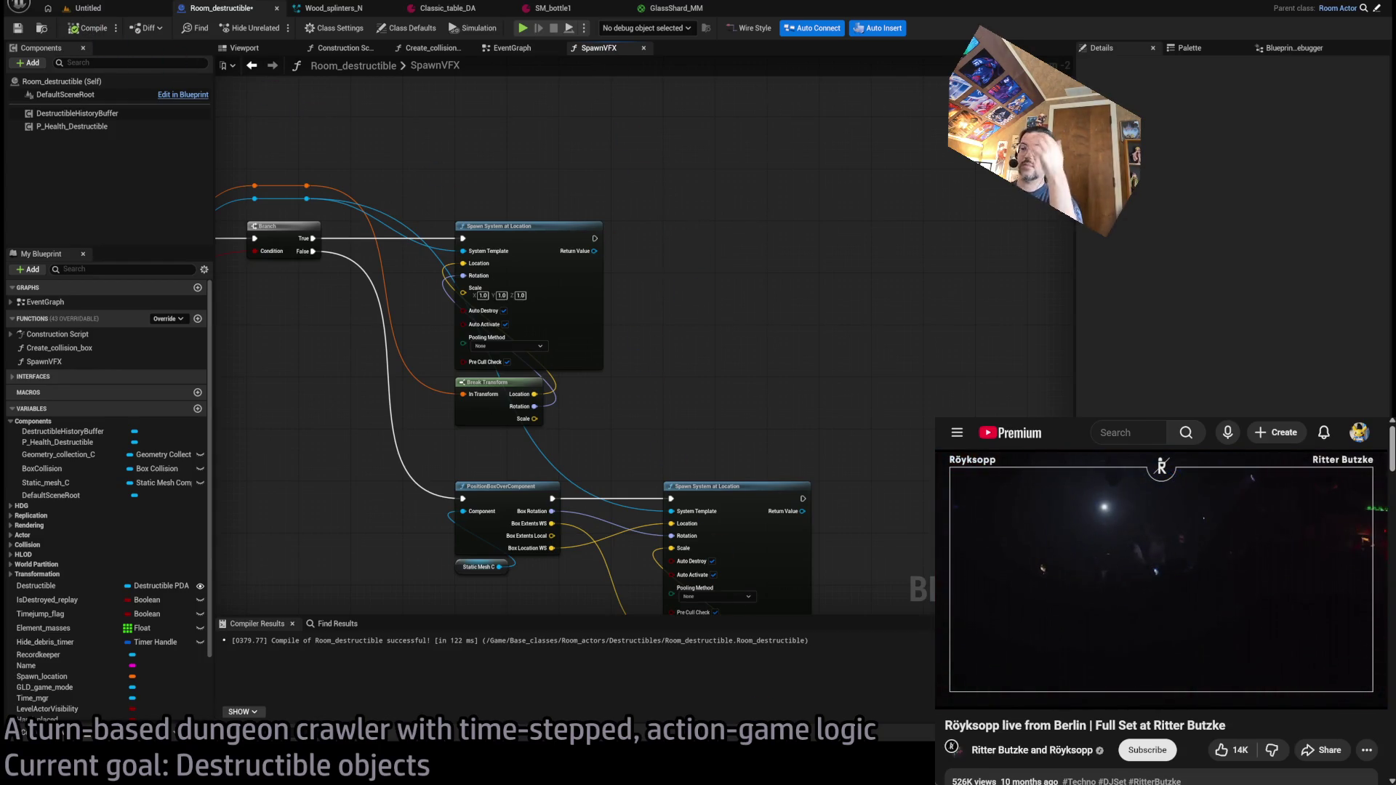
key(alt+Tab)
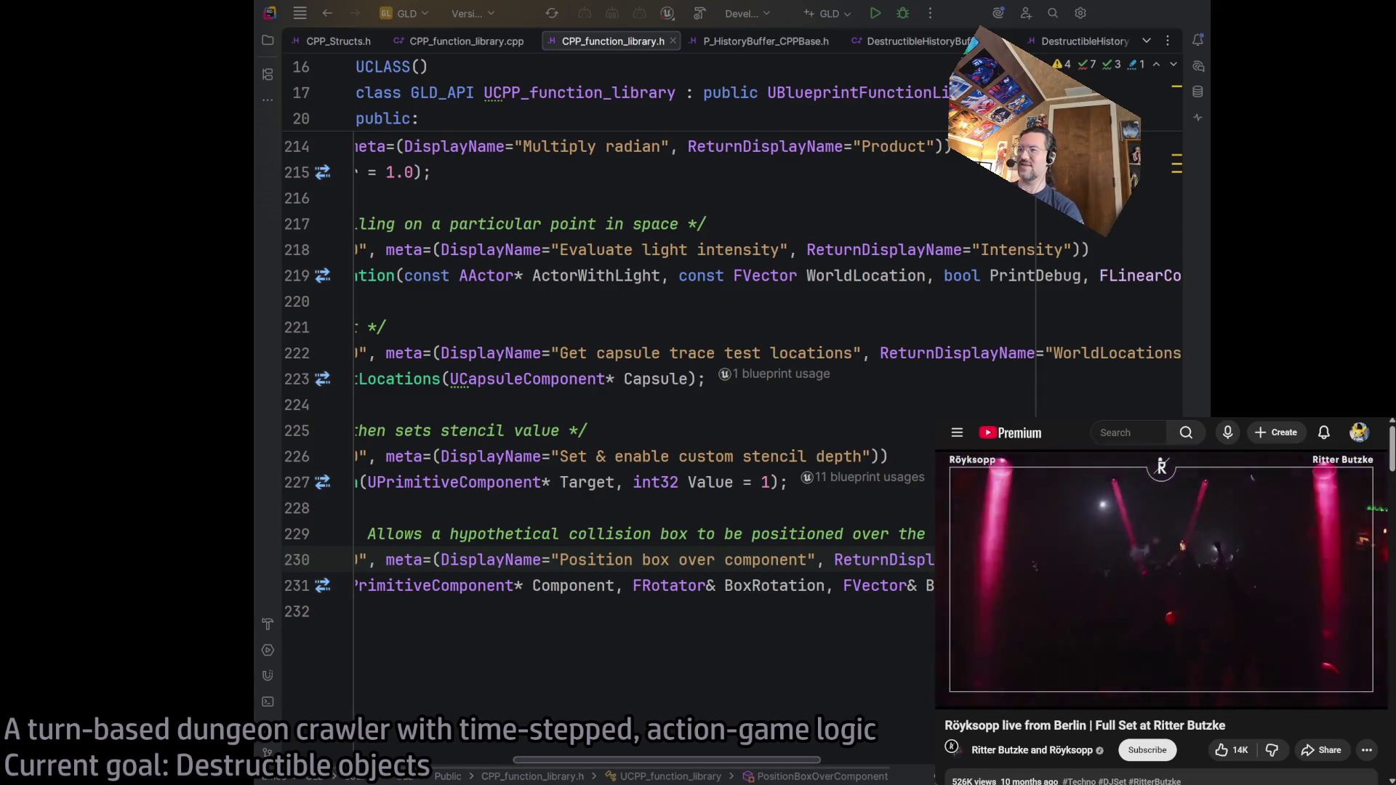
- Scroll the Rider code editor horizontally back to the left margin
scroll(654, 363, left, 5)
scroll(655, 364, right, 3)
scroll(655, 363, left, 3)
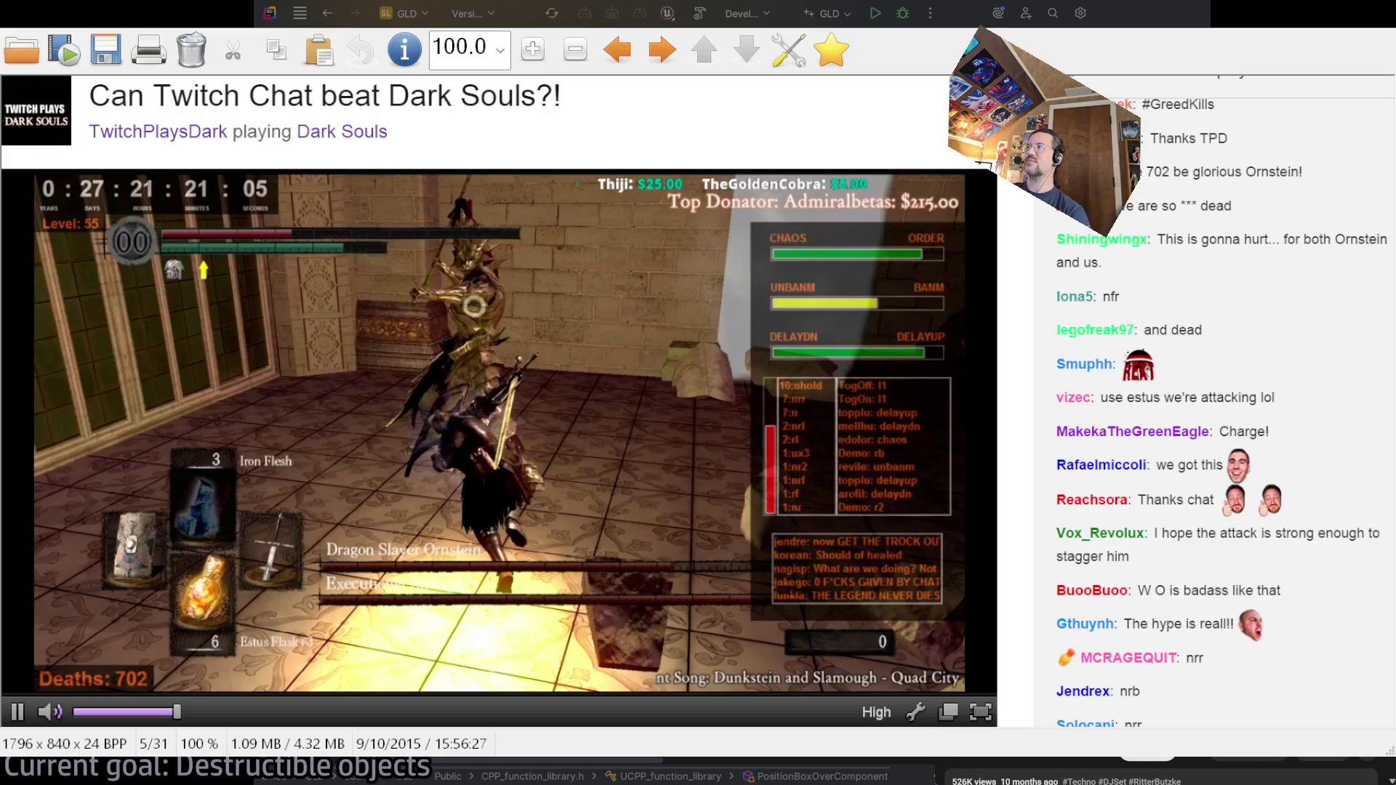
- Box-mark the screenshot's HUD panel, small HUD text box and game scene, then close the viewer
drag(687, 218, 983, 632)
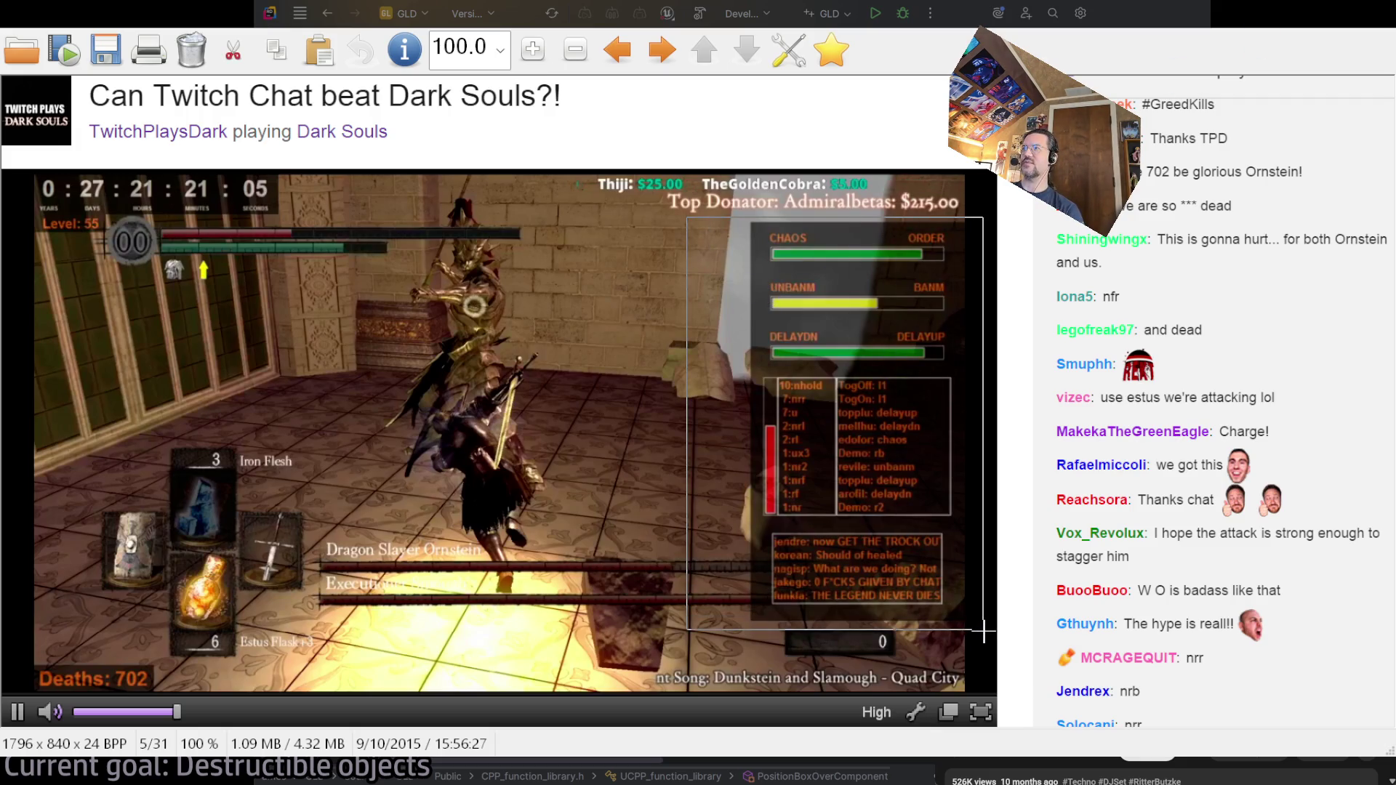
click(515, 387)
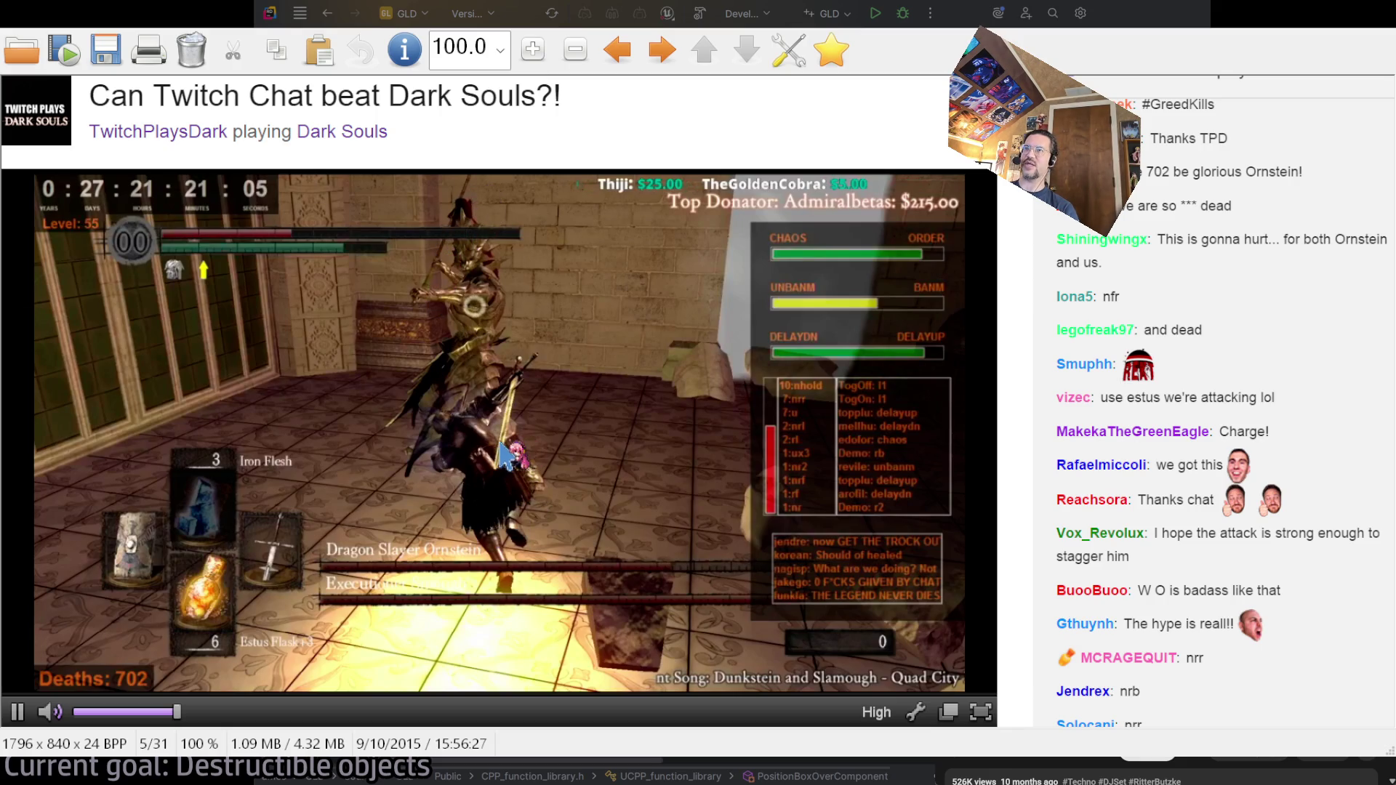
drag(764, 371, 834, 398)
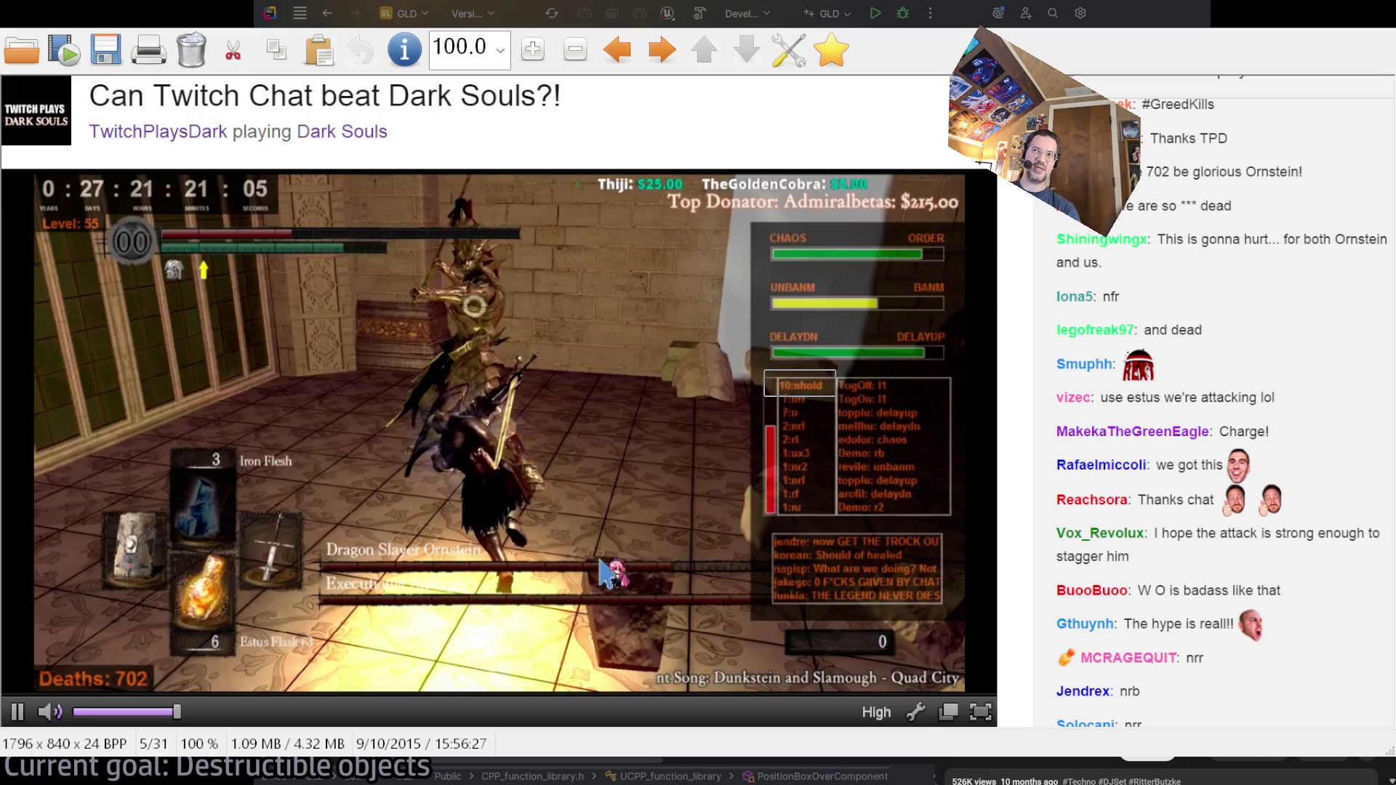
click(663, 512)
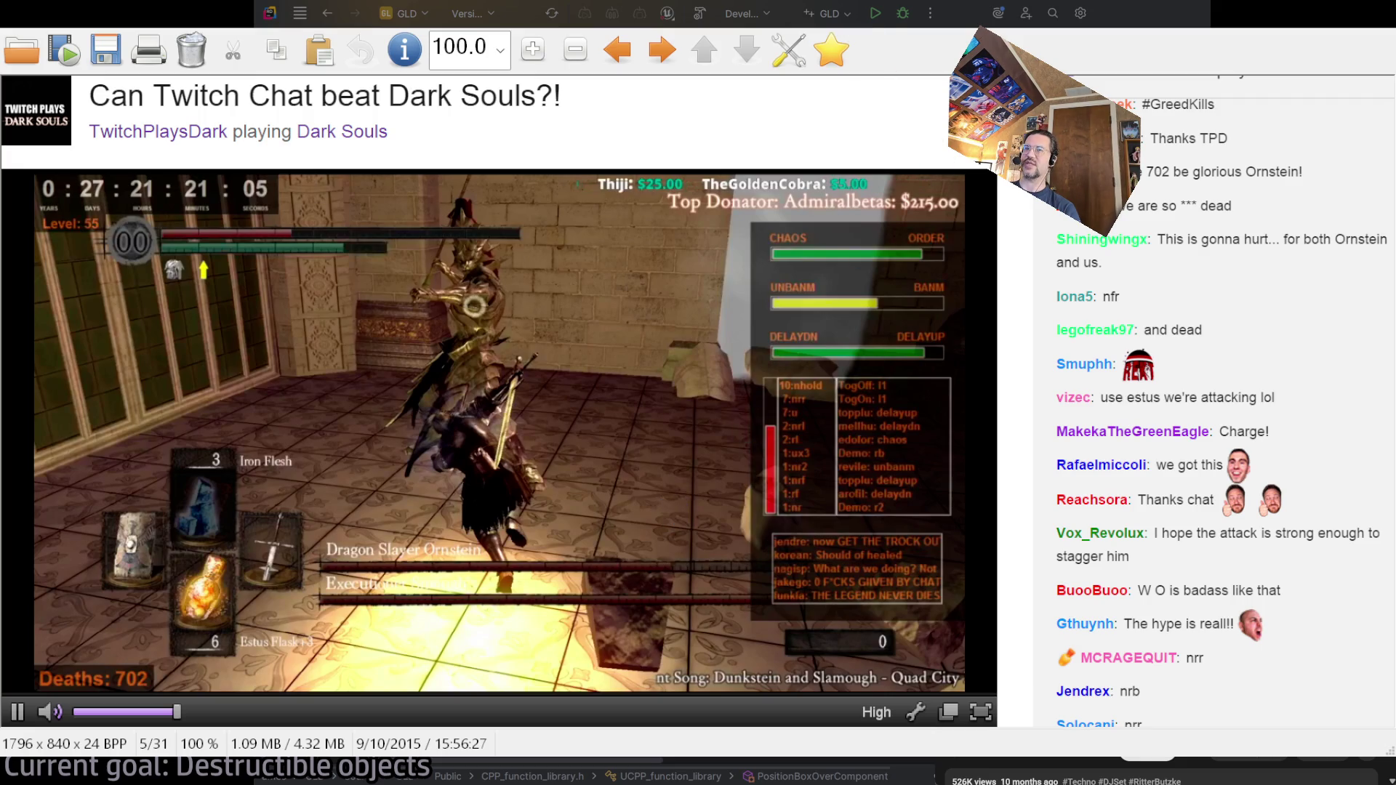
drag(328, 222, 608, 606)
click(862, 374)
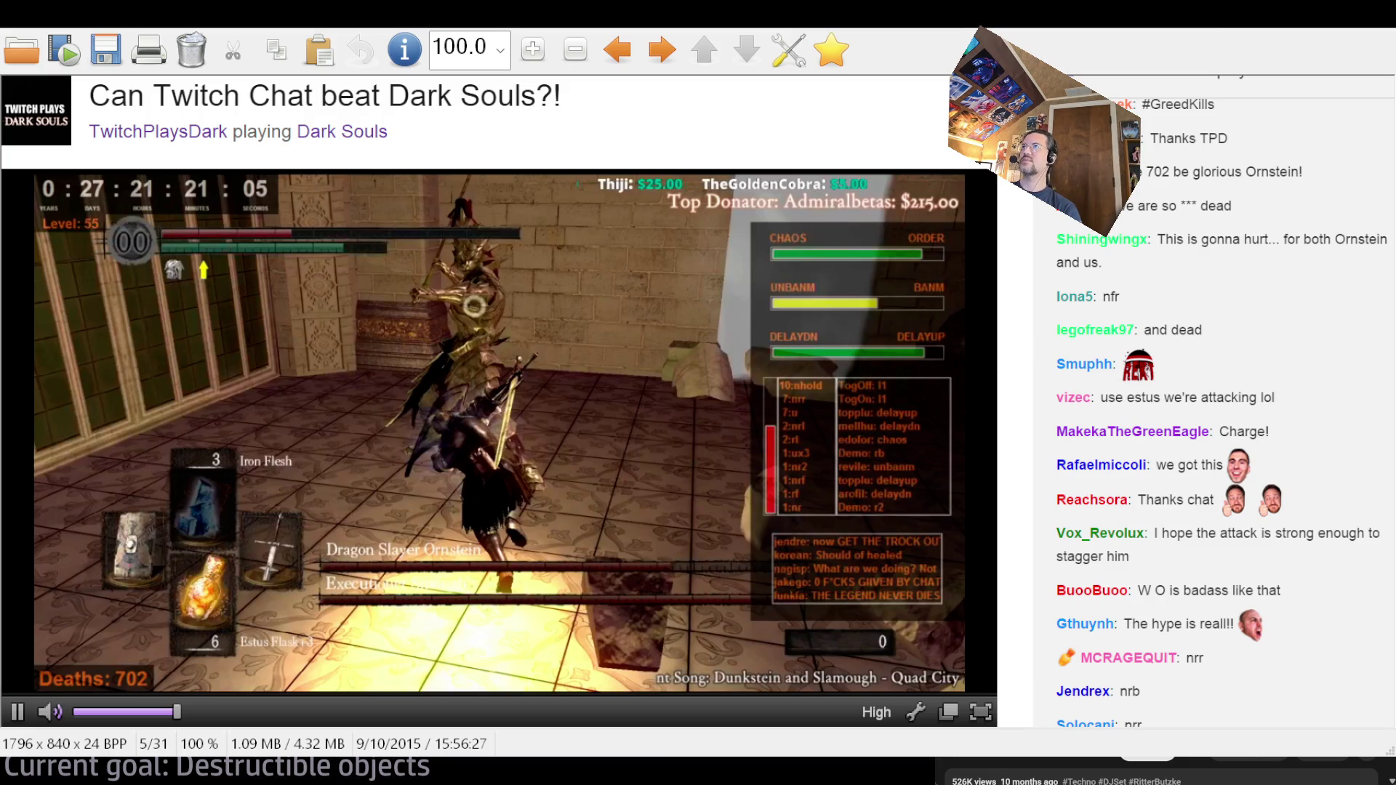
key(Escape)
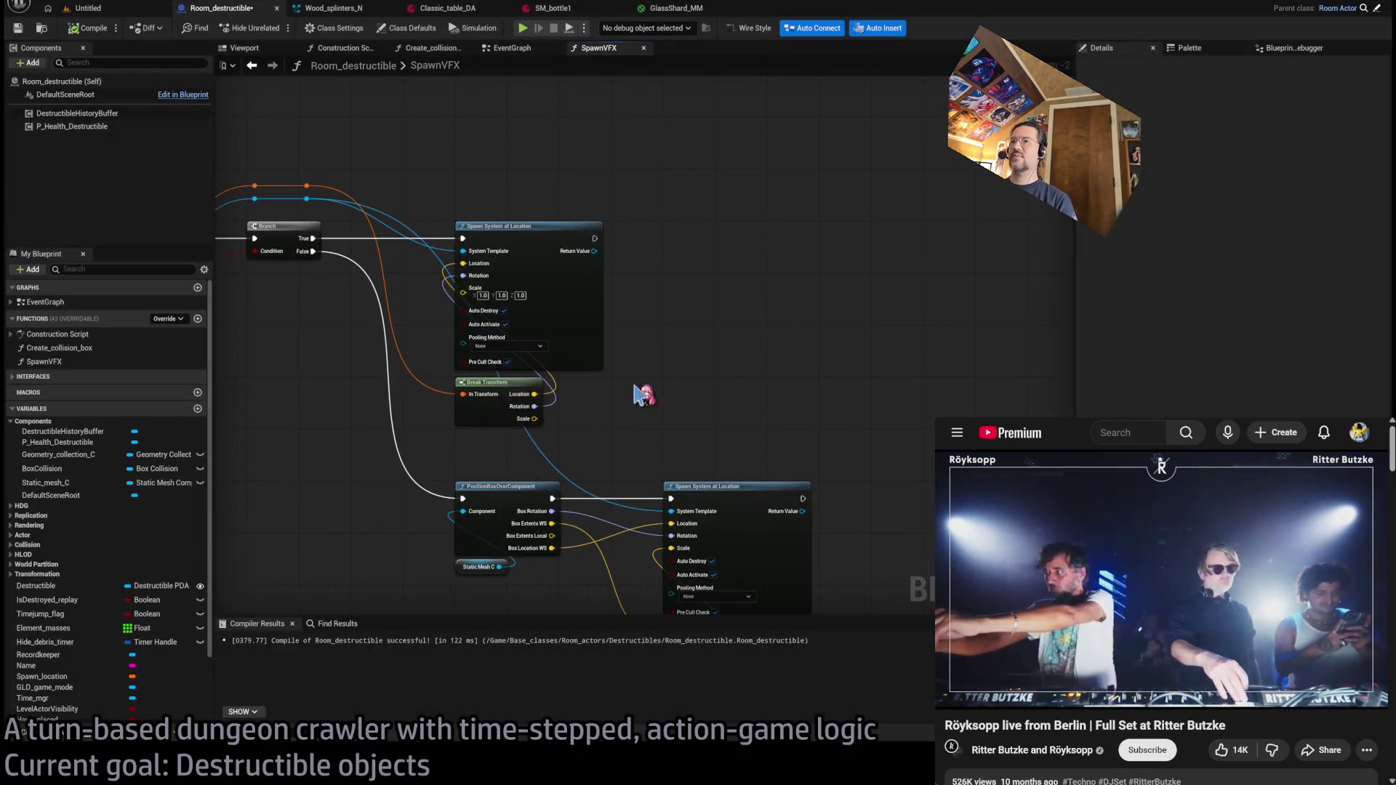
- Bring the SpawnVFX graph into view, save Room_destructible, and show the Content Drawer
drag(642, 397, 847, 327)
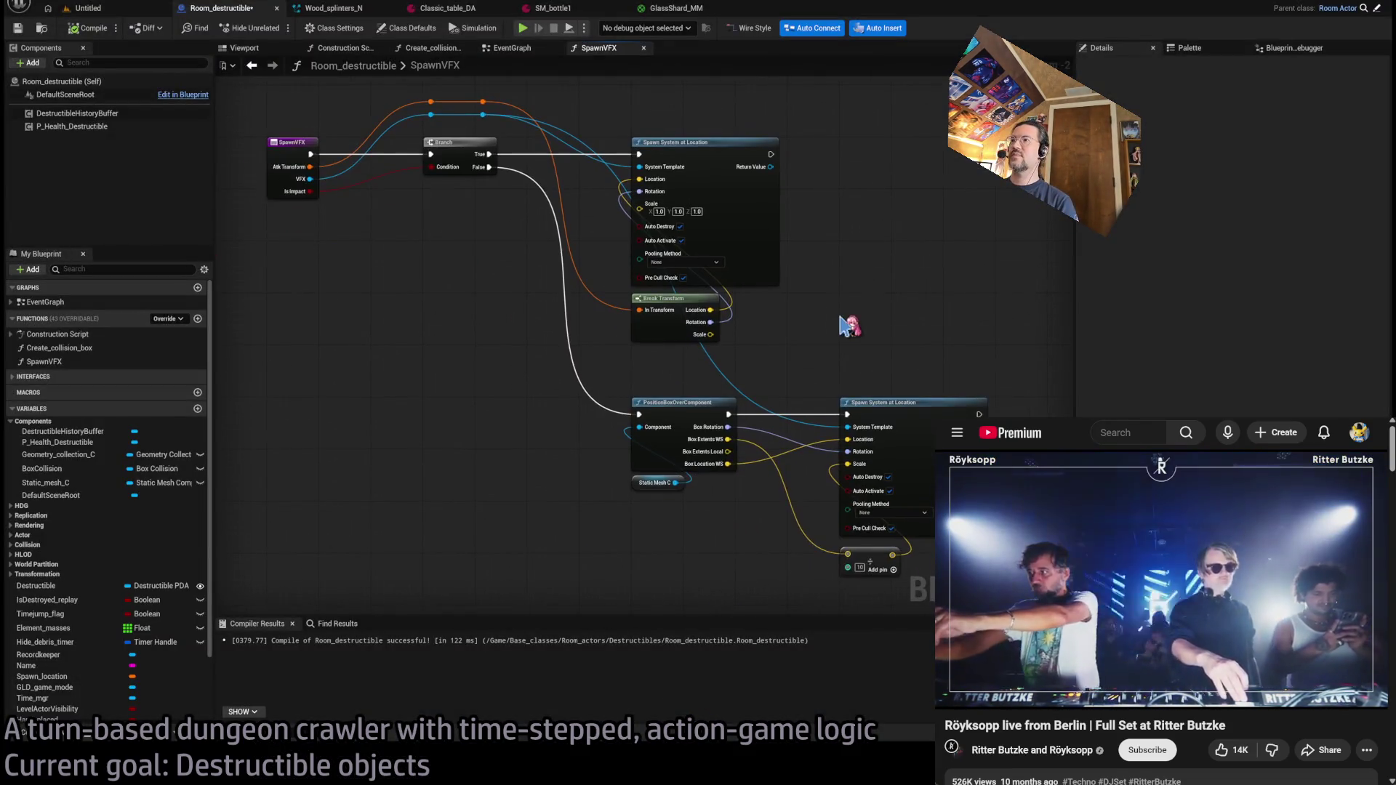
scroll(847, 327, up, 1)
scroll(836, 499, up, 1)
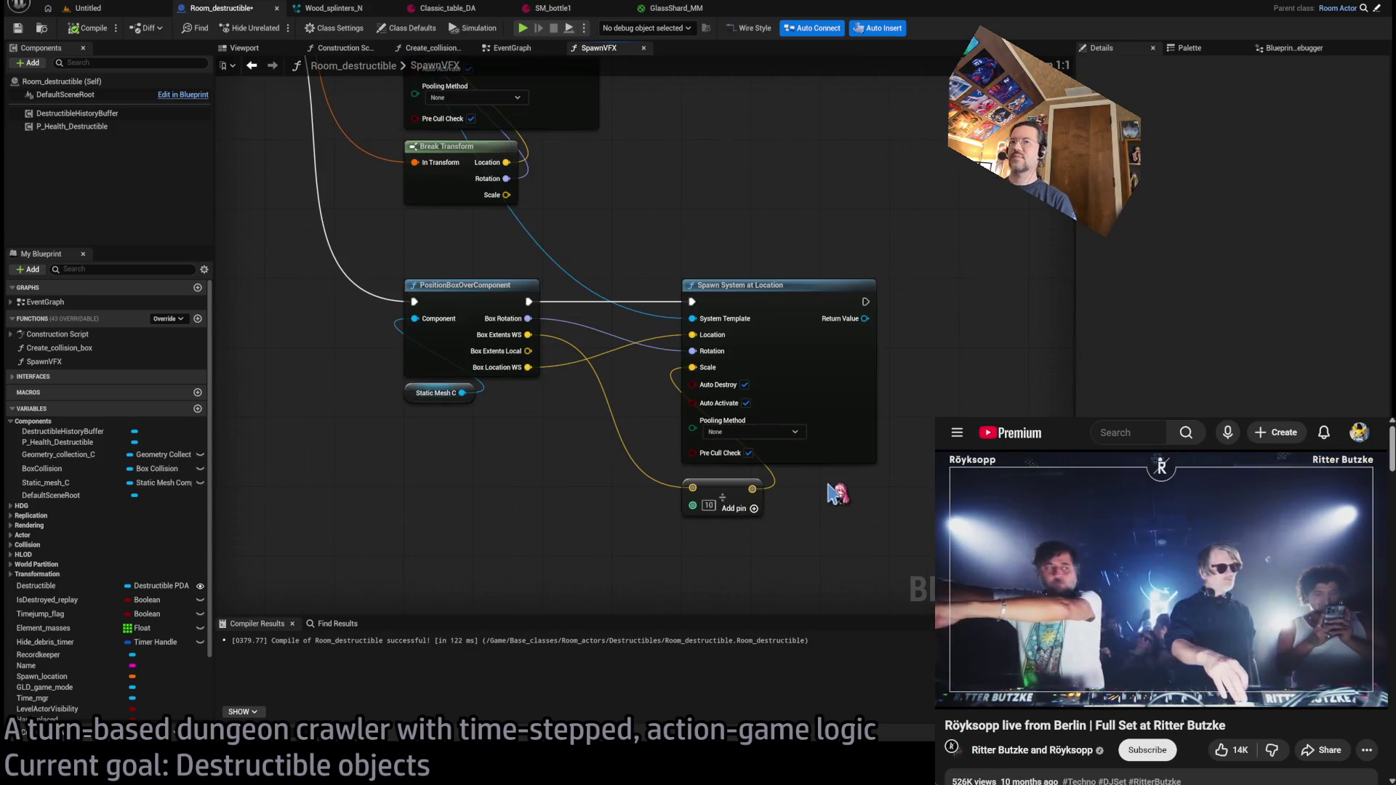
key(ctrl+s)
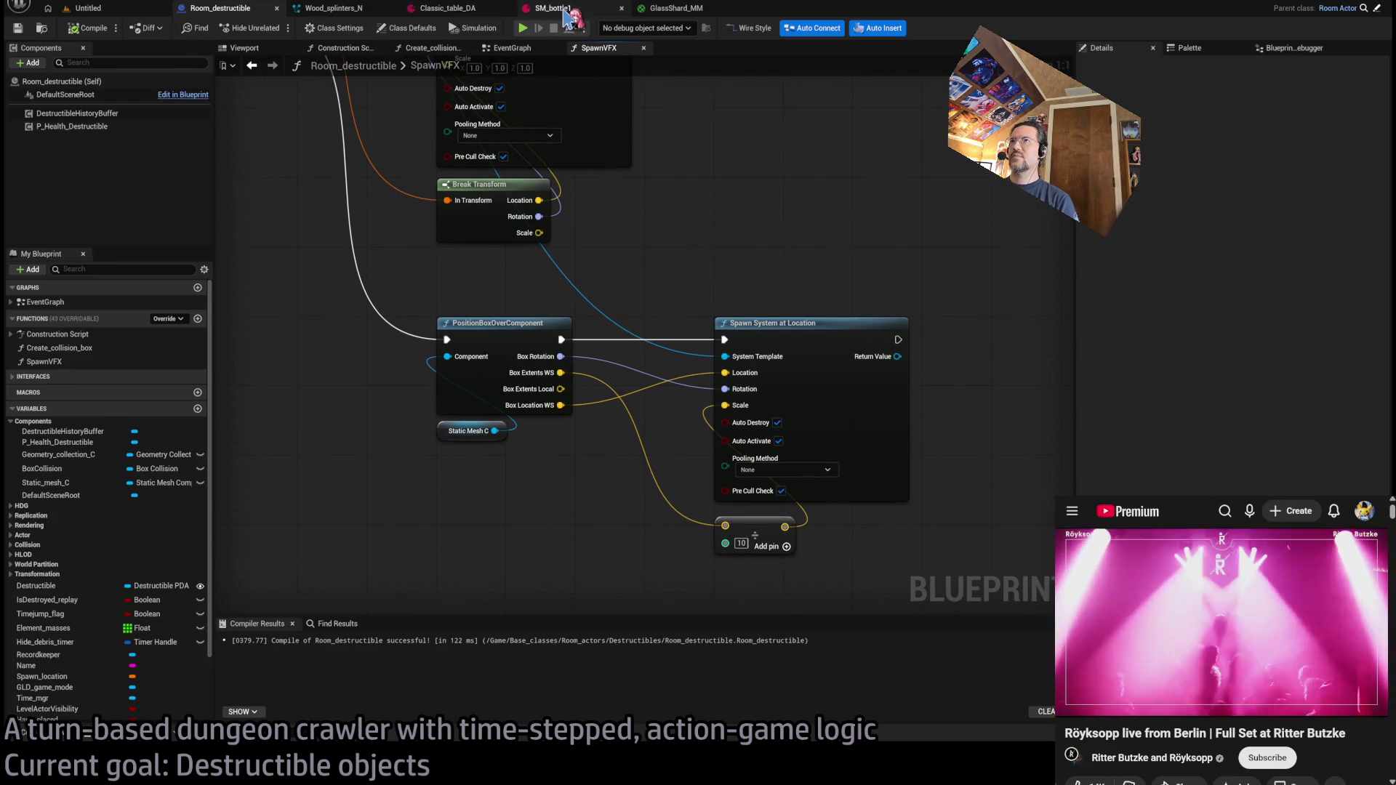
click(48, 733)
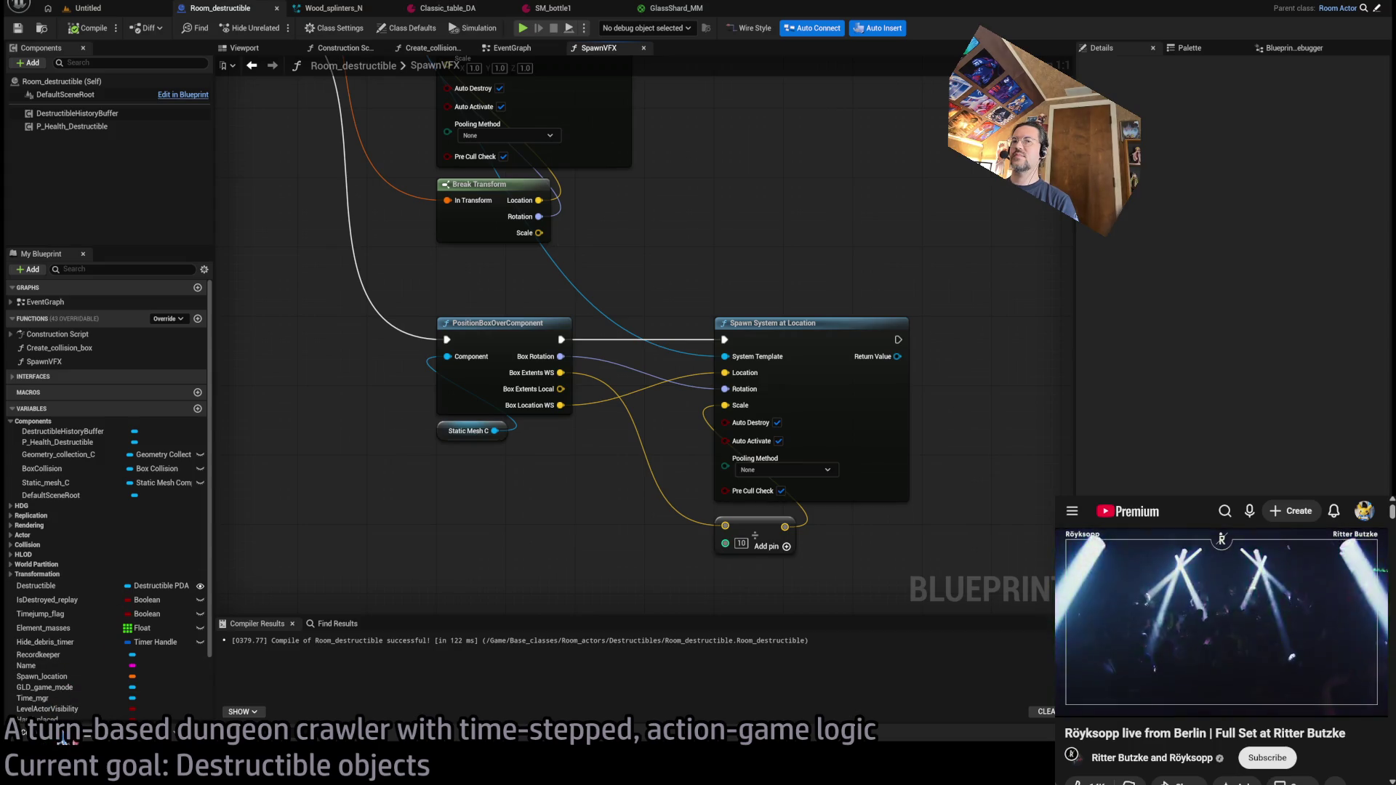
- Duplicate the Wood_splinters_N effect and name the copy Red_bottle_shards_N
click(283, 376)
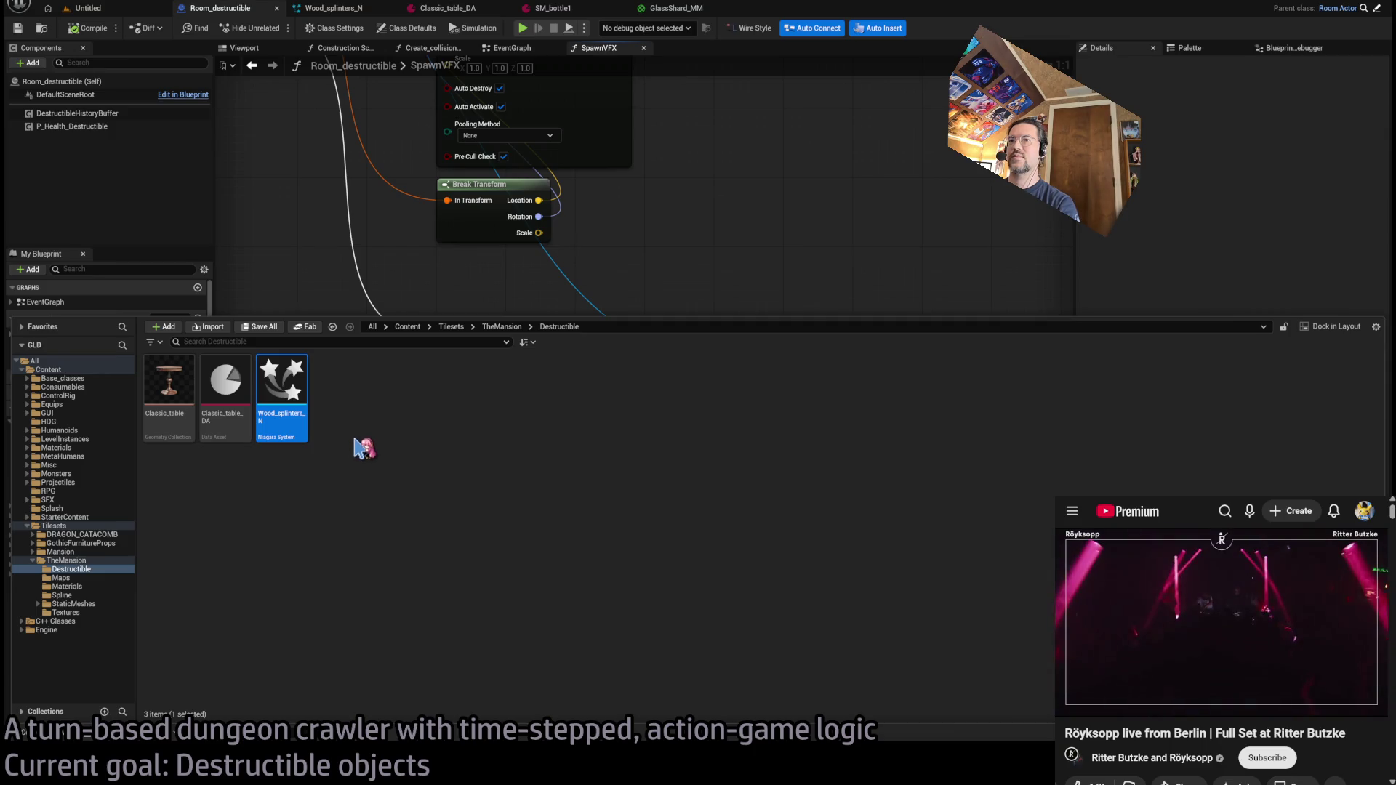
key(ctrl+d)
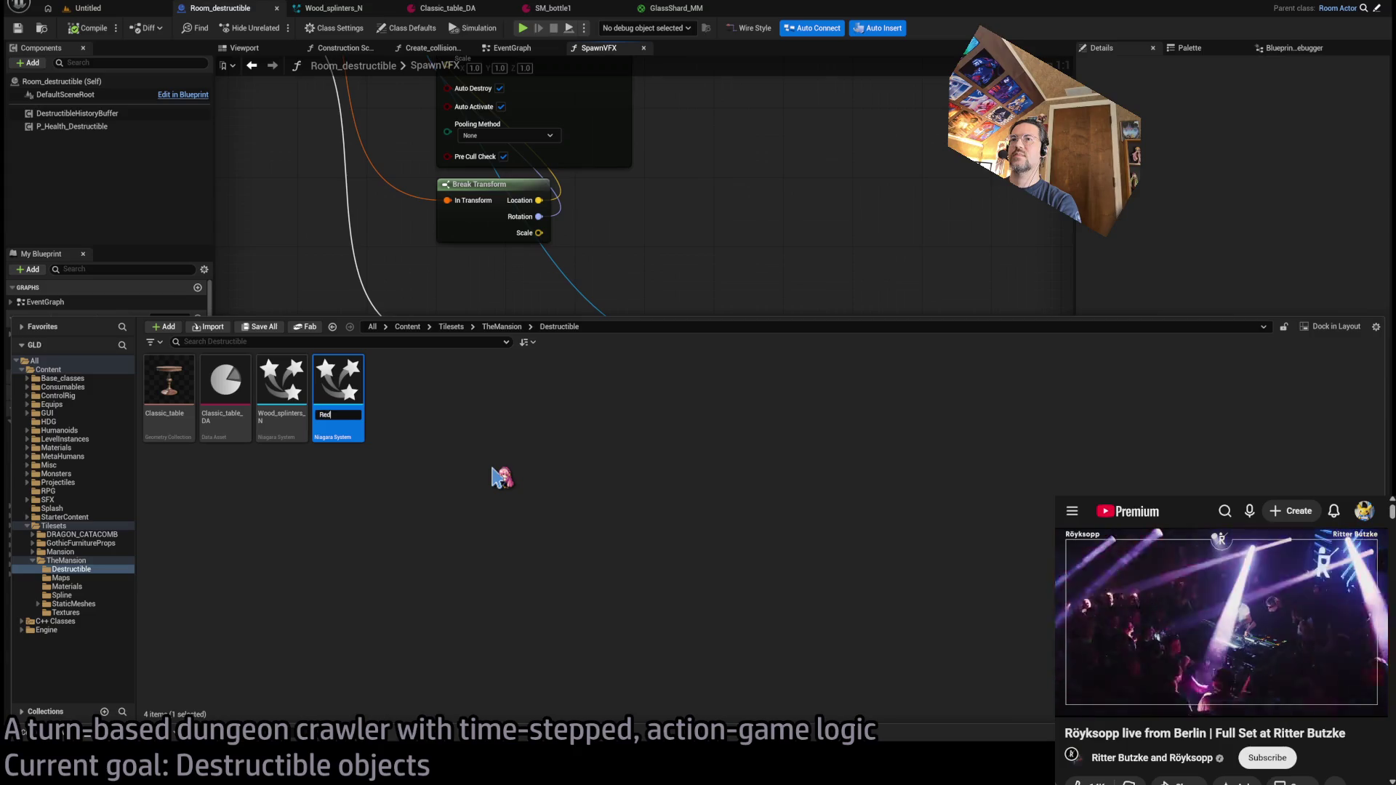
text(_N)
key(Return)
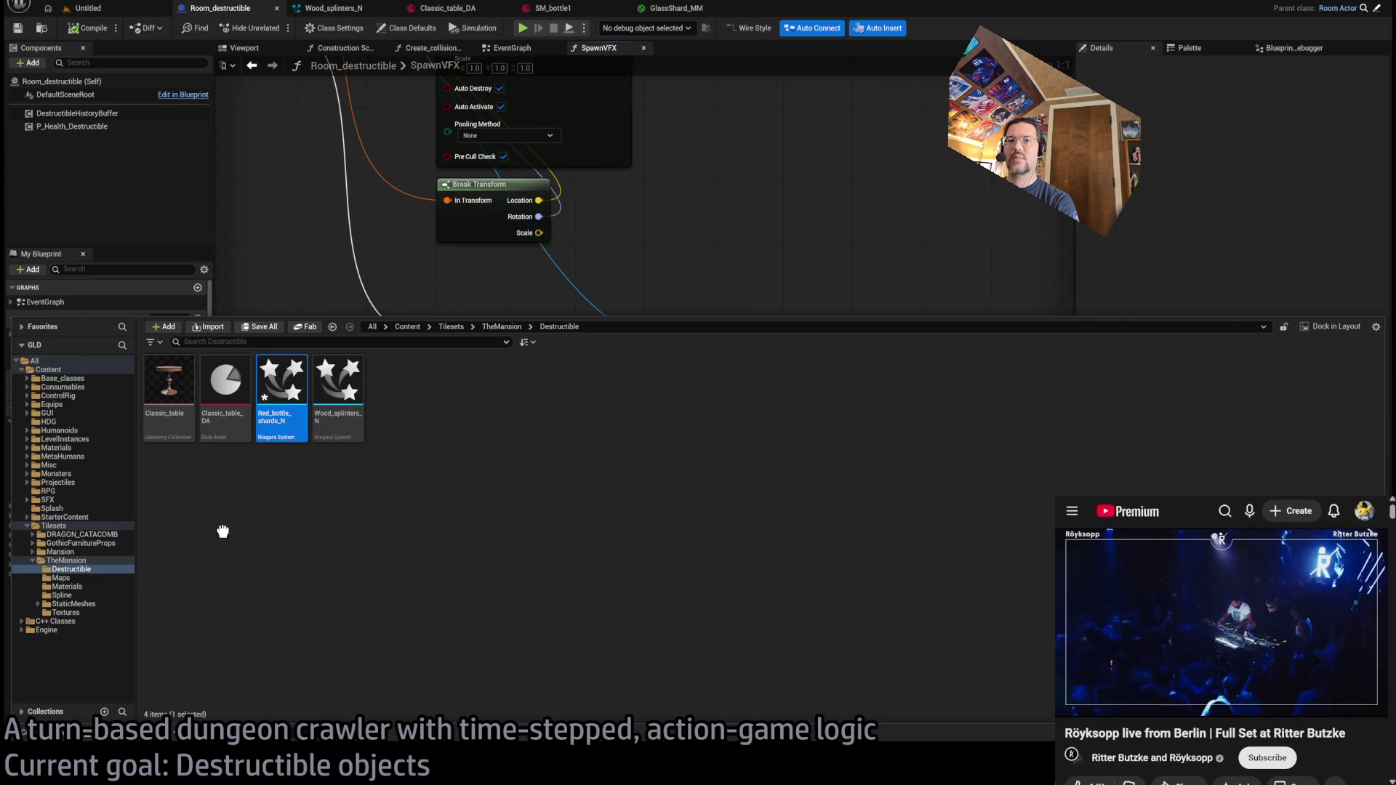
- Move Red_bottle_shards_N into Mansion/Destructible and open it in the Niagara editor
click(32, 552)
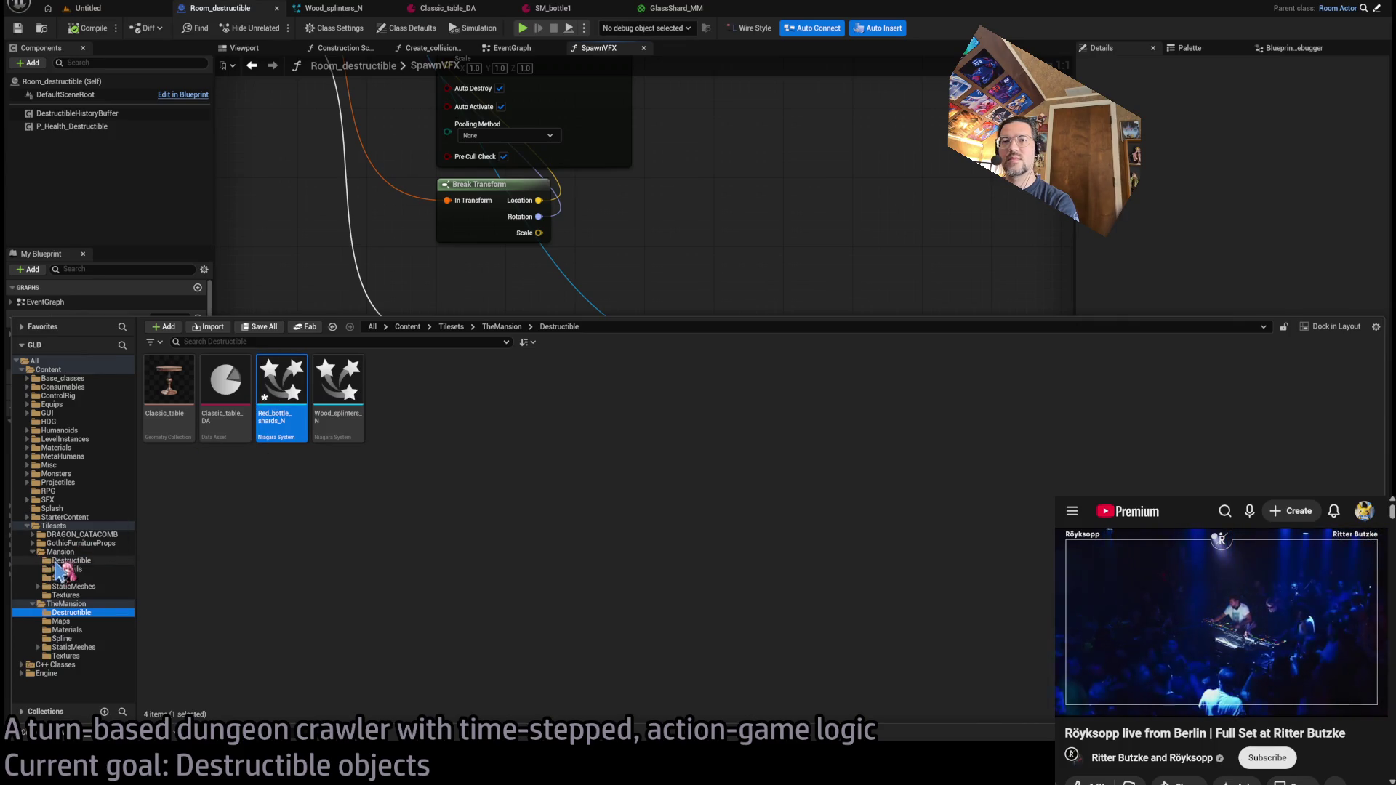
mouse_move(278, 397)
mouse_down()
mouse_move(73, 566)
mouse_move(127, 593)
mouse_move(81, 568)
mouse_up()
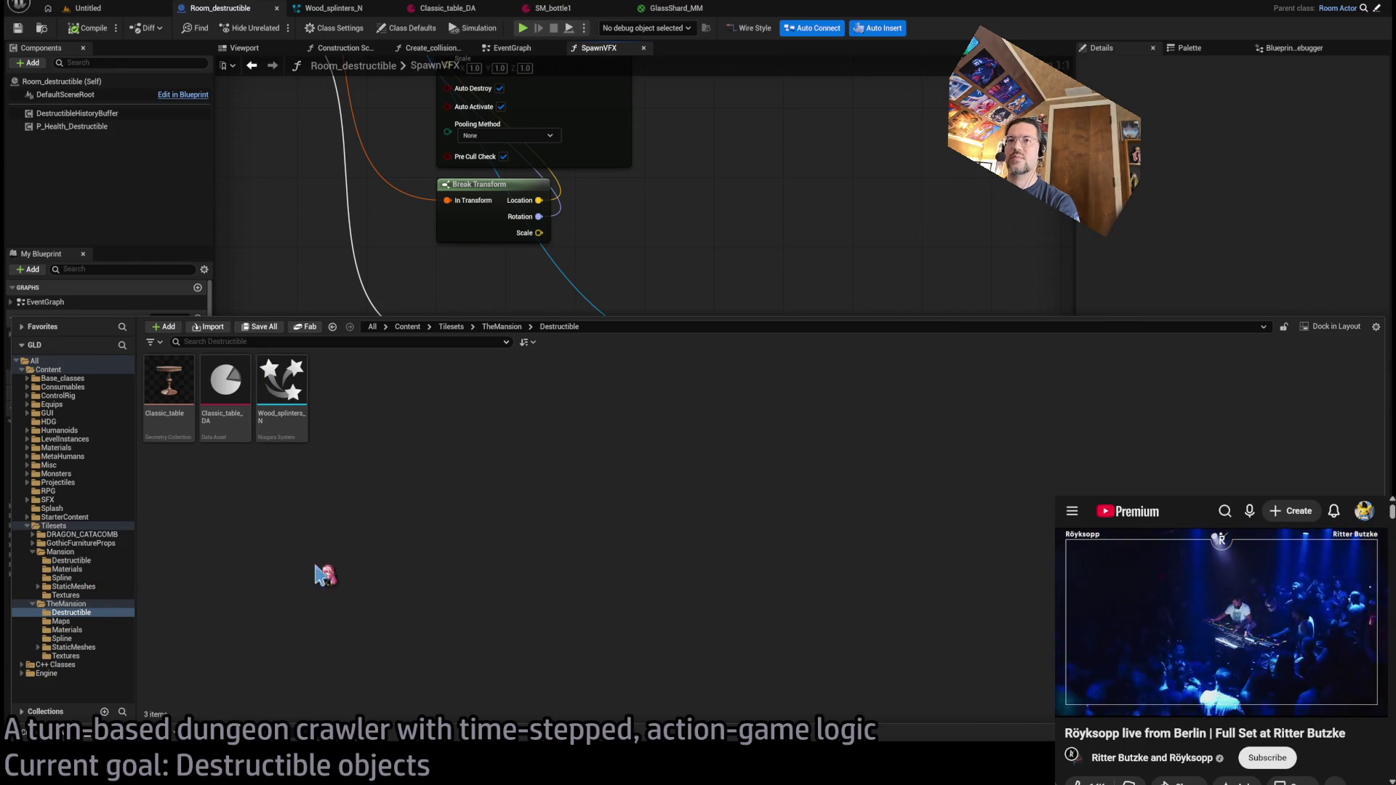
click(87, 561)
double_click(169, 379)
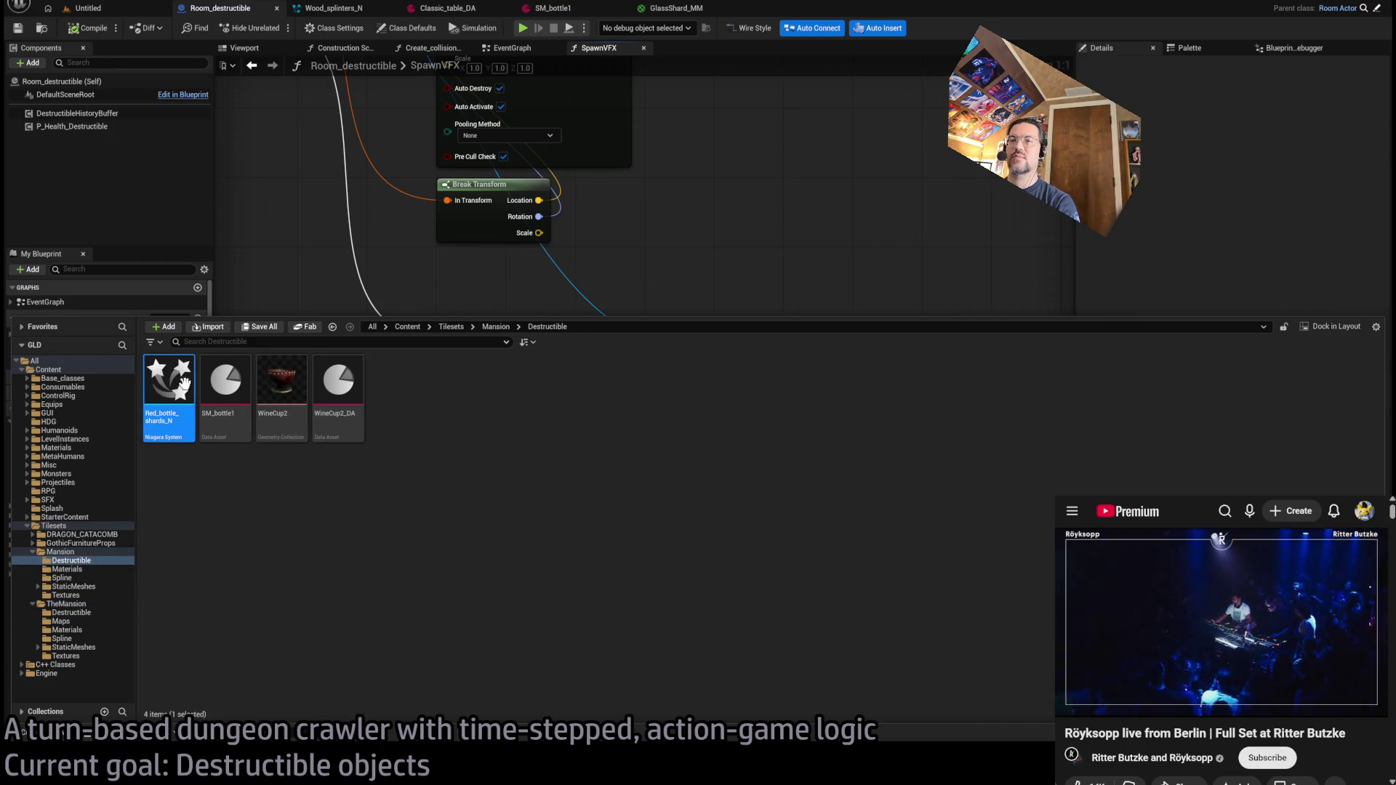
- Disable Gravity Force and Nscript Force Bubble in GLD_Burst, then select the Add Velocity AtkVec module
drag(306, 371, 306, 348)
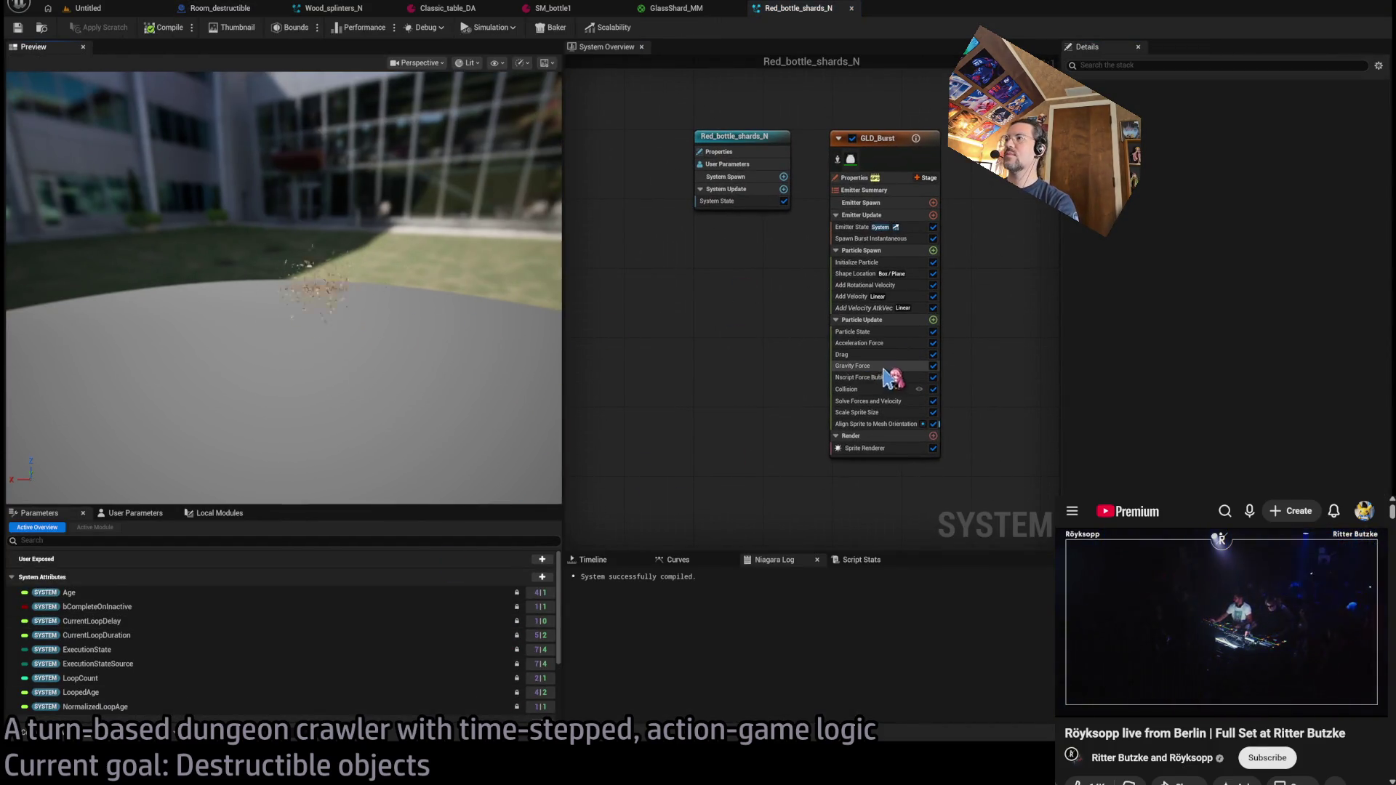
click(933, 377)
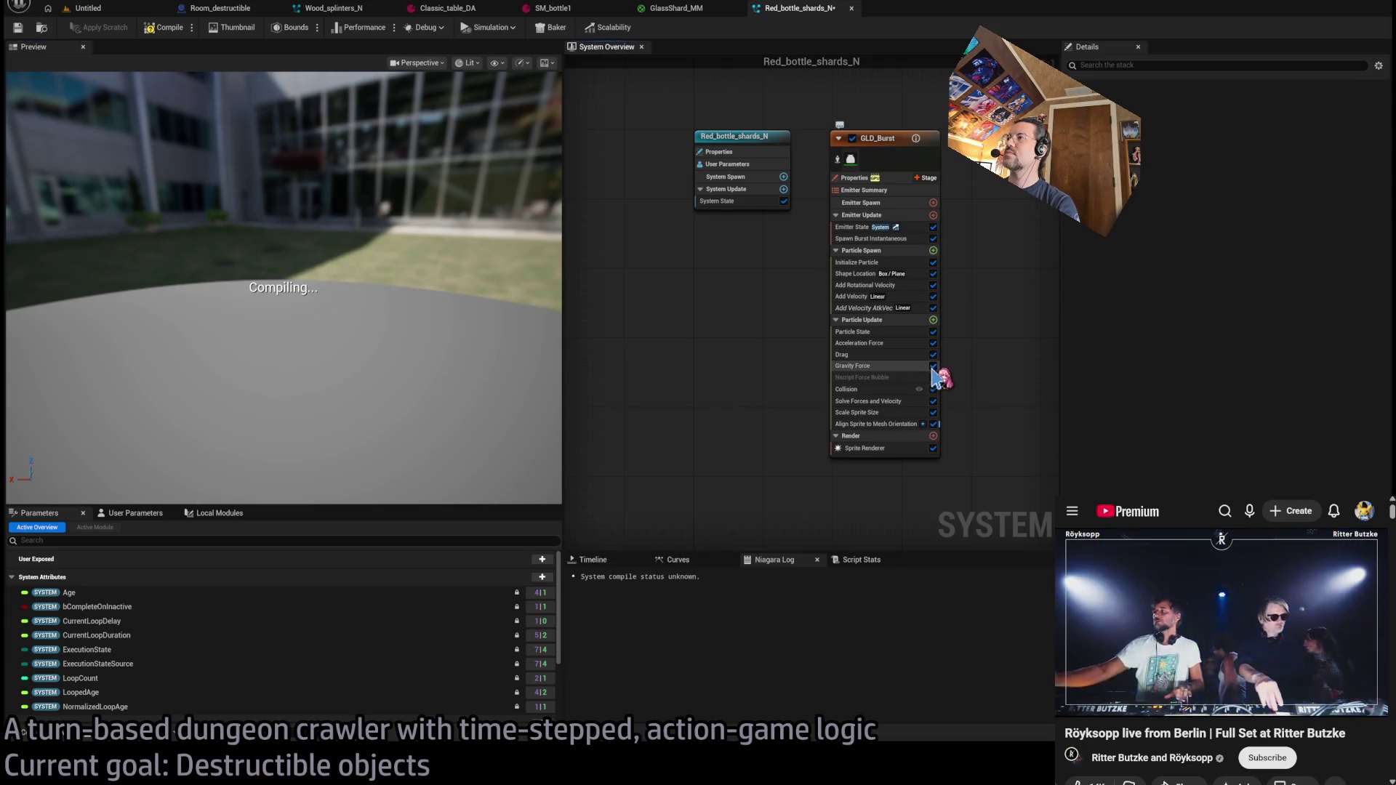
click(933, 365)
drag(392, 320, 396, 353)
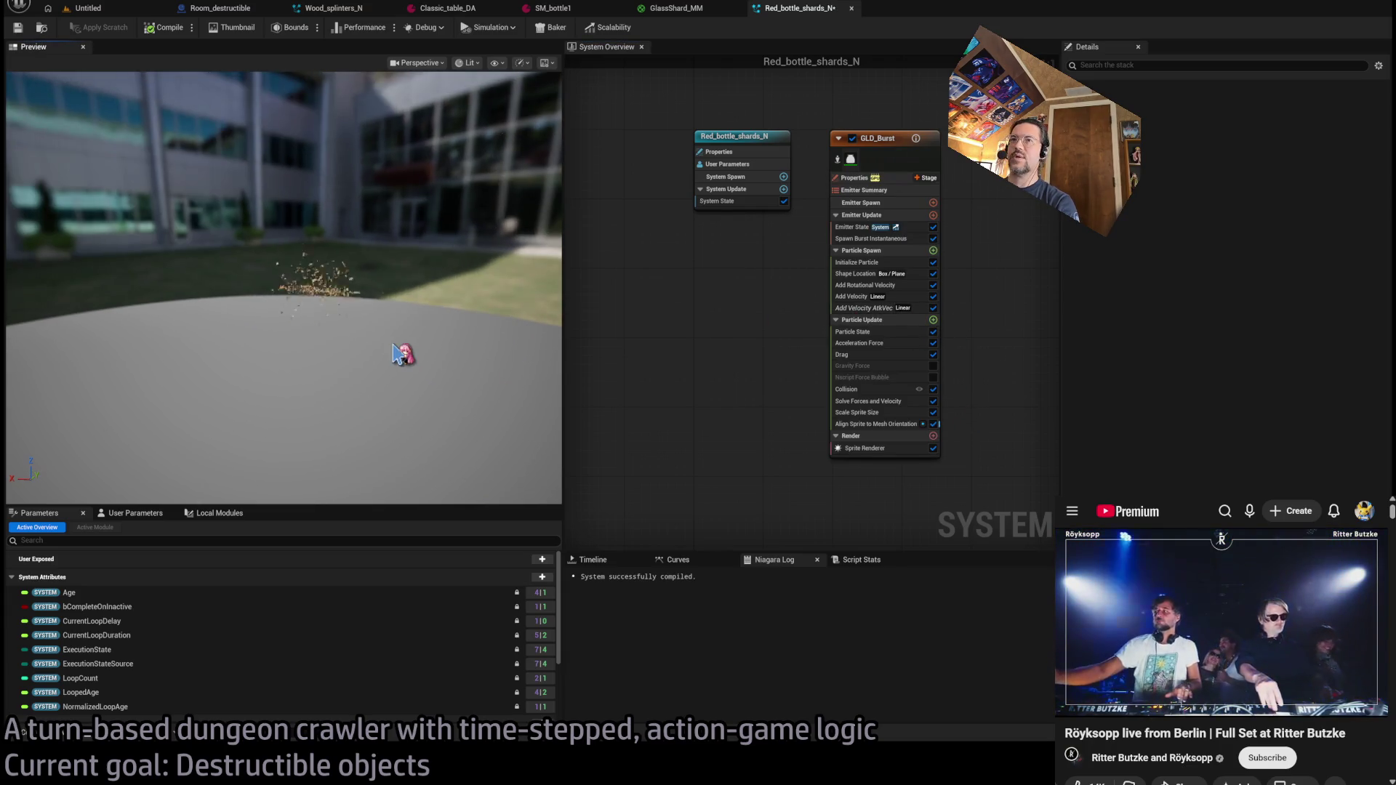
click(873, 310)
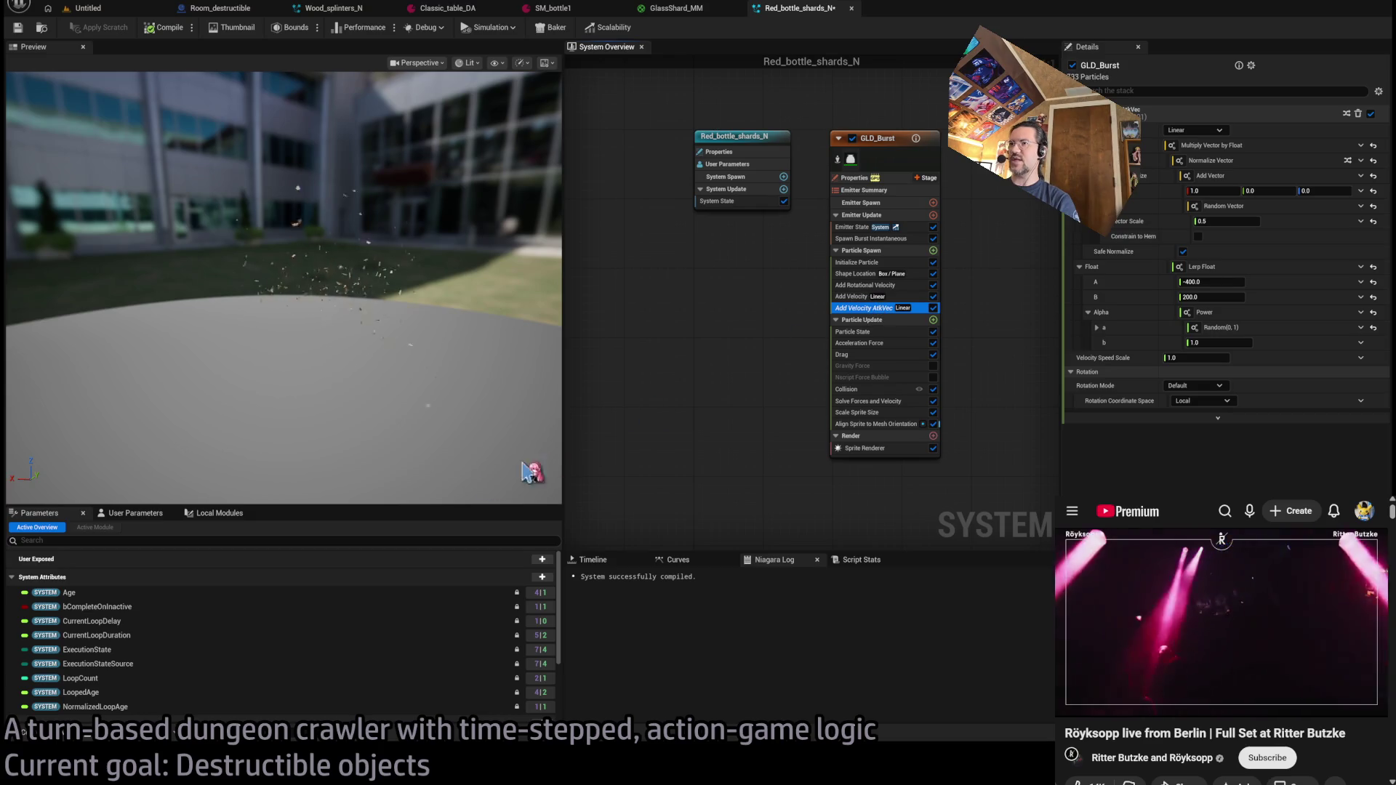
click(136, 514)
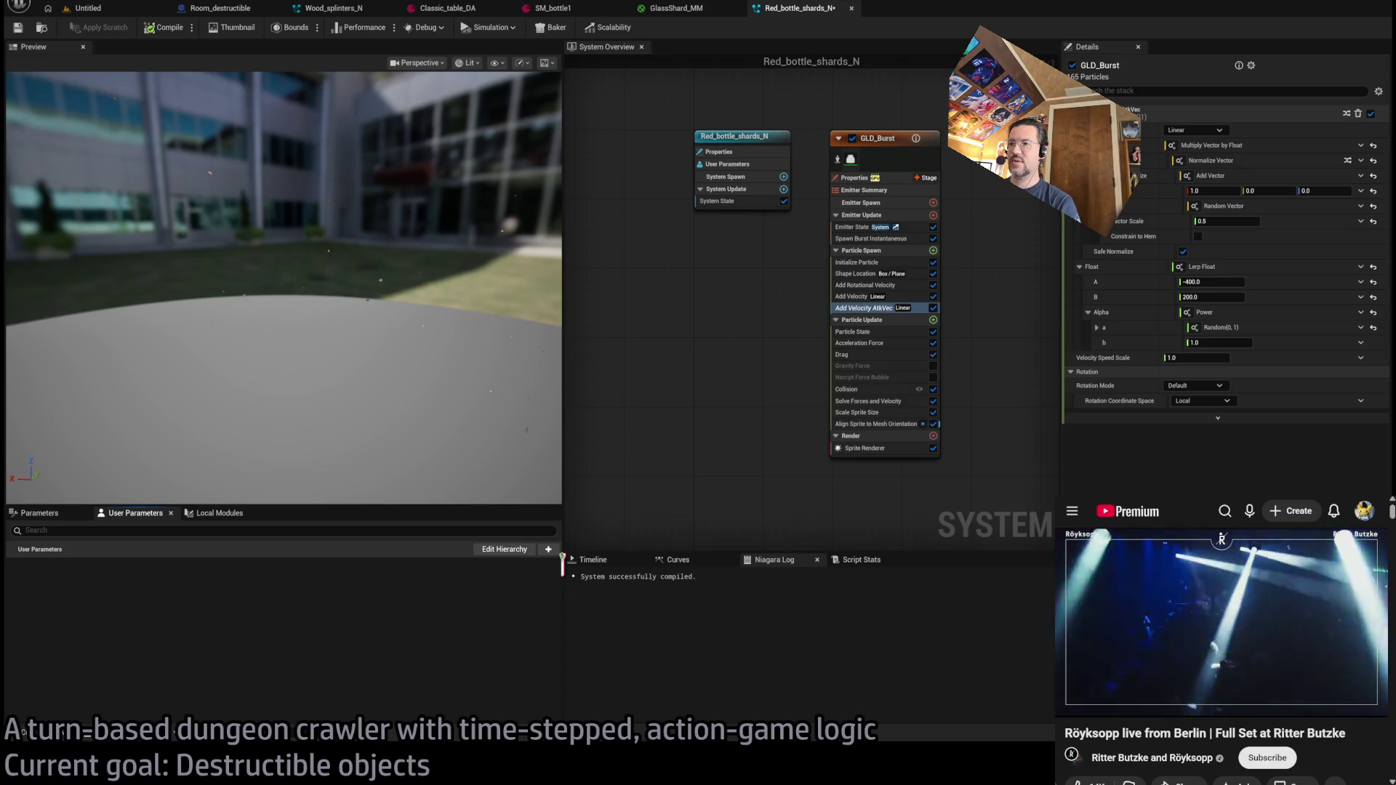
- Add vector user parameter AtkVector (1.0, 0.0, 0.0) and bind Add Velocity AtkVec's vector to User.AtkVector
drag(594, 612, 405, 582)
text(AtkVector)
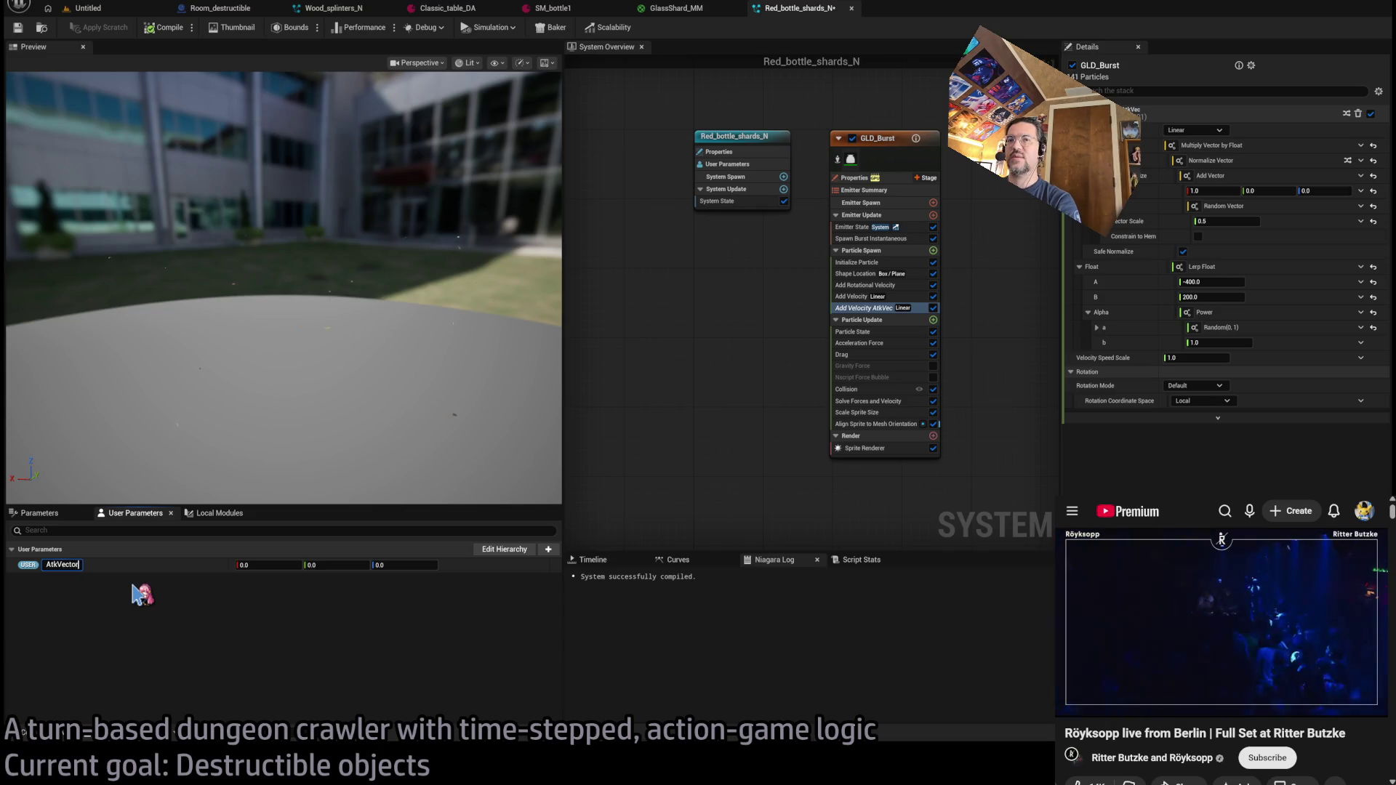
key(Return)
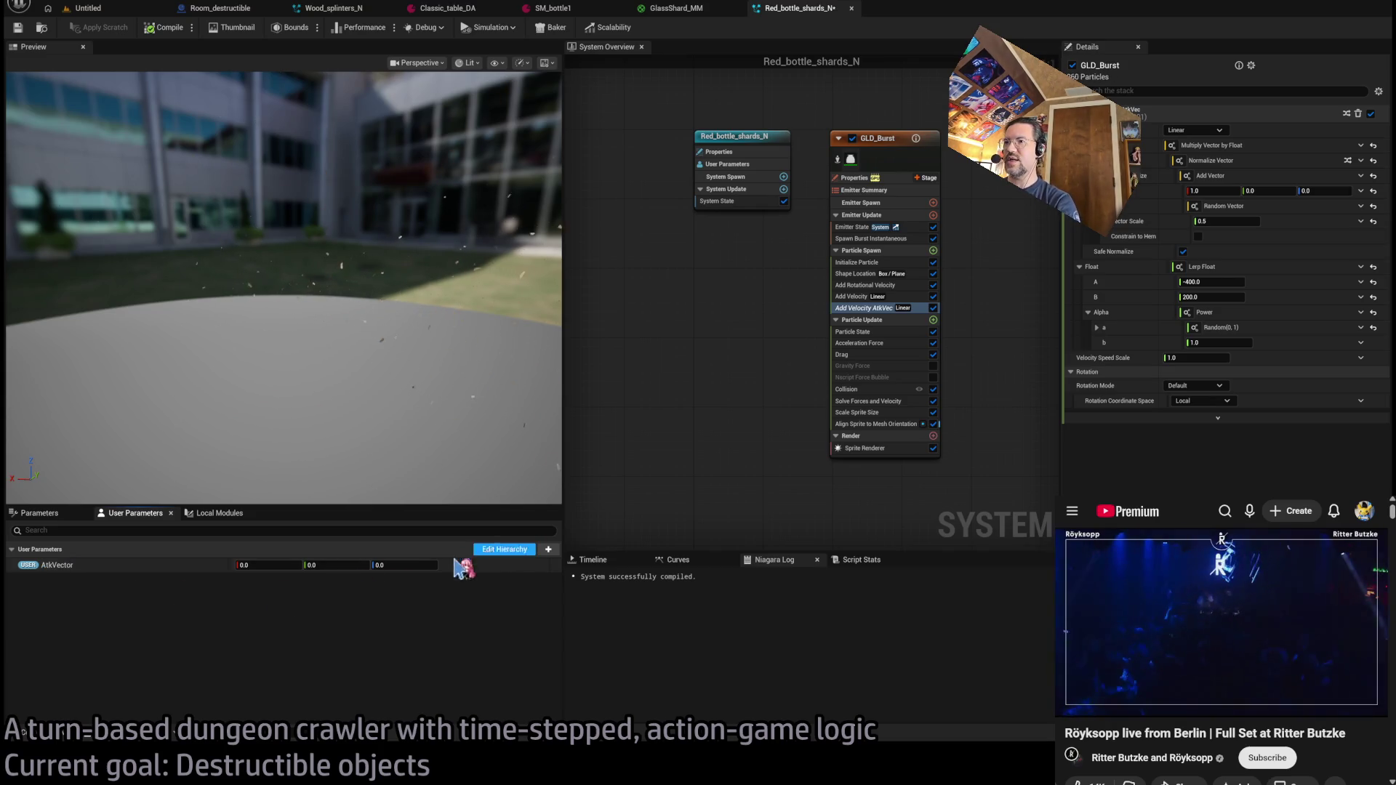
click(275, 561)
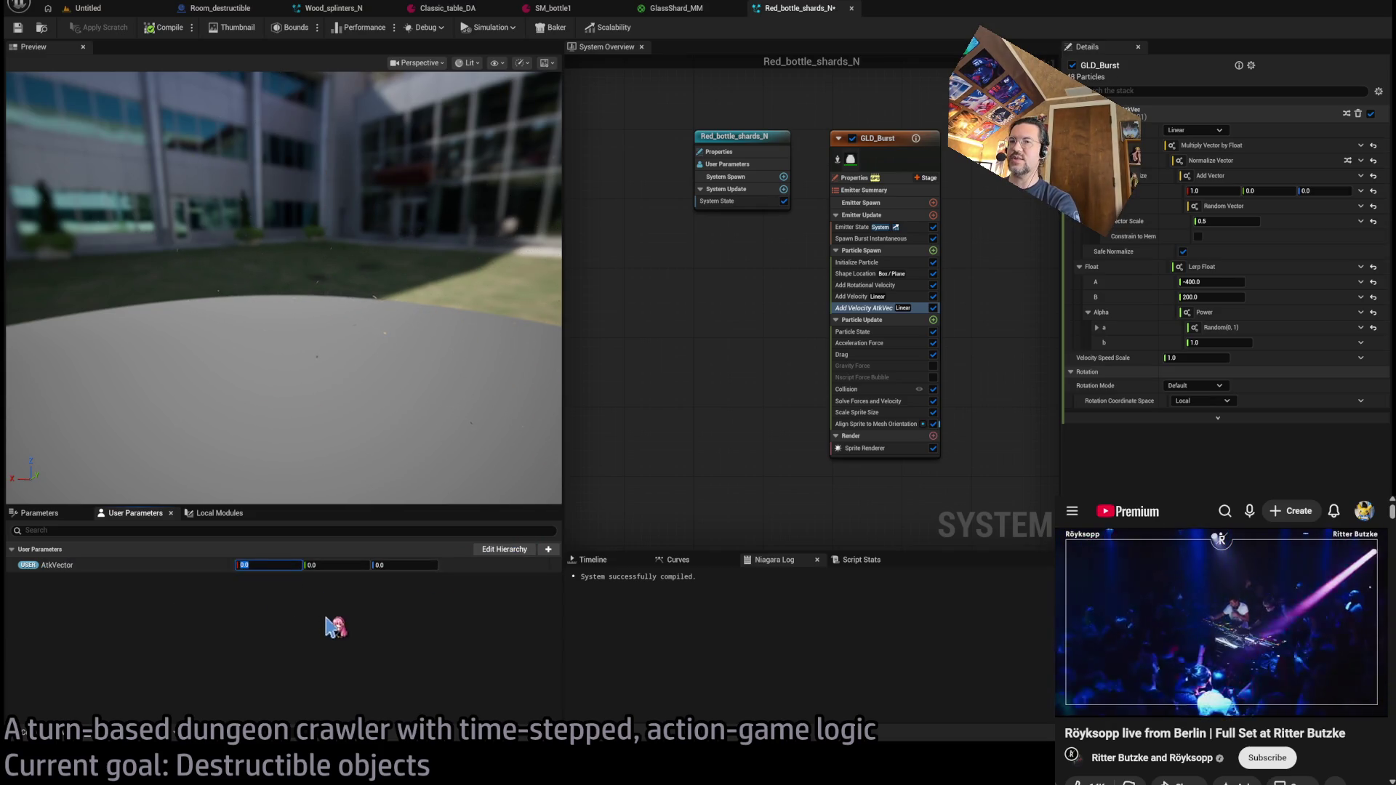
text(1)
key(Tab)
text(1)
key(Return)
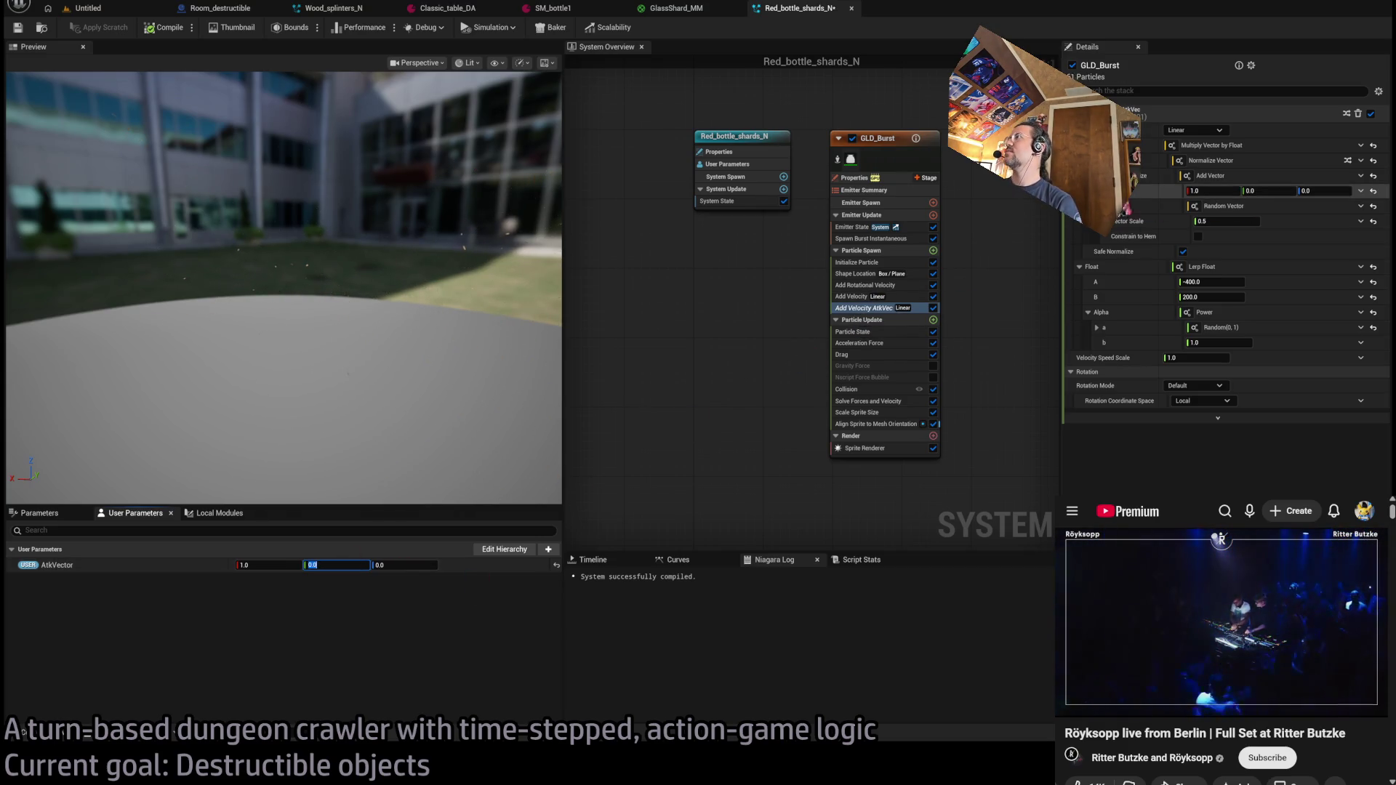
click(1361, 190)
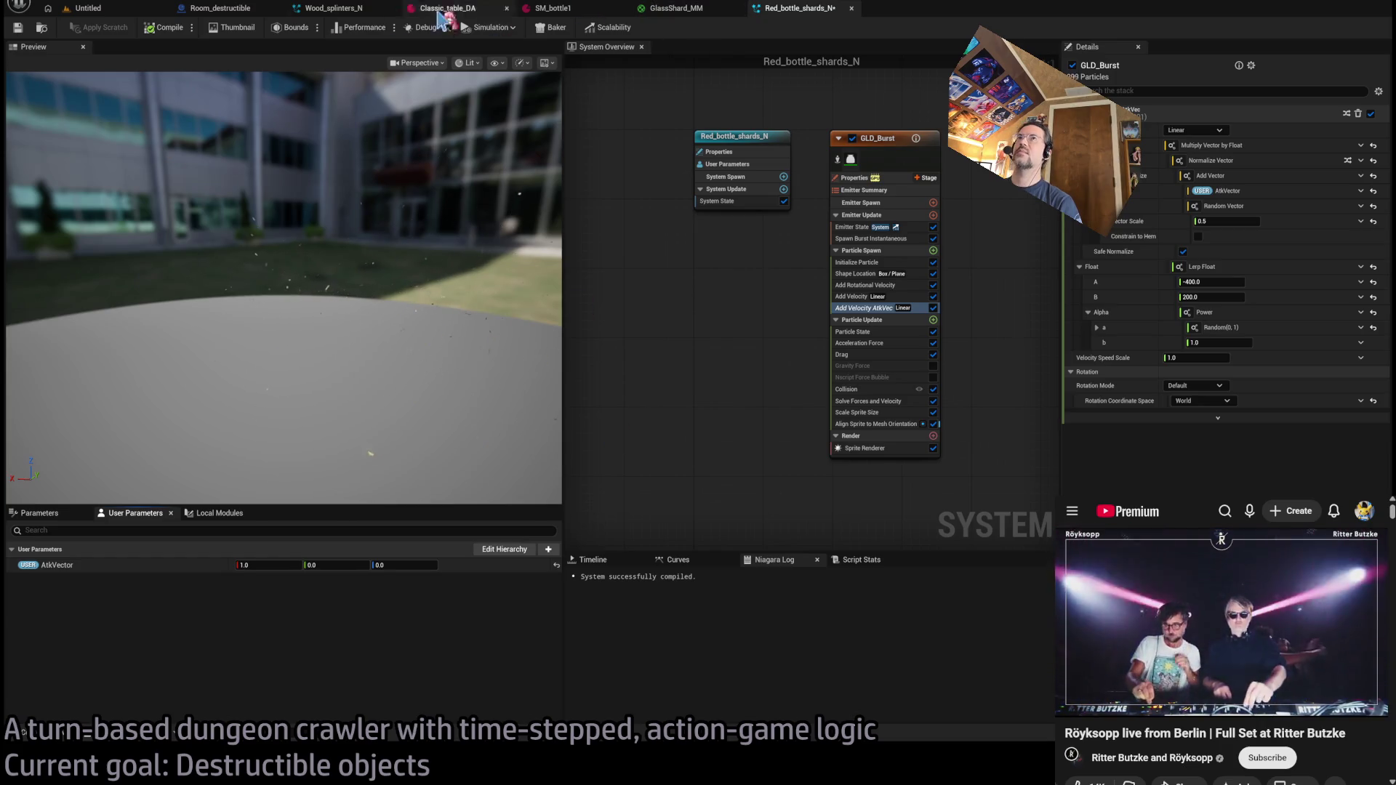
middle_click(315, 14)
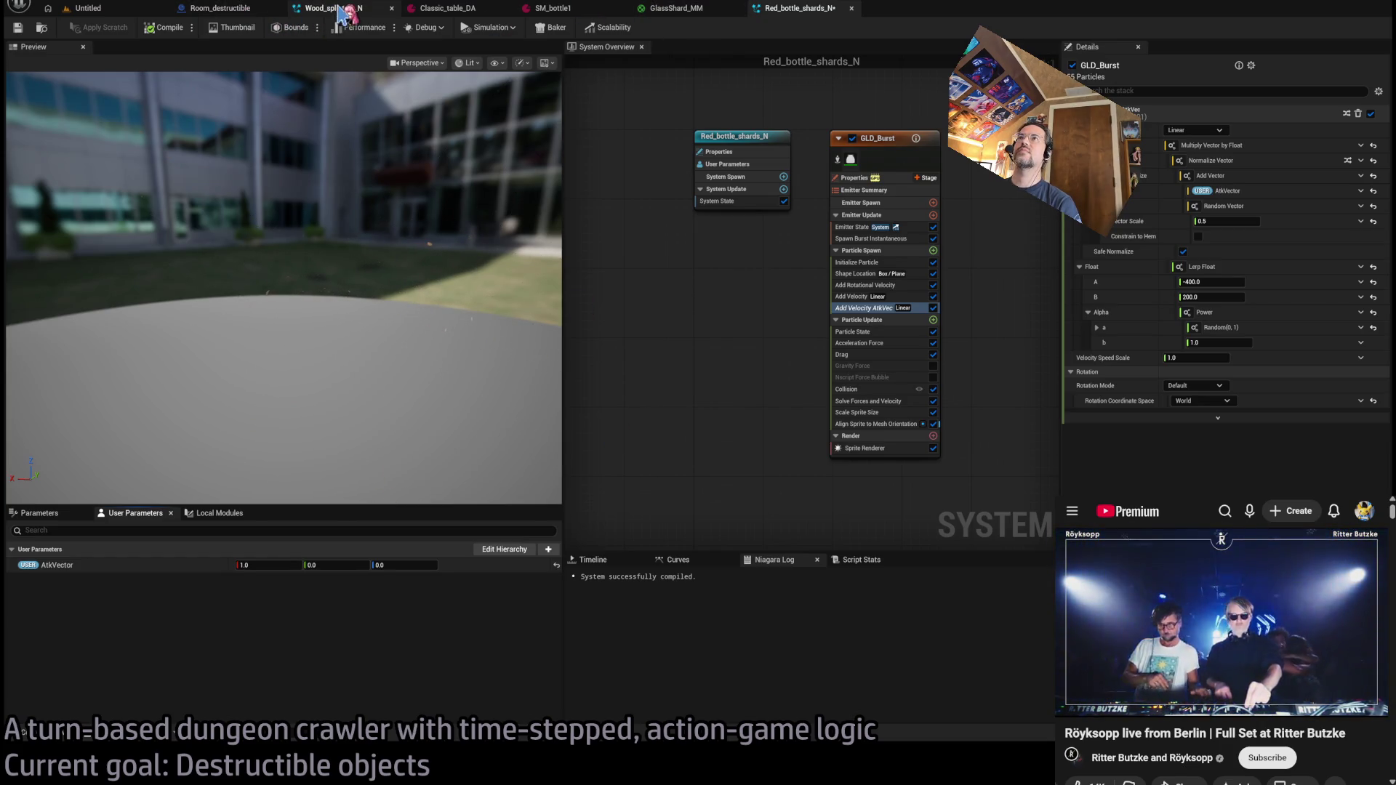
- In Room_destructible, wire Spawn System at Location's Return Value into a new Set Niagara Variable (Vector3) node
click(221, 9)
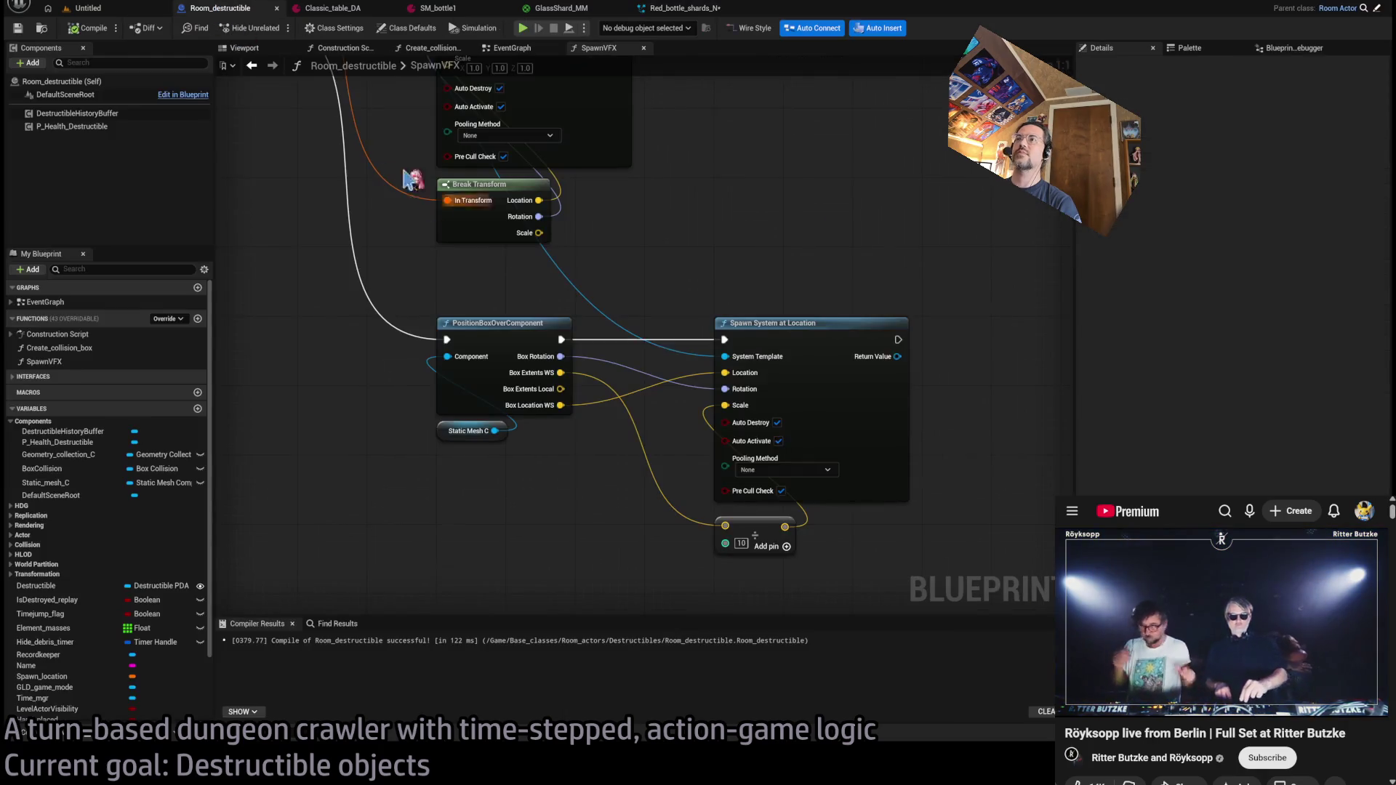
drag(740, 389, 827, 400)
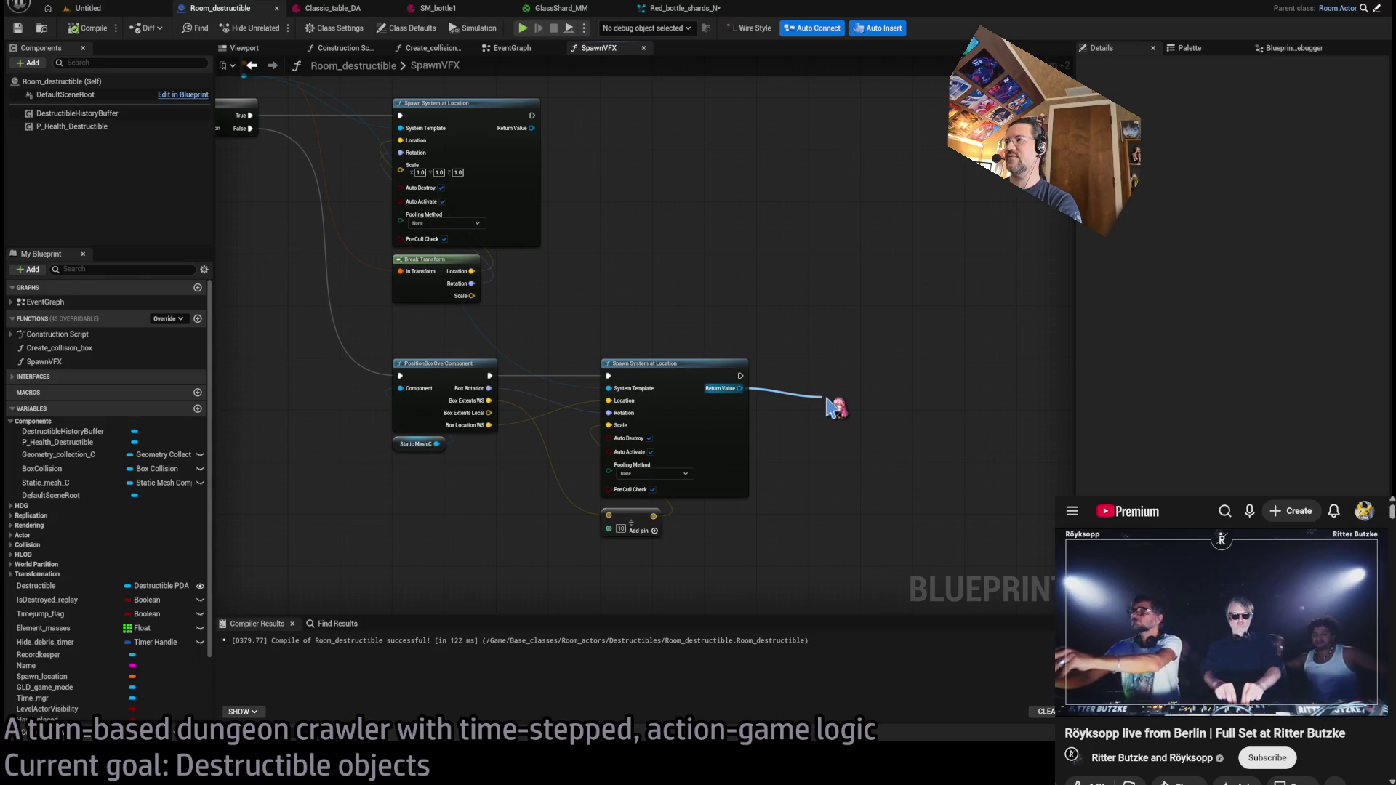
click(960, 531)
scroll(897, 449, up, 2)
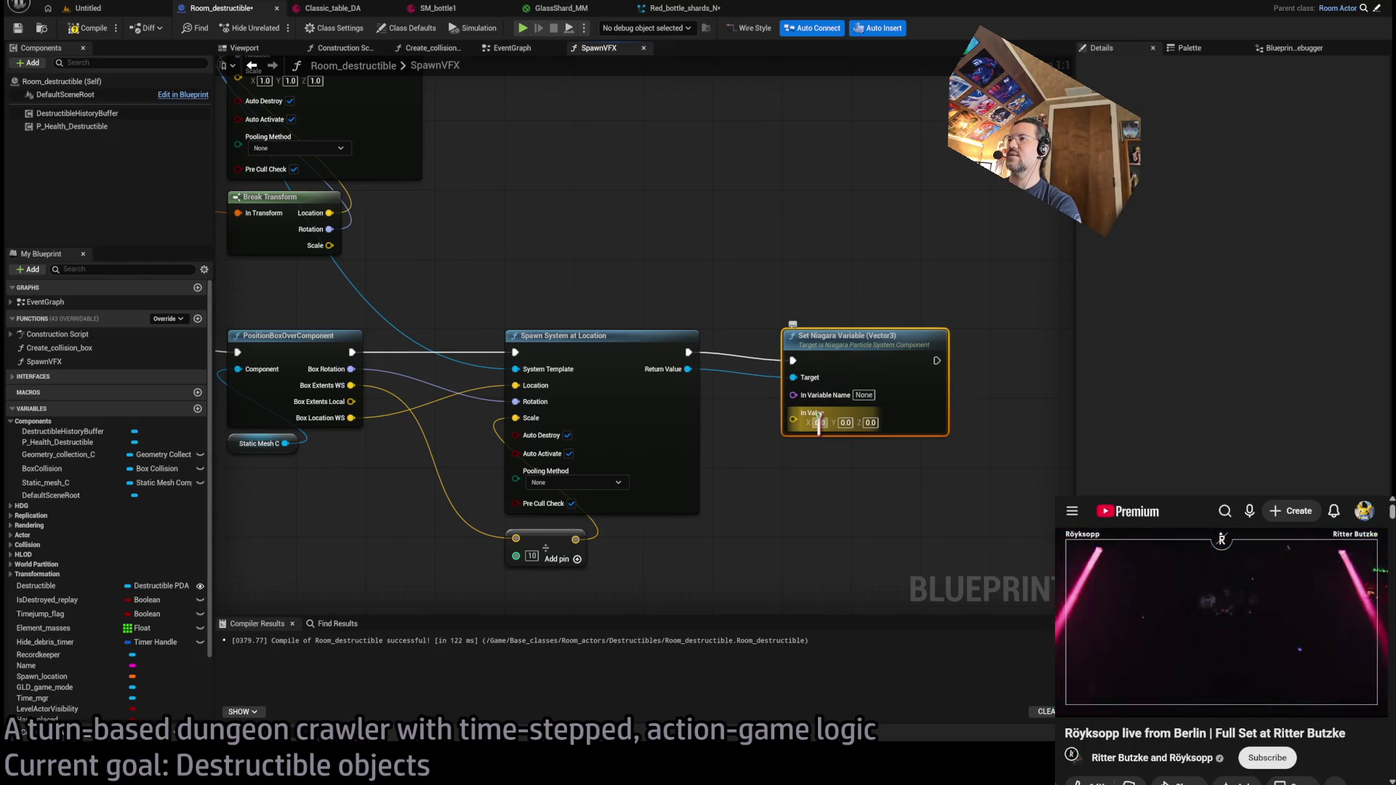
scroll(787, 471, down, 3)
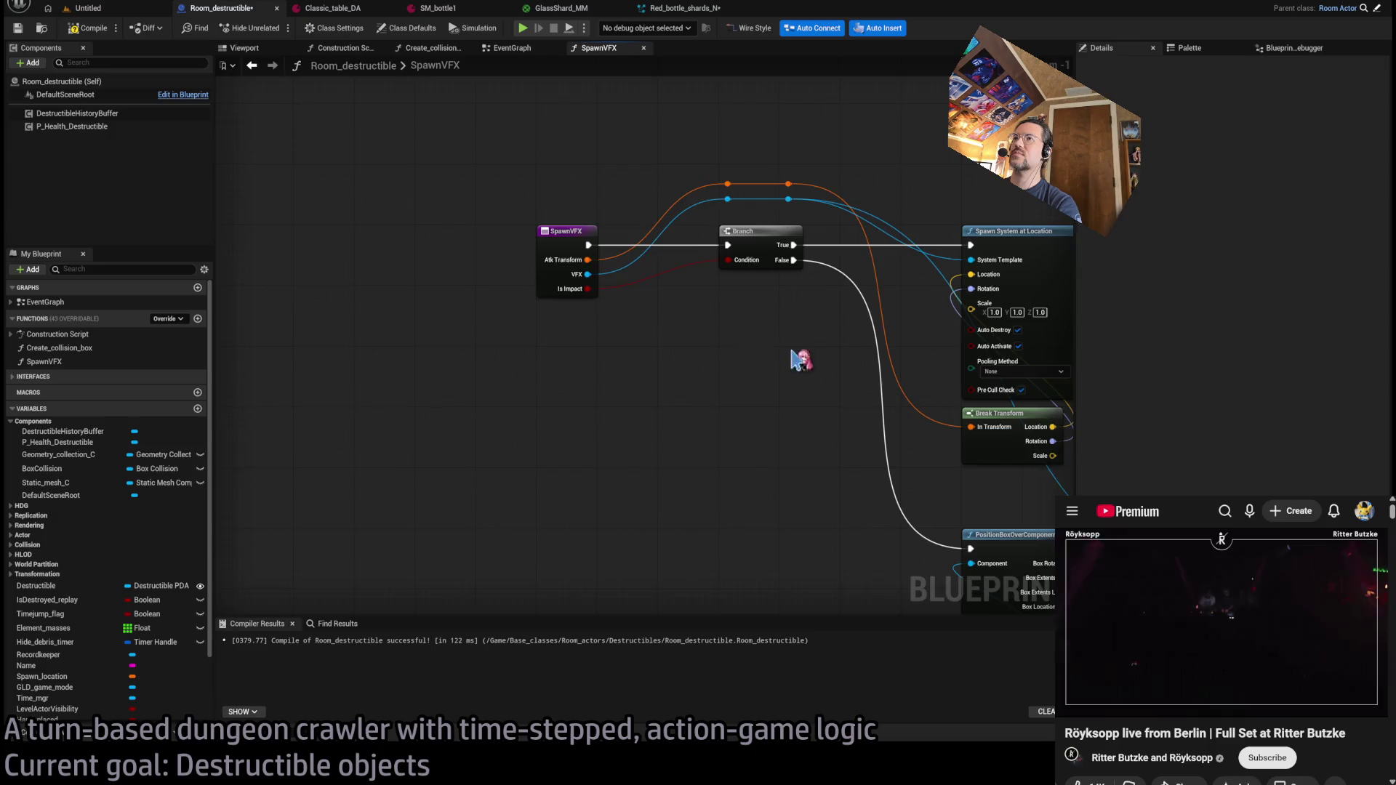